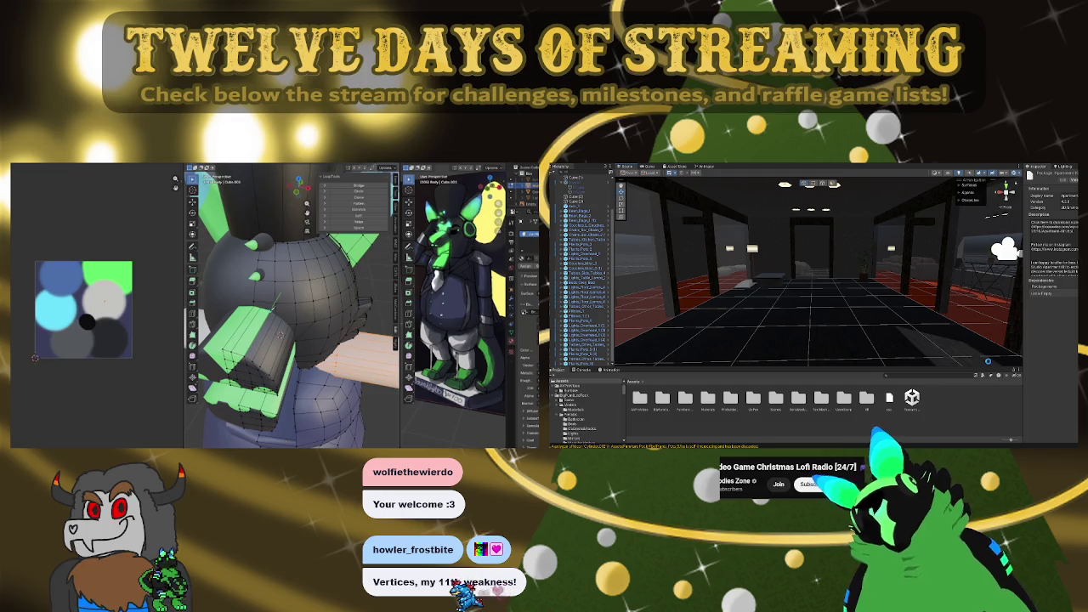
From the front view, select and extend a face loop across the head top, then hide it
{"action": "key", "text": "KP_1"}
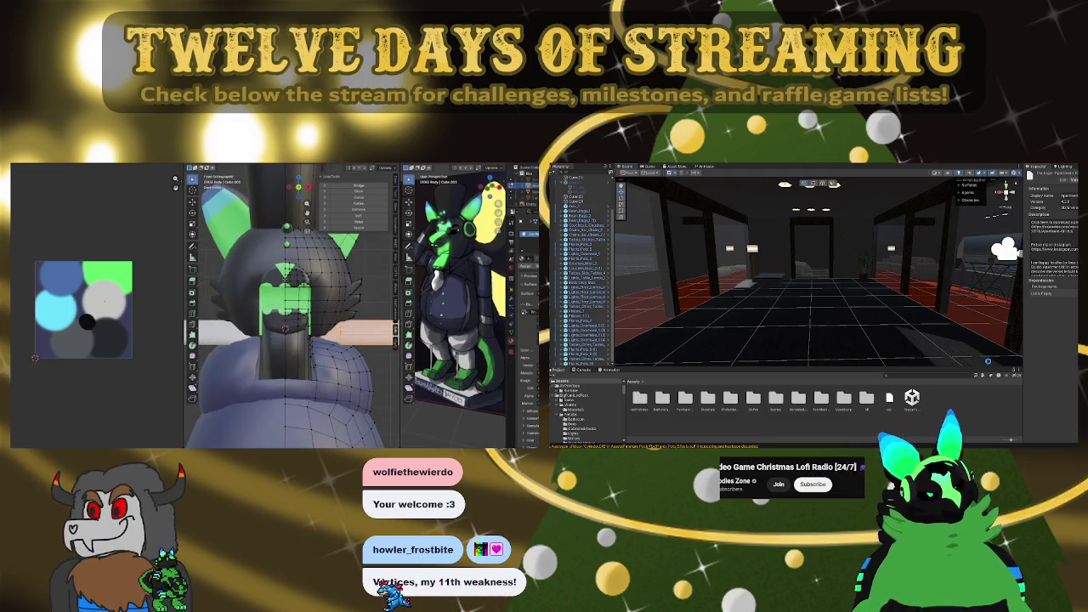
{"action": "middle_click_drag", "start_coordinate": [289, 339], "coordinate": [315, 305]}
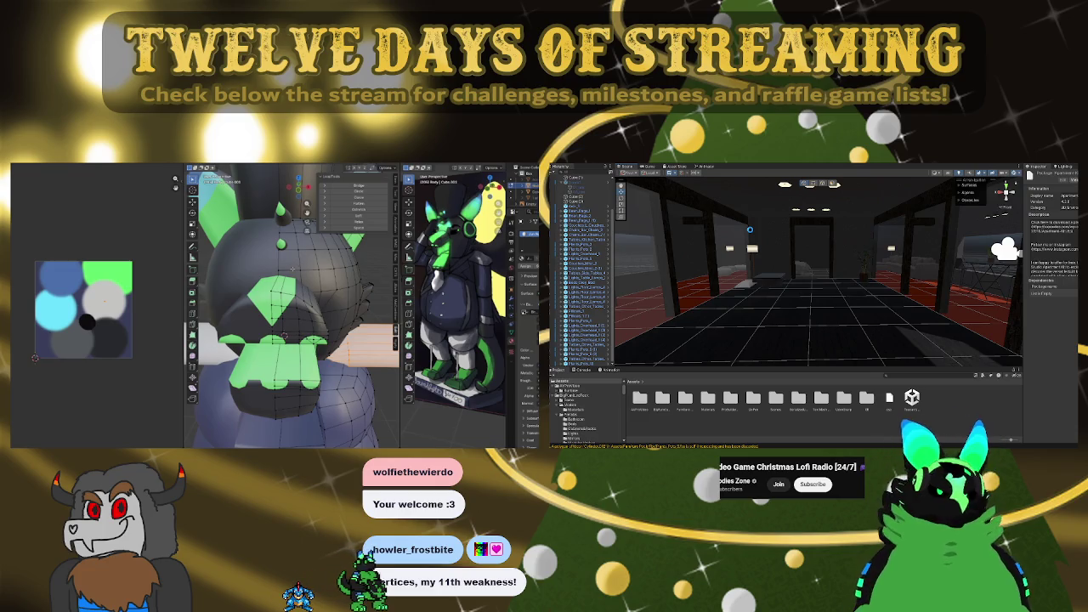
{"action": "key", "text": "KP_1"}
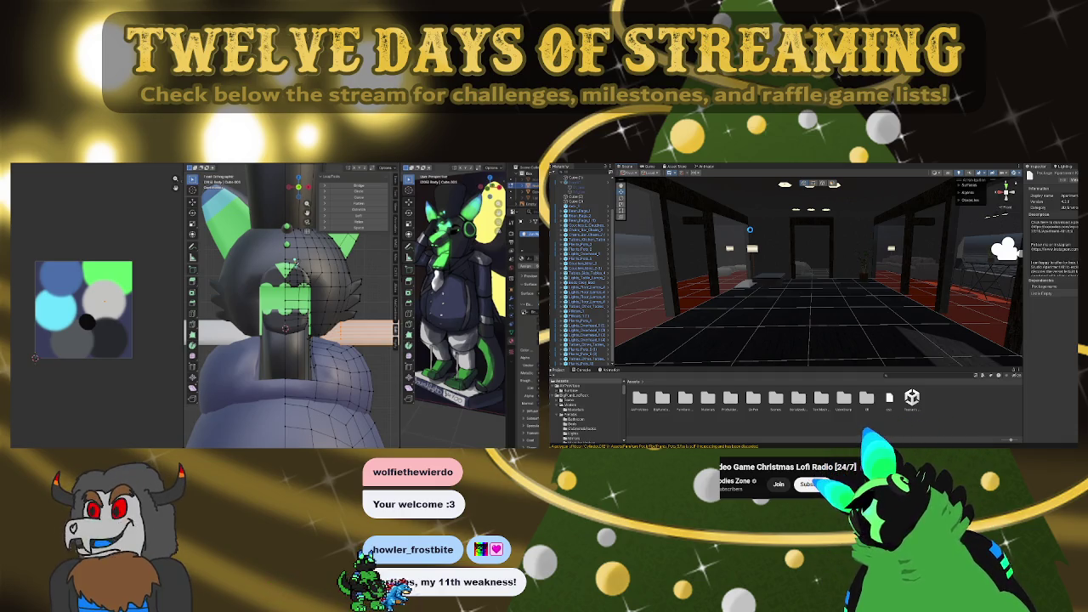
{"action": "mouse_move", "coordinate": [289, 323]}
{"action": "middle_mouse_down"}
{"action": "mouse_move", "coordinate": [255, 289]}
{"action": "mouse_move", "coordinate": [271, 292]}
{"action": "middle_mouse_up"}
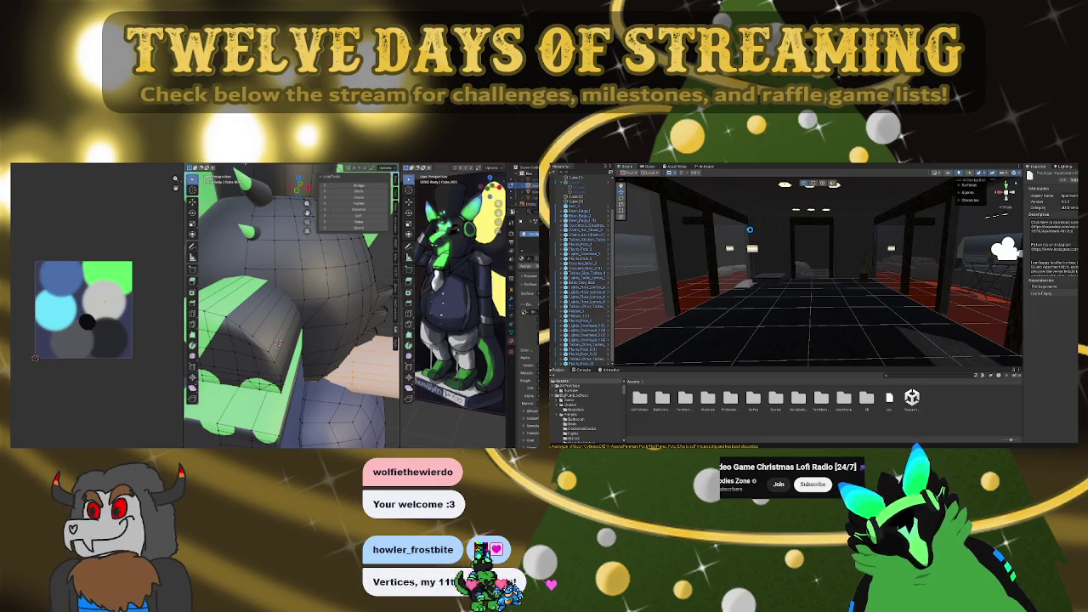
{"action": "left_click", "coordinate": [277, 341], "text": "alt"}
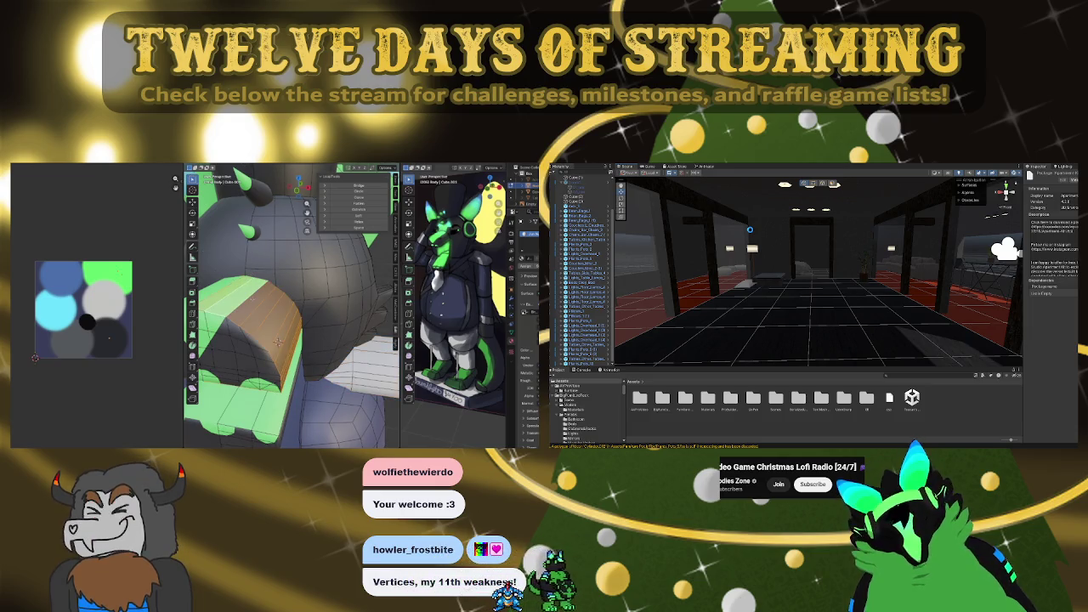
{"action": "key", "text": "z"}
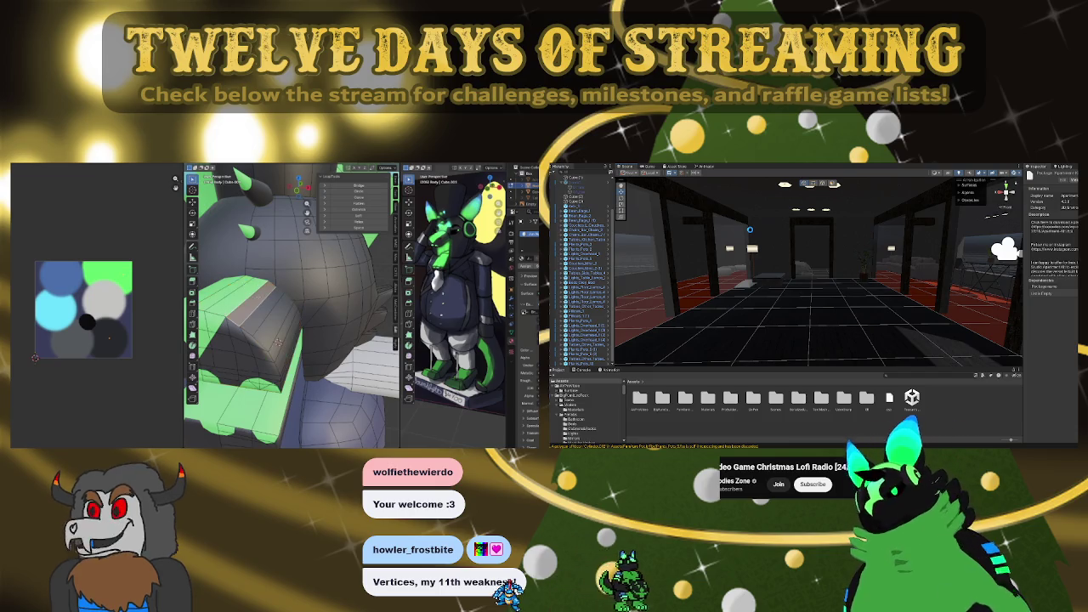
{"action": "key", "text": "Escape"}
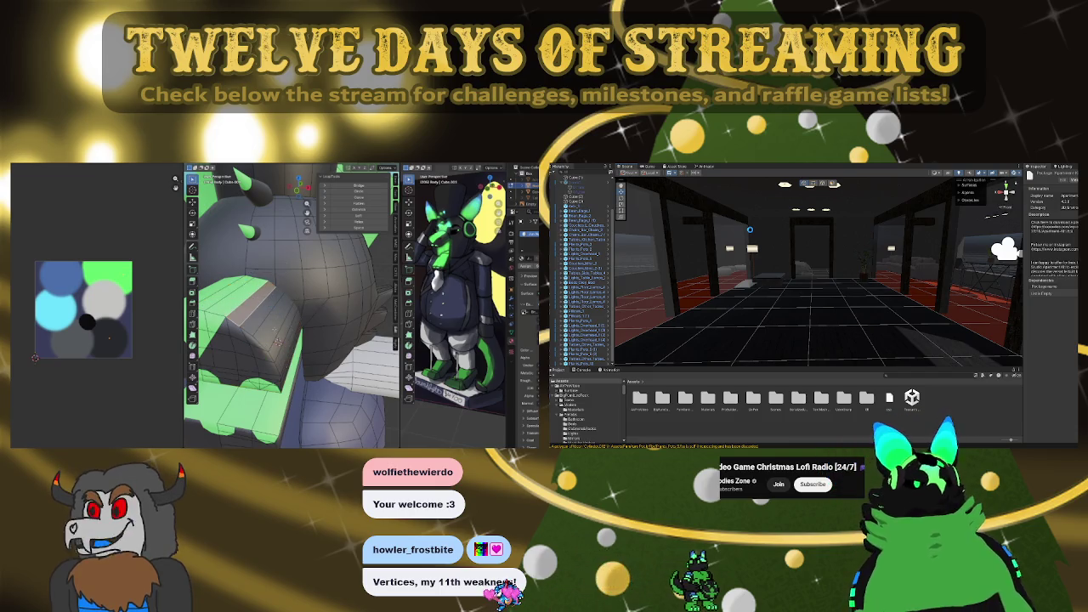
{"action": "left_click", "coordinate": [277, 341], "text": "alt+shift"}
{"action": "key", "text": "h"}
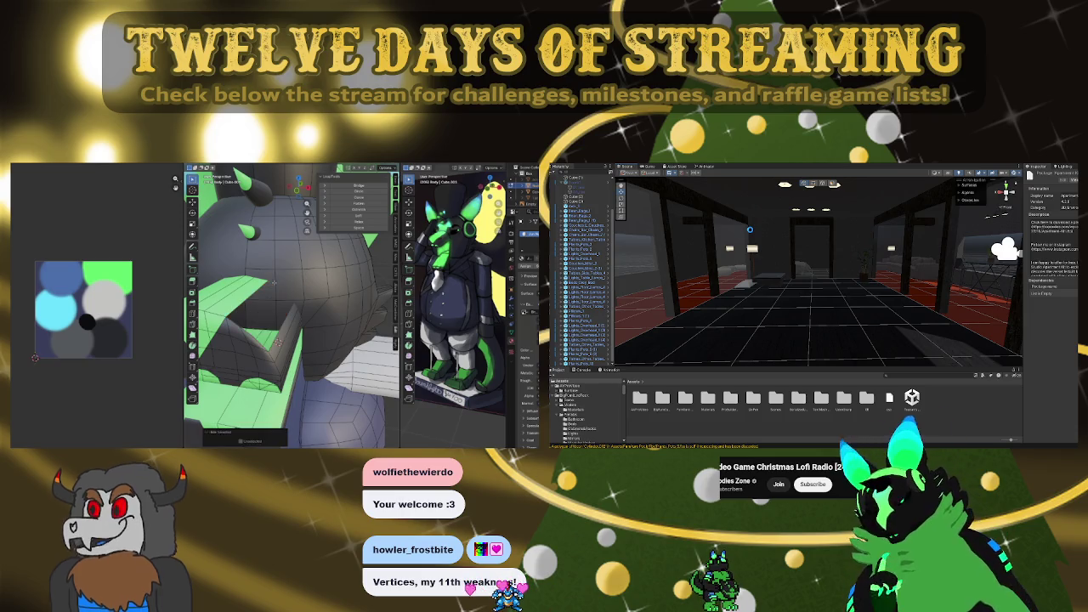
{"action": "key", "text": "KP_1"}
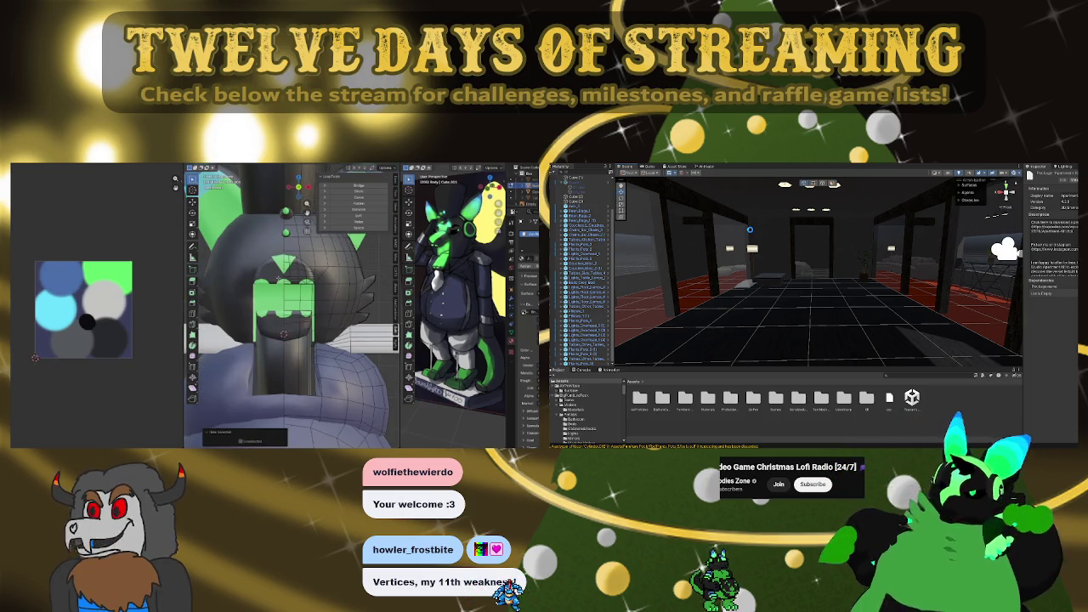
{"action": "middle_click_drag", "start_coordinate": [278, 278], "coordinate": [280, 289]}
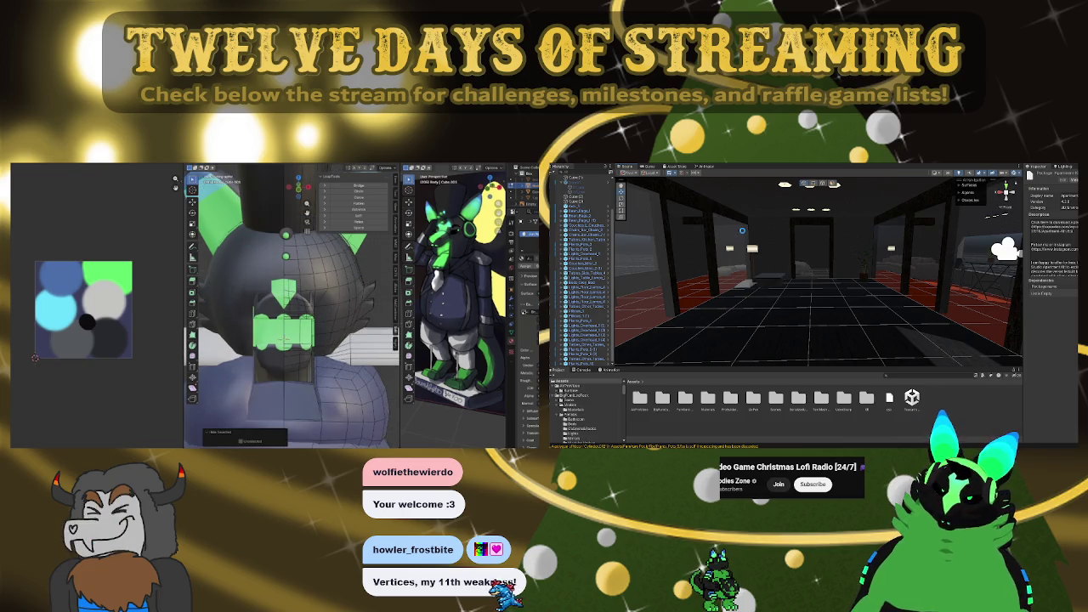
{"action": "key", "text": "KP_Decimal"}
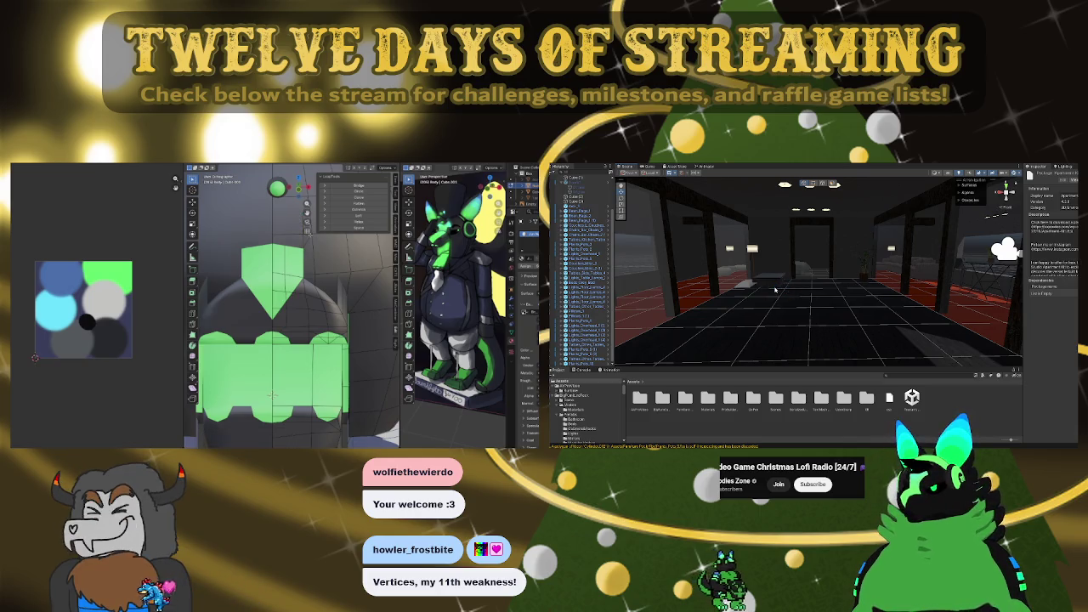
{"action": "scroll", "coordinate": [314, 263], "scroll_direction": "down", "scroll_amount": 1}
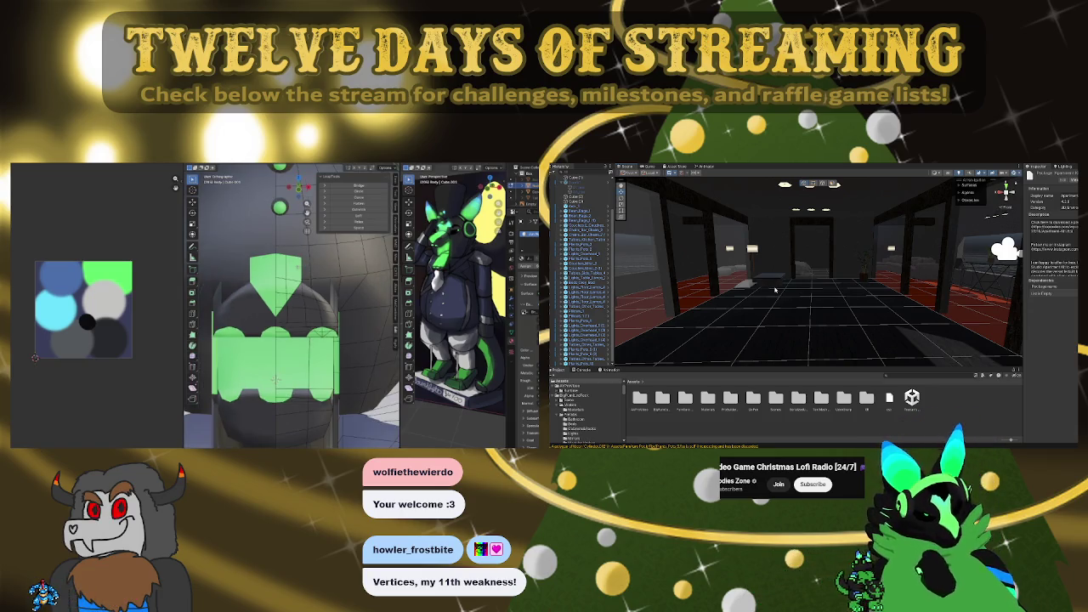
{"action": "middle_click_drag", "start_coordinate": [280, 340], "coordinate": [327, 327]}
{"action": "middle_click_drag", "start_coordinate": [268, 279], "coordinate": [263, 239]}
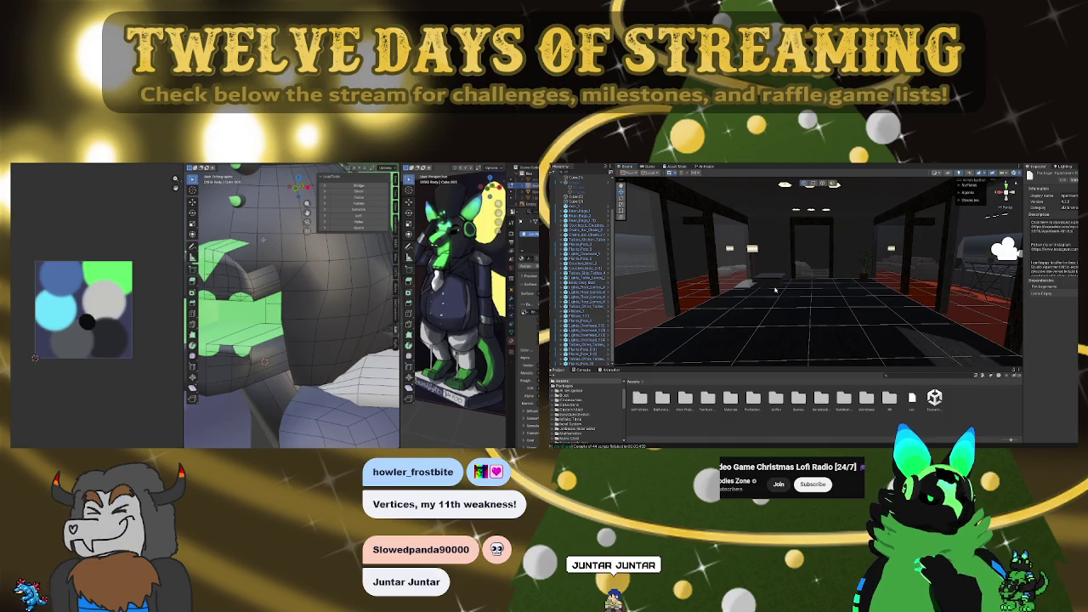
{"action": "middle_click_drag", "start_coordinate": [262, 240], "coordinate": [291, 309]}
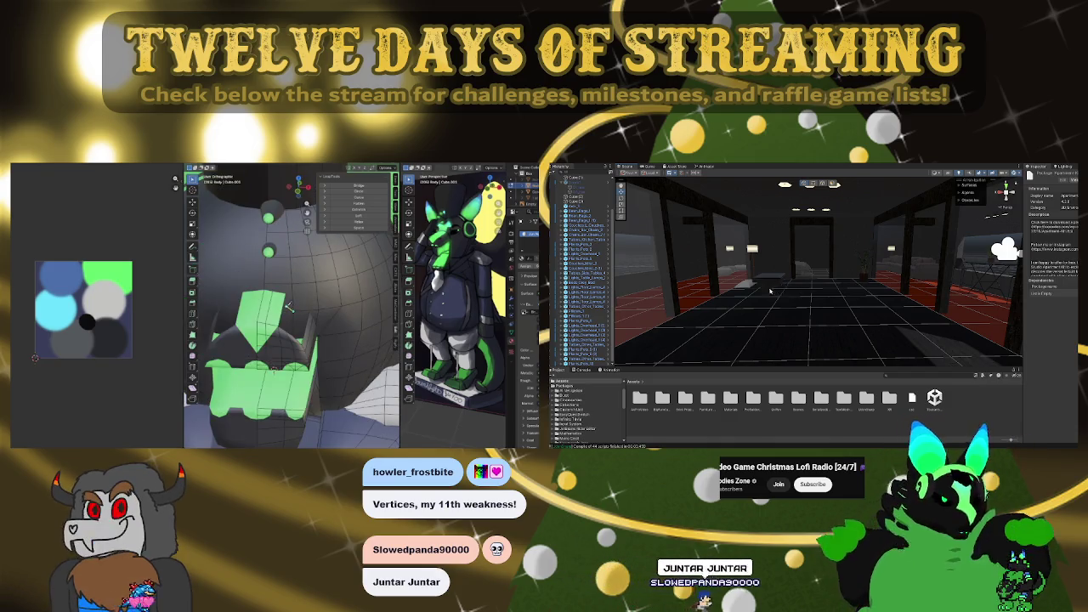
{"action": "left_click", "coordinate": [685, 422]}
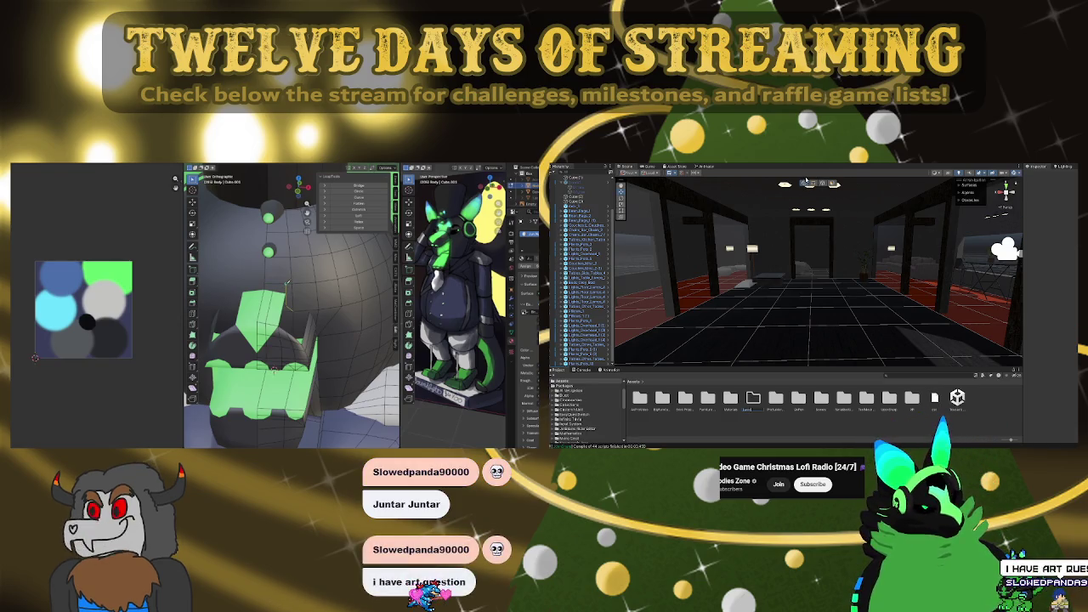
Confirm the new folder's name, move two folders into it, and select a face path up the head
{"action": "key", "text": "Return"}
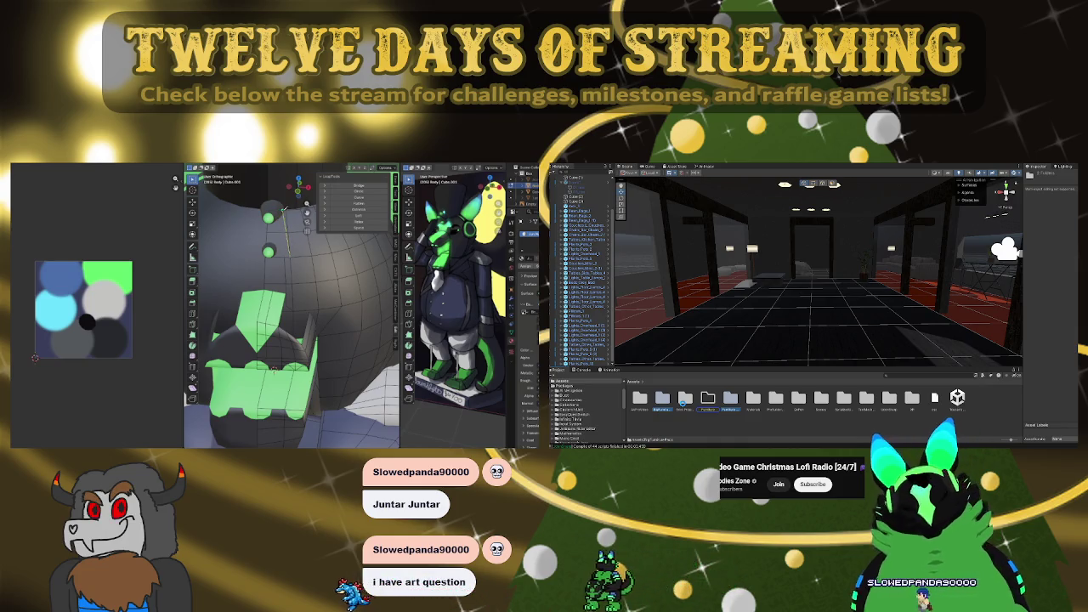
{"action": "left_click_drag", "start_coordinate": [730, 396], "coordinate": [662, 397]}
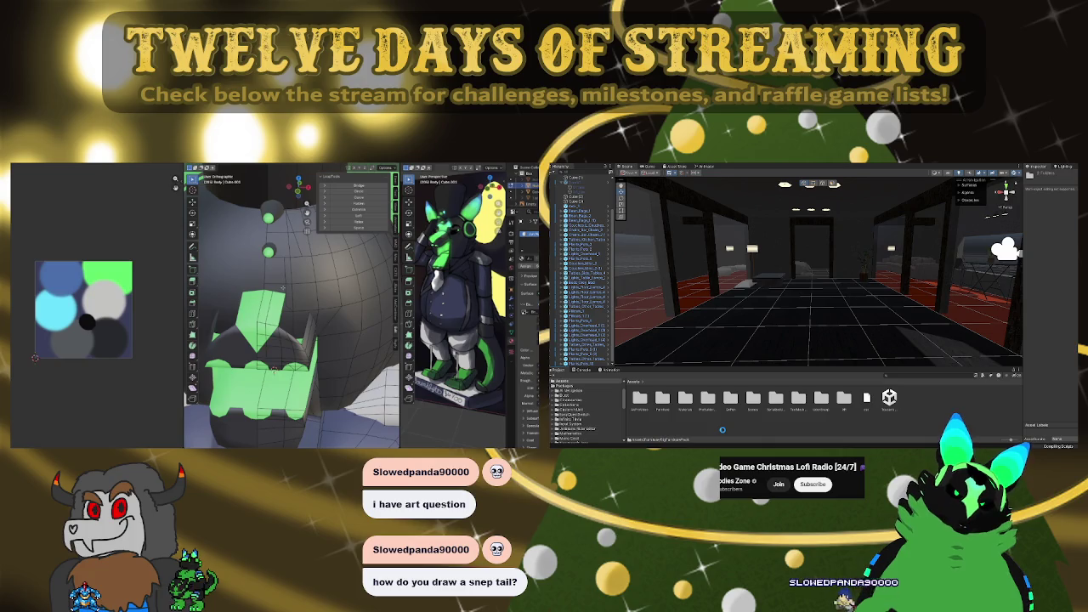
{"action": "left_click", "coordinate": [282, 287], "text": "ctrl"}
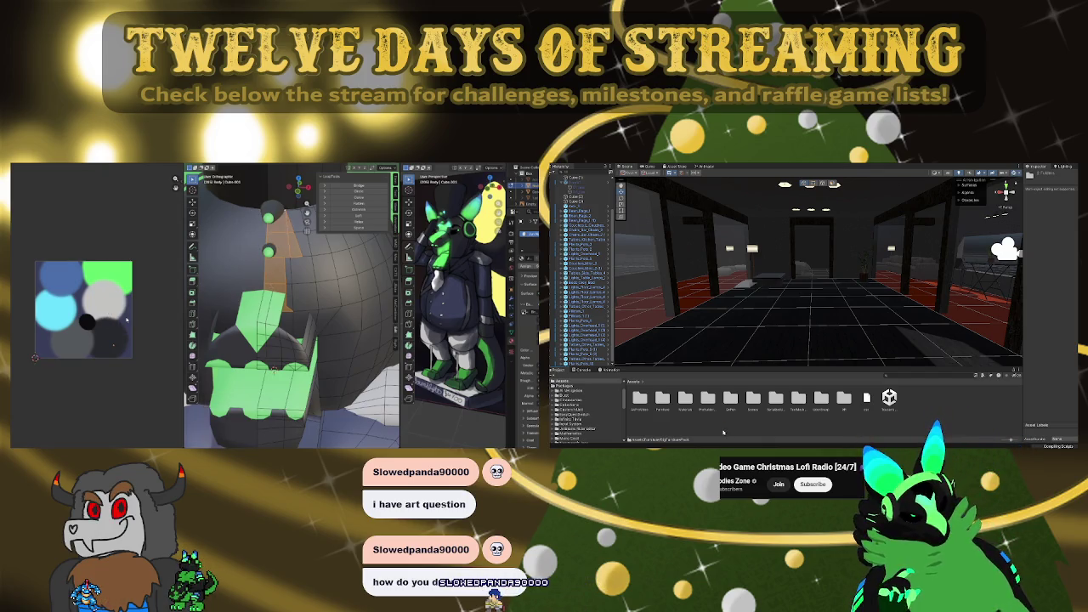
Assign the green material to the face strip, then browse Brick Project Studio > _BPS Basic Assets > _Prefabs
{"action": "left_click", "coordinate": [111, 268]}
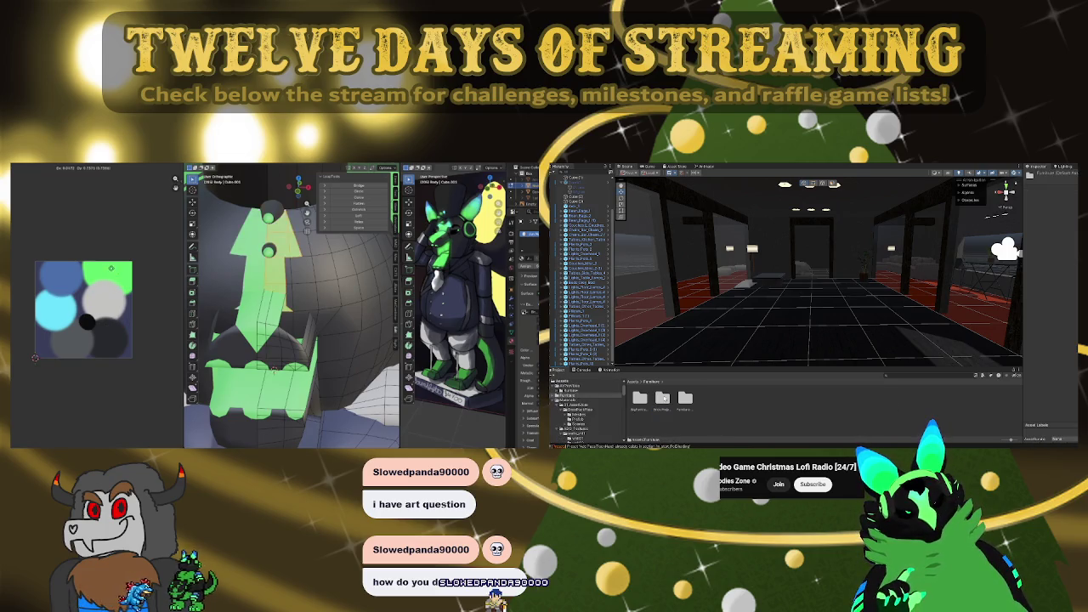
{"action": "double_click", "coordinate": [662, 397]}
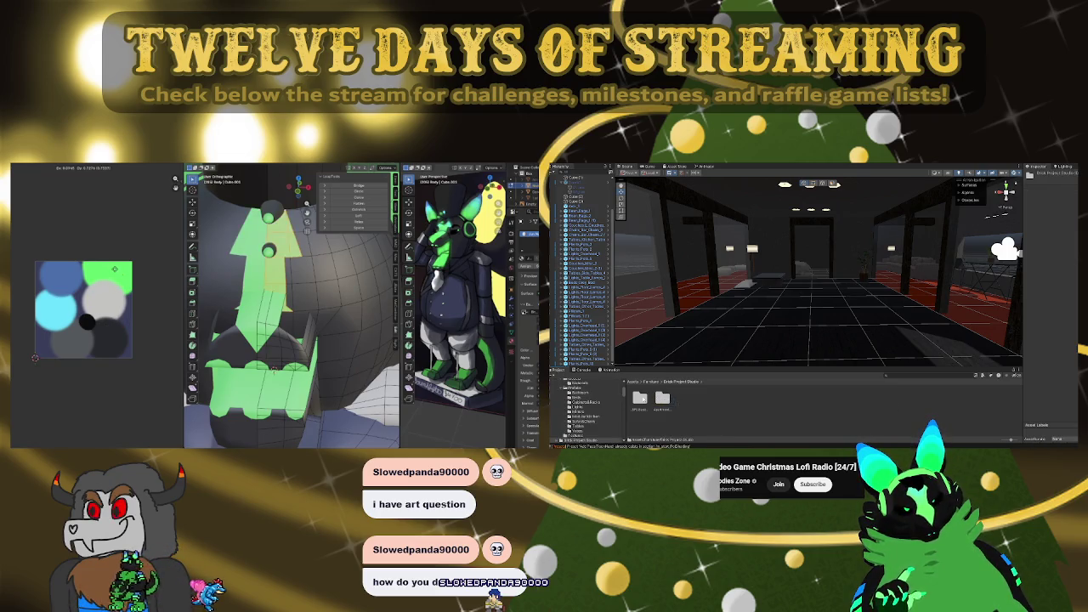
{"action": "double_click", "coordinate": [639, 398]}
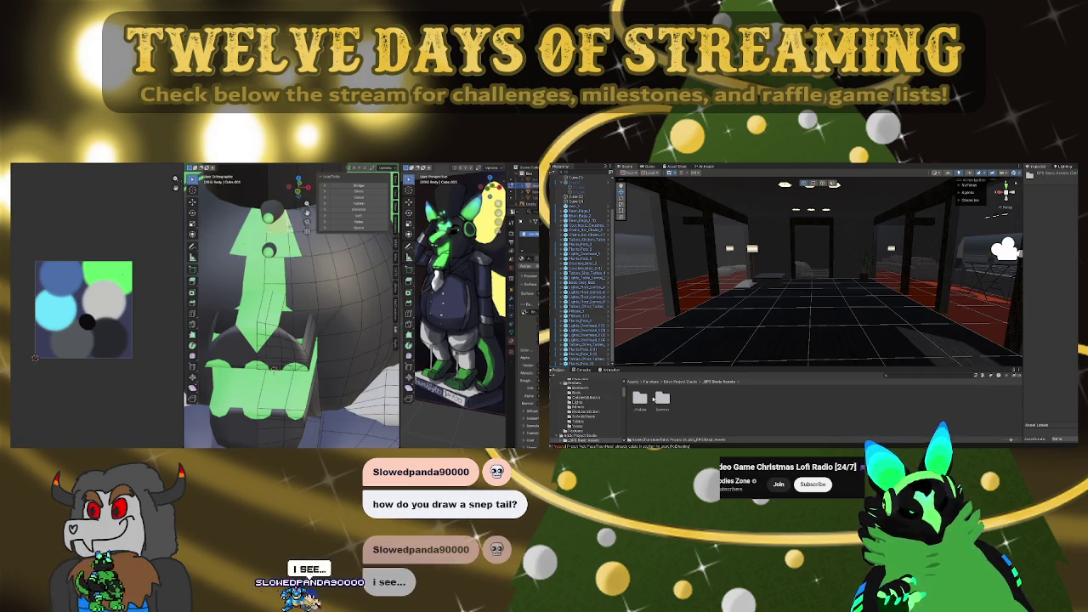
{"action": "double_click", "coordinate": [639, 397]}
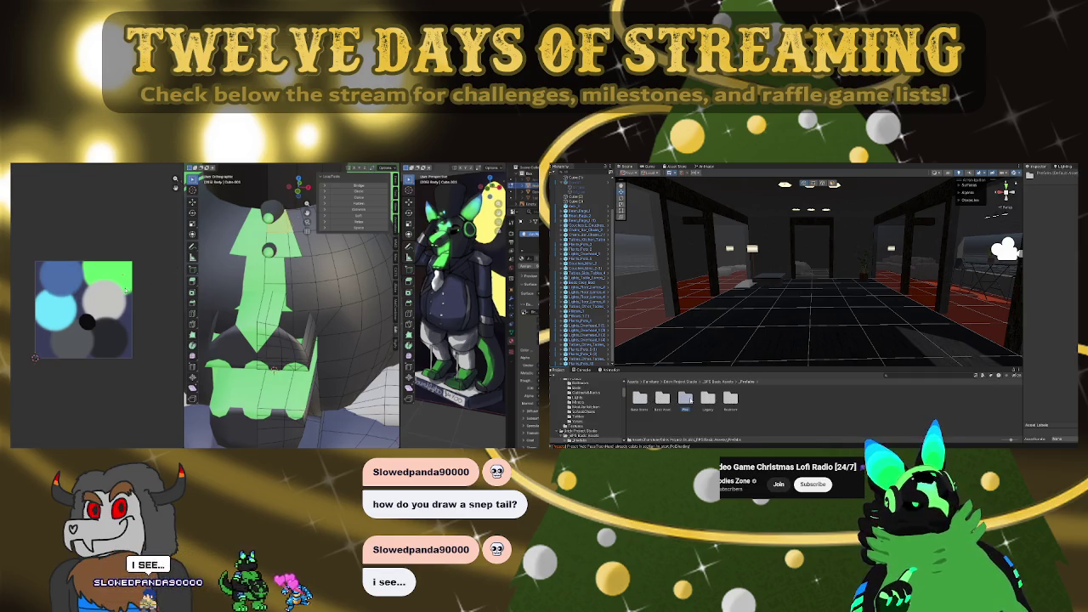
{"action": "double_click", "coordinate": [687, 399]}
Drag a light prefab into the apartment scene and open the basic assets Models folder
{"action": "mouse_move", "coordinate": [682, 400]}
{"action": "left_mouse_down"}
{"action": "mouse_move", "coordinate": [721, 332]}
{"action": "mouse_move", "coordinate": [750, 321]}
{"action": "left_mouse_up"}
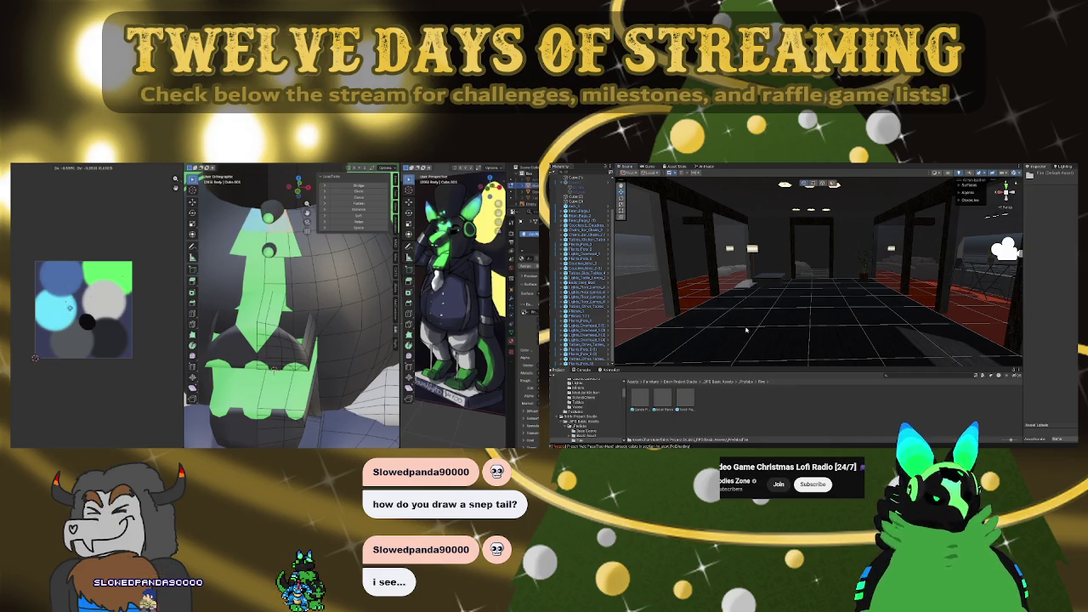
{"action": "left_click", "coordinate": [728, 382]}
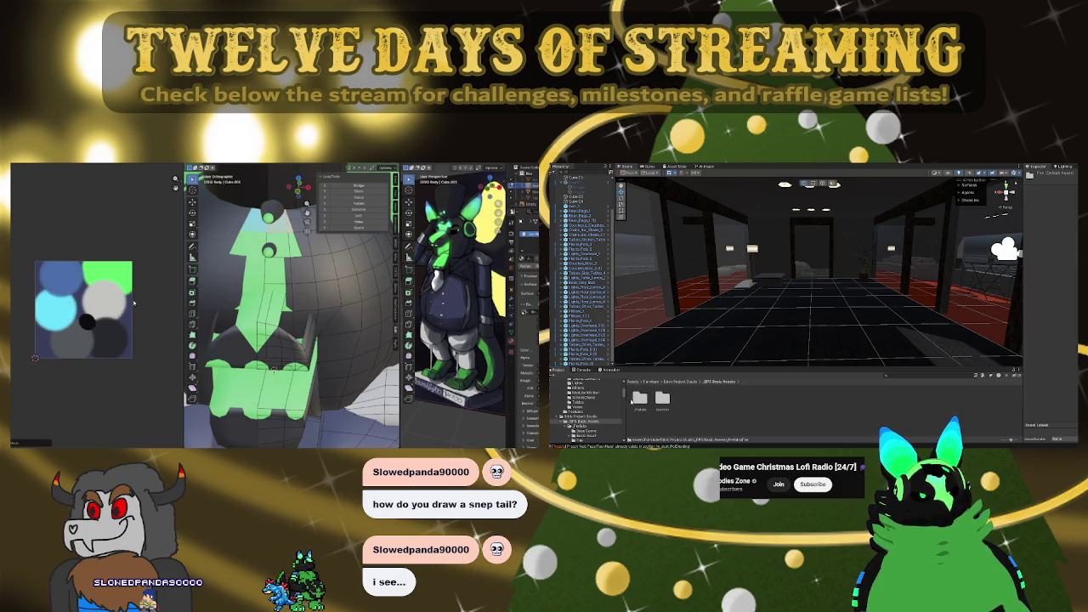
{"action": "double_click", "coordinate": [662, 399]}
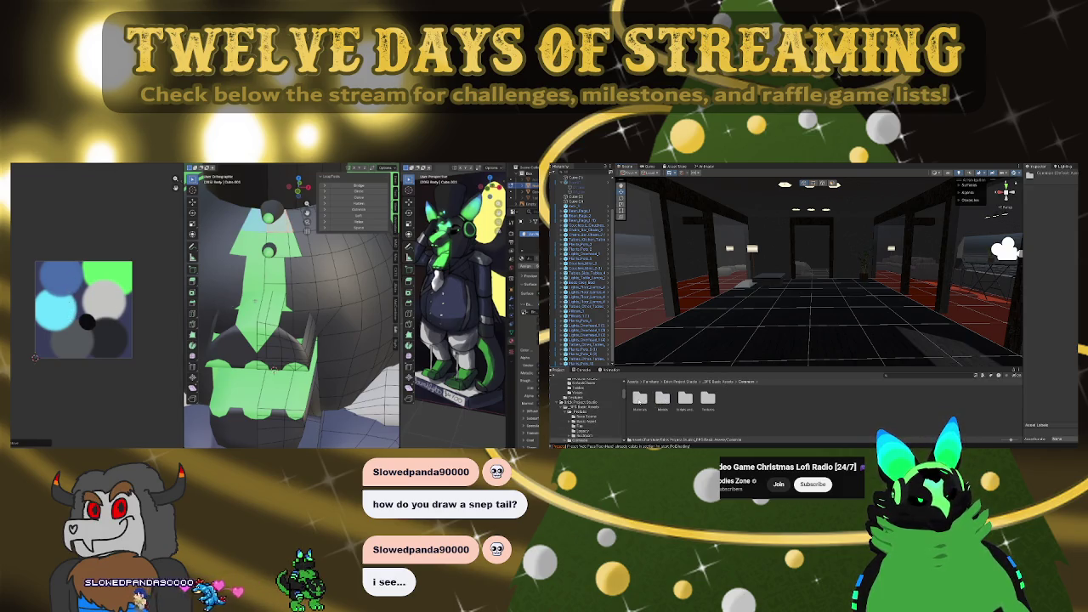
{"action": "double_click", "coordinate": [661, 399]}
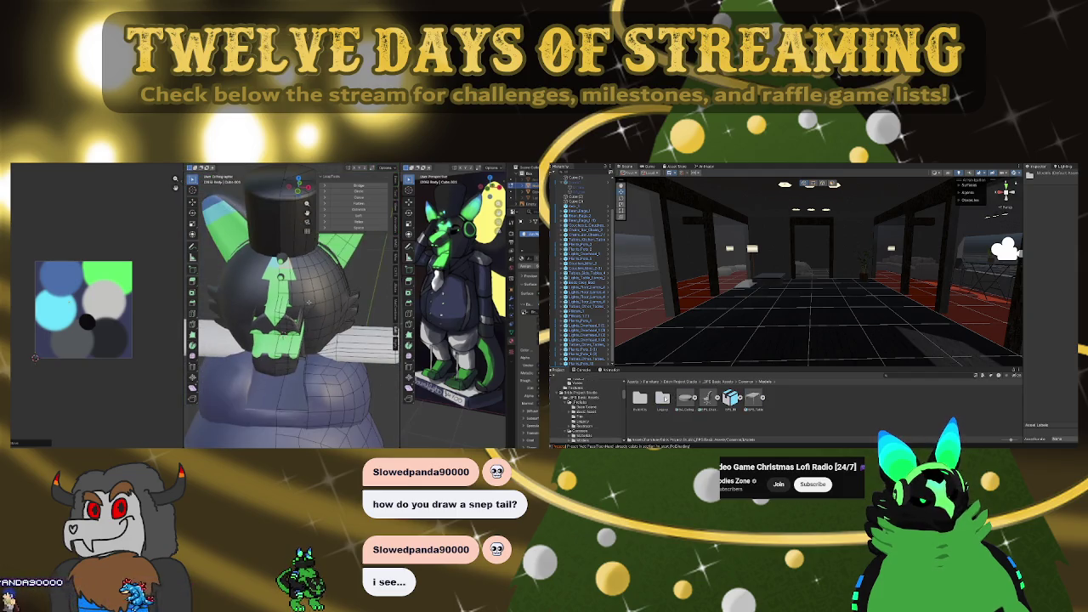
Reveal the hidden head faces and place a white office chair in the apartment scene
{"action": "key", "text": "ctrl+v"}
{"action": "left_click_drag", "start_coordinate": [712, 400], "coordinate": [802, 332]}
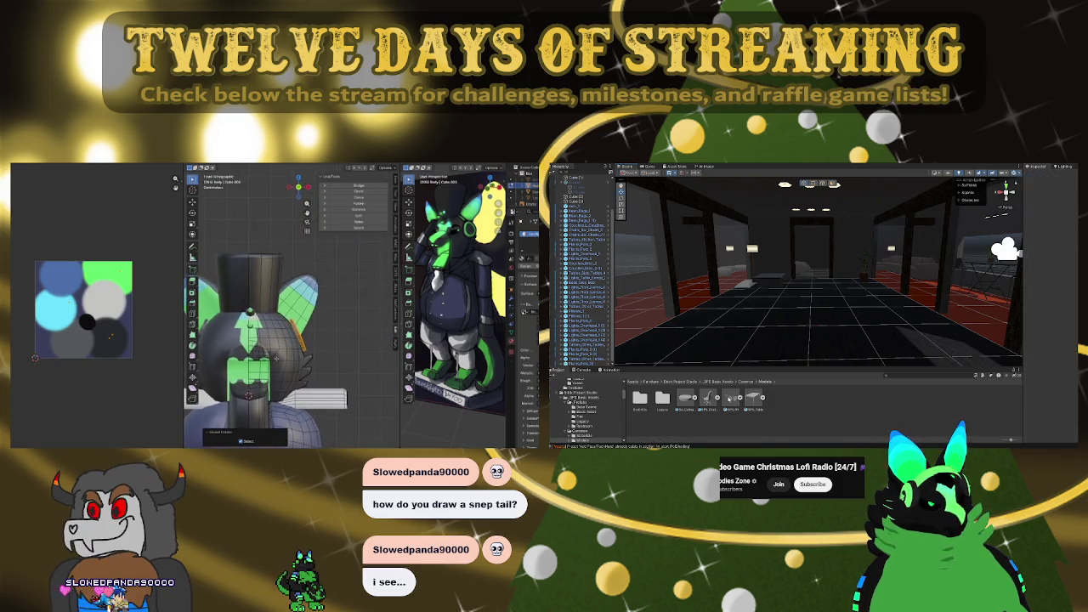
{"action": "scroll", "coordinate": [808, 288], "scroll_direction": "up", "scroll_amount": 5}
{"action": "scroll", "coordinate": [808, 287], "scroll_direction": "down", "scroll_amount": 5}
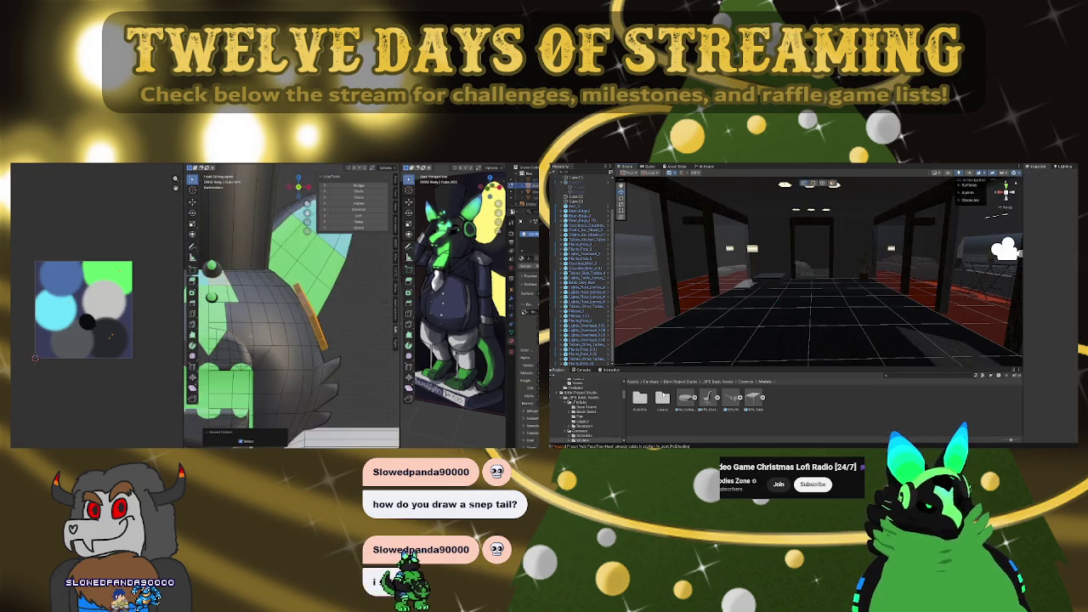
Return to the 3D Basic Assets folder and open the Apartment Kit folder
{"action": "left_click", "coordinate": [708, 383]}
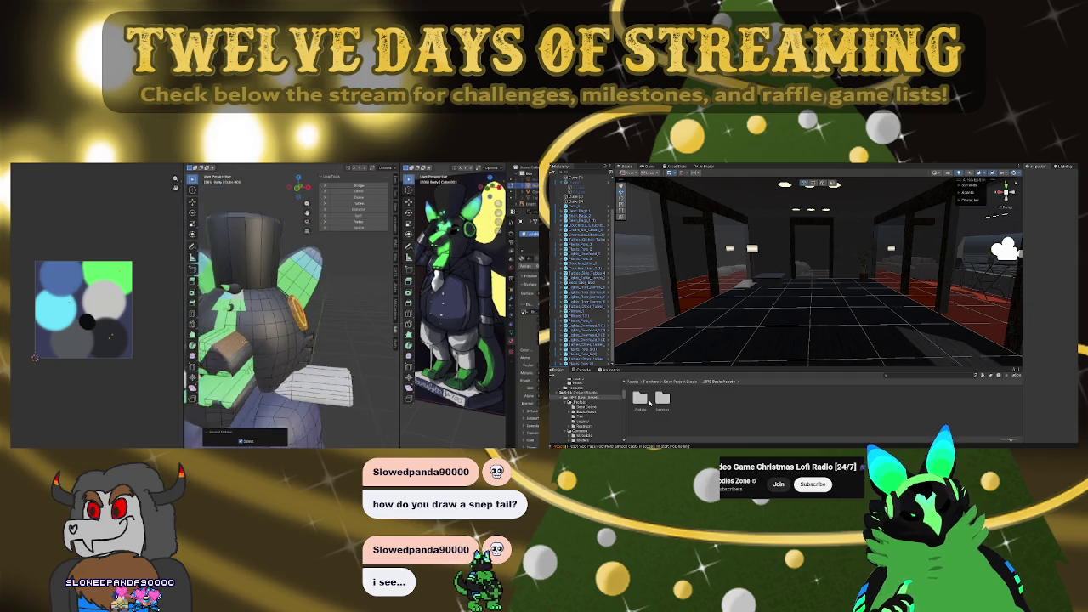
{"action": "left_click", "coordinate": [662, 398]}
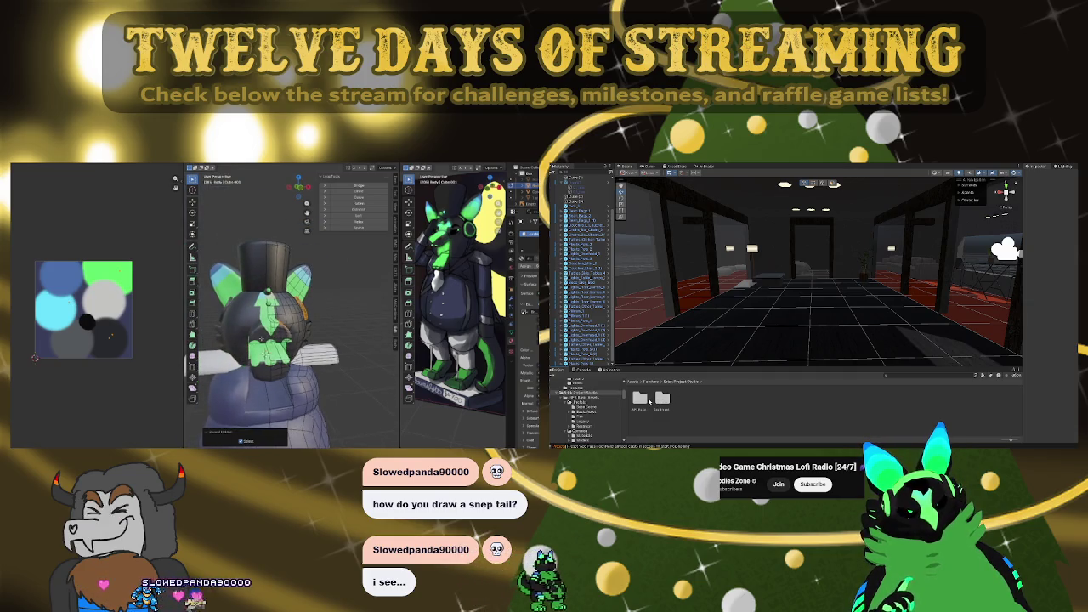
{"action": "double_click", "coordinate": [662, 397]}
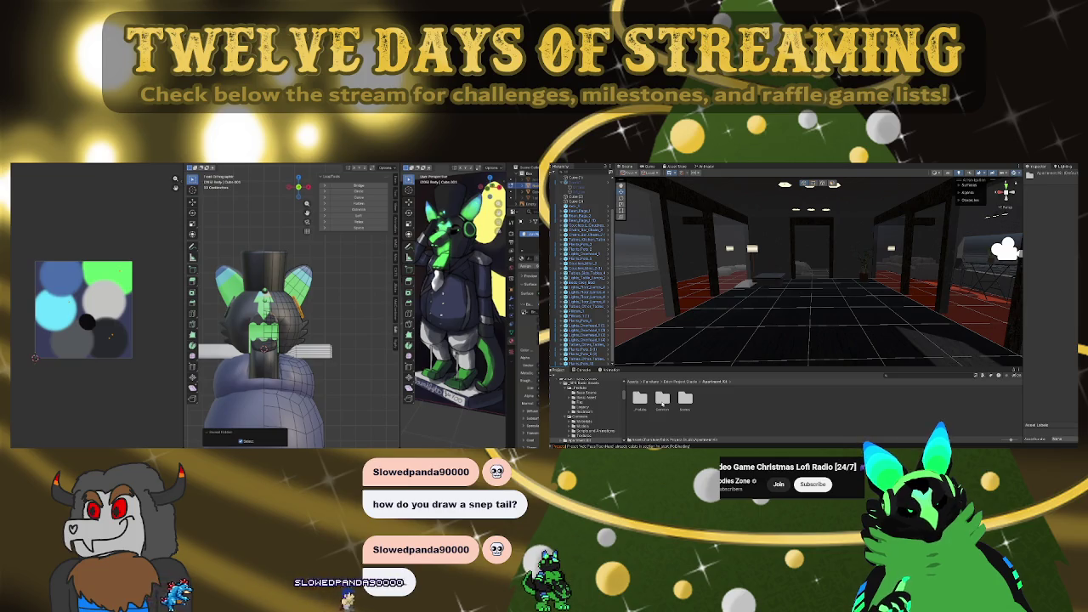
Browse the kit's _Prefabs > Furniture Bedroom, Misc and Living Room folders
{"action": "double_click", "coordinate": [640, 398]}
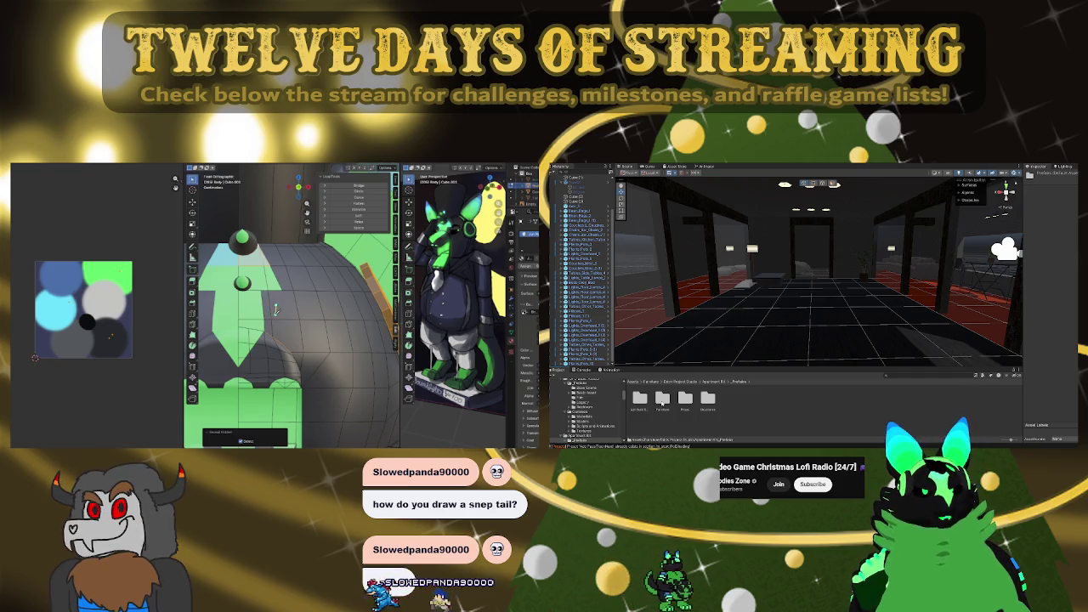
{"action": "double_click", "coordinate": [661, 399]}
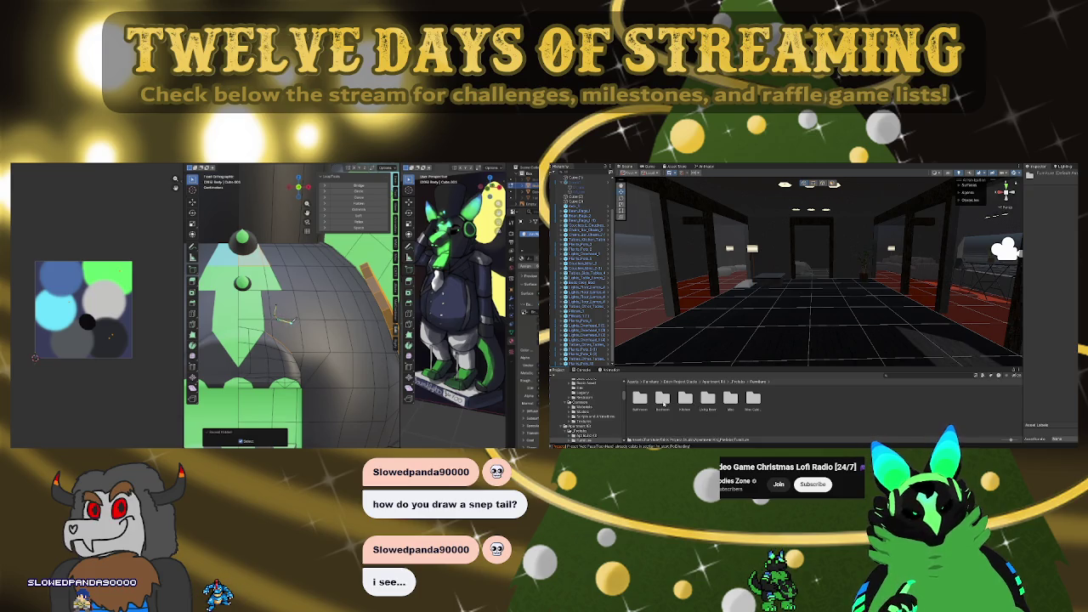
{"action": "double_click", "coordinate": [663, 401]}
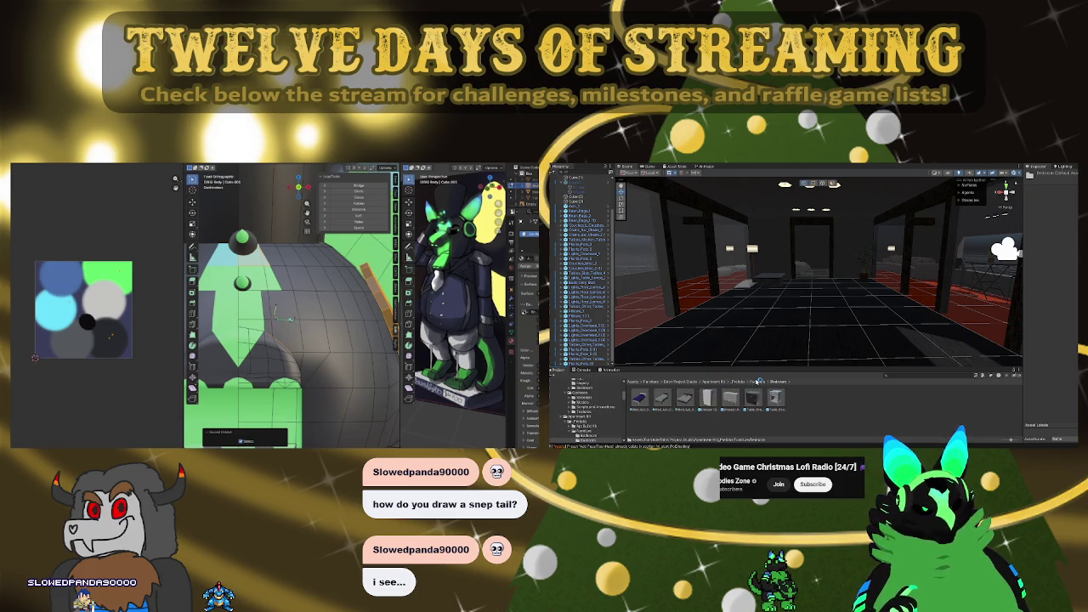
{"action": "left_click", "coordinate": [759, 381]}
{"action": "left_click", "coordinate": [732, 399]}
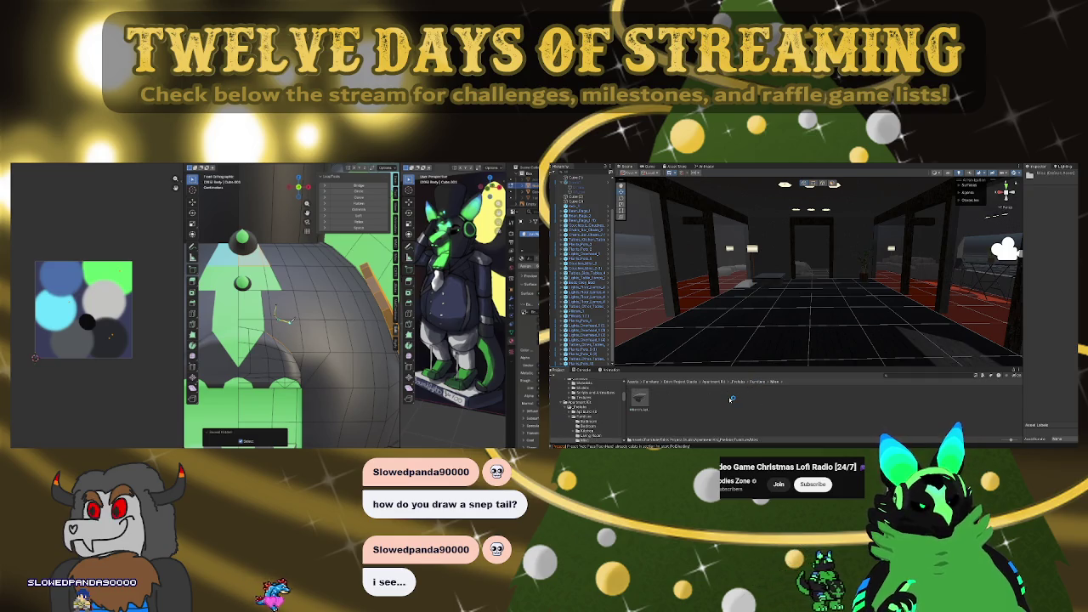
{"action": "left_click", "coordinate": [758, 381]}
{"action": "double_click", "coordinate": [705, 403]}
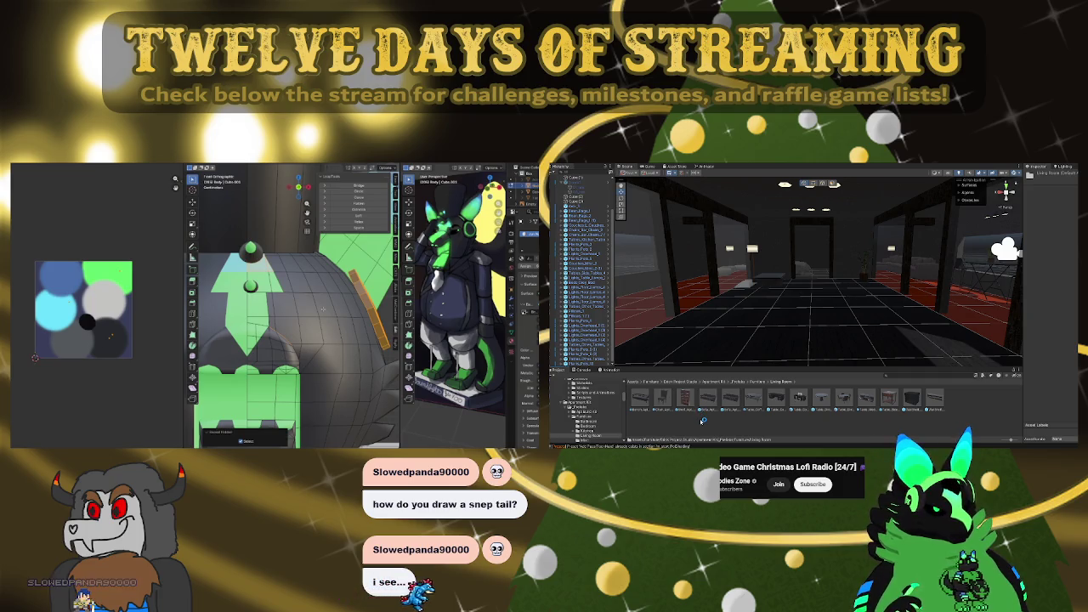
Check the Kitchen furniture folder, then open the kit's Common > Models folder
{"action": "left_click", "coordinate": [759, 381]}
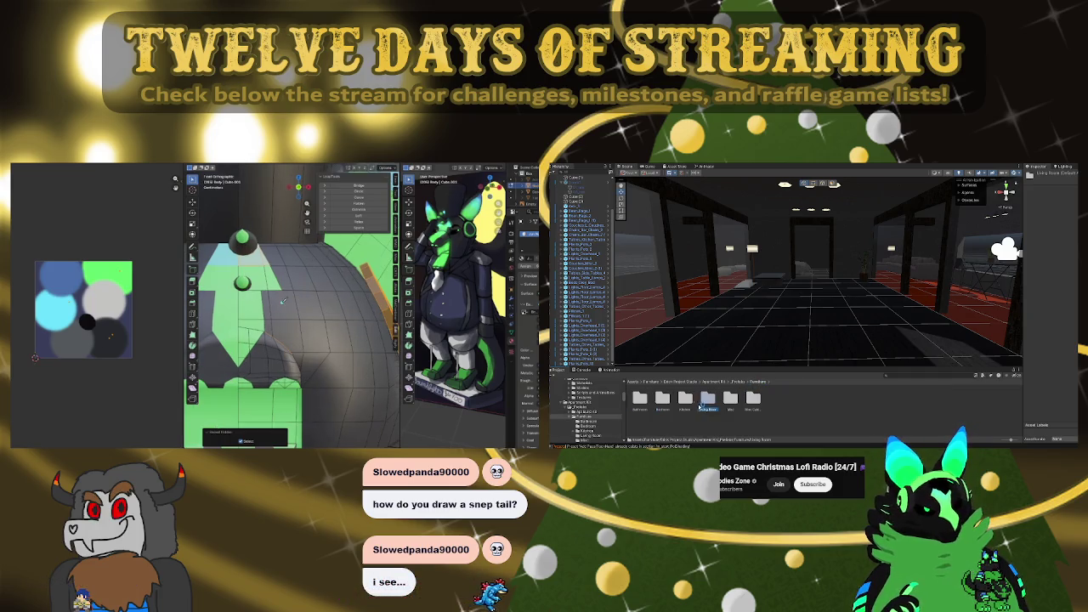
{"action": "double_click", "coordinate": [685, 398]}
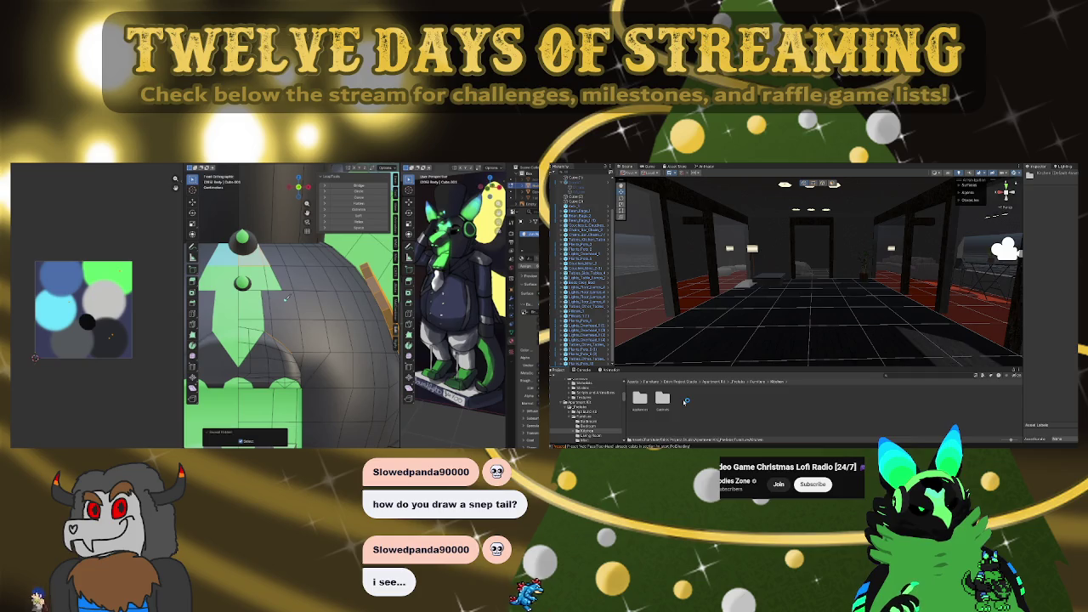
{"action": "left_click", "coordinate": [740, 382]}
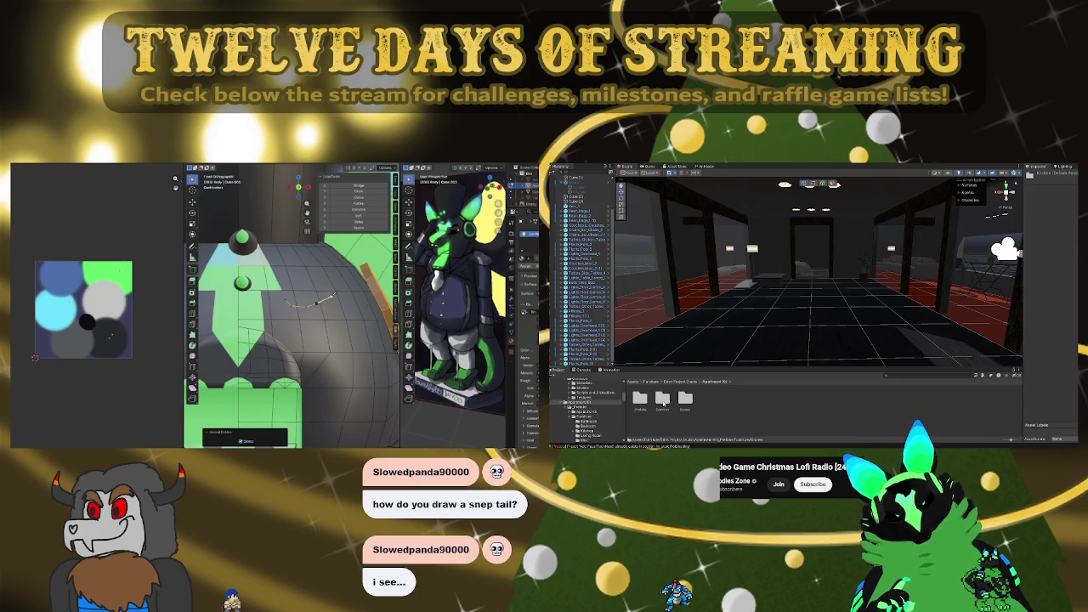
{"action": "double_click", "coordinate": [662, 400]}
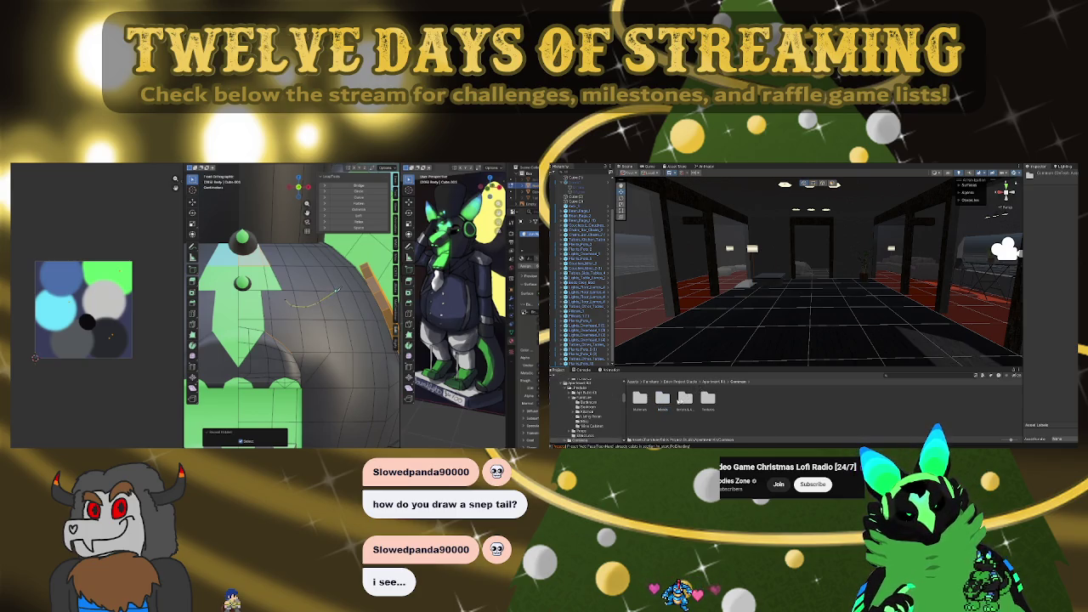
{"action": "double_click", "coordinate": [662, 399]}
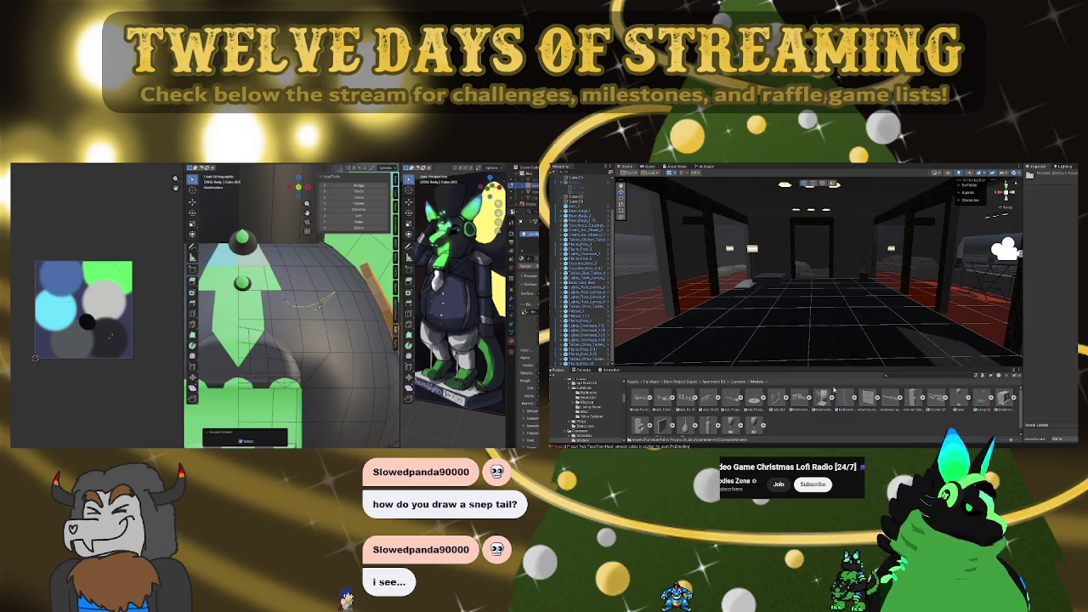
Place a grey panel as a pillar mid-room, then delete it
{"action": "left_click", "coordinate": [865, 398]}
{"action": "left_click_drag", "start_coordinate": [815, 334], "coordinate": [776, 298]}
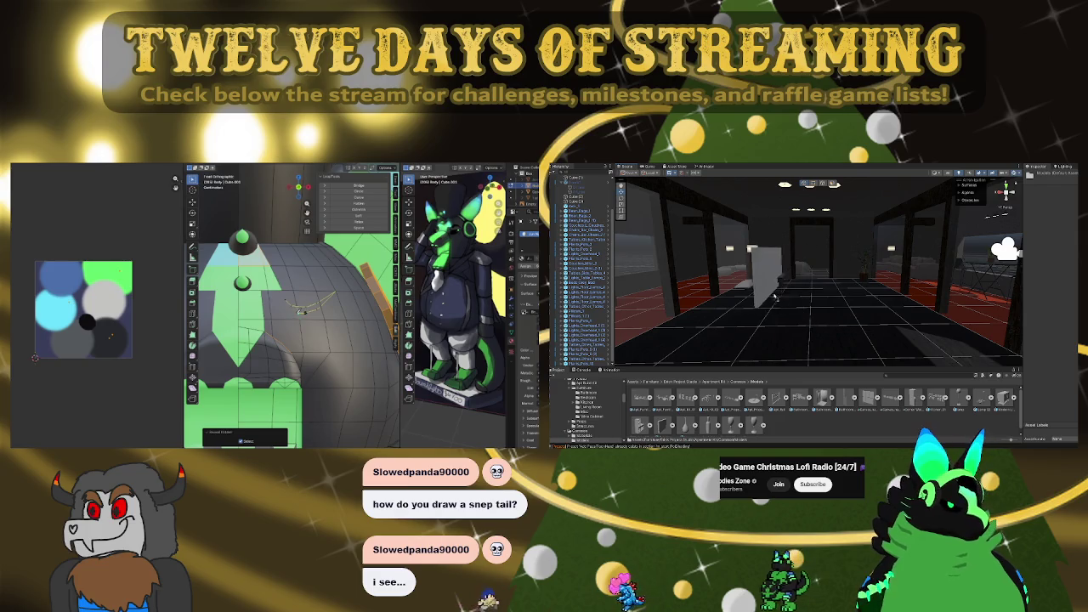
{"action": "left_click_drag", "start_coordinate": [748, 208], "coordinate": [826, 325]}
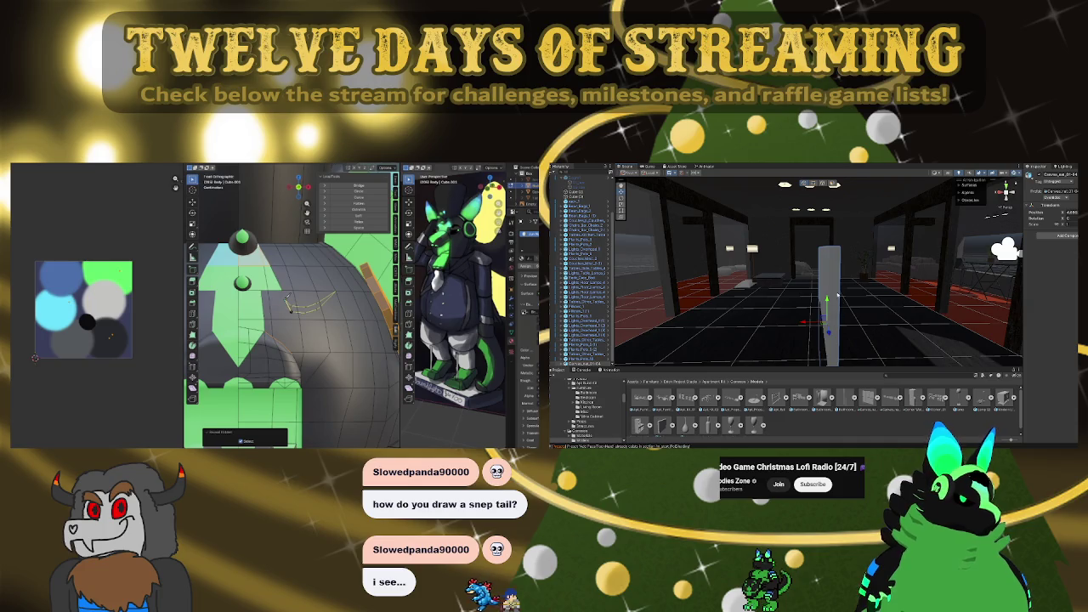
{"action": "key", "text": "Delete"}
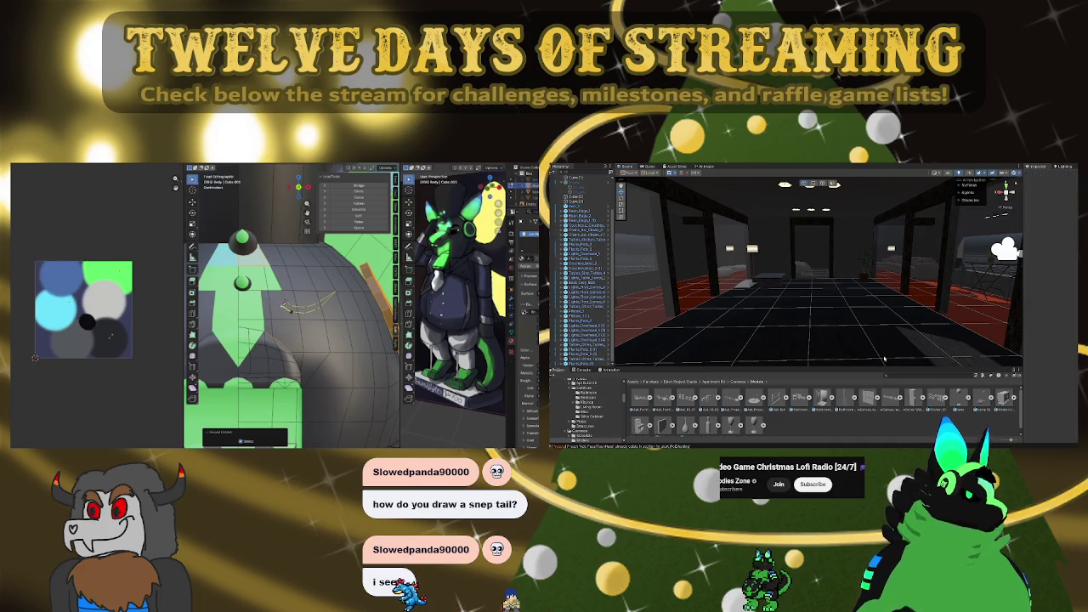
Place a kitchen counter along the right wall and bring in a group of white furniture
{"action": "mouse_move", "coordinate": [934, 401]}
{"action": "left_mouse_down"}
{"action": "mouse_move", "coordinate": [907, 291]}
{"action": "mouse_move", "coordinate": [914, 307]}
{"action": "left_mouse_up"}
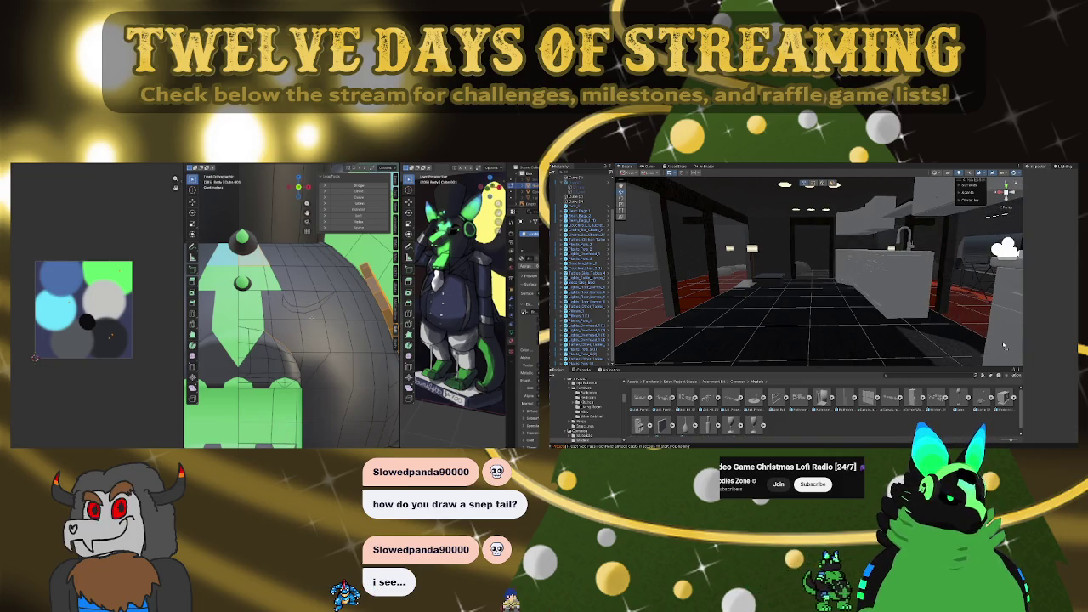
{"action": "left_click_drag", "start_coordinate": [914, 307], "coordinate": [789, 342]}
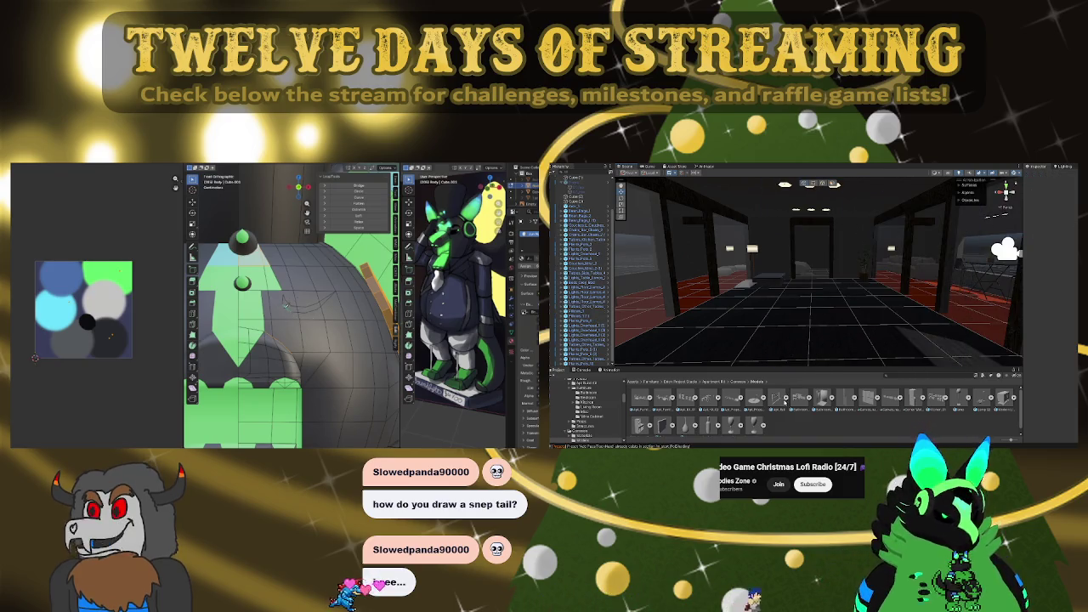
{"action": "mouse_move", "coordinate": [729, 398]}
{"action": "left_mouse_down"}
{"action": "mouse_move", "coordinate": [993, 344]}
{"action": "mouse_move", "coordinate": [945, 315]}
{"action": "mouse_move", "coordinate": [893, 368]}
{"action": "left_mouse_up"}
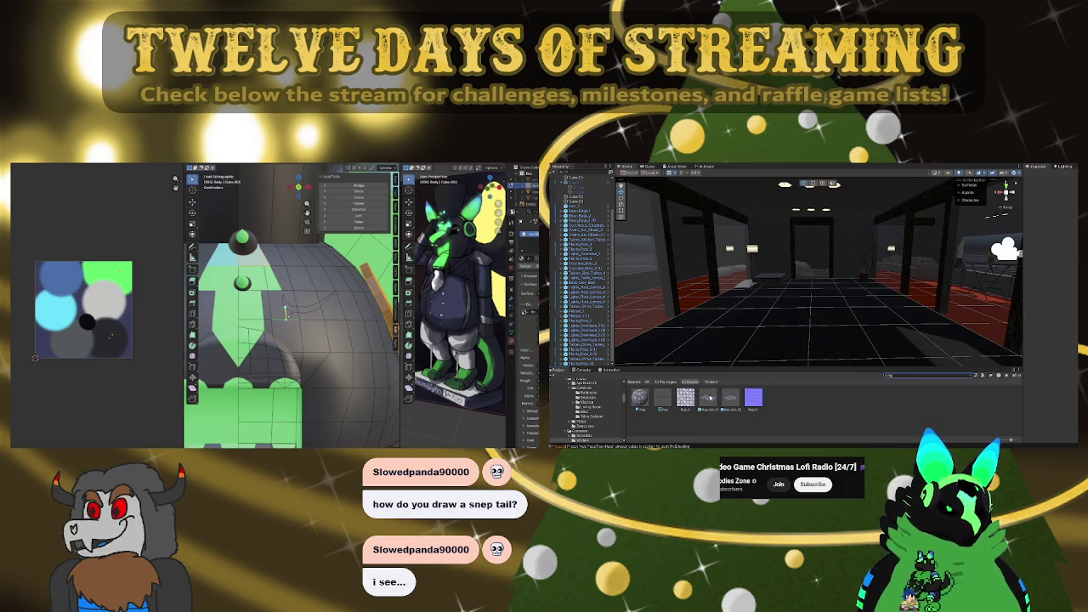
Drag the rug onto the middle of the room floor and orbit to see it whole
{"action": "left_click_drag", "start_coordinate": [710, 397], "coordinate": [821, 329]}
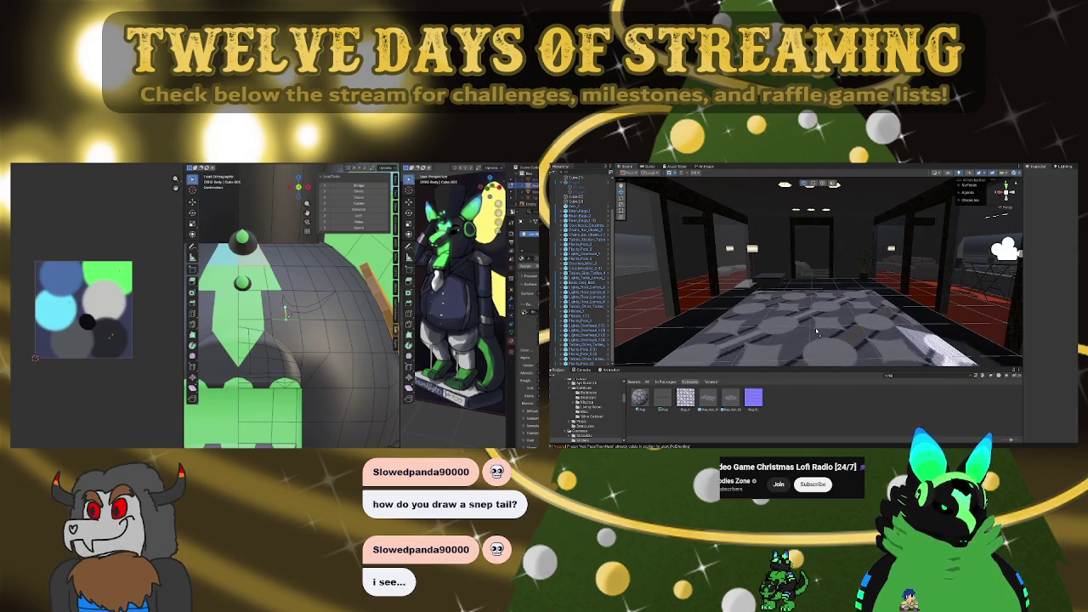
{"action": "left_click_drag", "start_coordinate": [820, 330], "coordinate": [656, 399]}
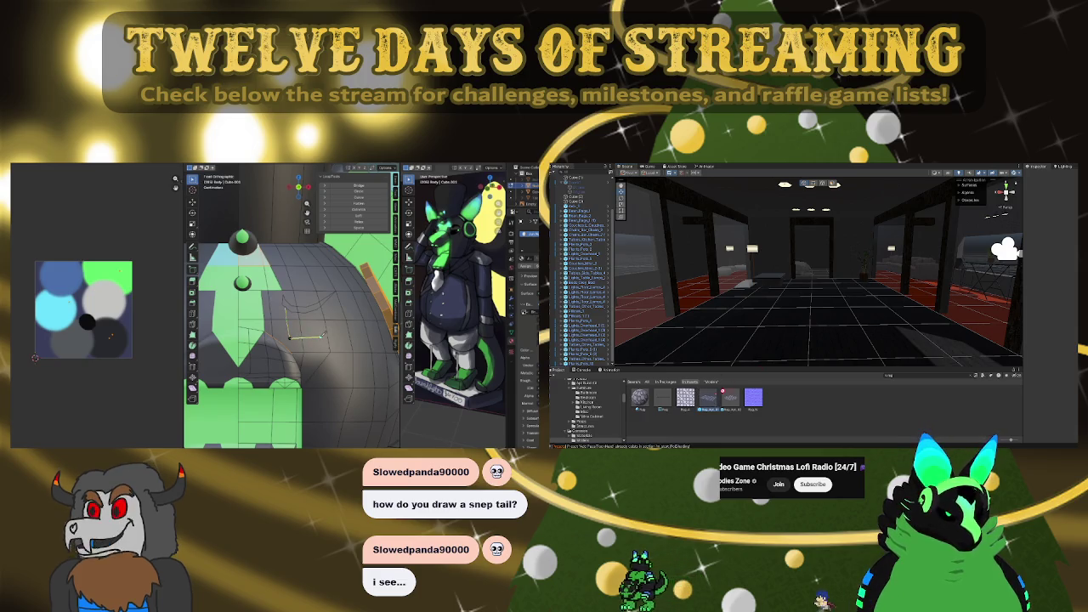
{"action": "left_click_drag", "start_coordinate": [708, 397], "coordinate": [821, 330]}
{"action": "mouse_move", "coordinate": [947, 302]}
{"action": "left_mouse_down", "text": "alt"}
{"action": "mouse_move", "coordinate": [861, 299]}
{"action": "mouse_move", "coordinate": [775, 251]}
{"action": "left_mouse_up", "text": "alt"}
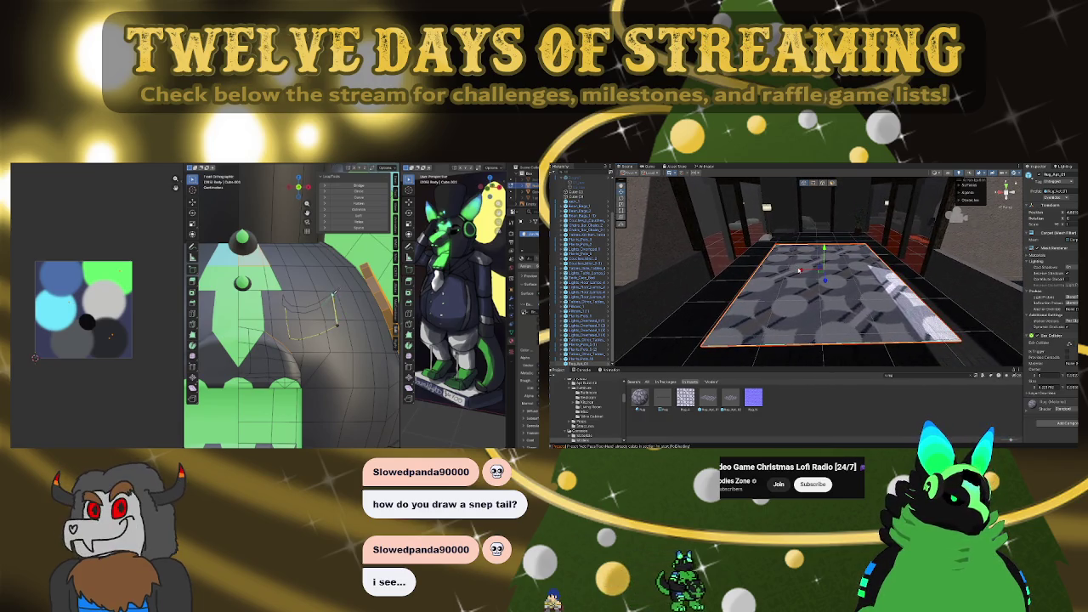
{"action": "left_click_drag", "start_coordinate": [799, 270], "coordinate": [793, 273], "text": "alt"}
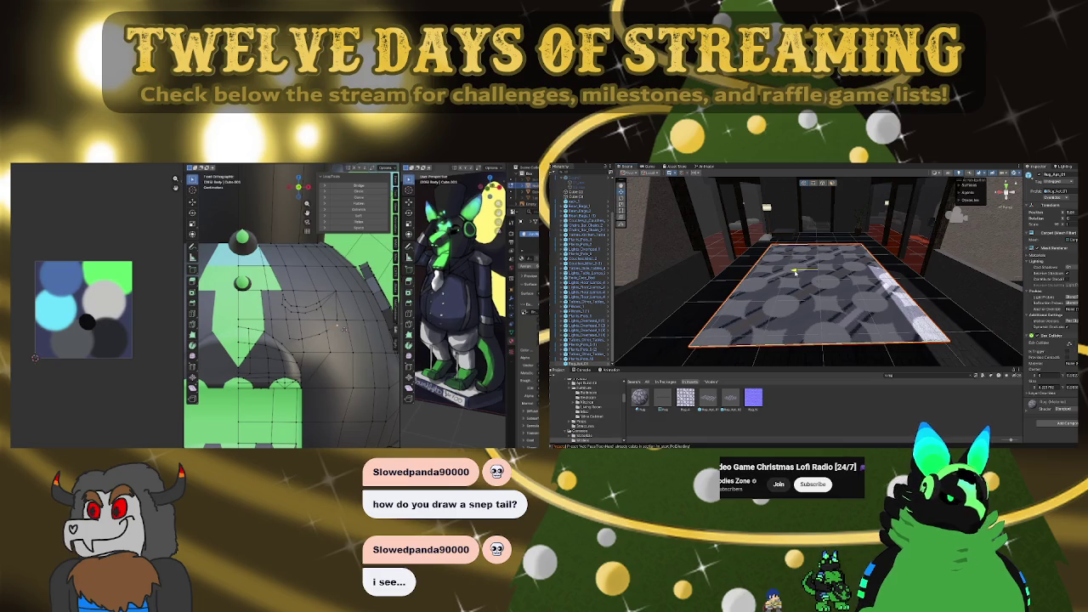
Switch to the move gizmo for the rug and start moving part of the avatar mesh
{"action": "key", "text": "w"}
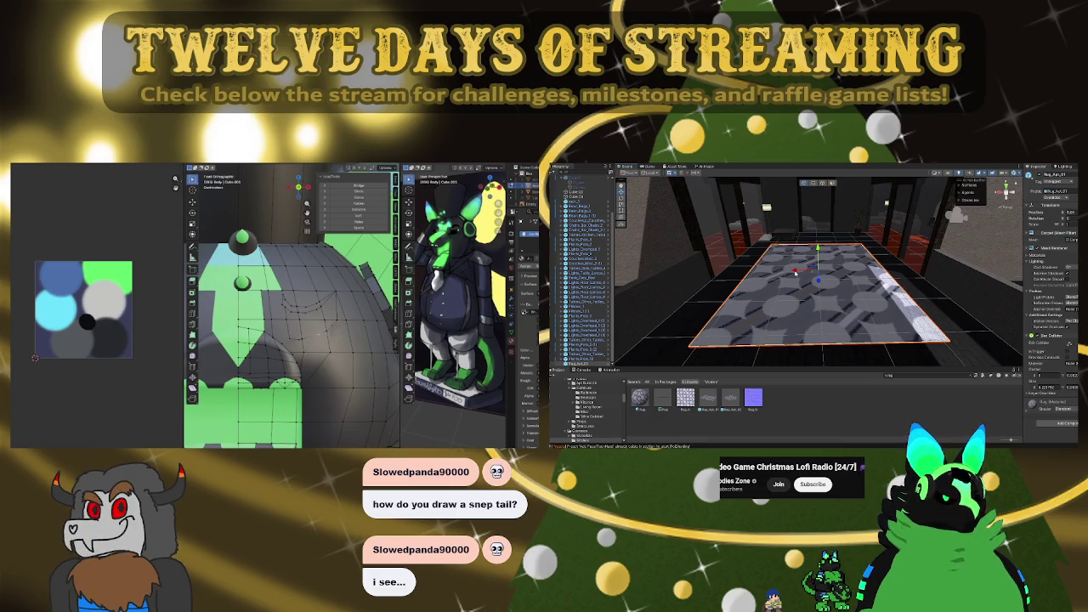
{"action": "left_click", "coordinate": [317, 333]}
{"action": "key", "text": "g"}
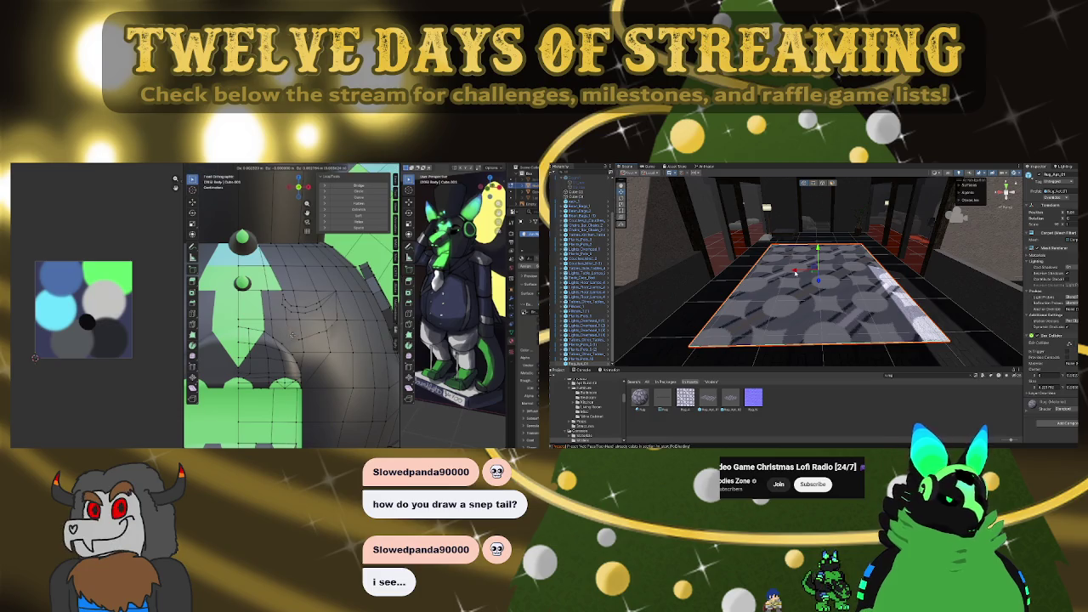
{"action": "mouse_move", "coordinate": [820, 274]}
{"action": "right_mouse_down"}
{"action": "mouse_move", "coordinate": [703, 271]}
{"action": "mouse_move", "coordinate": [815, 303]}
{"action": "mouse_move", "coordinate": [885, 267]}
{"action": "mouse_move", "coordinate": [765, 234]}
{"action": "mouse_move", "coordinate": [756, 263]}
{"action": "mouse_move", "coordinate": [766, 278]}
{"action": "mouse_move", "coordinate": [803, 282]}
{"action": "right_mouse_up"}
{"action": "left_click", "coordinate": [808, 285]}
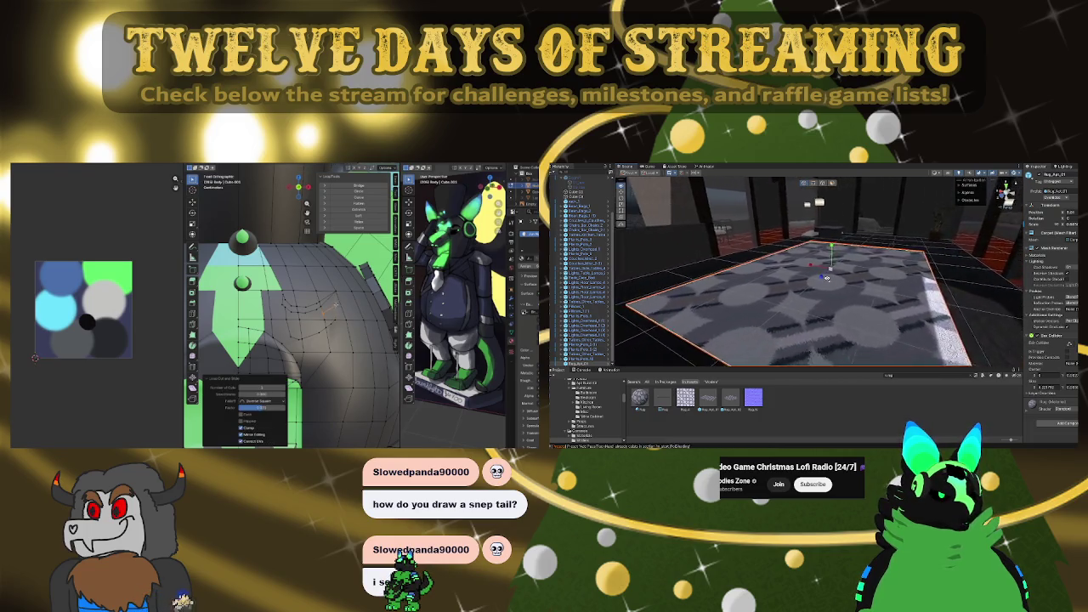
{"action": "scroll", "coordinate": [874, 274], "scroll_direction": "down", "scroll_amount": 5}
{"action": "scroll", "coordinate": [869, 278], "scroll_direction": "up", "scroll_amount": 2}
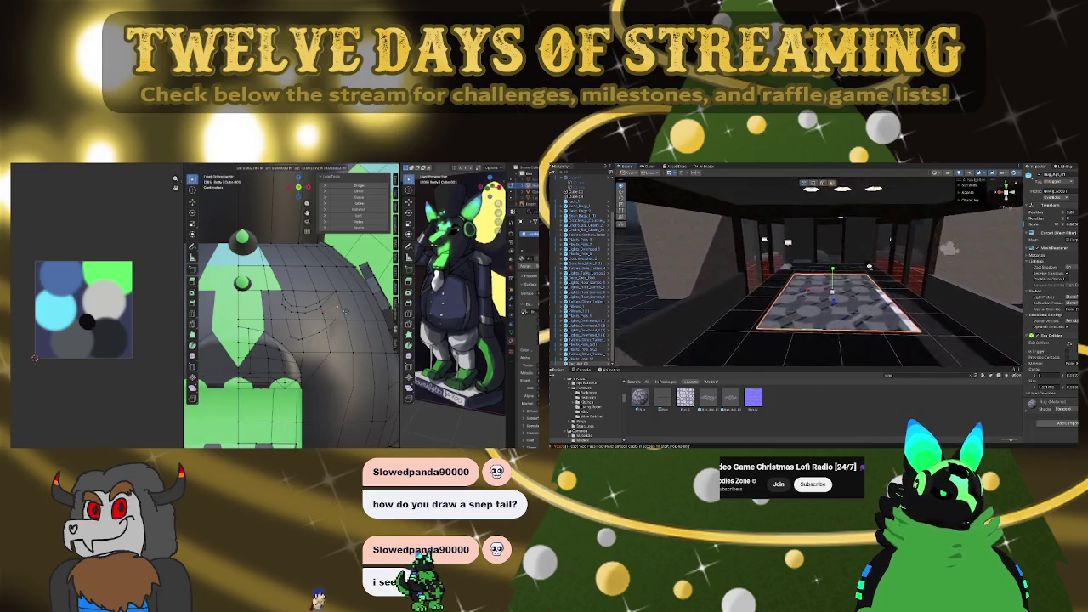
{"action": "scroll", "coordinate": [873, 271], "scroll_direction": "up", "scroll_amount": 2}
{"action": "scroll", "coordinate": [878, 260], "scroll_direction": "up", "scroll_amount": 2}
{"action": "right_click_drag", "start_coordinate": [877, 260], "coordinate": [801, 320]}
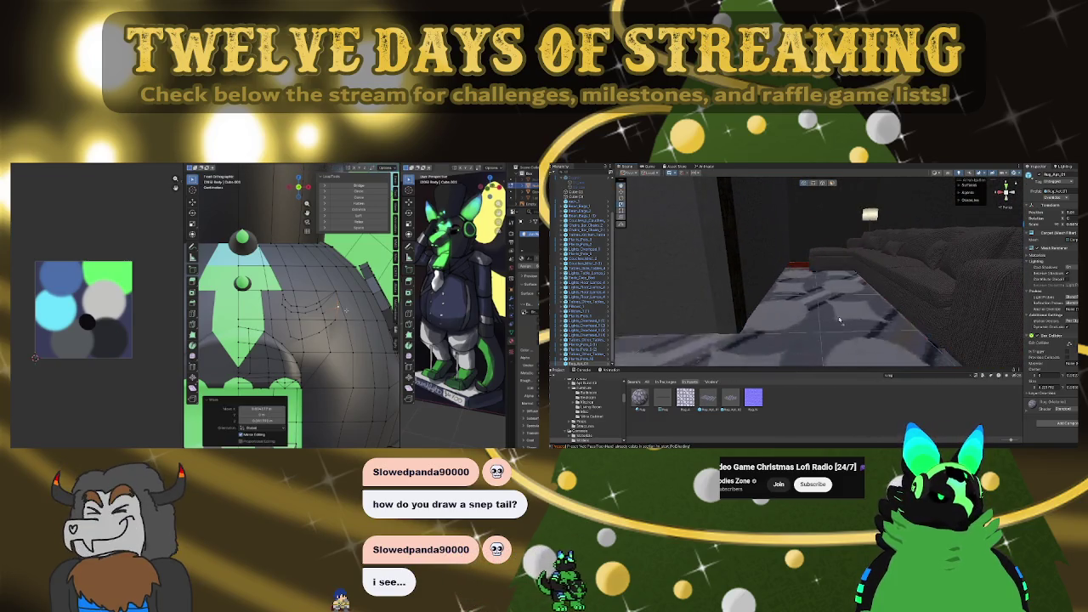
{"action": "left_click", "coordinate": [870, 302]}
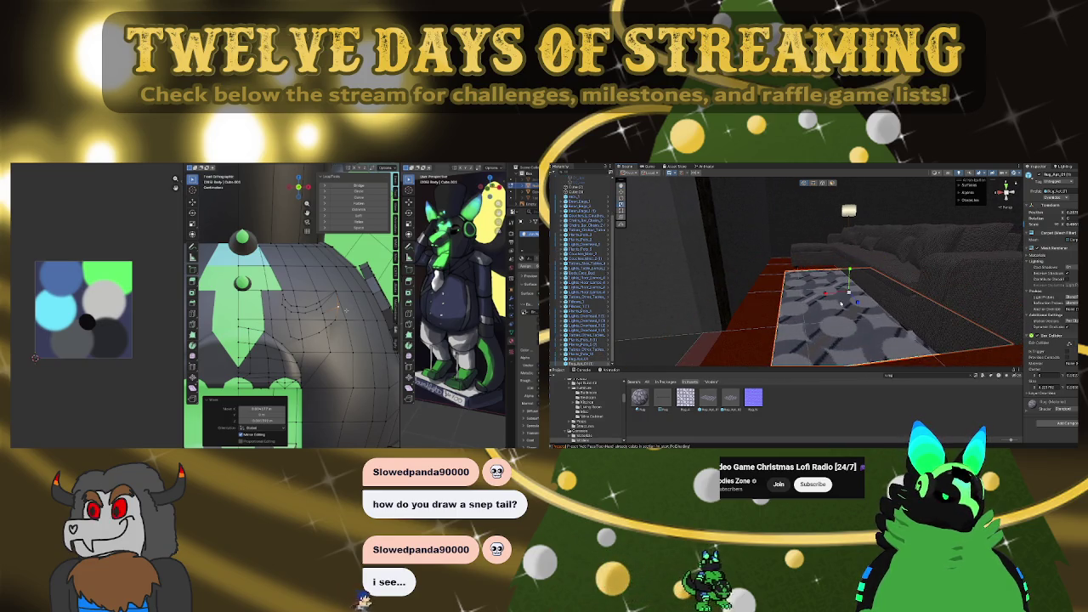
{"action": "left_click_drag", "start_coordinate": [848, 302], "coordinate": [874, 325], "text": "alt"}
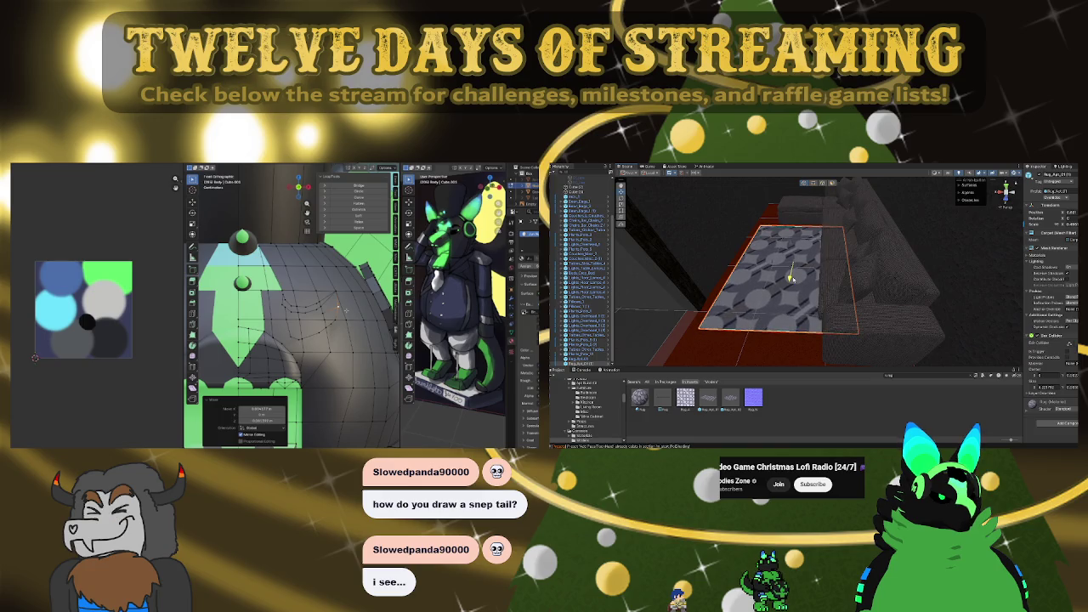
{"action": "scroll", "coordinate": [790, 278], "scroll_direction": "up", "scroll_amount": 10}
{"action": "key", "text": "f"}
{"action": "left_click_drag", "start_coordinate": [708, 298], "coordinate": [765, 298], "text": "alt"}
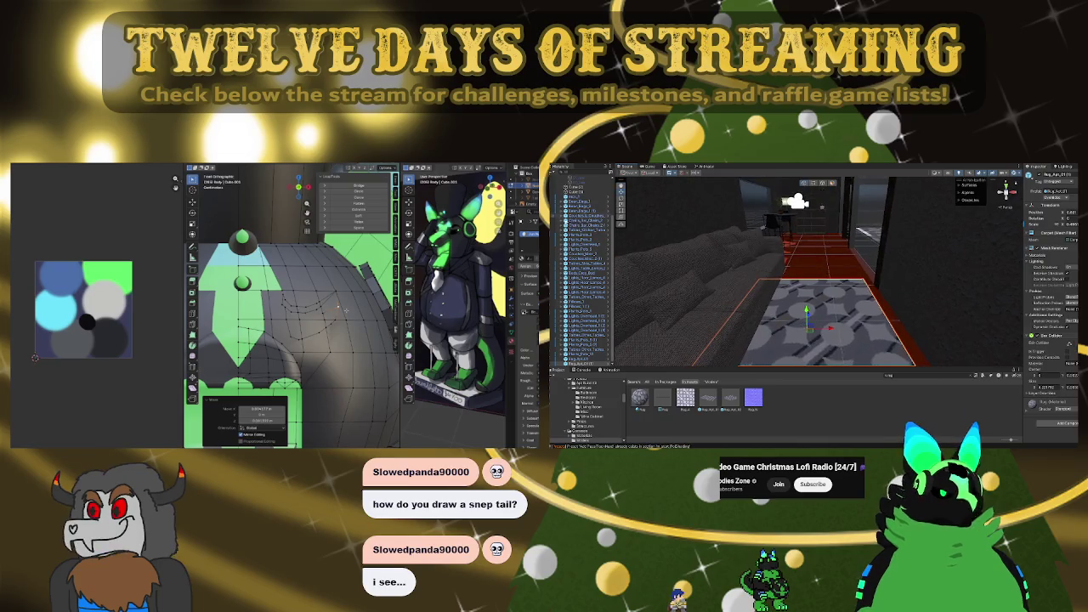
{"action": "left_click_drag", "start_coordinate": [857, 312], "coordinate": [834, 309], "text": "alt"}
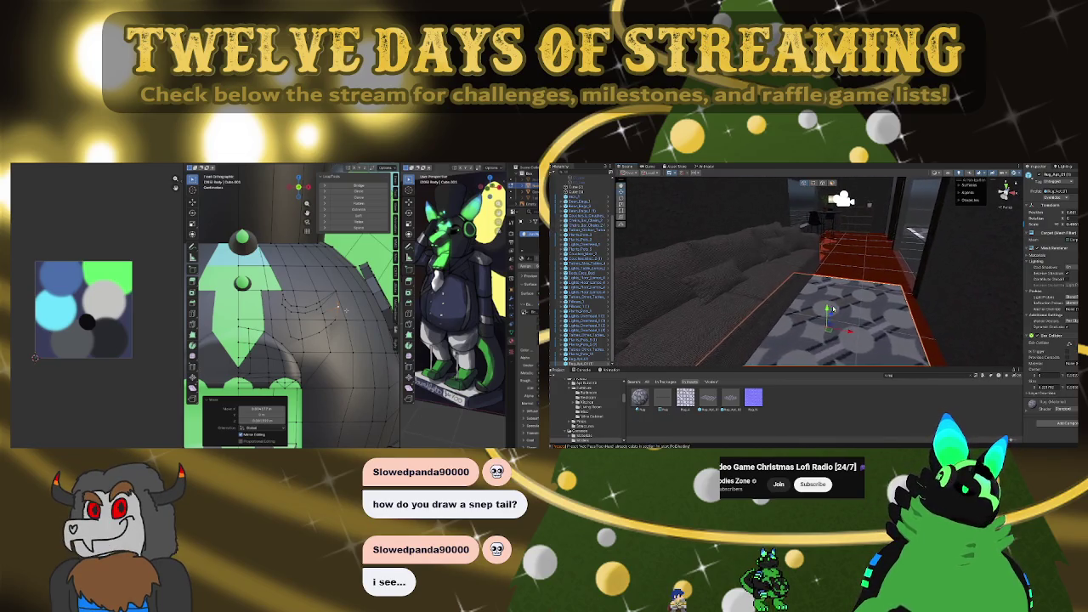
{"action": "scroll", "coordinate": [849, 302], "scroll_direction": "down", "scroll_amount": 5}
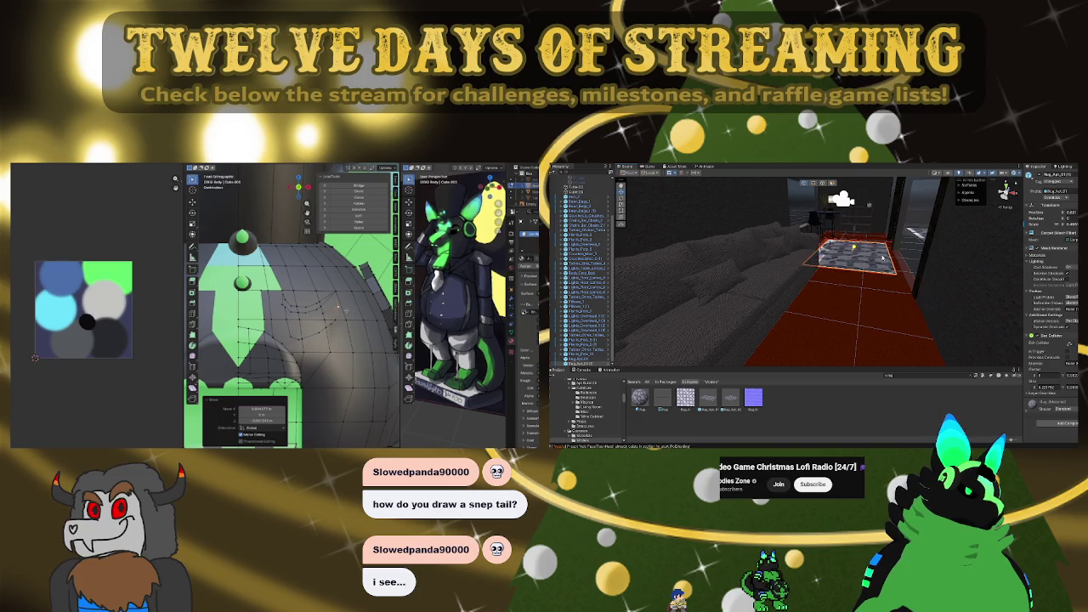
{"action": "left_click_drag", "start_coordinate": [899, 271], "coordinate": [628, 287], "text": "alt"}
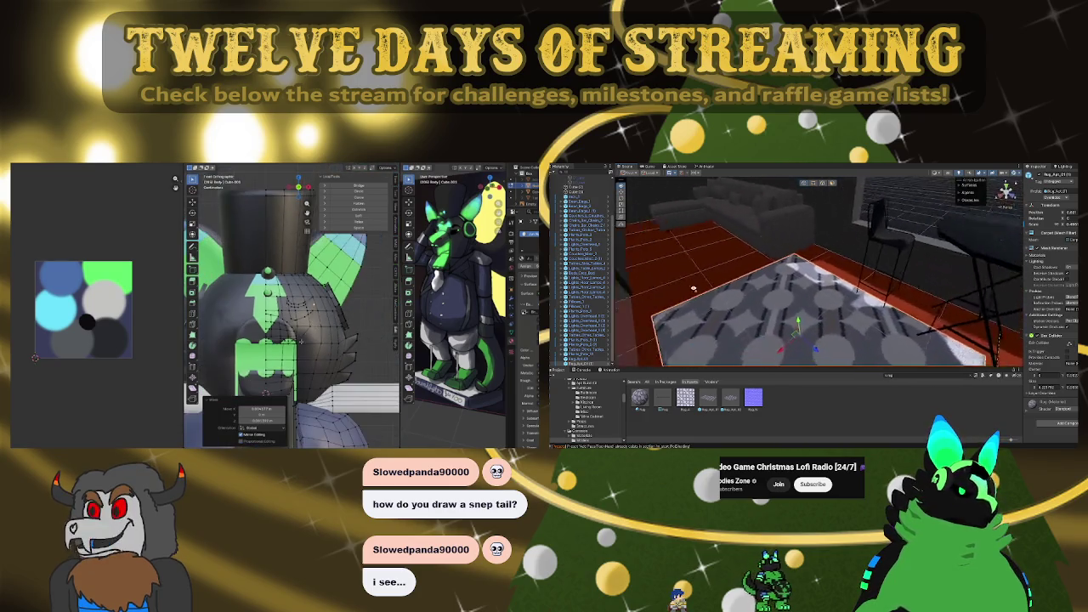
{"action": "scroll", "coordinate": [804, 255], "scroll_direction": "down", "scroll_amount": 4}
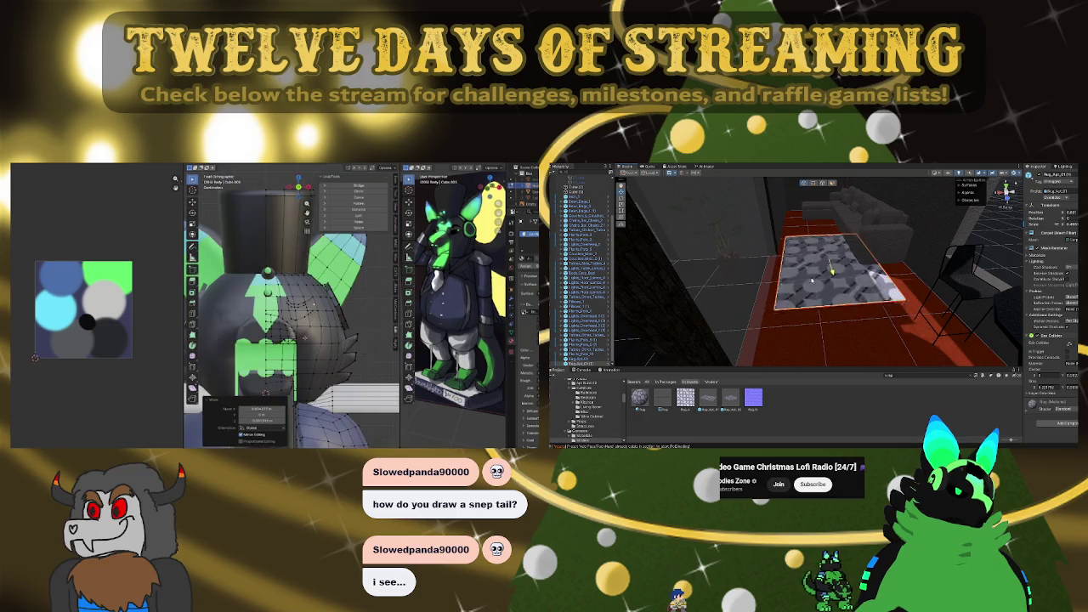
{"action": "left_click", "coordinate": [319, 332]}
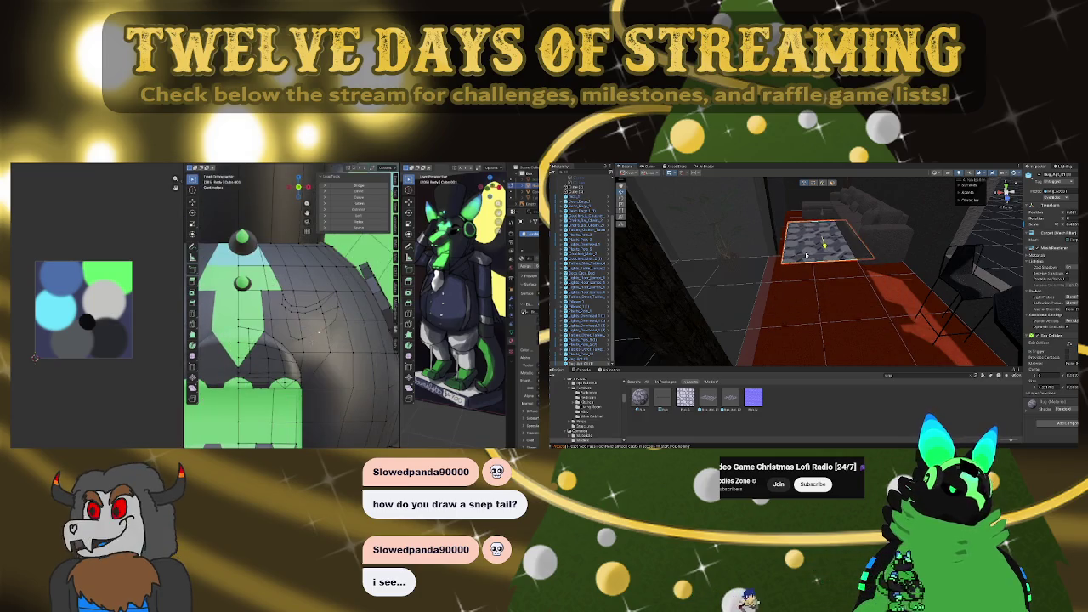
Move and edge-slide the selected head vertices in Blender
{"action": "key", "text": "g"}
{"action": "left_click", "coordinate": [326, 350]}
{"action": "key", "text": "g"}
{"action": "key", "text": "g"}
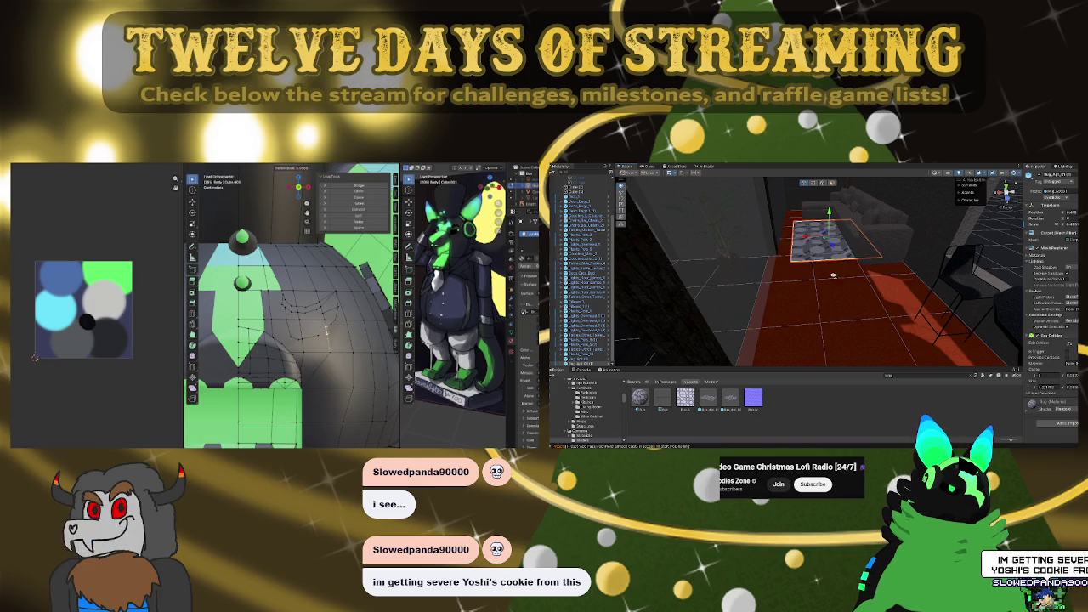
{"action": "left_click", "coordinate": [325, 332]}
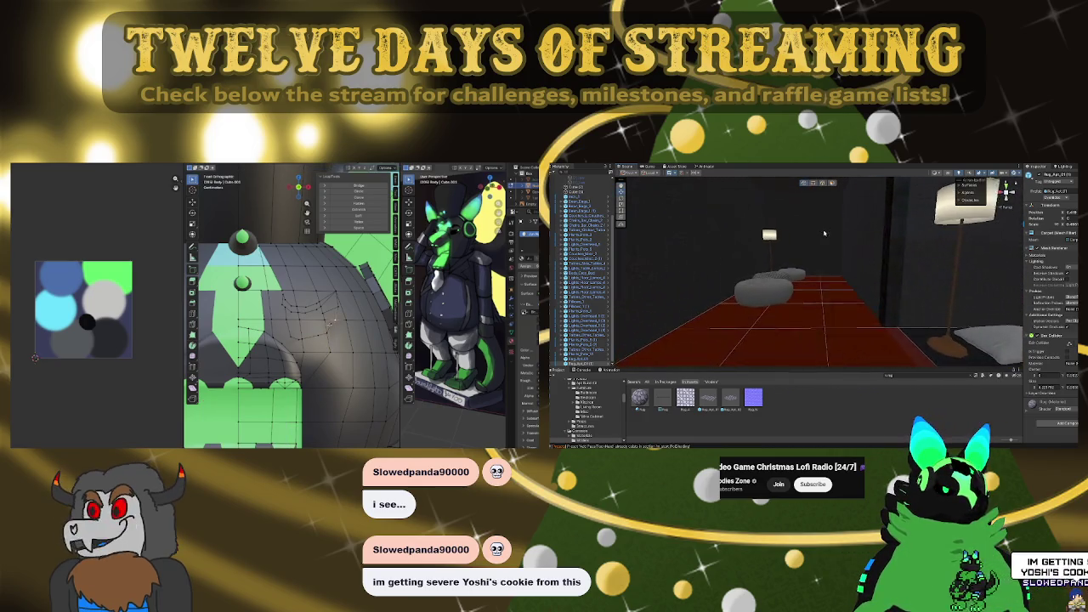
{"action": "key", "text": "g"}
Apply the grey patterned material to the rug and inspect it from above and eye level
{"action": "mouse_move", "coordinate": [709, 398]}
{"action": "left_mouse_down"}
{"action": "mouse_move", "coordinate": [811, 307]}
{"action": "mouse_move", "coordinate": [778, 314]}
{"action": "left_mouse_up"}
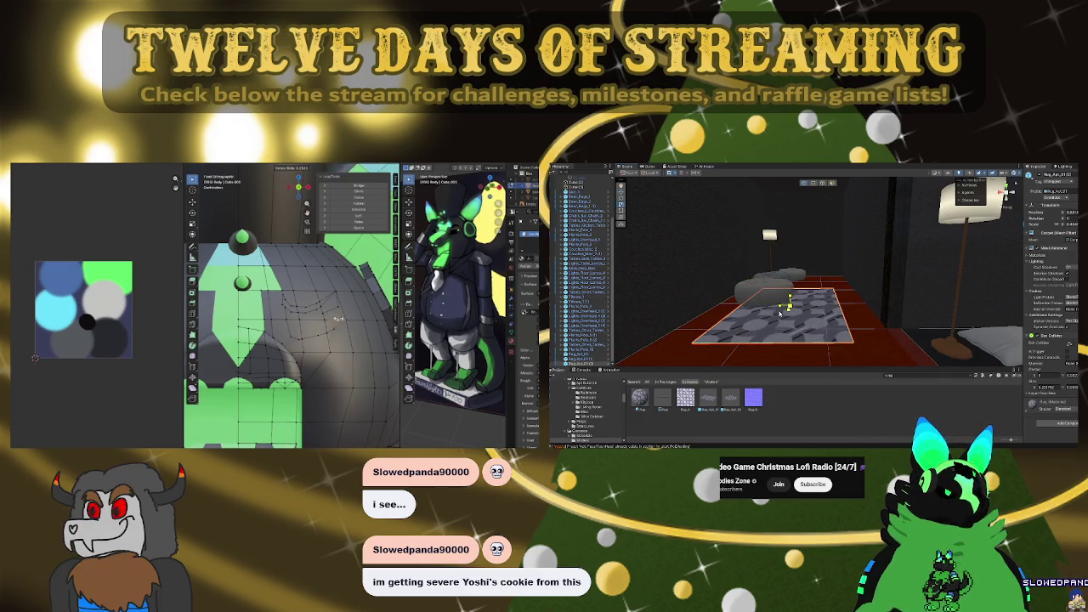
{"action": "middle_click_drag", "start_coordinate": [778, 313], "coordinate": [799, 312]}
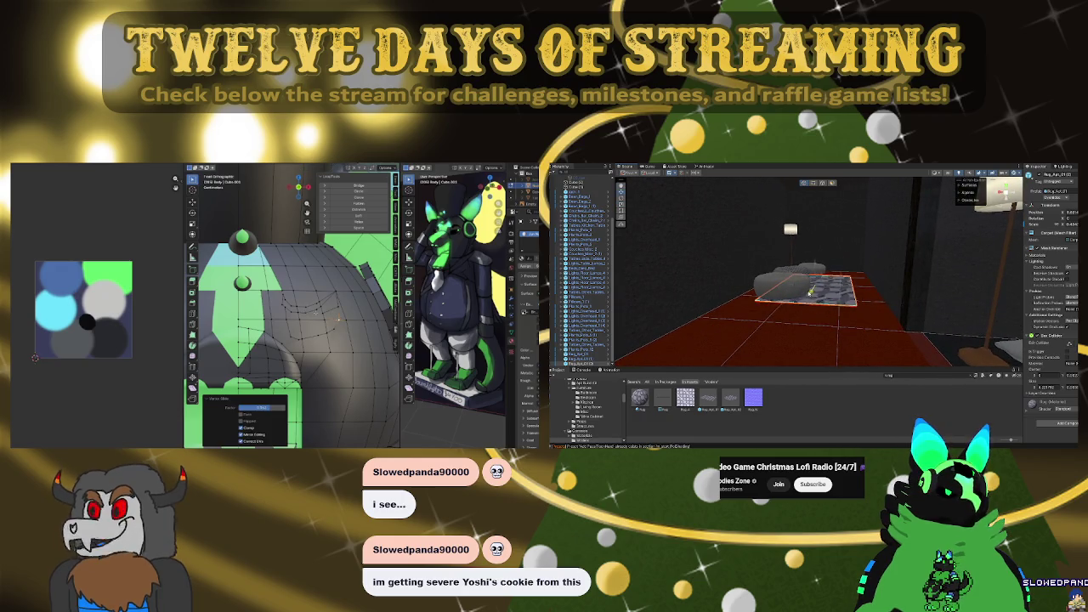
{"action": "scroll", "coordinate": [814, 291], "scroll_direction": "up", "scroll_amount": 5}
{"action": "mouse_move", "coordinate": [814, 290]}
{"action": "left_mouse_down", "text": "alt"}
{"action": "mouse_move", "coordinate": [876, 365]}
{"action": "mouse_move", "coordinate": [843, 352]}
{"action": "left_mouse_up", "text": "alt"}
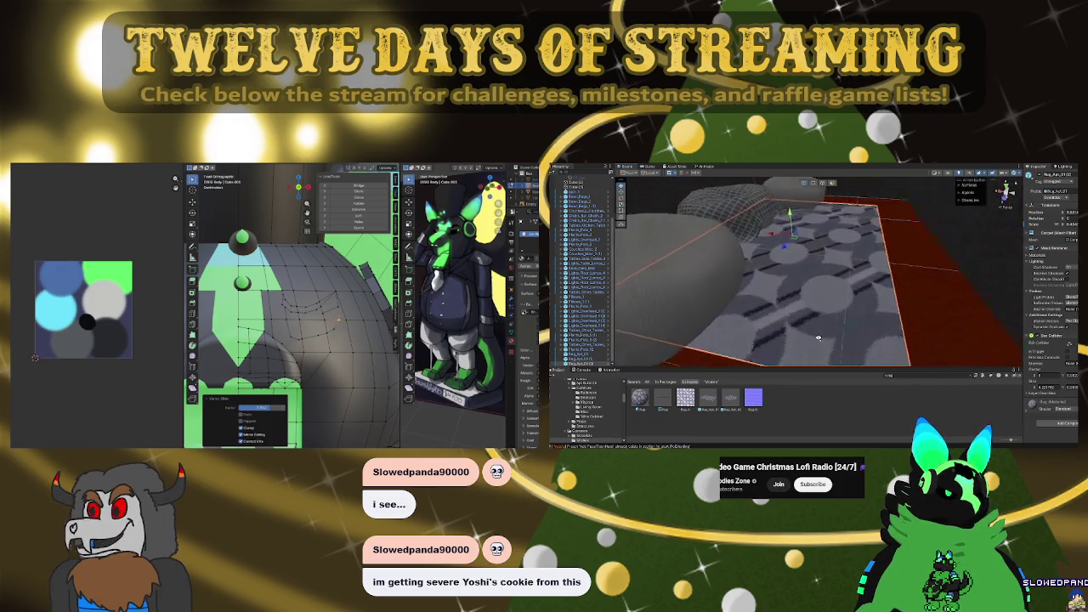
{"action": "scroll", "coordinate": [876, 366], "scroll_direction": "down", "scroll_amount": 3}
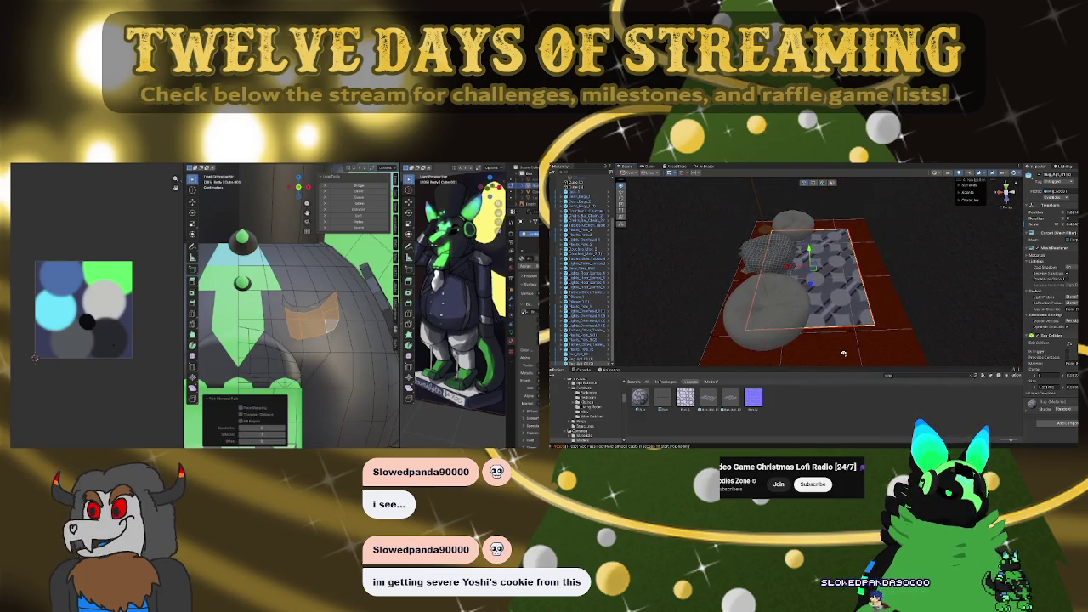
{"action": "mouse_move", "coordinate": [839, 349]}
{"action": "right_mouse_down"}
{"action": "mouse_move", "coordinate": [730, 216]}
{"action": "mouse_move", "coordinate": [839, 303]}
{"action": "mouse_move", "coordinate": [791, 284]}
{"action": "mouse_move", "coordinate": [866, 284]}
{"action": "mouse_move", "coordinate": [698, 352]}
{"action": "mouse_move", "coordinate": [699, 374]}
{"action": "right_mouse_up"}
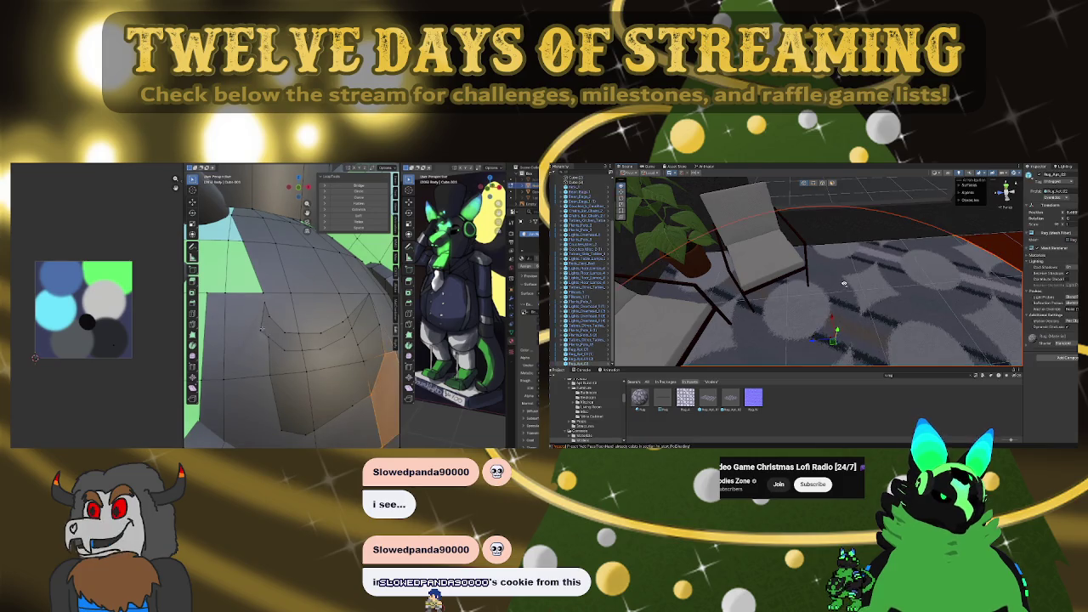
Select and frame the round rug, and confirm the vertex move on the Blender head
{"action": "right_click_drag", "start_coordinate": [836, 341], "coordinate": [821, 309]}
{"action": "left_click", "coordinate": [821, 309]}
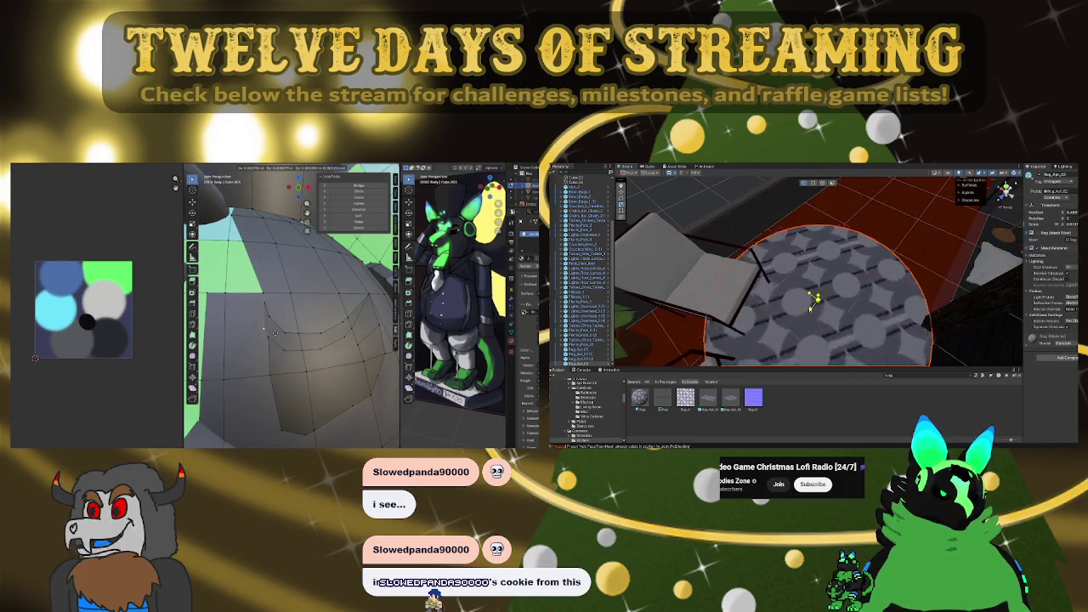
{"action": "left_click", "coordinate": [275, 333]}
{"action": "key", "text": "f"}
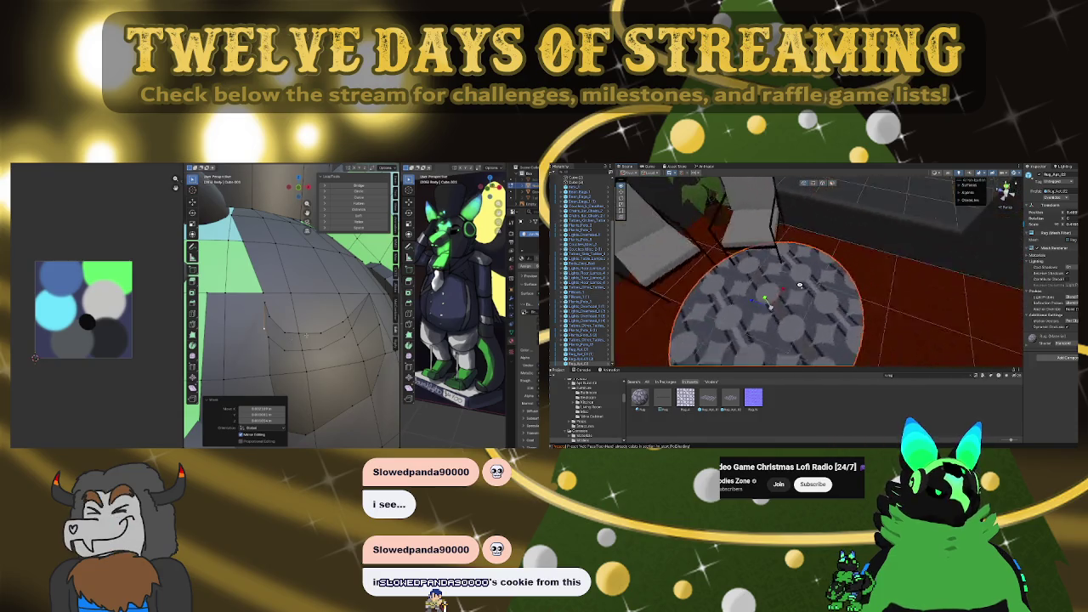
{"action": "middle_click_drag", "start_coordinate": [289, 341], "coordinate": [281, 323]}
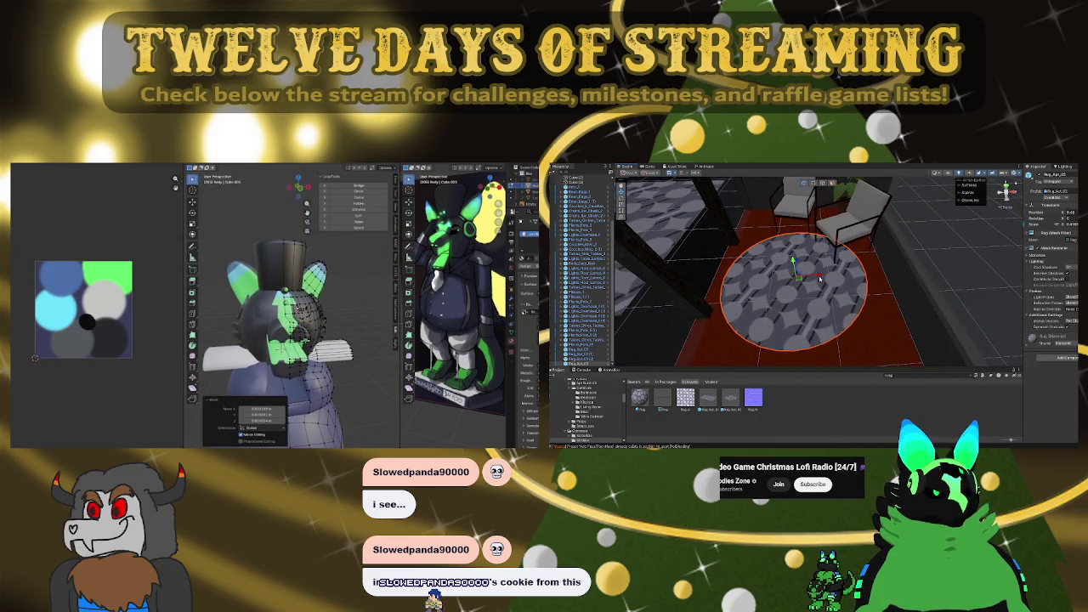
Orbit out to a wider room view and inspect the Rug_Art_01 prefab
{"action": "mouse_move", "coordinate": [819, 277]}
{"action": "left_mouse_down", "text": "alt"}
{"action": "mouse_move", "coordinate": [907, 287]}
{"action": "mouse_move", "coordinate": [762, 308]}
{"action": "left_mouse_up", "text": "alt"}
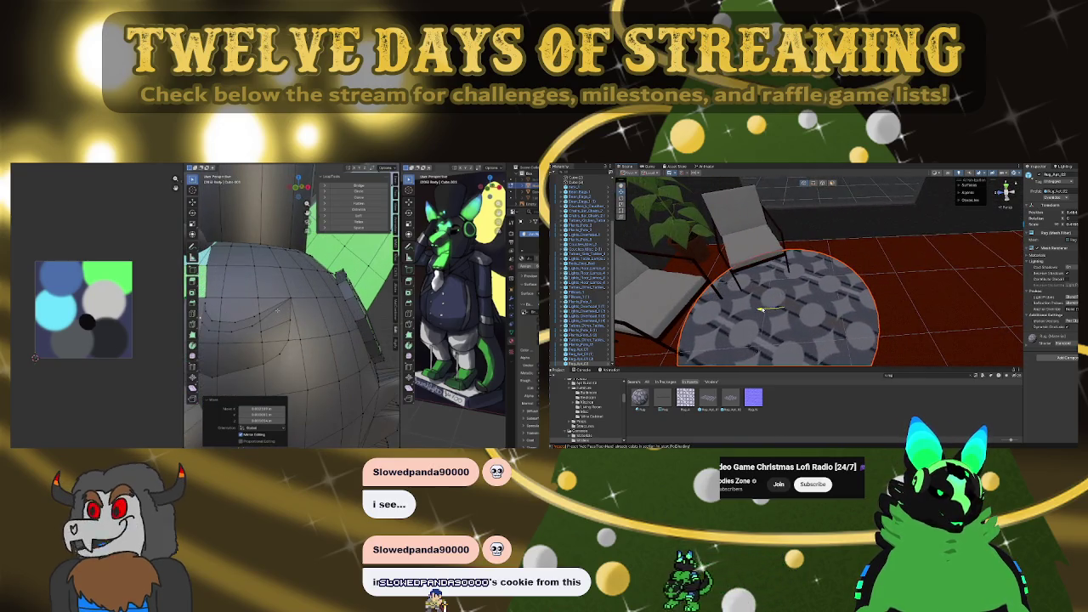
{"action": "mouse_move", "coordinate": [763, 308]}
{"action": "left_mouse_down", "text": "alt"}
{"action": "mouse_move", "coordinate": [976, 256]}
{"action": "mouse_move", "coordinate": [942, 264]}
{"action": "mouse_move", "coordinate": [1002, 267]}
{"action": "left_mouse_up", "text": "alt"}
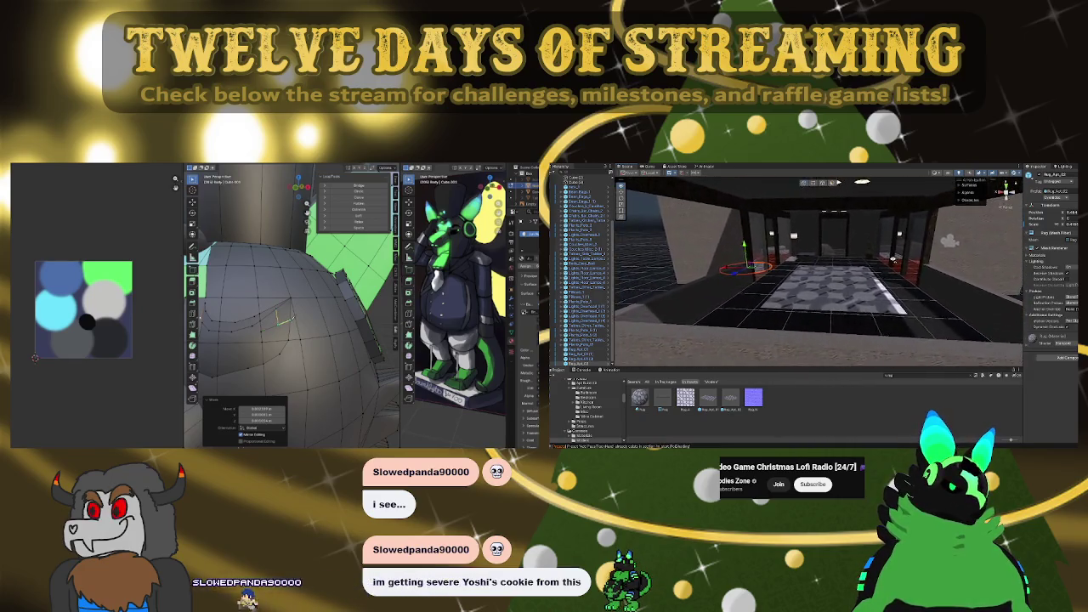
{"action": "left_click", "coordinate": [705, 400]}
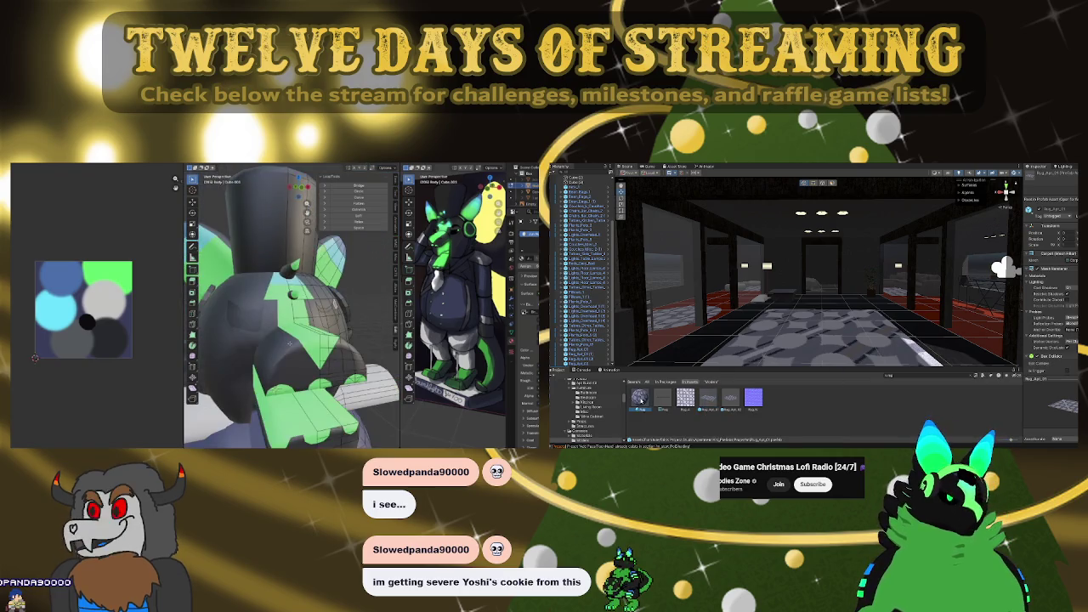
{"action": "scroll", "coordinate": [1066, 291], "scroll_direction": "down", "scroll_amount": 5}
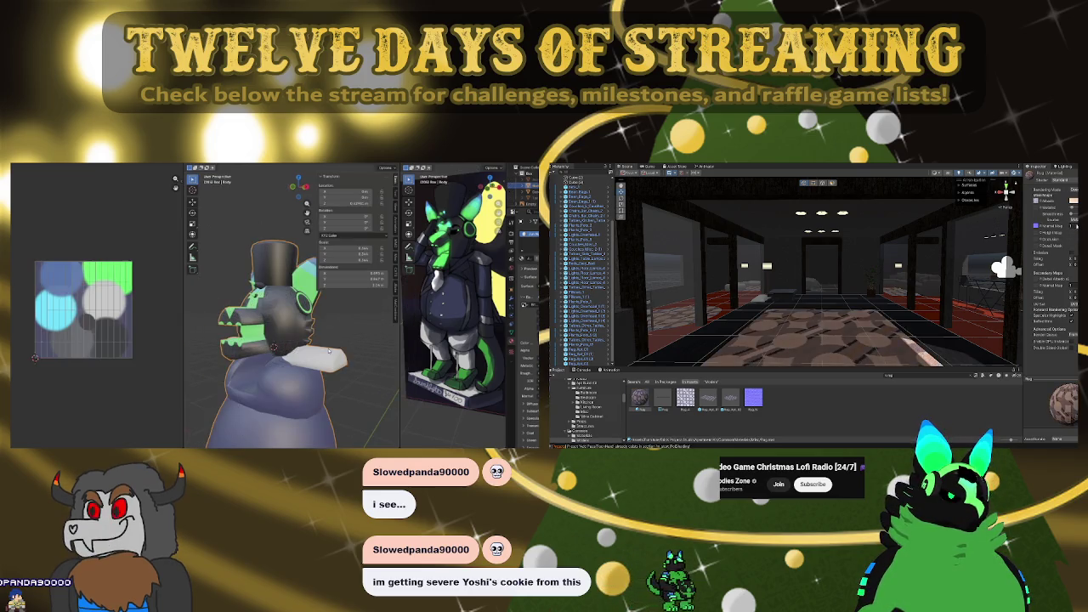
{"action": "key", "text": "Tab"}
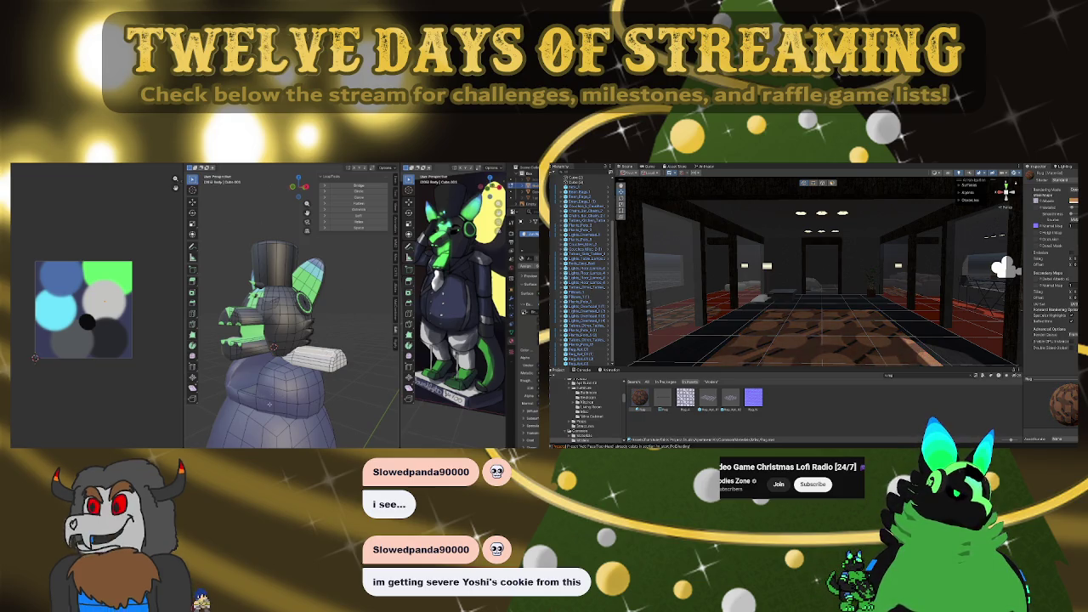
{"action": "key", "text": "KP_1"}
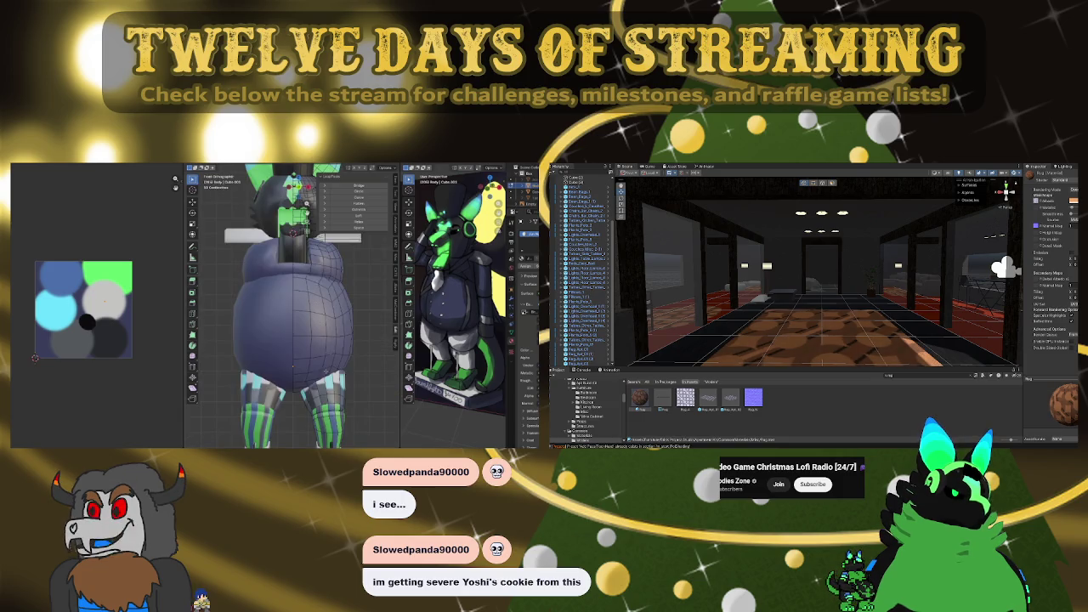
{"action": "scroll", "coordinate": [294, 305], "scroll_direction": "down", "scroll_amount": 3}
{"action": "key", "text": "ctrl+l"}
{"action": "mouse_move", "coordinate": [856, 249]}
{"action": "right_mouse_down"}
{"action": "mouse_move", "coordinate": [817, 259]}
{"action": "mouse_move", "coordinate": [881, 258]}
{"action": "mouse_move", "coordinate": [881, 274]}
{"action": "right_mouse_up"}
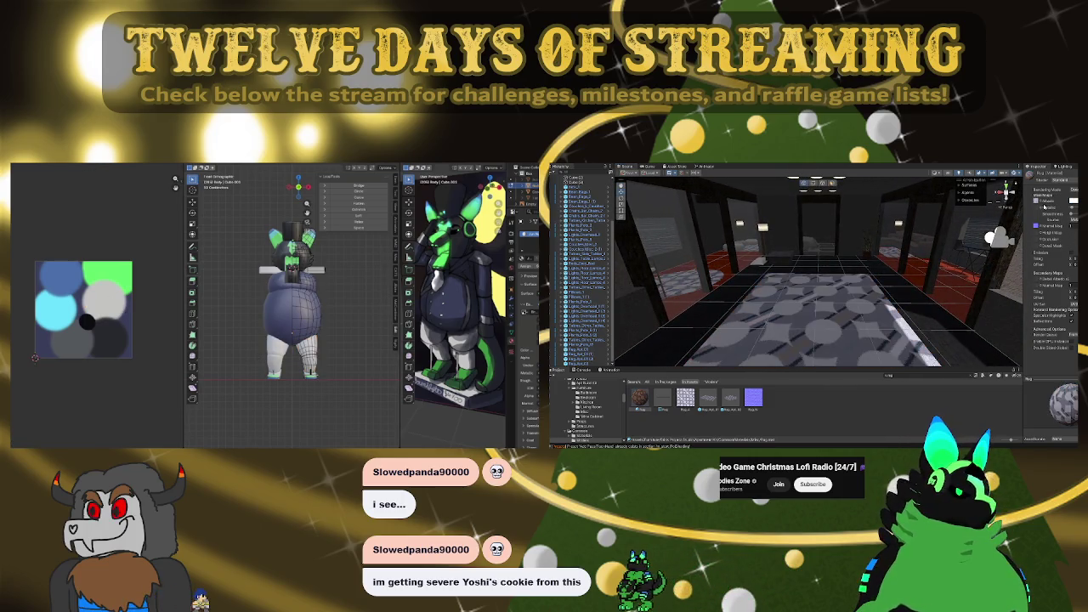
{"action": "key", "text": "u"}
{"action": "middle_click_drag", "start_coordinate": [351, 376], "coordinate": [323, 374]}
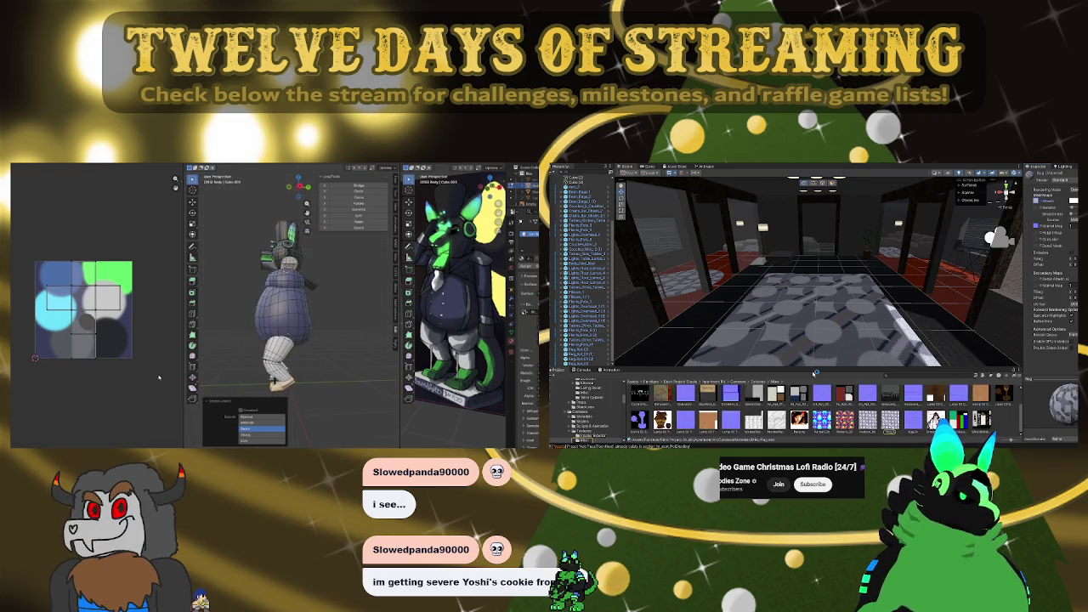
{"action": "key", "text": "a"}
{"action": "key", "text": "0"}
{"action": "key", "text": "Return"}
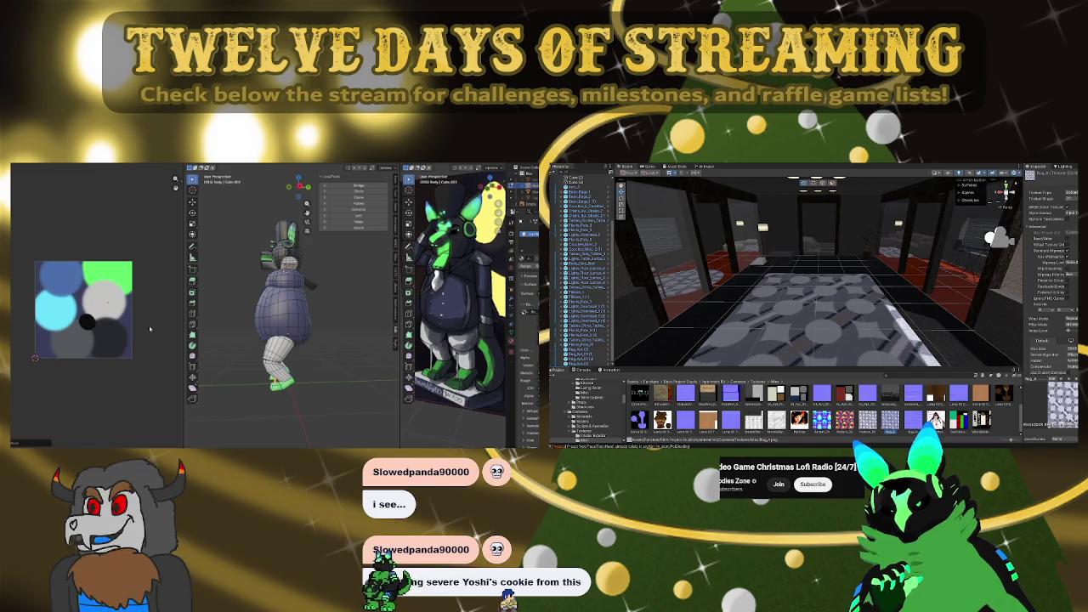
{"action": "mouse_move", "coordinate": [306, 303]}
{"action": "middle_mouse_down"}
{"action": "mouse_move", "coordinate": [342, 304]}
{"action": "mouse_move", "coordinate": [328, 301]}
{"action": "middle_mouse_up"}
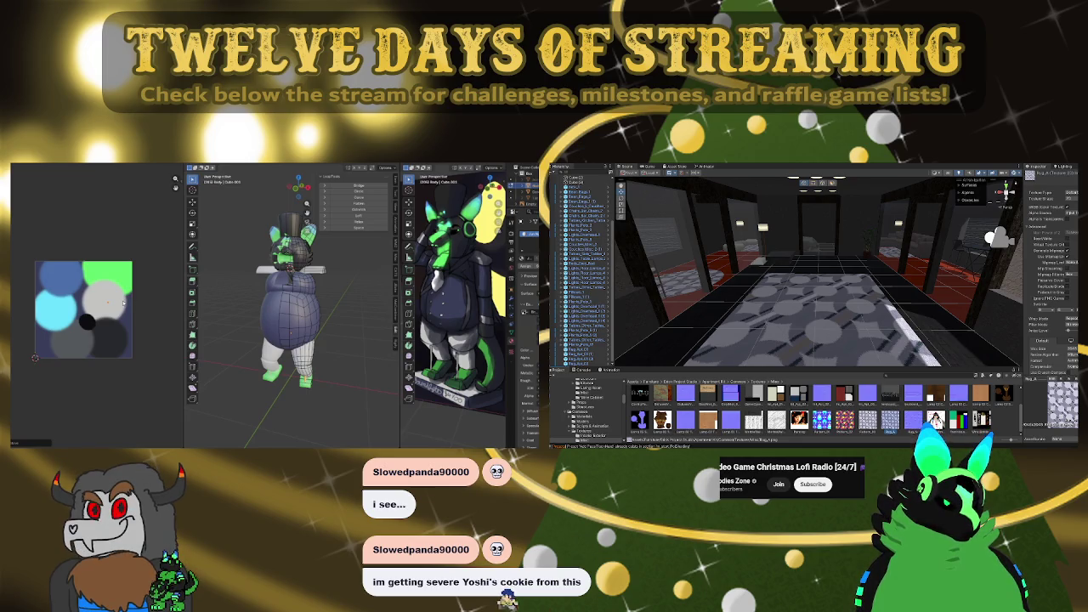
{"action": "mouse_move", "coordinate": [885, 284]}
{"action": "left_mouse_down", "text": "alt"}
{"action": "mouse_move", "coordinate": [796, 281]}
{"action": "mouse_move", "coordinate": [899, 253]}
{"action": "mouse_move", "coordinate": [680, 271]}
{"action": "mouse_move", "coordinate": [988, 271]}
{"action": "left_mouse_up", "text": "alt"}
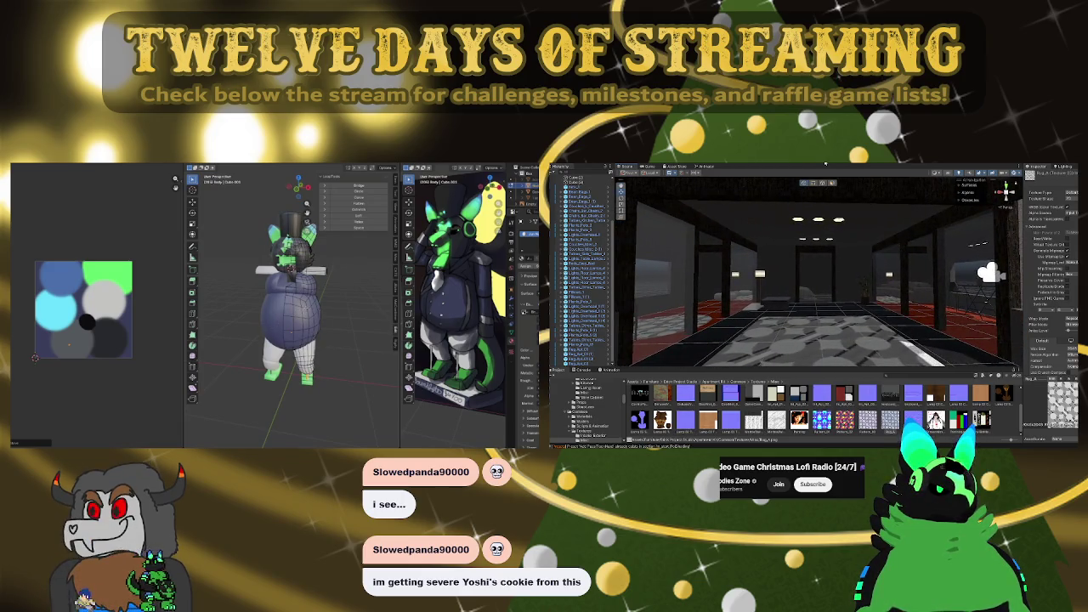
{"action": "scroll", "coordinate": [315, 312], "scroll_direction": "up", "scroll_amount": 5}
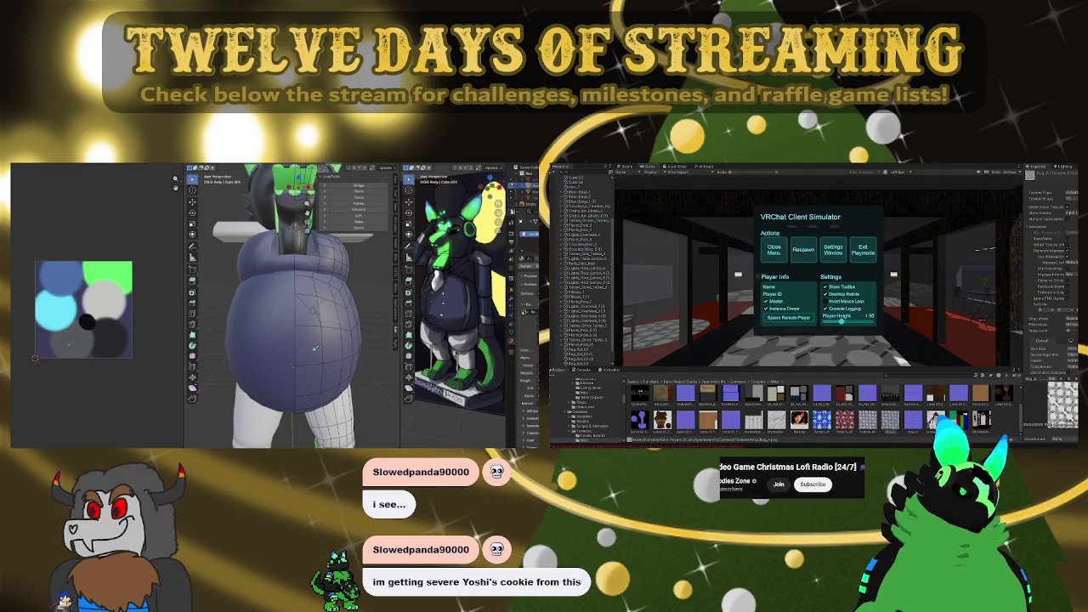
Look around in the VRChat client simulator, exit play mode, and go up to the parent asset folder
{"action": "left_click", "coordinate": [772, 249]}
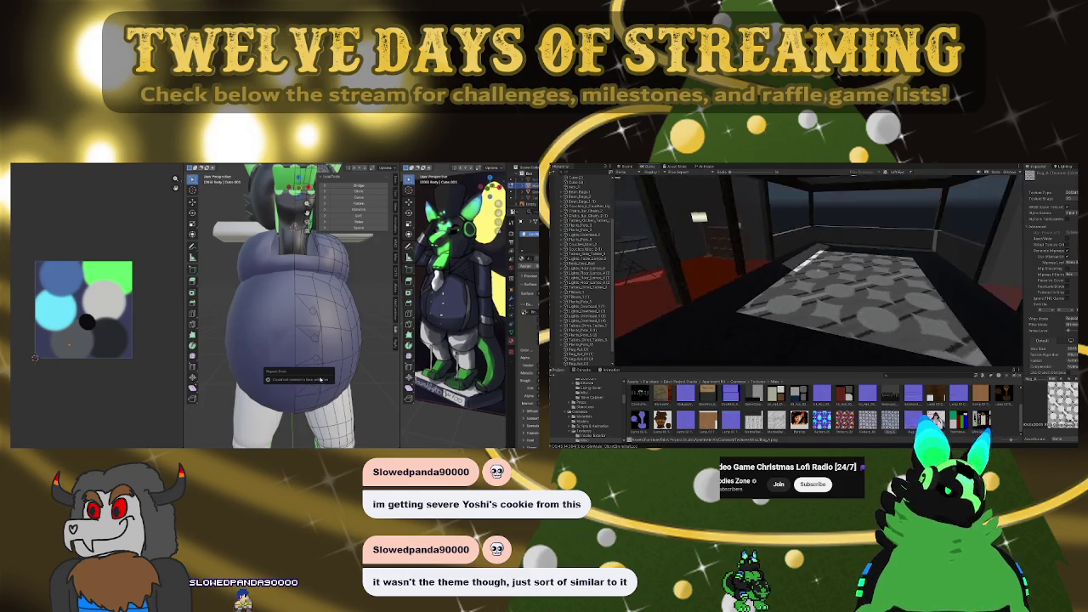
{"action": "key", "text": "Escape"}
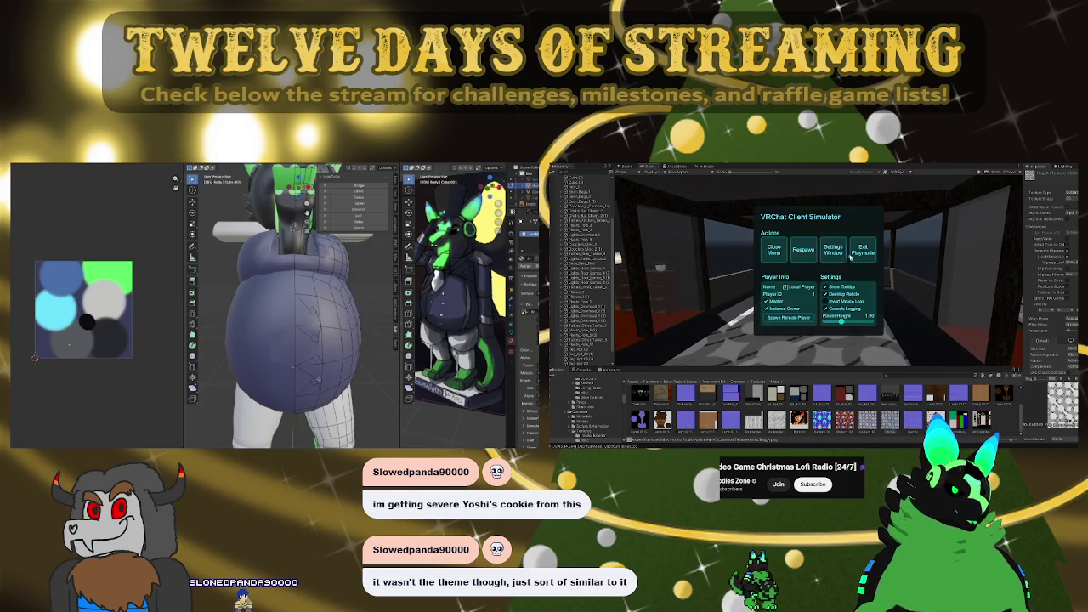
{"action": "left_click", "coordinate": [853, 254]}
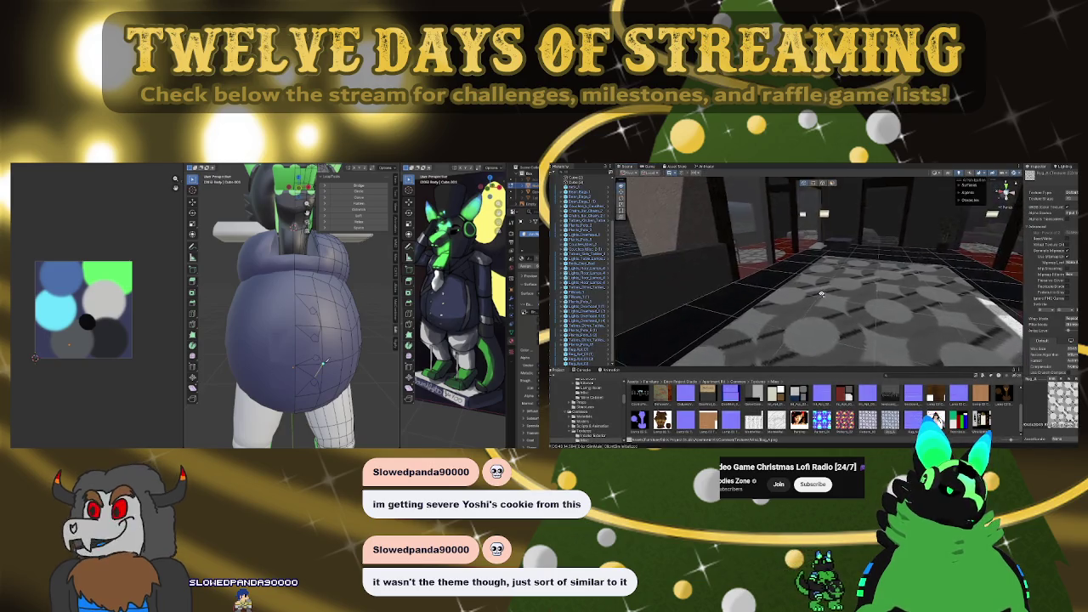
{"action": "left_click", "coordinate": [713, 382]}
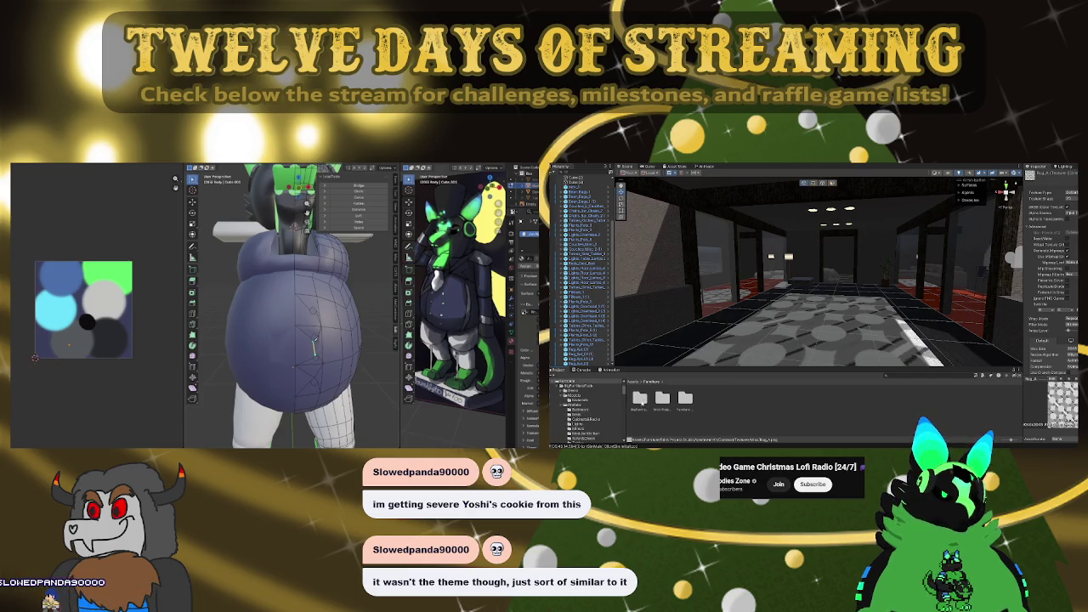
Peek into BigFurniturePack Models, then open Apartment Kit > Furniture > Living Room
{"action": "double_click", "coordinate": [639, 399]}
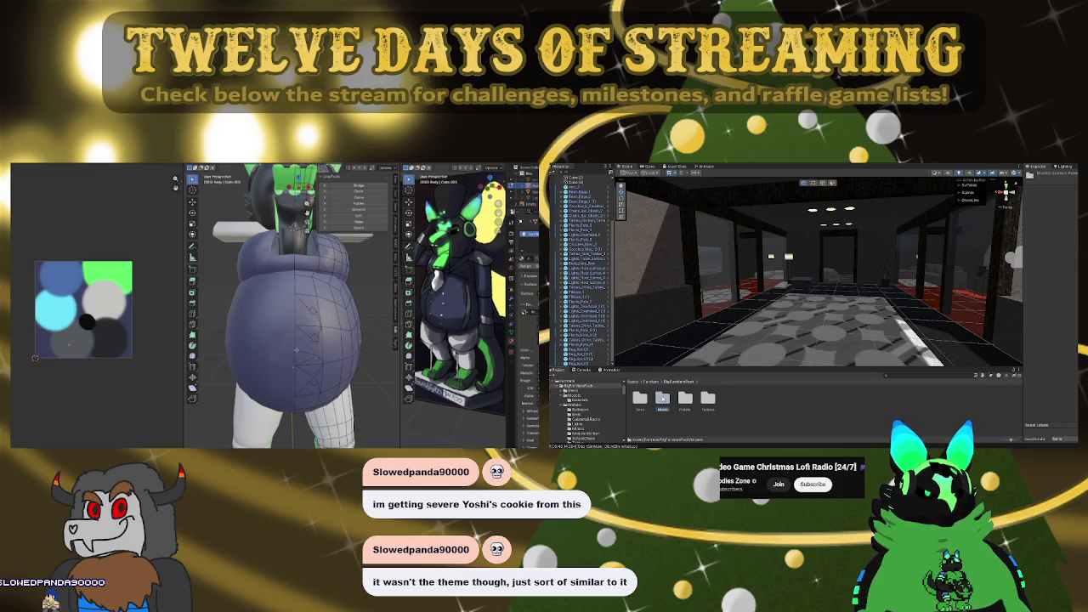
{"action": "double_click", "coordinate": [662, 398]}
{"action": "left_click", "coordinate": [671, 382]}
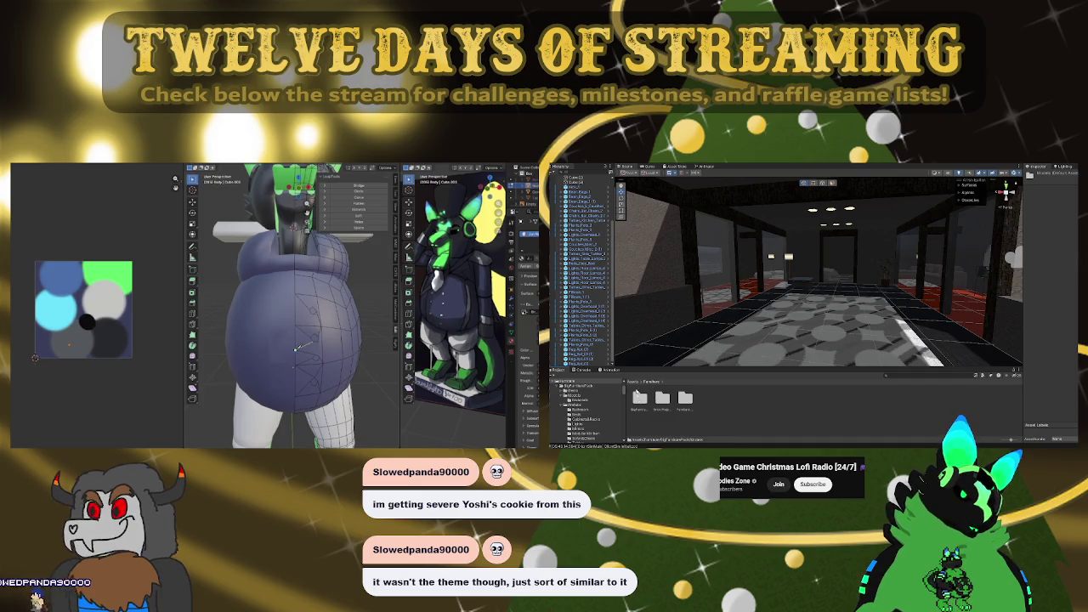
{"action": "left_click", "coordinate": [633, 383]}
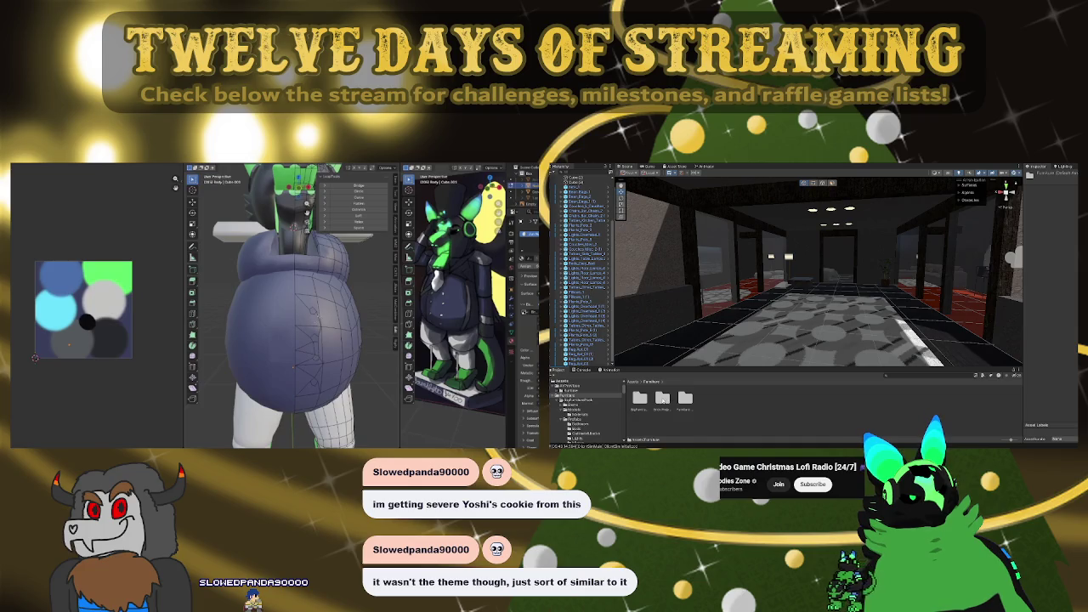
{"action": "double_click", "coordinate": [662, 398]}
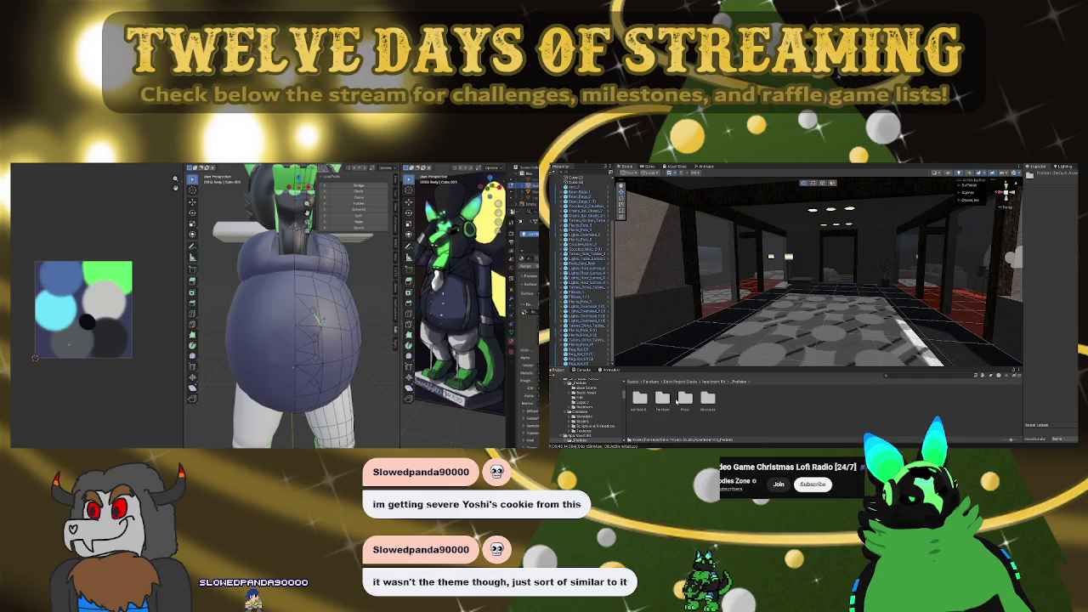
{"action": "double_click", "coordinate": [664, 398]}
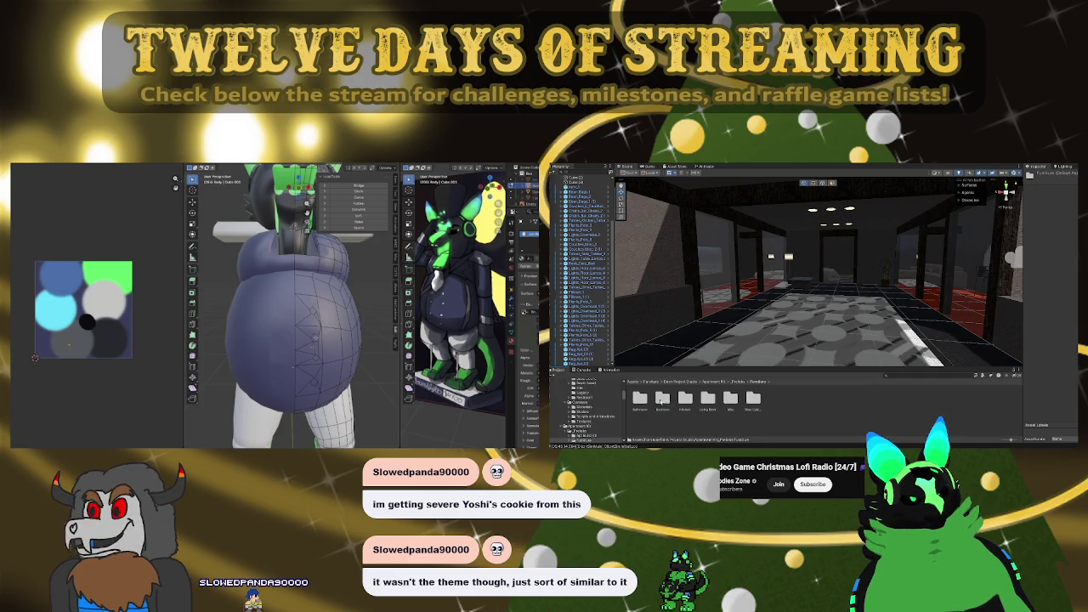
{"action": "double_click", "coordinate": [705, 398]}
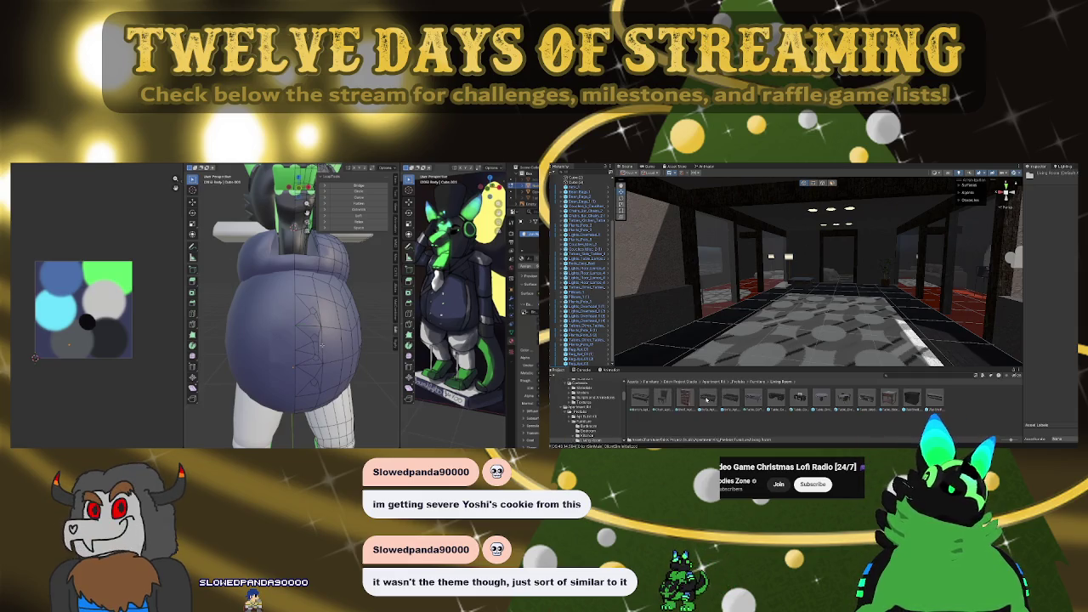
Place the round dining table with chairs in the room and select the black bench
{"action": "mouse_move", "coordinate": [757, 358]}
{"action": "right_mouse_down"}
{"action": "mouse_move", "coordinate": [788, 332]}
{"action": "mouse_move", "coordinate": [826, 403]}
{"action": "right_mouse_up"}
{"action": "left_click_drag", "start_coordinate": [825, 364], "coordinate": [867, 344]}
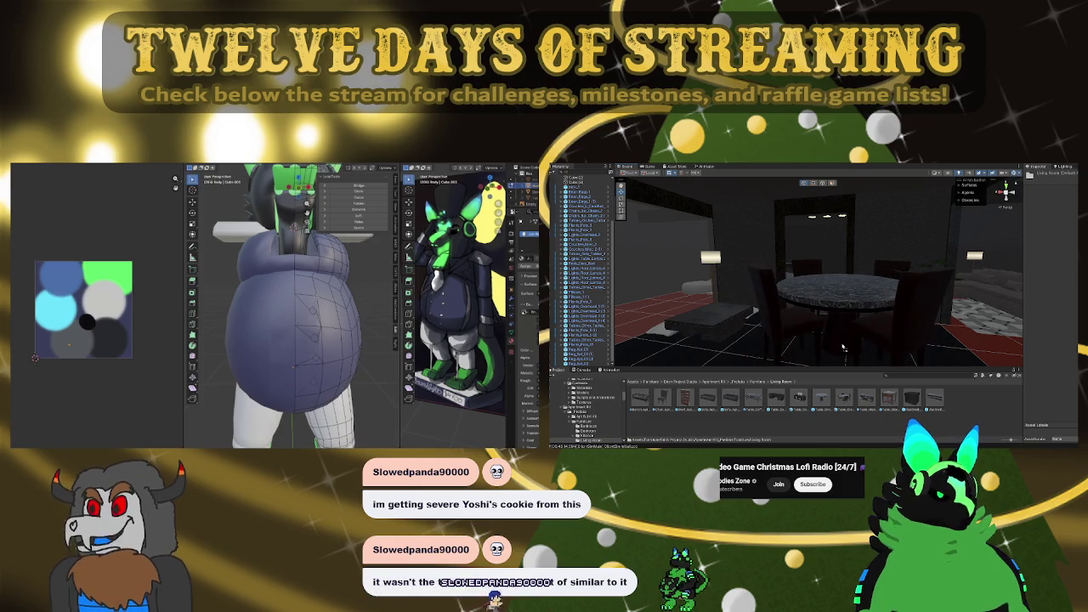
{"action": "left_click_drag", "start_coordinate": [867, 344], "coordinate": [831, 346]}
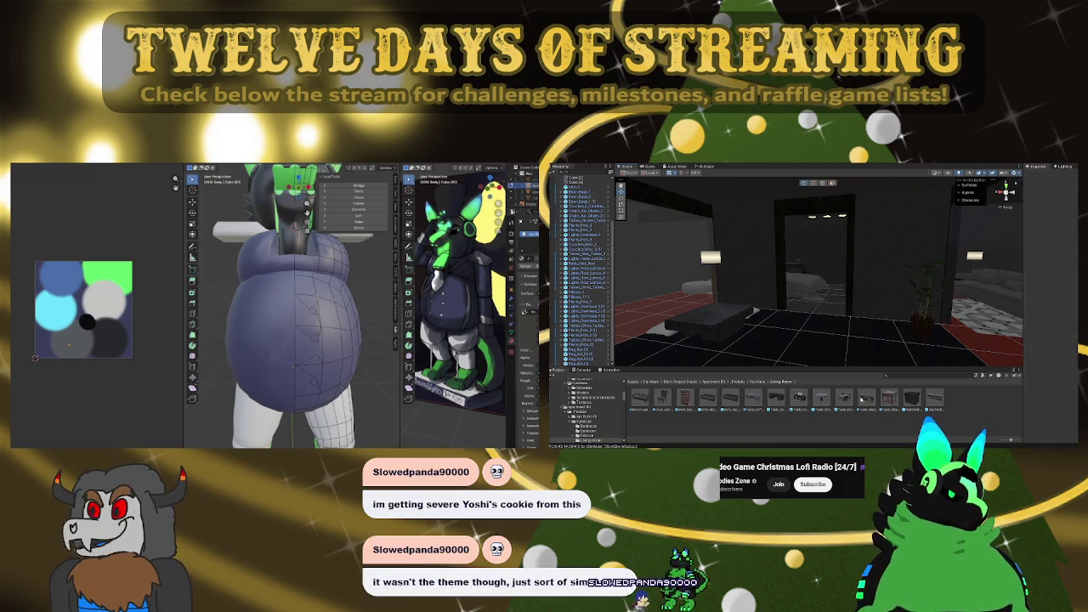
{"action": "right_click_drag", "start_coordinate": [831, 347], "coordinate": [910, 401]}
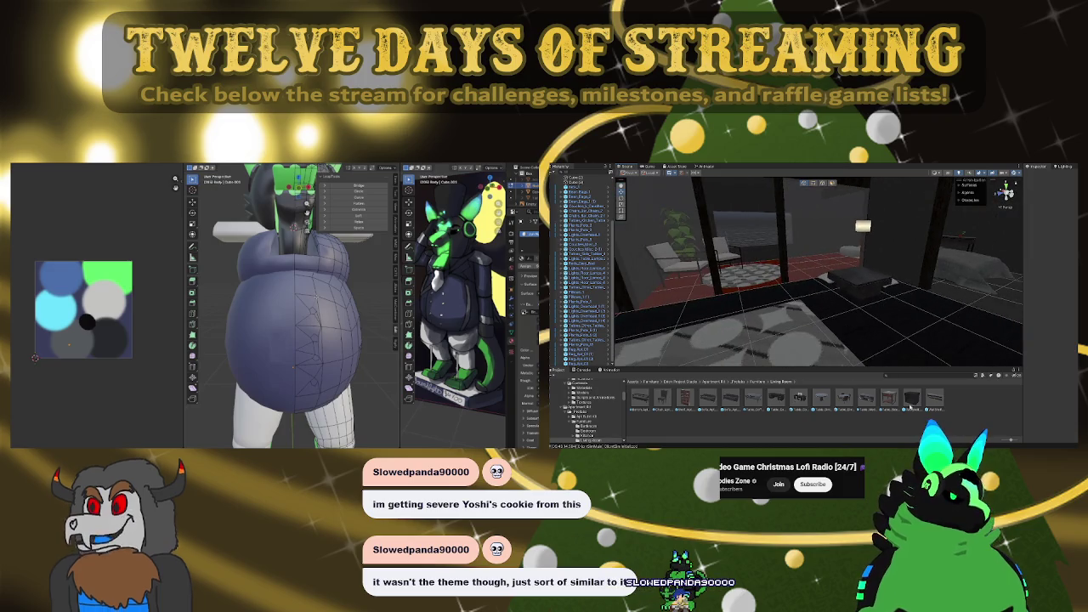
{"action": "left_click", "coordinate": [759, 344]}
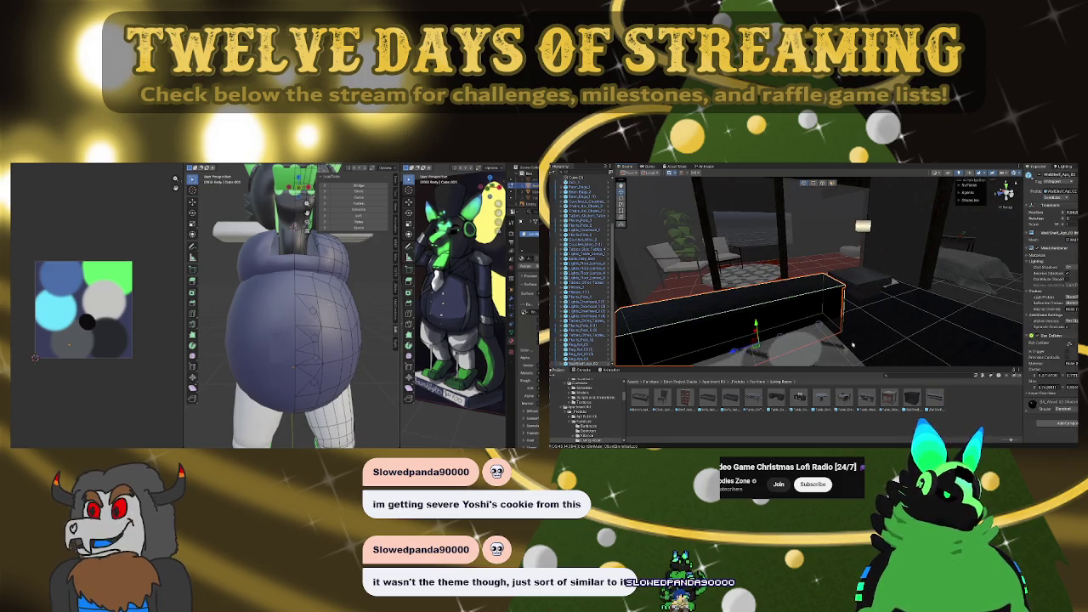
Inspect the bench from several angles, then return the Project panel to the Furniture folder
{"action": "right_click_drag", "start_coordinate": [875, 343], "coordinate": [813, 348]}
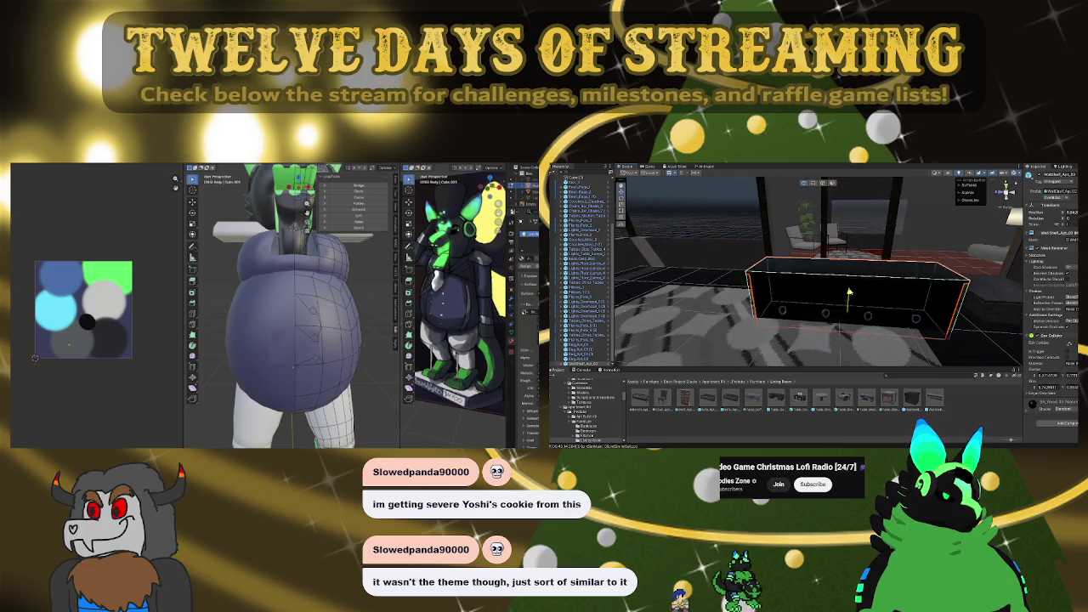
{"action": "scroll", "coordinate": [848, 293], "scroll_direction": "up", "scroll_amount": 3}
{"action": "scroll", "coordinate": [846, 296], "scroll_direction": "up", "scroll_amount": 3}
{"action": "mouse_move", "coordinate": [846, 298]}
{"action": "right_mouse_down"}
{"action": "mouse_move", "coordinate": [662, 278]}
{"action": "mouse_move", "coordinate": [829, 269]}
{"action": "mouse_move", "coordinate": [686, 254]}
{"action": "mouse_move", "coordinate": [688, 289]}
{"action": "mouse_move", "coordinate": [705, 255]}
{"action": "right_mouse_up"}
{"action": "scroll", "coordinate": [828, 269], "scroll_direction": "down", "scroll_amount": 3}
{"action": "mouse_move", "coordinate": [556, 311]}
{"action": "right_mouse_down"}
{"action": "mouse_move", "coordinate": [615, 297]}
{"action": "mouse_move", "coordinate": [597, 298]}
{"action": "right_mouse_up"}
{"action": "right_click_drag", "start_coordinate": [704, 360], "coordinate": [715, 353]}
{"action": "left_click", "coordinate": [759, 382]}
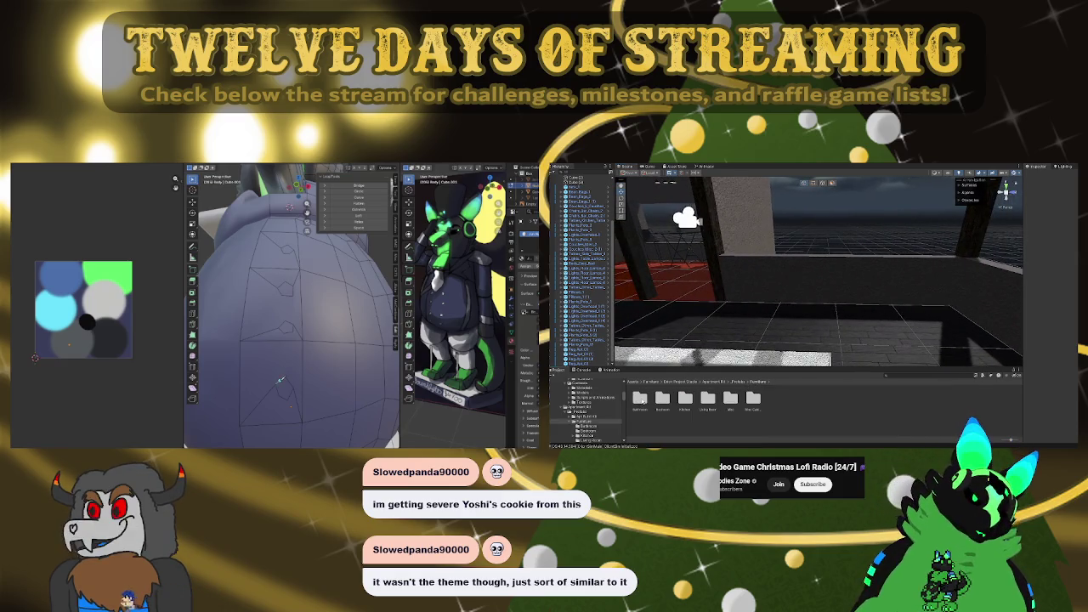
Place the bathtub from the Misc furniture folder in the room and rotate it flat
{"action": "double_click", "coordinate": [729, 398]}
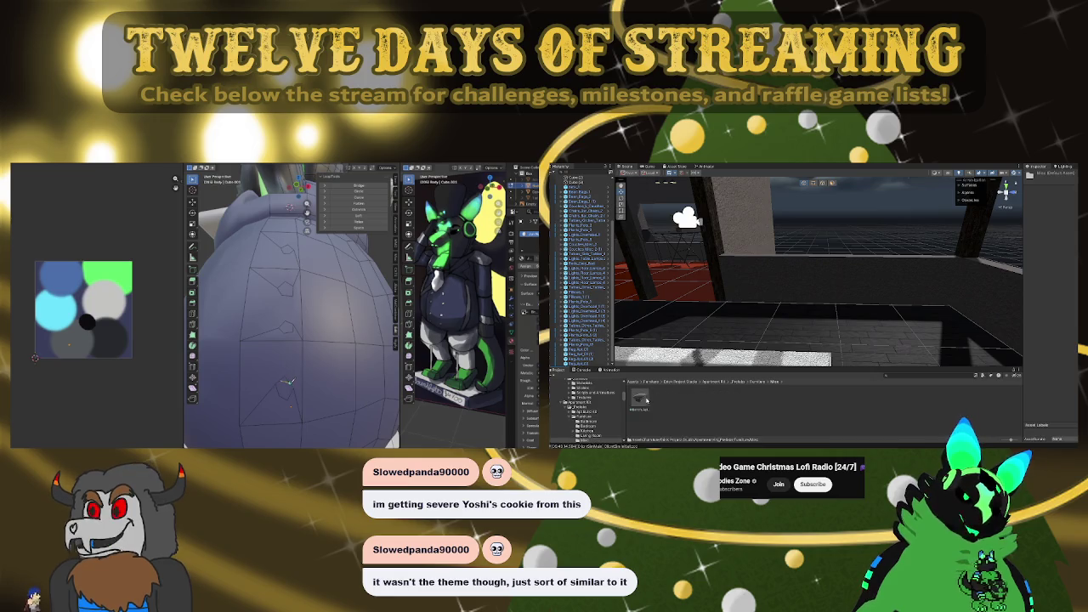
{"action": "mouse_move", "coordinate": [639, 397]}
{"action": "left_mouse_down"}
{"action": "mouse_move", "coordinate": [837, 324]}
{"action": "mouse_move", "coordinate": [842, 336]}
{"action": "mouse_move", "coordinate": [823, 323]}
{"action": "left_mouse_up"}
{"action": "key", "text": "f"}
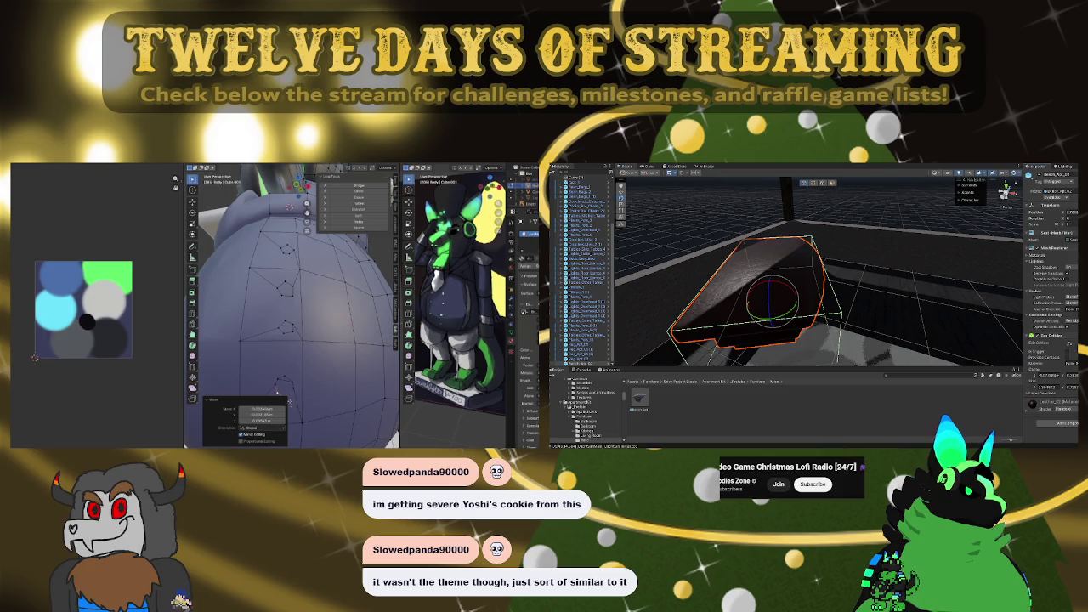
{"action": "left_click", "coordinate": [284, 378]}
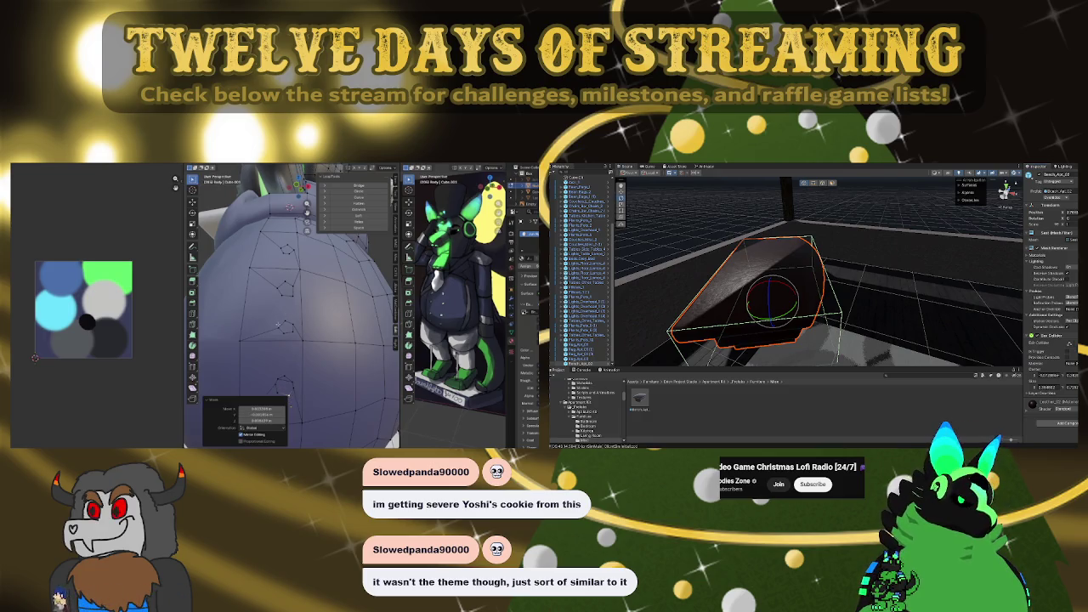
{"action": "left_click_drag", "start_coordinate": [822, 323], "coordinate": [823, 289]}
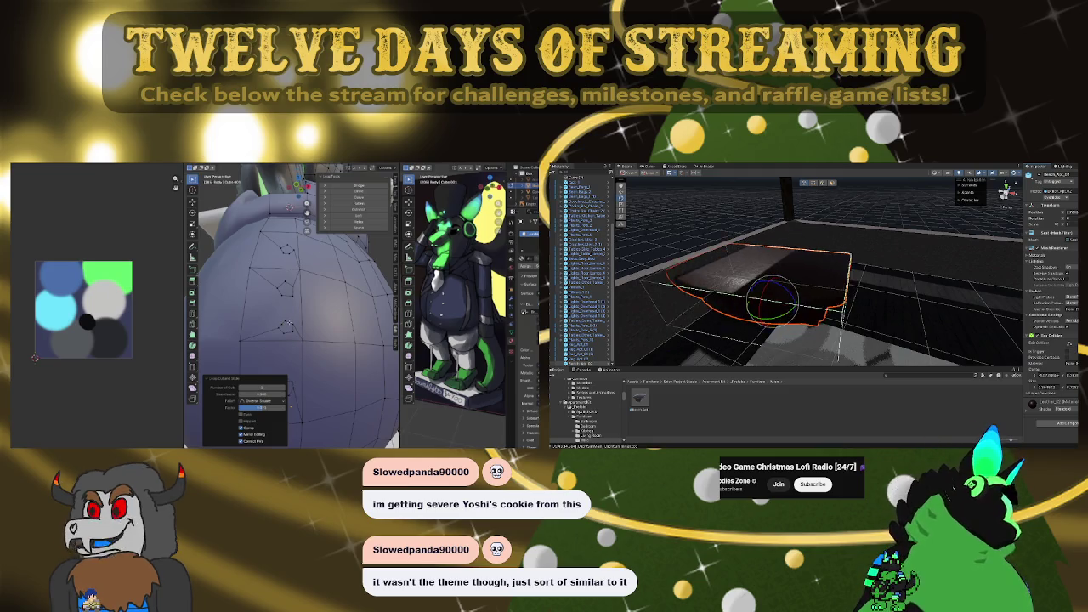
Slide the bathtub across the floor with the move tool
{"action": "left_click_drag", "start_coordinate": [894, 232], "coordinate": [824, 283], "text": "alt"}
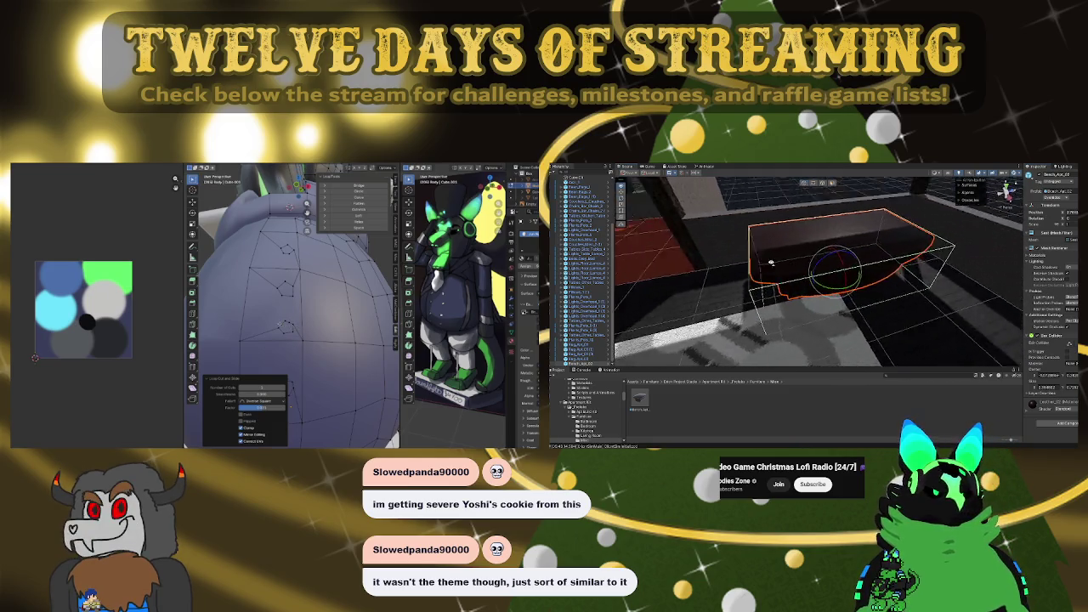
{"action": "key", "text": "w"}
{"action": "mouse_move", "coordinate": [825, 287]}
{"action": "left_mouse_down"}
{"action": "mouse_move", "coordinate": [697, 285]}
{"action": "mouse_move", "coordinate": [895, 256]}
{"action": "mouse_move", "coordinate": [816, 255]}
{"action": "left_mouse_up"}
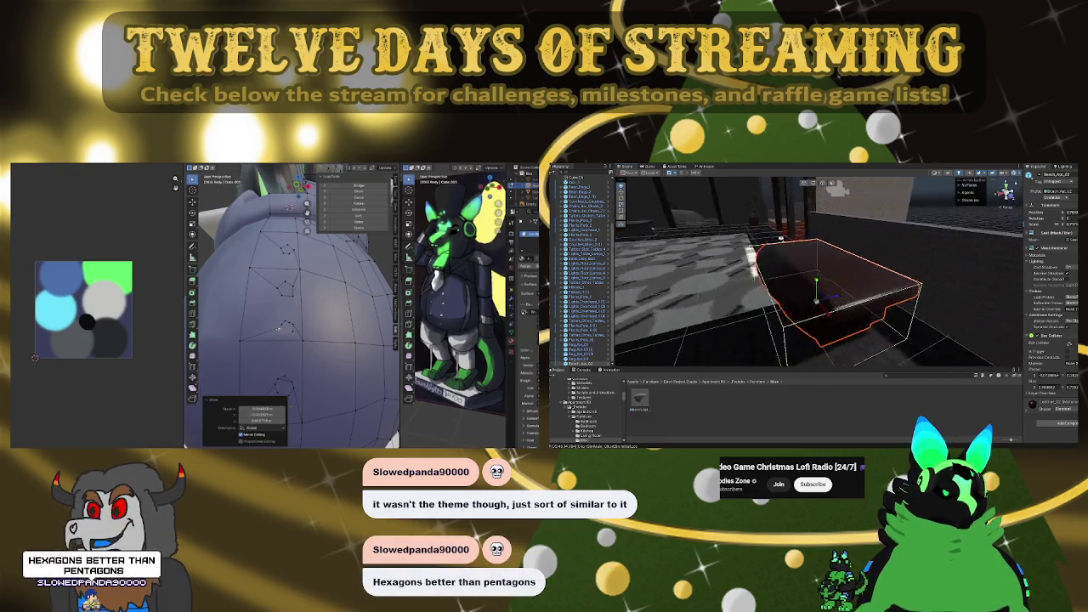
{"action": "mouse_move", "coordinate": [829, 303]}
{"action": "left_mouse_down"}
{"action": "mouse_move", "coordinate": [867, 297]}
{"action": "mouse_move", "coordinate": [869, 248]}
{"action": "mouse_move", "coordinate": [696, 290]}
{"action": "mouse_move", "coordinate": [835, 268]}
{"action": "left_mouse_up"}
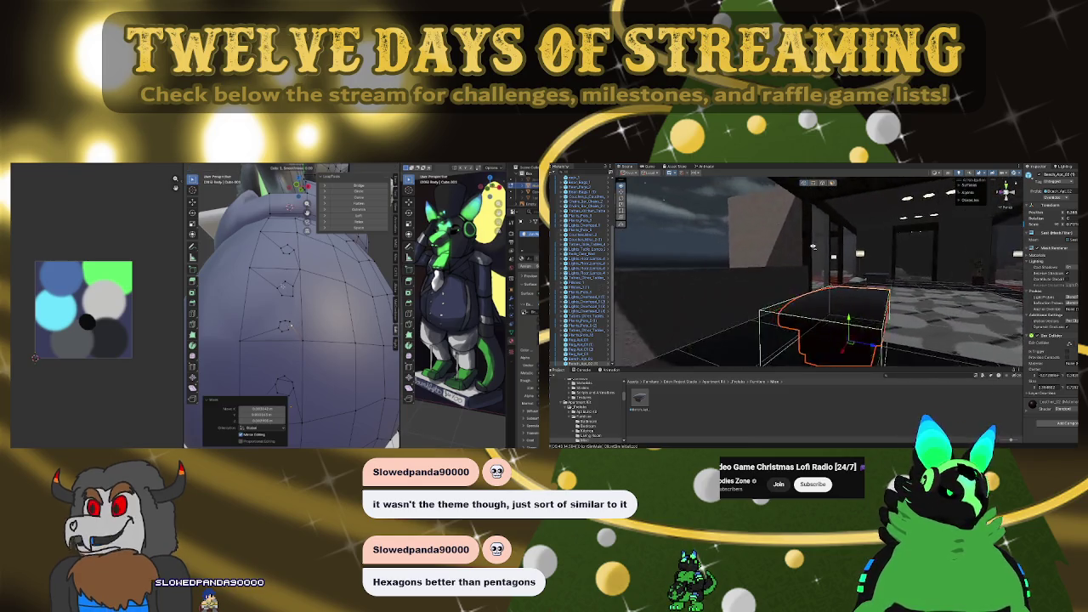
Set the bathtub's rotation to 90 and slide it left along the floor
{"action": "type", "text": "90"}
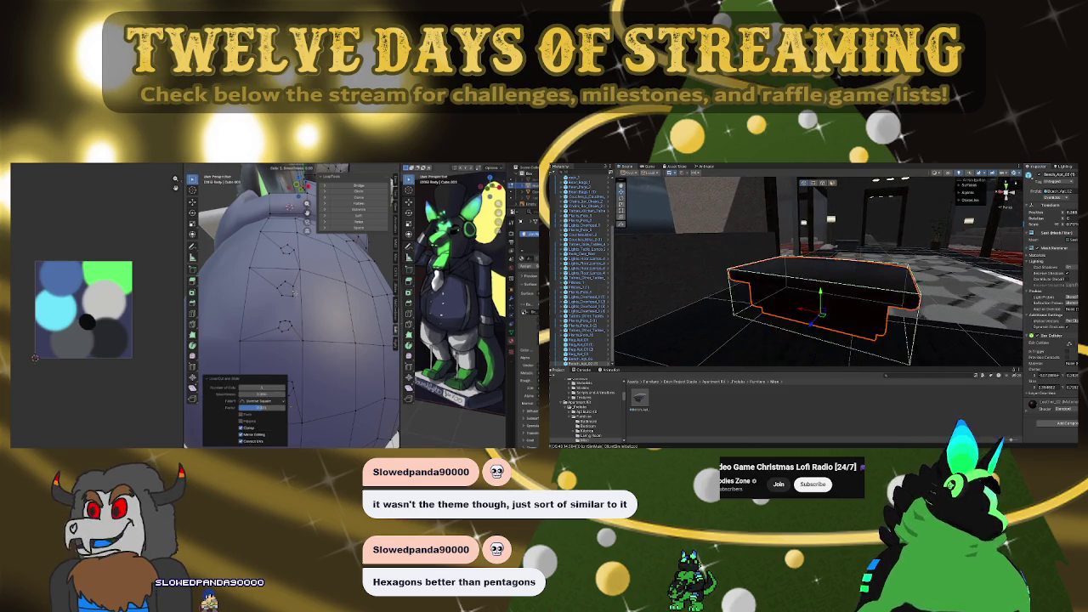
{"action": "left_click_drag", "start_coordinate": [797, 312], "coordinate": [704, 308]}
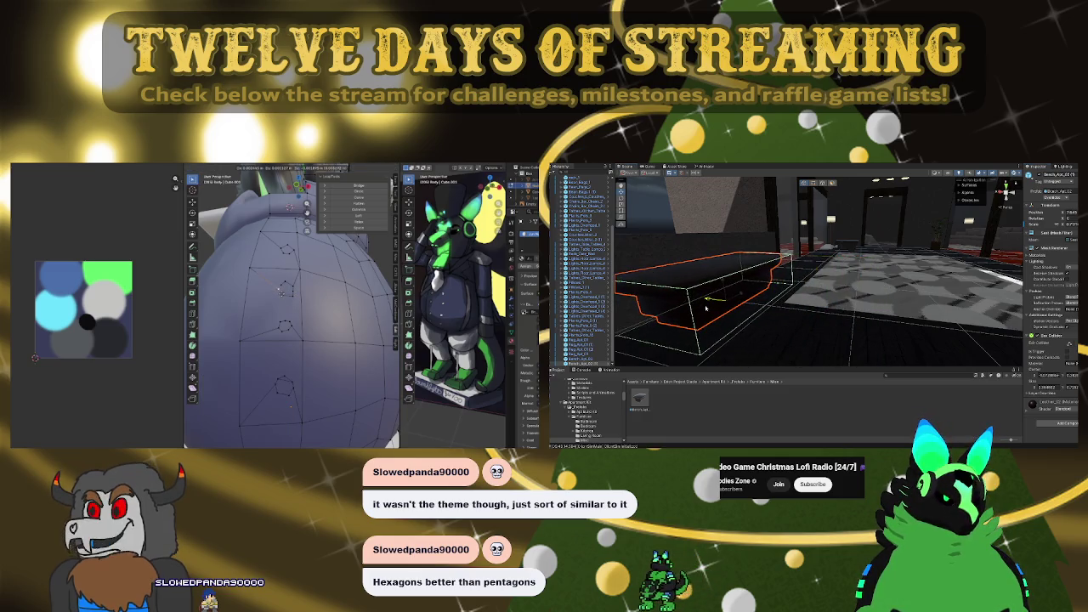
{"action": "mouse_move", "coordinate": [703, 308]}
{"action": "right_mouse_down"}
{"action": "mouse_move", "coordinate": [1020, 272]}
{"action": "mouse_move", "coordinate": [671, 288]}
{"action": "right_mouse_up"}
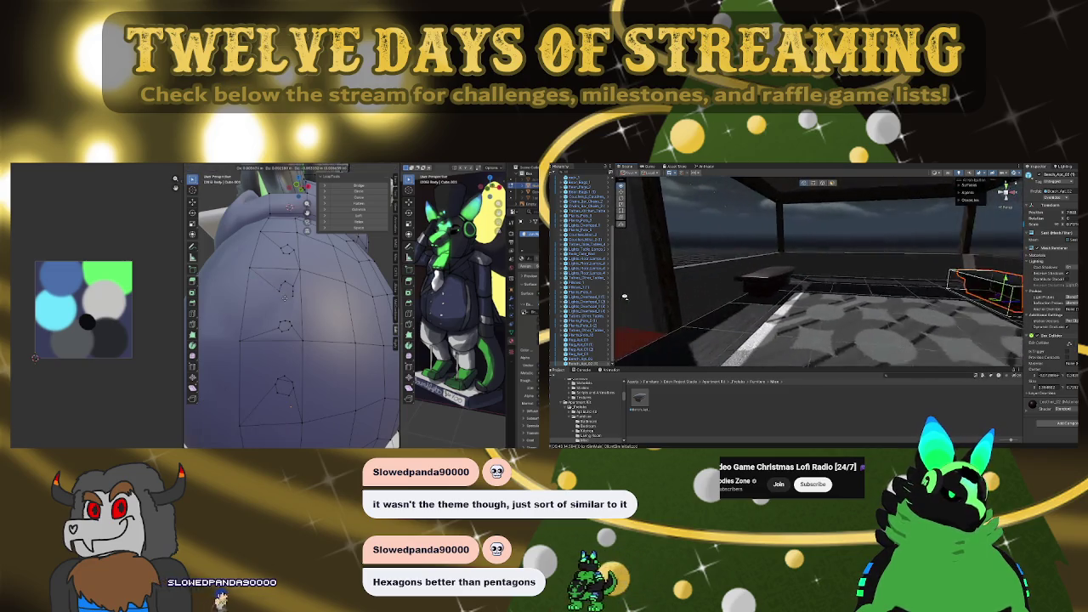
{"action": "key", "text": "f"}
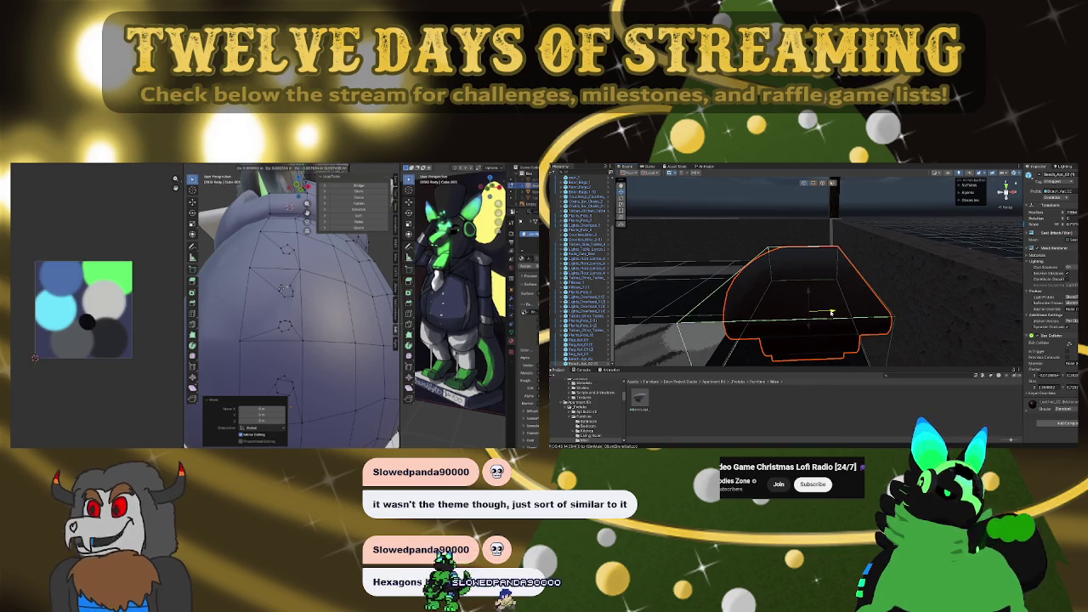
{"action": "mouse_move", "coordinate": [835, 313]}
{"action": "right_mouse_down"}
{"action": "mouse_move", "coordinate": [806, 262]}
{"action": "mouse_move", "coordinate": [751, 245]}
{"action": "right_mouse_up"}
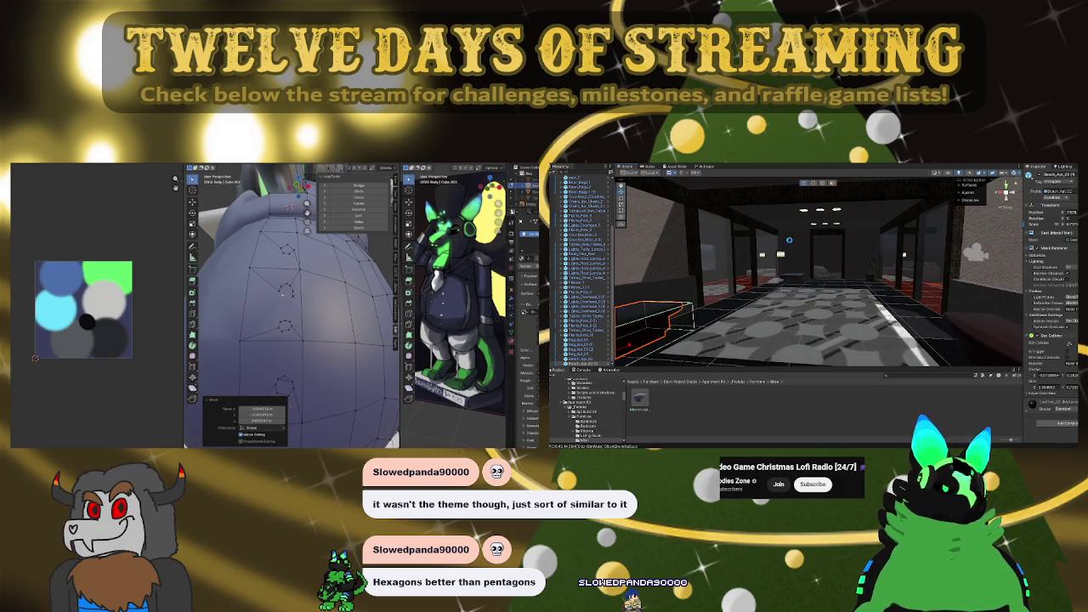
Move the selected belly vertices on the avatar and view the bathtub up close
{"action": "key", "text": "g"}
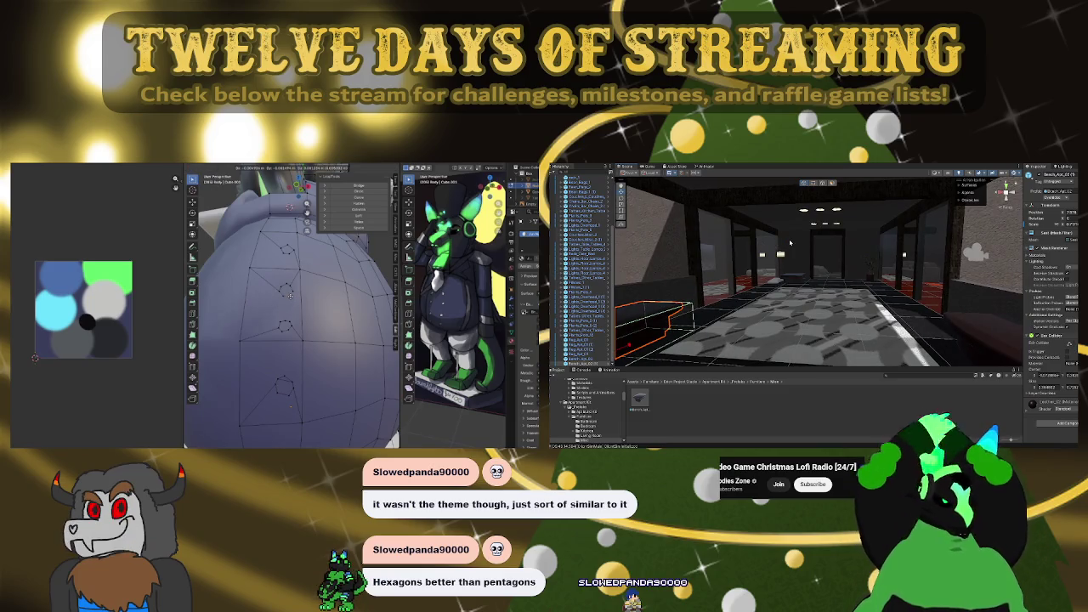
{"action": "left_click", "coordinate": [288, 291]}
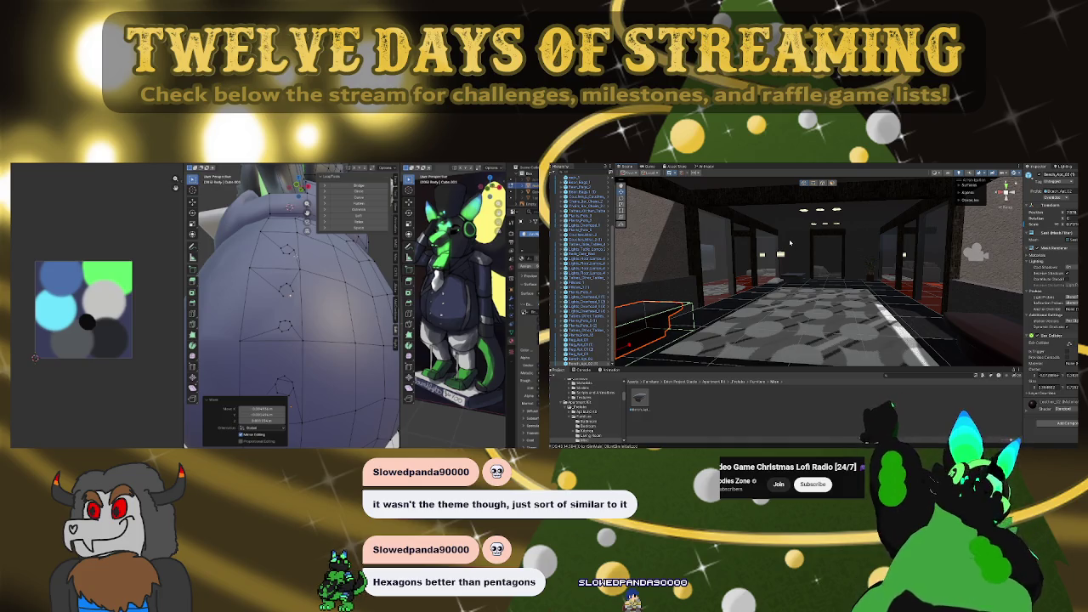
{"action": "right_click_drag", "start_coordinate": [869, 296], "coordinate": [780, 293]}
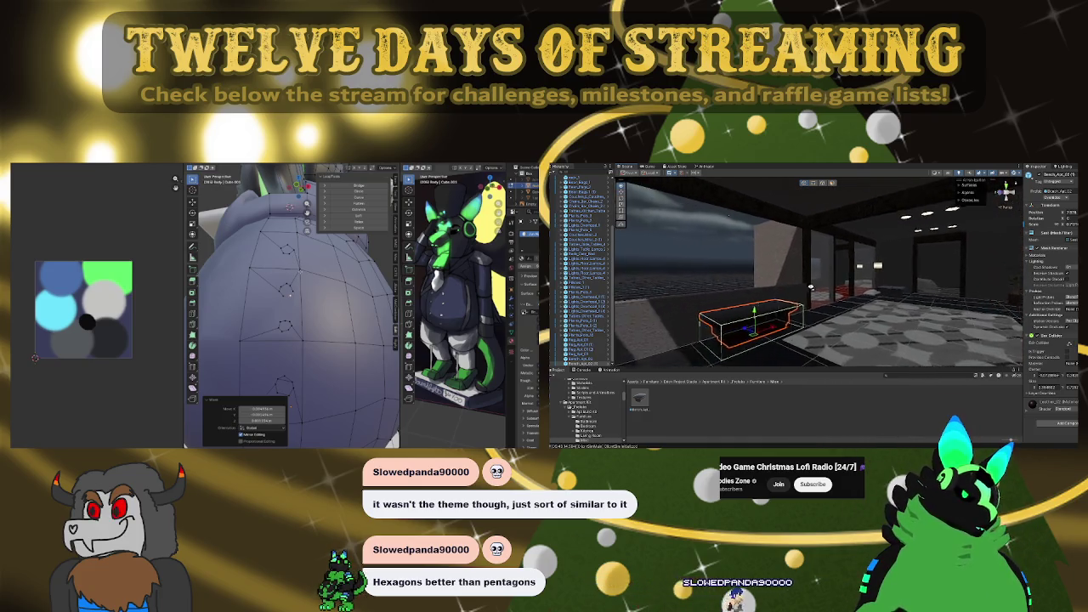
{"action": "right_click_drag", "start_coordinate": [953, 317], "coordinate": [889, 338]}
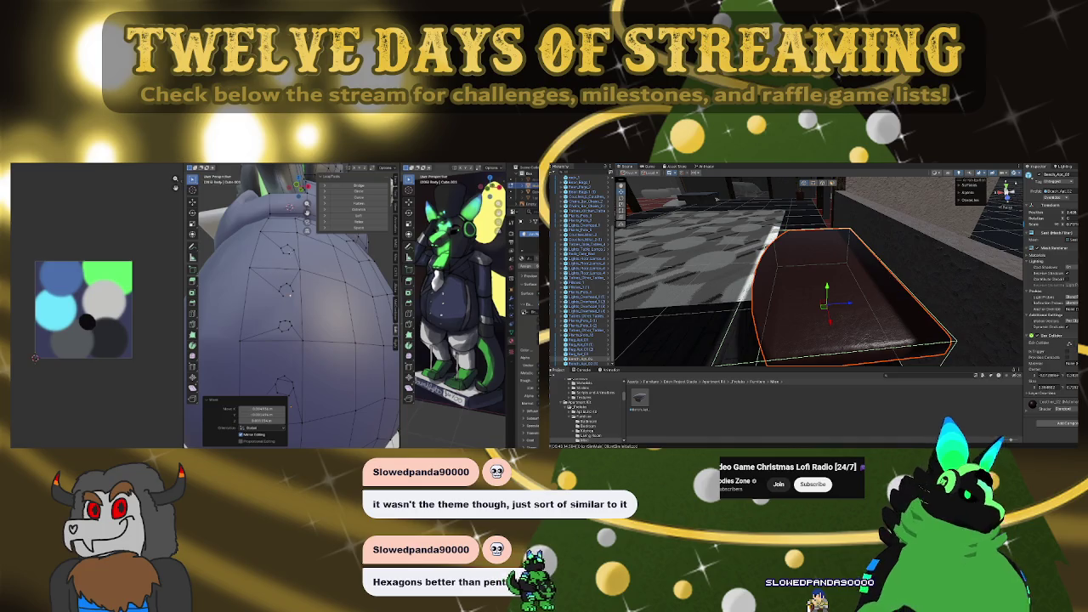
{"action": "scroll", "coordinate": [1068, 357], "scroll_direction": "down", "scroll_amount": 5}
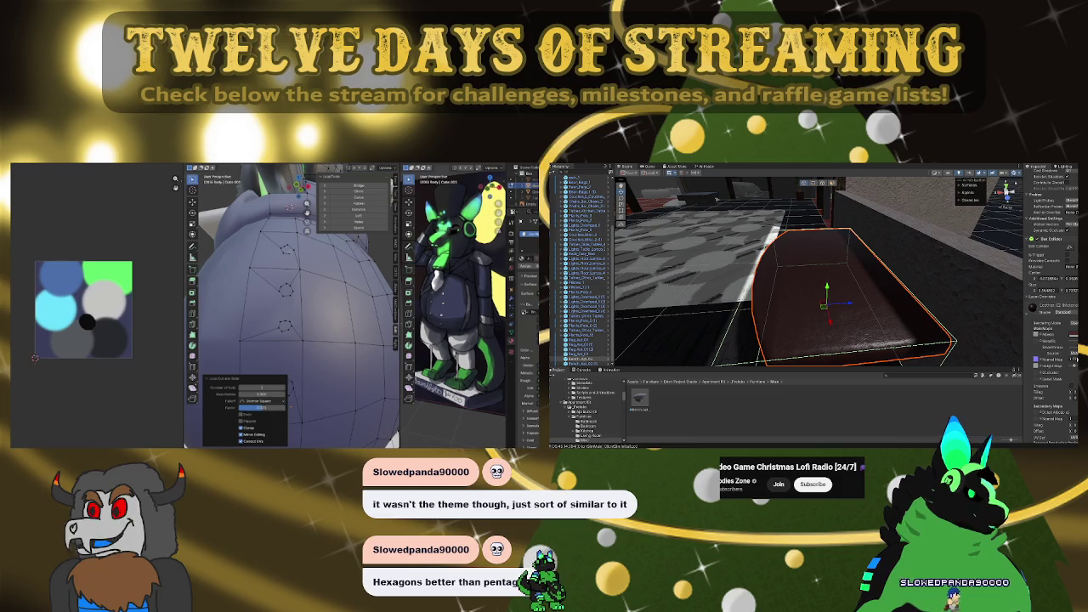
Add two more hexagonal rings lower on the avatar's belly
{"action": "key", "text": "ctrl+shift+b"}
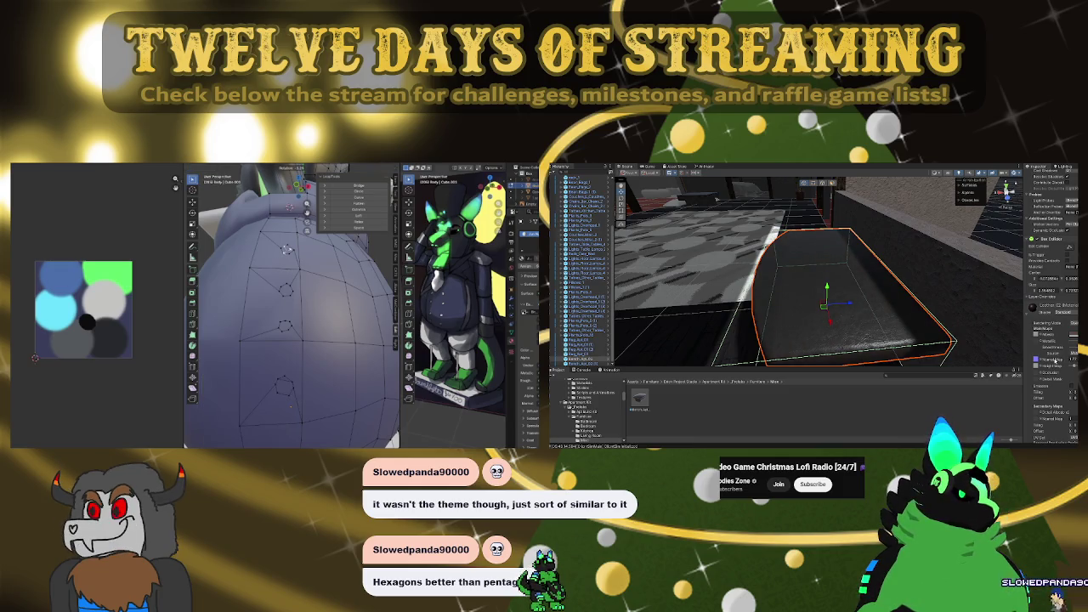
{"action": "key", "text": "Return"}
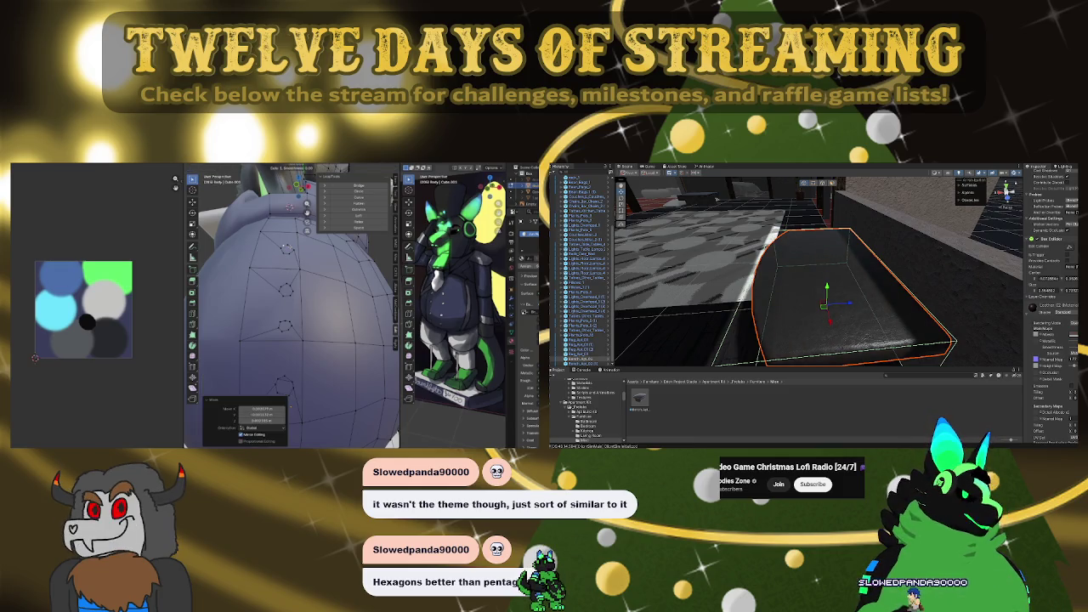
{"action": "key", "text": "ctrl+r"}
{"action": "key", "text": "ctrl+shift+b"}
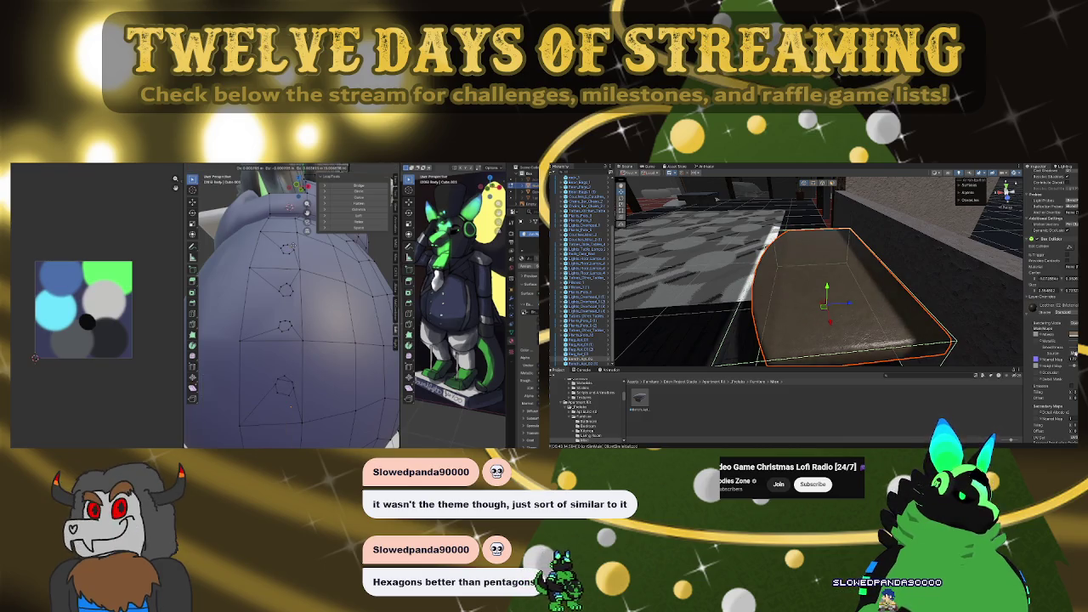
{"action": "key", "text": "Return"}
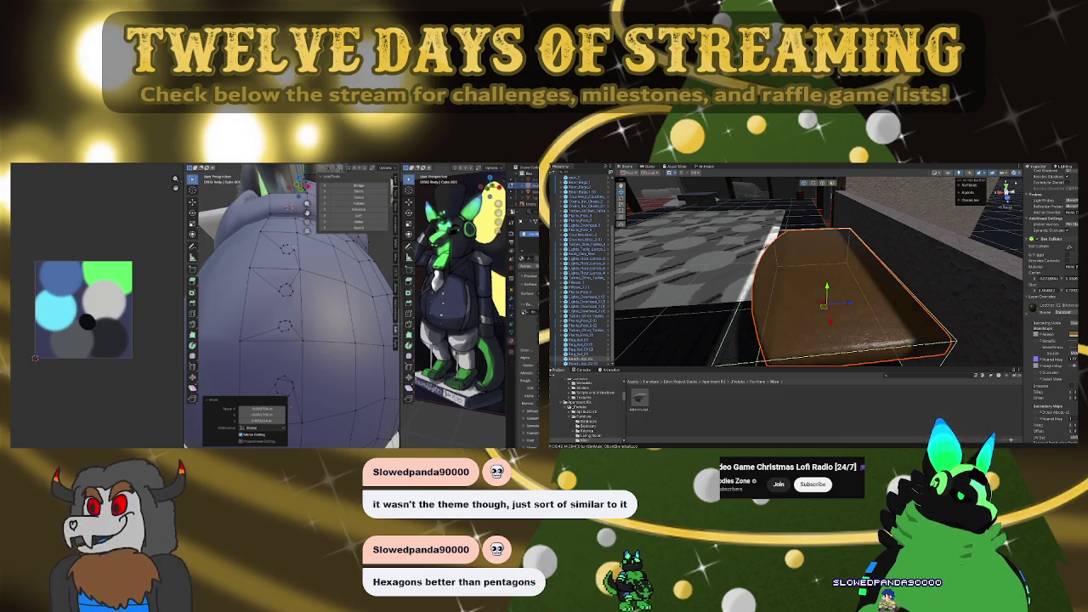
{"action": "right_click_drag", "start_coordinate": [855, 269], "coordinate": [850, 219]}
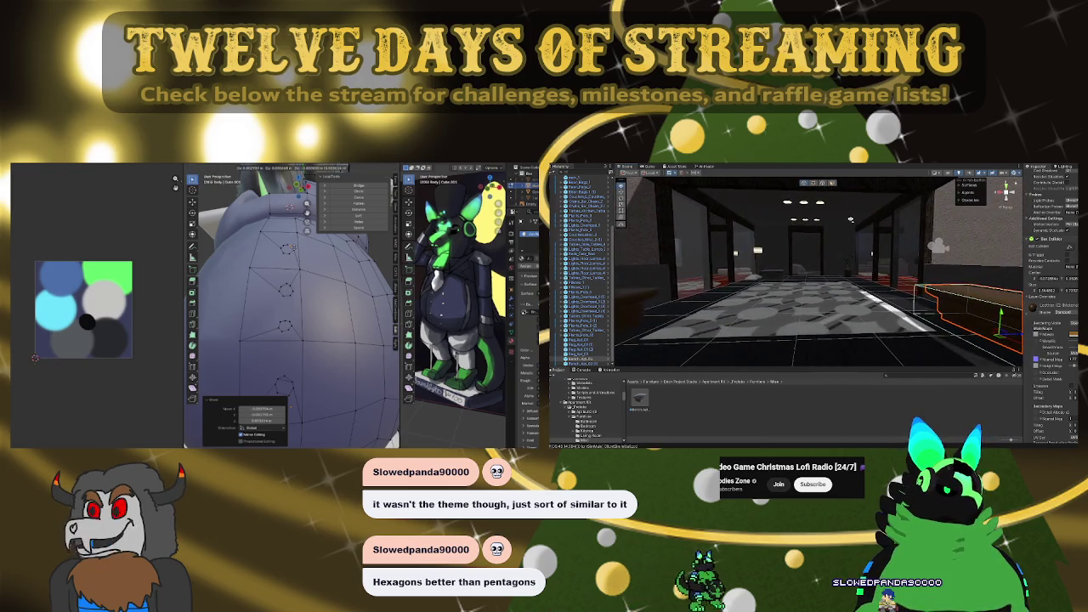
{"action": "mouse_move", "coordinate": [846, 271]}
{"action": "right_mouse_down"}
{"action": "mouse_move", "coordinate": [898, 291]}
{"action": "mouse_move", "coordinate": [722, 264]}
{"action": "mouse_move", "coordinate": [609, 280]}
{"action": "mouse_move", "coordinate": [366, 194]}
{"action": "mouse_move", "coordinate": [1024, 295]}
{"action": "right_mouse_up"}
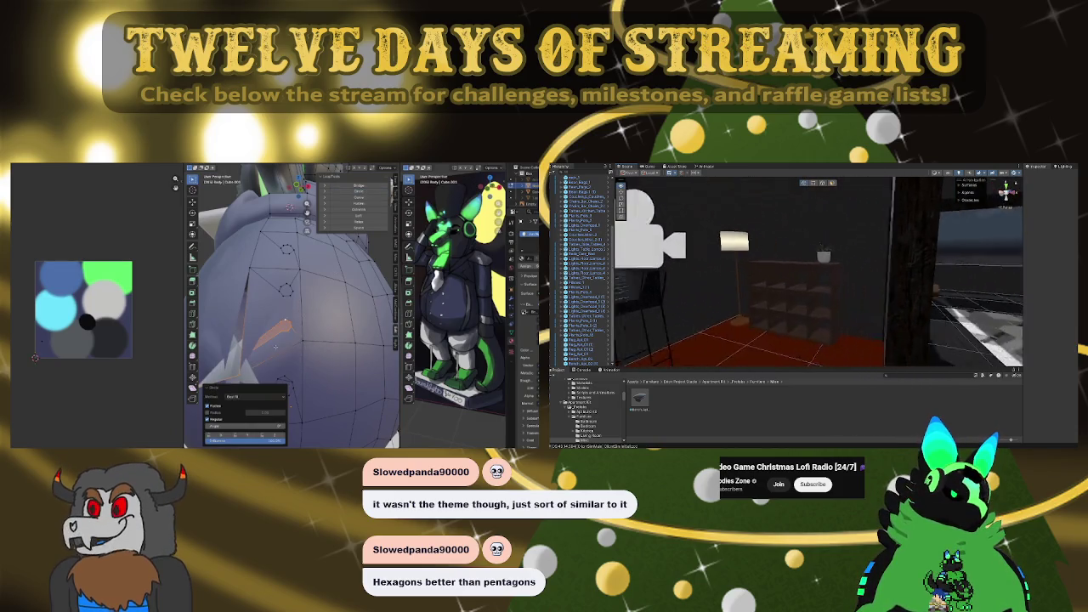
{"action": "left_click", "coordinate": [873, 302]}
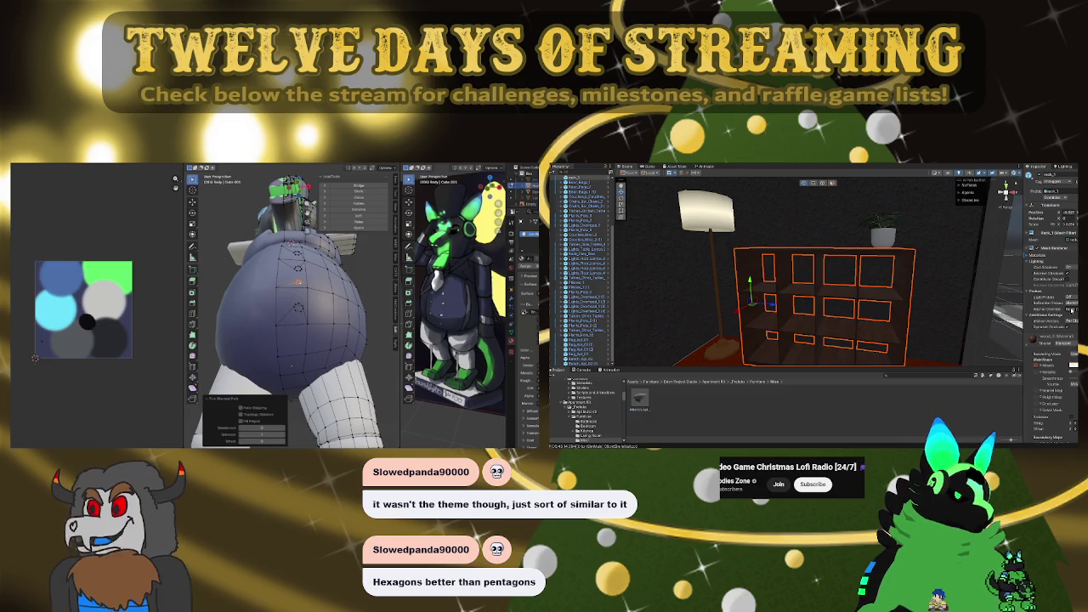
{"action": "mouse_move", "coordinate": [881, 262]}
{"action": "right_mouse_down"}
{"action": "mouse_move", "coordinate": [945, 245]}
{"action": "mouse_move", "coordinate": [898, 256]}
{"action": "mouse_move", "coordinate": [760, 241]}
{"action": "mouse_move", "coordinate": [882, 280]}
{"action": "mouse_move", "coordinate": [1078, 234]}
{"action": "mouse_move", "coordinate": [1003, 246]}
{"action": "right_mouse_up"}
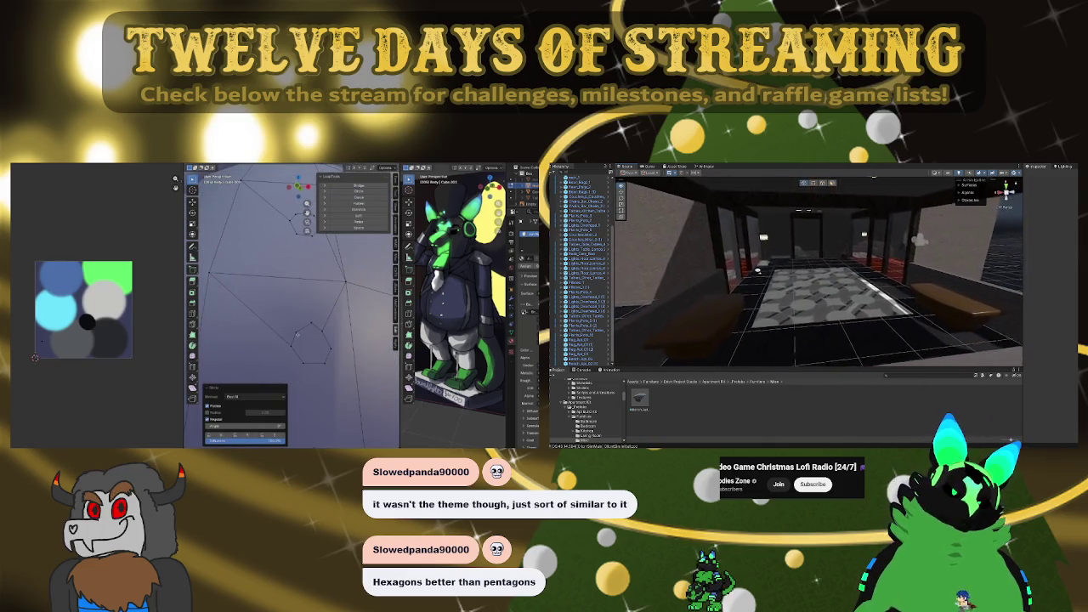
Fill the belly's hexagon hole with a face and make it a regular circle with LoopTools
{"action": "left_click", "coordinate": [326, 351], "text": "ctrl"}
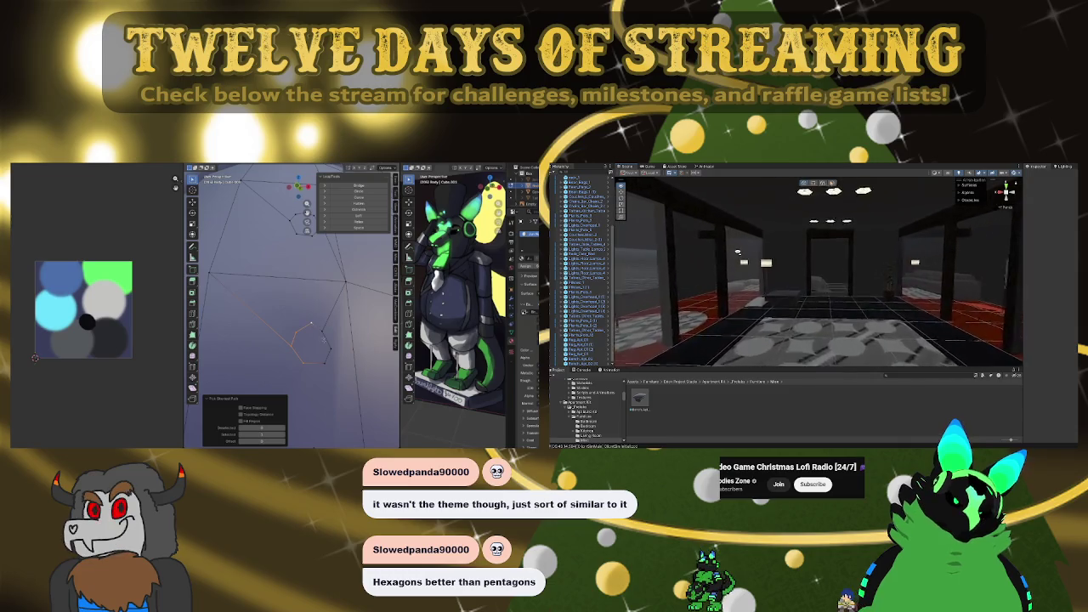
{"action": "mouse_move", "coordinate": [712, 245]}
{"action": "right_mouse_down"}
{"action": "mouse_move", "coordinate": [702, 246]}
{"action": "mouse_move", "coordinate": [765, 269]}
{"action": "mouse_move", "coordinate": [755, 253]}
{"action": "mouse_move", "coordinate": [979, 286]}
{"action": "right_mouse_up"}
{"action": "key", "text": "f"}
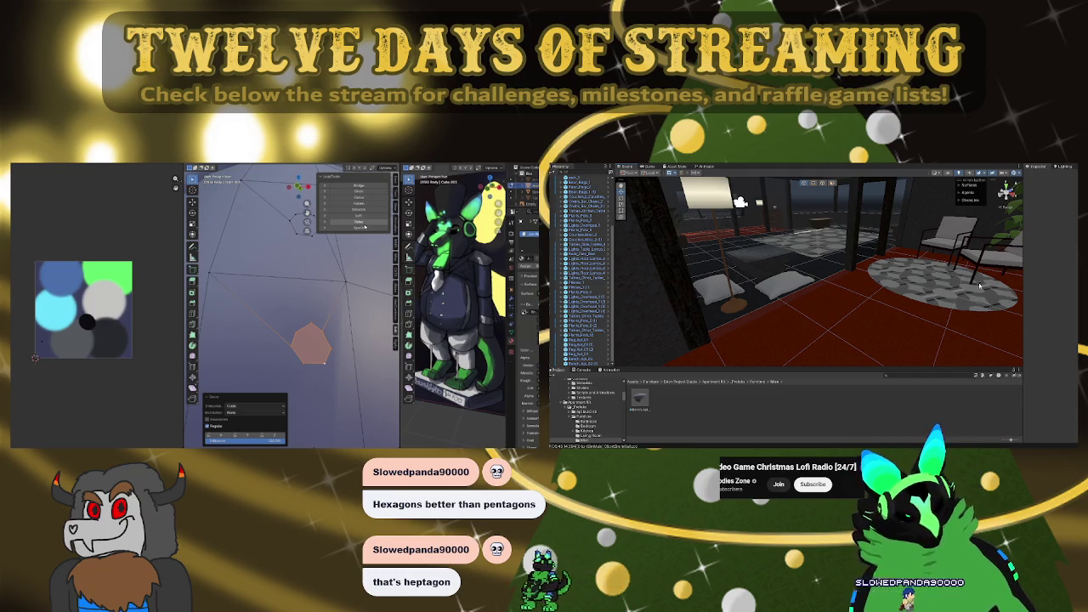
{"action": "left_click", "coordinate": [357, 204]}
{"action": "left_click", "coordinate": [364, 194]}
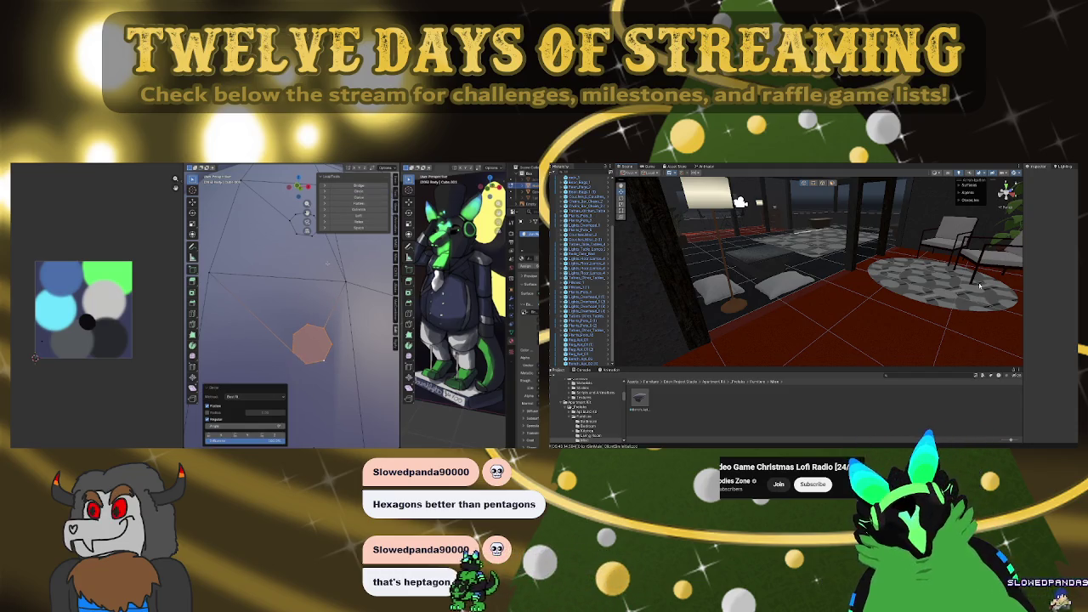
{"action": "scroll", "coordinate": [327, 263], "scroll_direction": "down", "scroll_amount": 5}
{"action": "key", "text": "alt+a"}
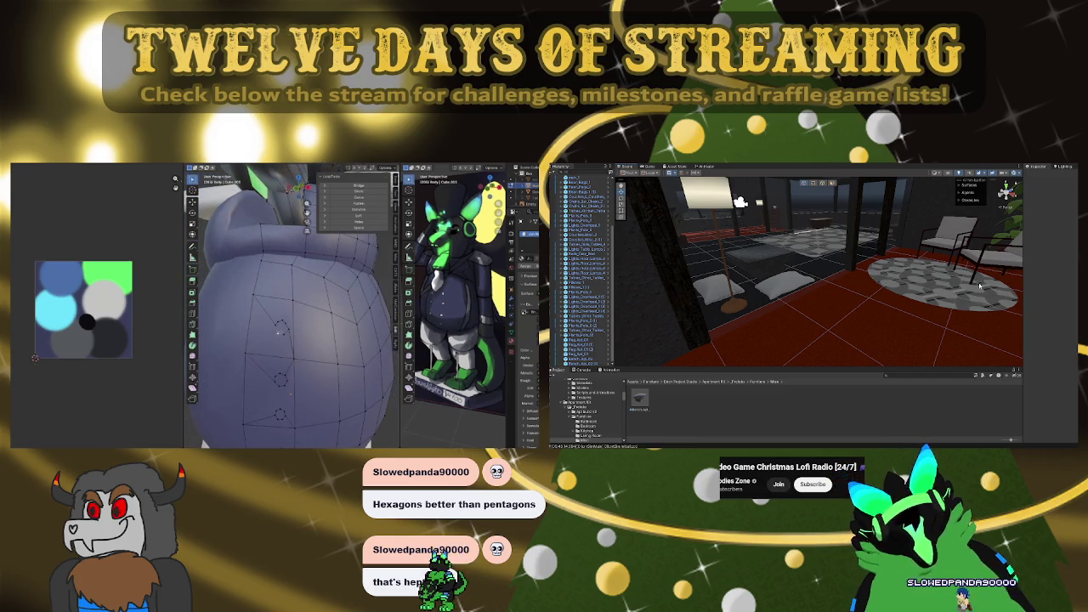
{"action": "left_click", "coordinate": [281, 328], "text": "ctrl"}
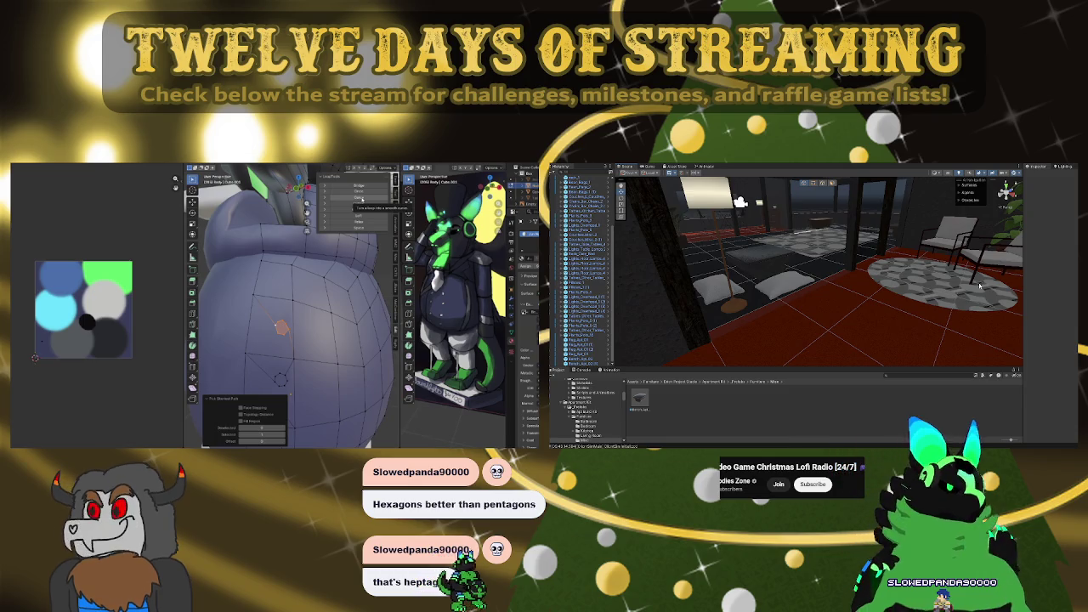
Turn the Unity view toward the lamp and windows
{"action": "mouse_move", "coordinate": [959, 282]}
{"action": "right_mouse_down"}
{"action": "mouse_move", "coordinate": [841, 254]}
{"action": "mouse_move", "coordinate": [711, 348]}
{"action": "mouse_move", "coordinate": [640, 285]}
{"action": "mouse_move", "coordinate": [627, 286]}
{"action": "right_mouse_up"}
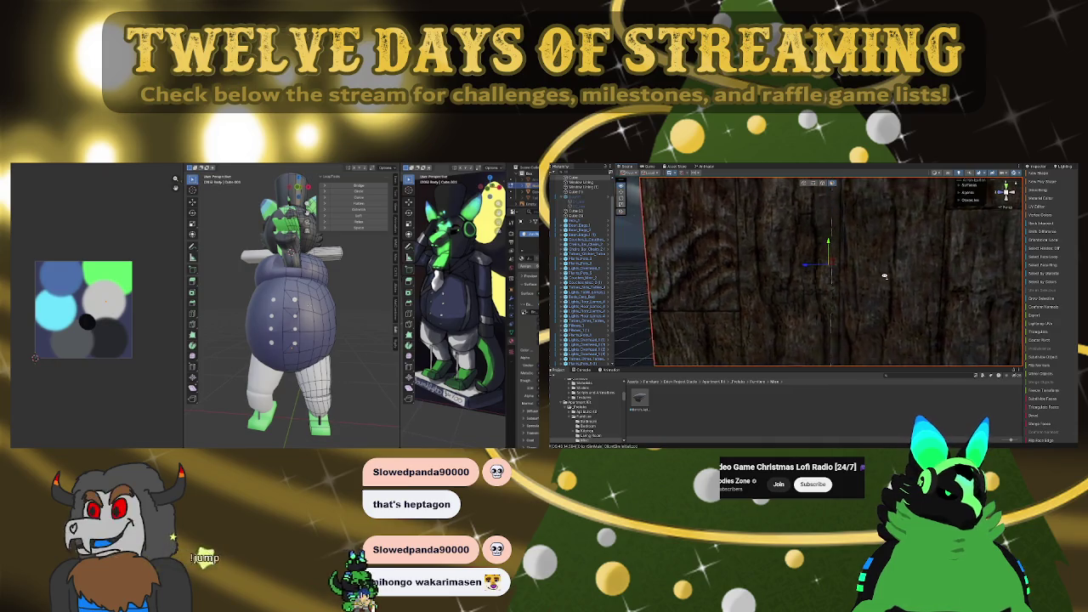
Zoom the Blender and Unity viewports in and out to inspect the avatar and wall
{"action": "scroll", "coordinate": [288, 306], "scroll_direction": "up", "scroll_amount": 2}
{"action": "scroll", "coordinate": [679, 262], "scroll_direction": "down", "scroll_amount": 3}
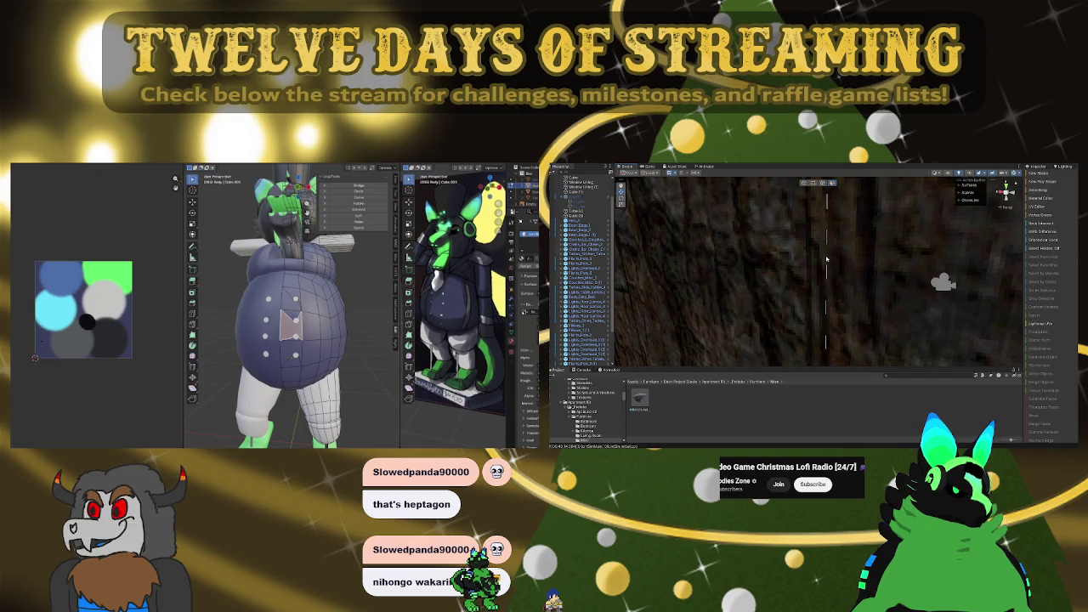
{"action": "scroll", "coordinate": [289, 306], "scroll_direction": "up", "scroll_amount": 2}
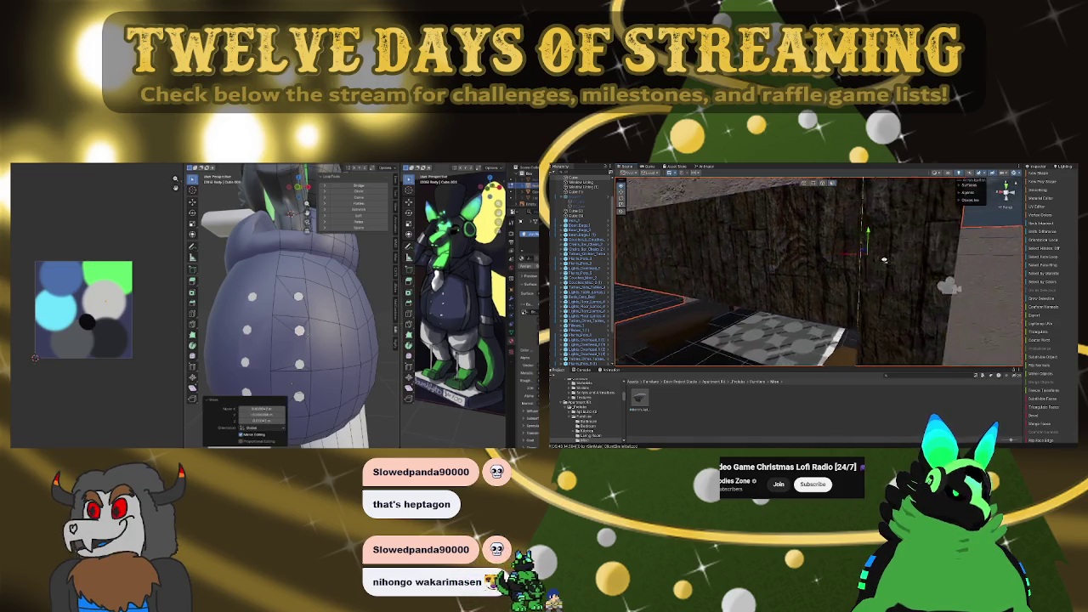
{"action": "scroll", "coordinate": [327, 324], "scroll_direction": "down", "scroll_amount": 6}
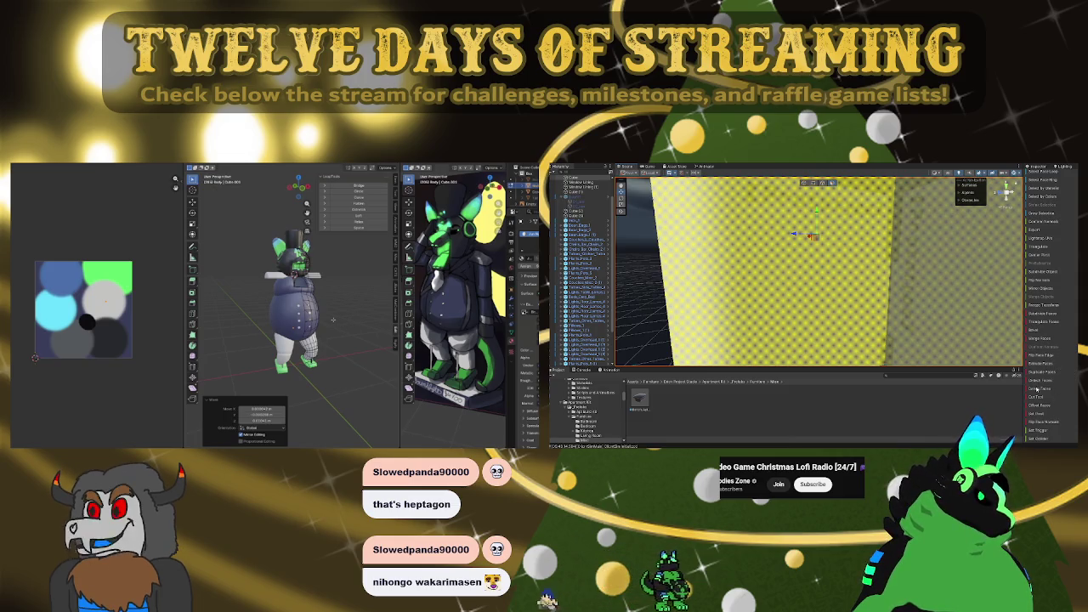
Orbit the Unity Scene view around the apartment walls toward the glass-walled lounge
{"action": "right_click_drag", "start_coordinate": [912, 332], "coordinate": [904, 209]}
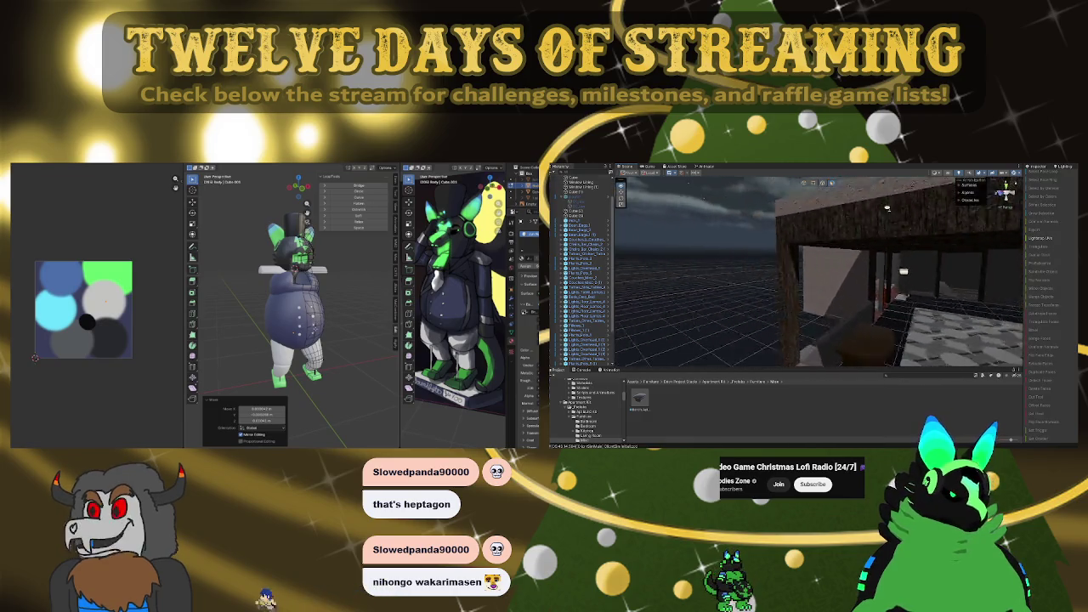
{"action": "right_click_drag", "start_coordinate": [886, 208], "coordinate": [887, 208]}
{"action": "scroll", "coordinate": [293, 323], "scroll_direction": "up", "scroll_amount": 5}
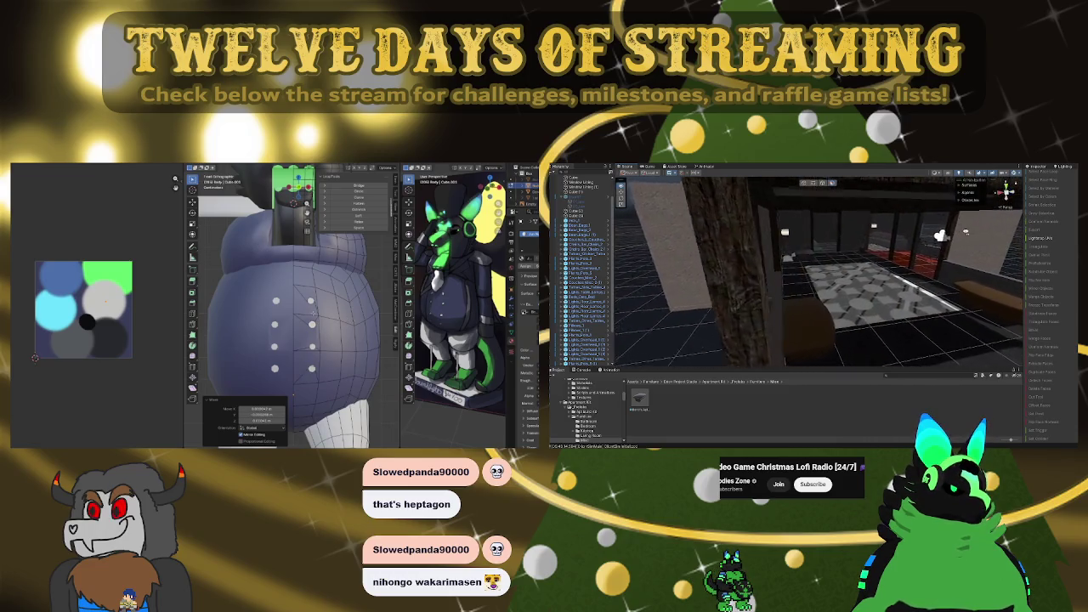
{"action": "mouse_move", "coordinate": [966, 231]}
{"action": "right_mouse_down"}
{"action": "mouse_move", "coordinate": [874, 205]}
{"action": "mouse_move", "coordinate": [699, 211]}
{"action": "mouse_move", "coordinate": [940, 214]}
{"action": "mouse_move", "coordinate": [938, 201]}
{"action": "right_mouse_up"}
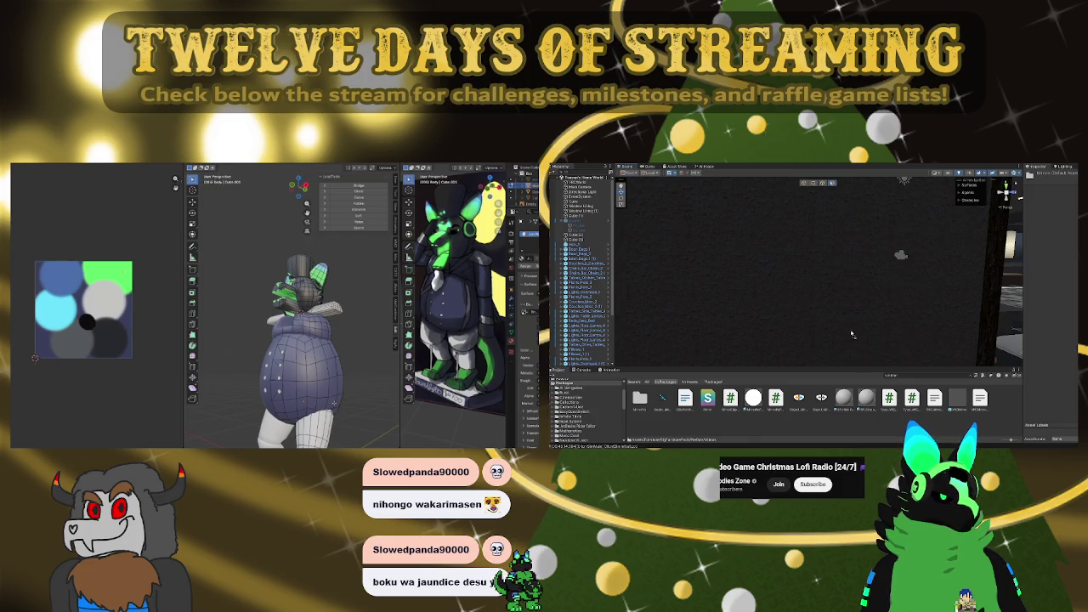
Select and frame the bedroom mirror, then orbit around it toward the floor lamp
{"action": "left_click", "coordinate": [852, 334]}
{"action": "key", "text": "f"}
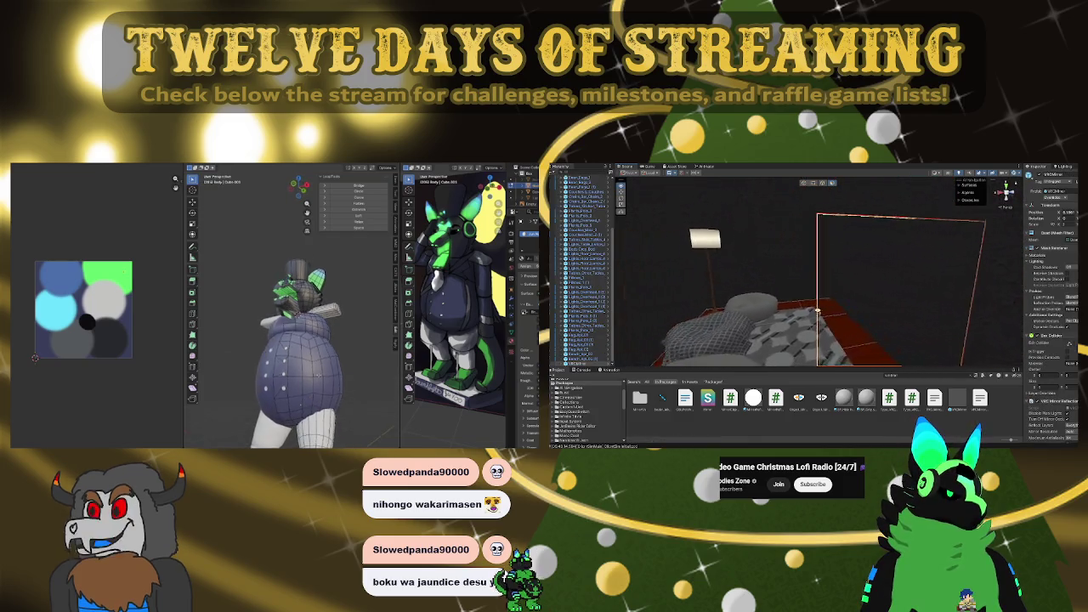
{"action": "left_click_drag", "start_coordinate": [816, 310], "coordinate": [890, 256], "text": "alt"}
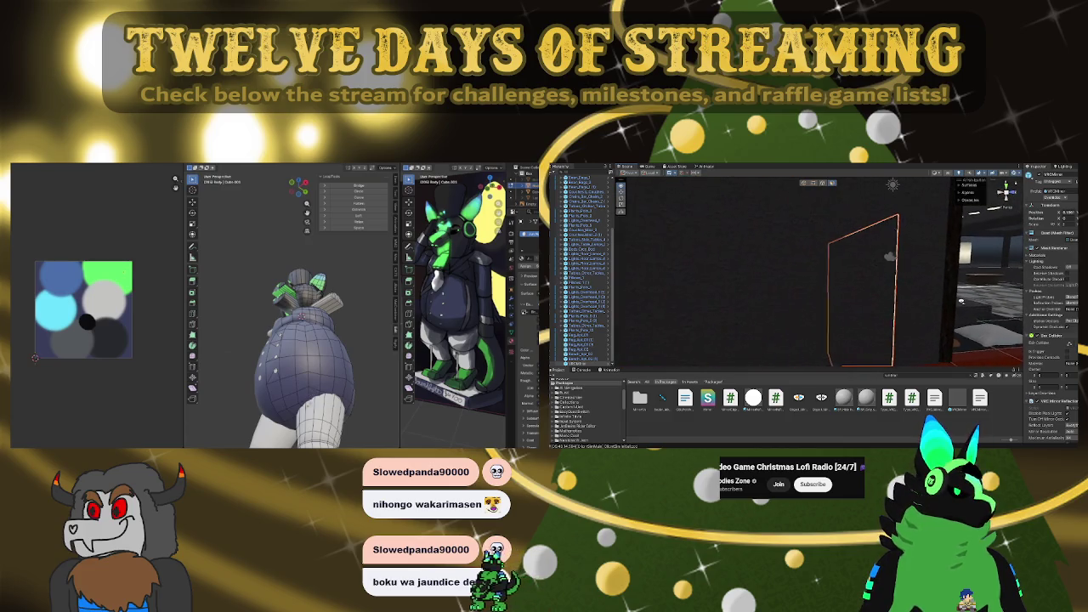
{"action": "left_click_drag", "start_coordinate": [890, 255], "coordinate": [883, 256], "text": "alt"}
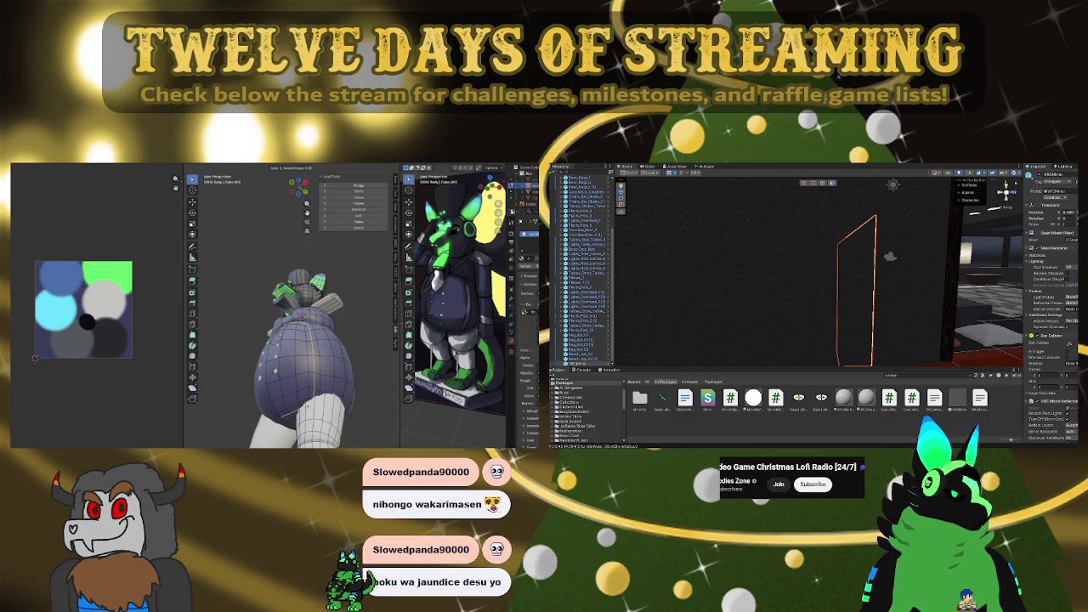
{"action": "left_click_drag", "start_coordinate": [878, 287], "coordinate": [813, 320], "text": "alt"}
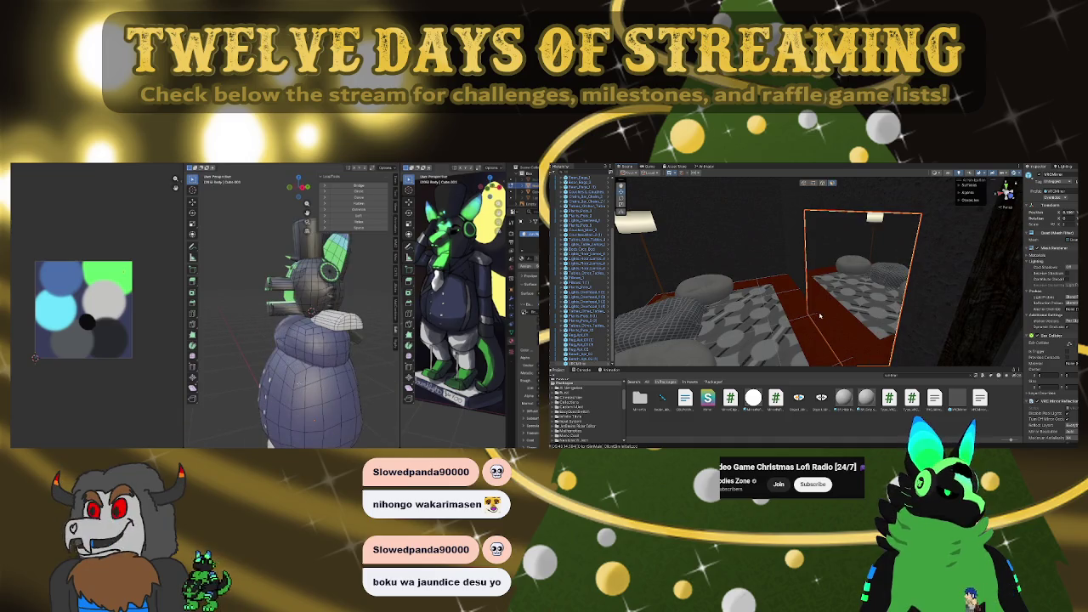
{"action": "left_click_drag", "start_coordinate": [813, 320], "coordinate": [748, 319], "text": "alt"}
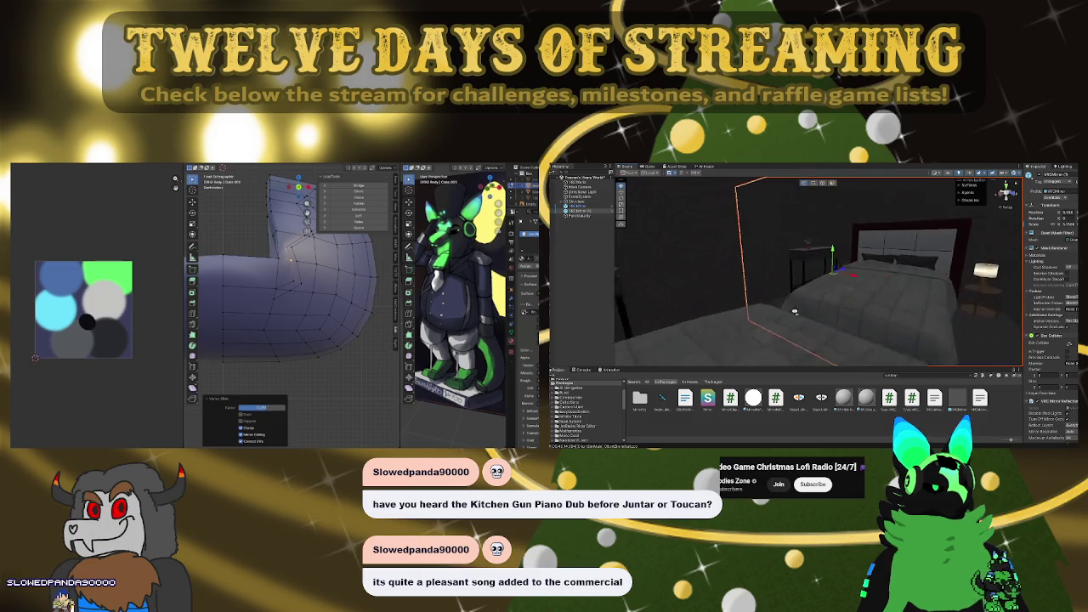
Confirm the small vertex move and view the Blender mesh from the top, then in perspective
{"action": "left_click", "coordinate": [285, 248]}
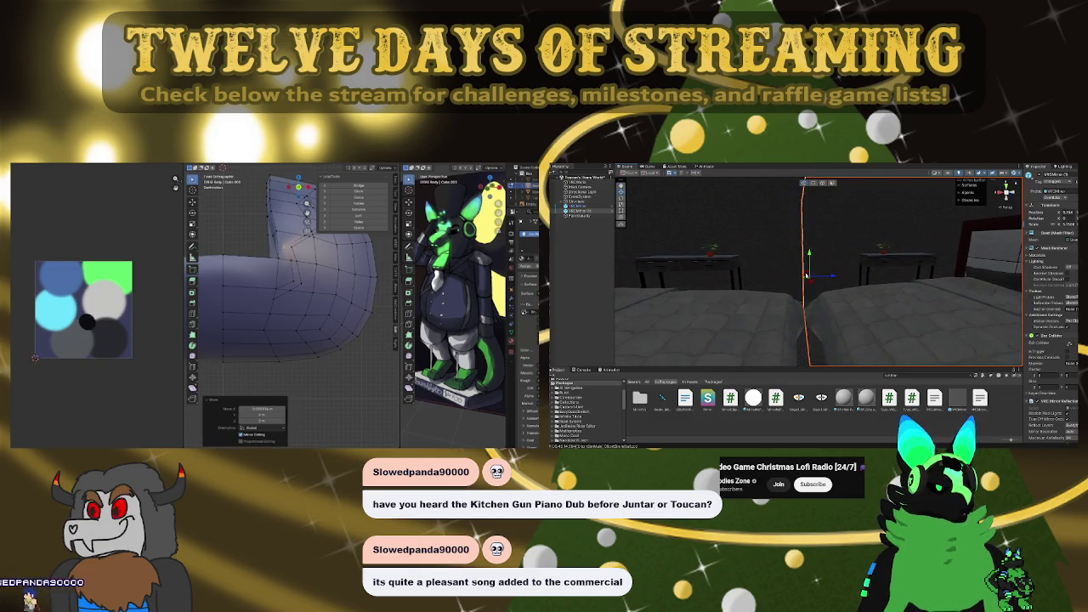
{"action": "key", "text": "KP_7"}
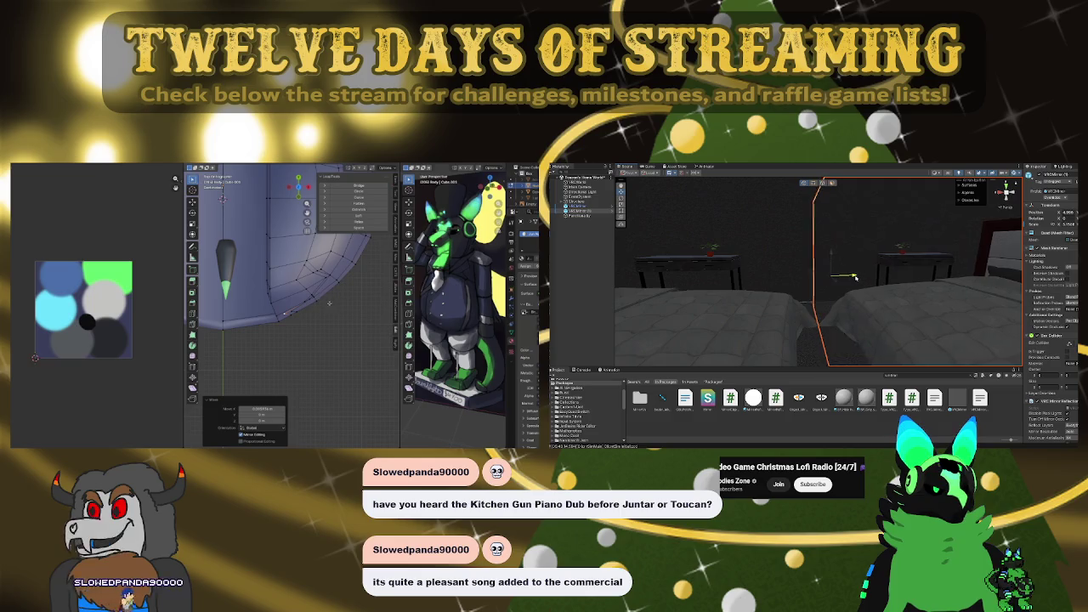
{"action": "middle_click_drag", "start_coordinate": [304, 290], "coordinate": [282, 272]}
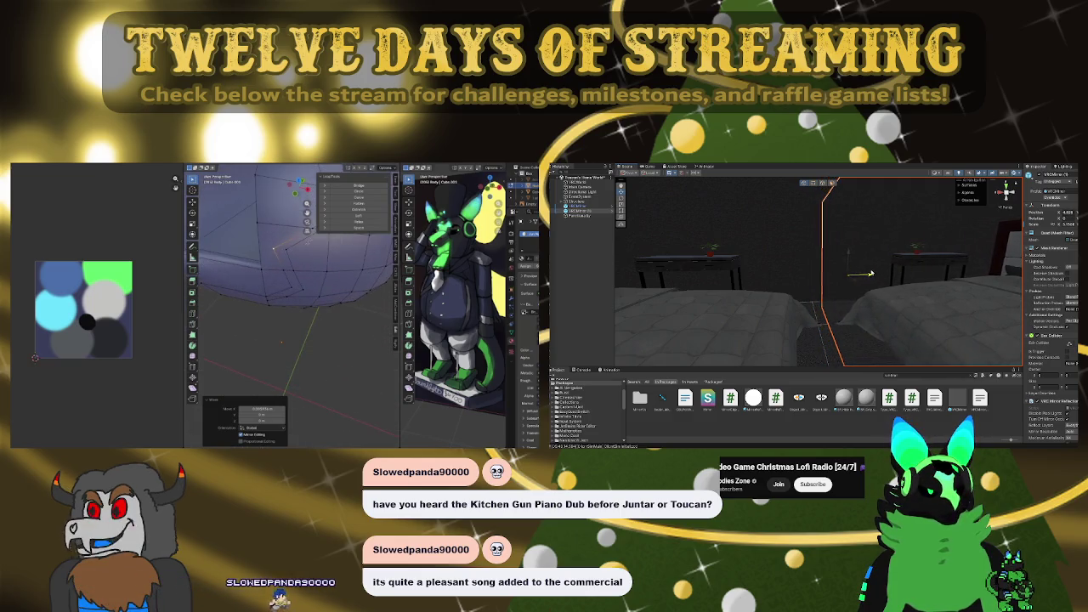
Frame the mirror and stretch it lower over the bed, checking it along the bed
{"action": "key", "text": "f"}
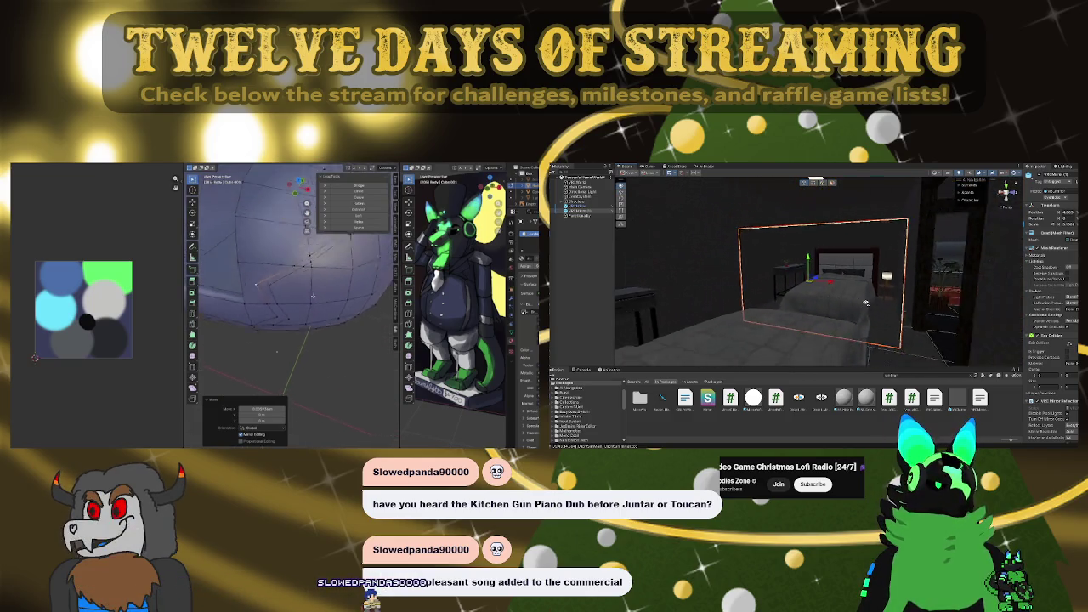
{"action": "right_click_drag", "start_coordinate": [865, 302], "coordinate": [746, 311]}
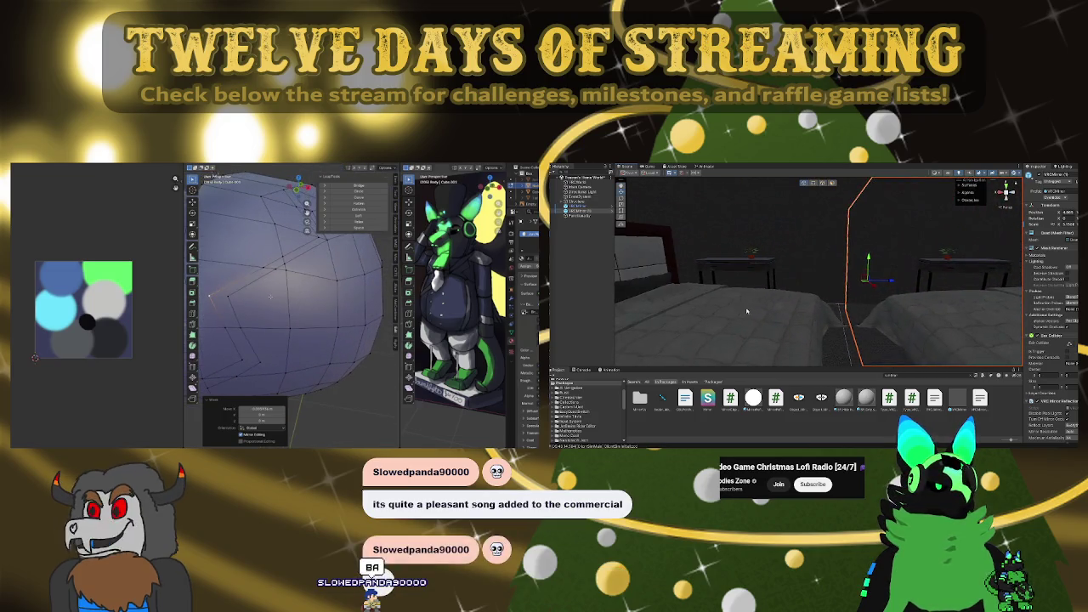
{"action": "mouse_move", "coordinate": [886, 281]}
{"action": "left_mouse_down", "text": "alt"}
{"action": "mouse_move", "coordinate": [848, 283]}
{"action": "mouse_move", "coordinate": [951, 291]}
{"action": "left_mouse_up", "text": "alt"}
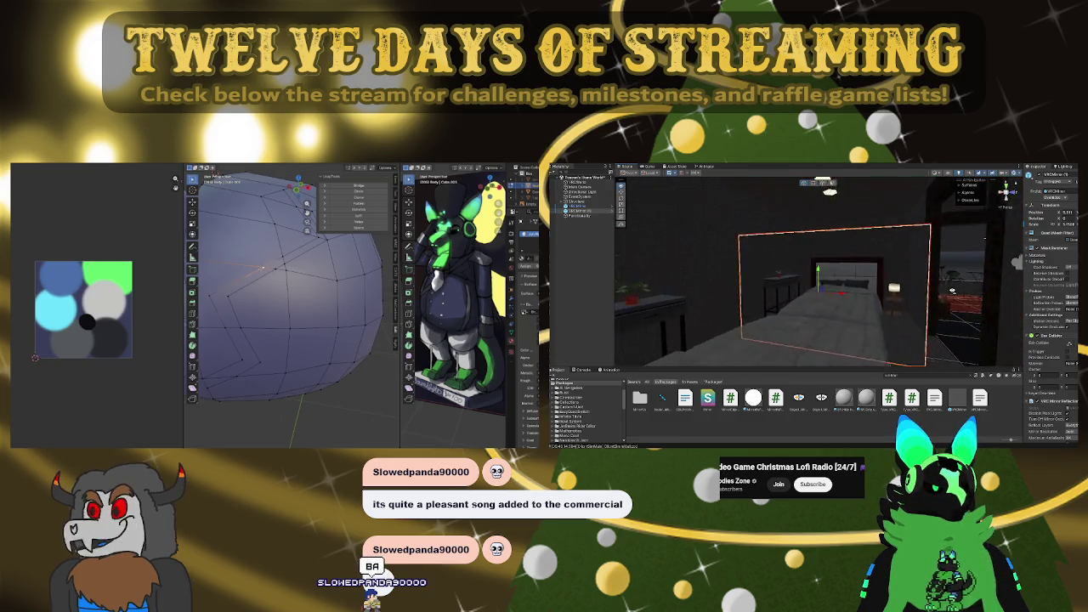
{"action": "scroll", "coordinate": [951, 291], "scroll_direction": "up", "scroll_amount": 2}
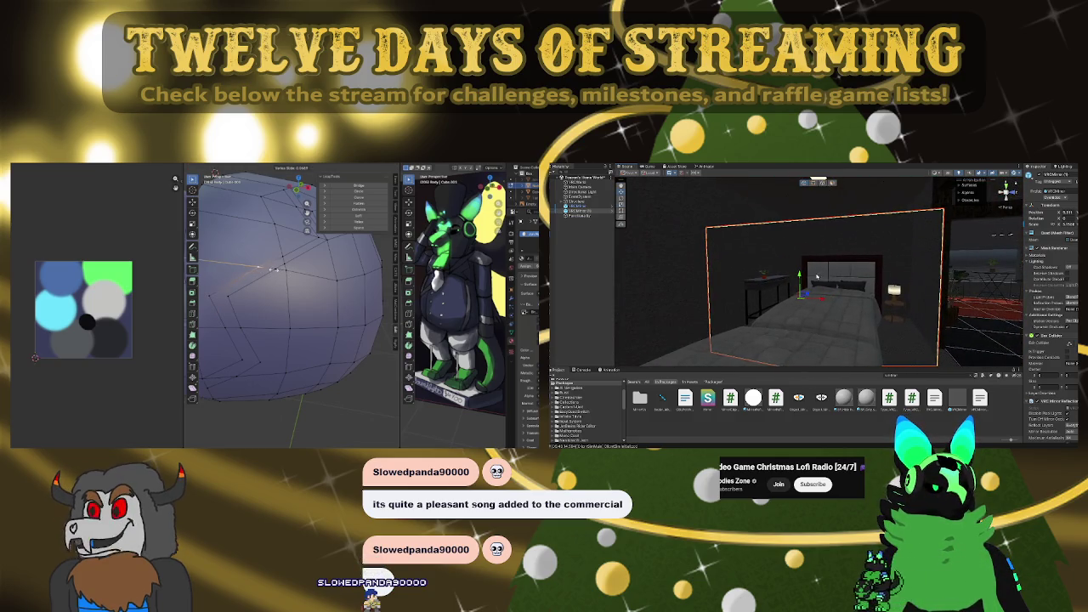
{"action": "mouse_move", "coordinate": [799, 297]}
{"action": "left_mouse_down"}
{"action": "mouse_move", "coordinate": [823, 301]}
{"action": "mouse_move", "coordinate": [808, 239]}
{"action": "mouse_move", "coordinate": [754, 224]}
{"action": "left_mouse_up"}
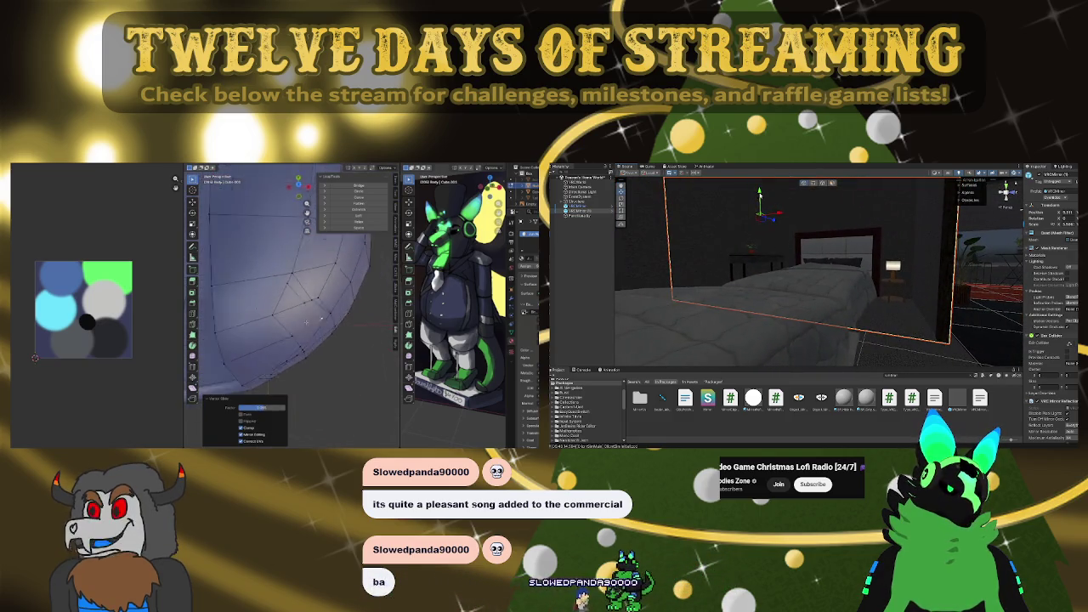
{"action": "left_click_drag", "start_coordinate": [754, 225], "coordinate": [760, 217]}
{"action": "scroll", "coordinate": [289, 280], "scroll_direction": "up", "scroll_amount": 2}
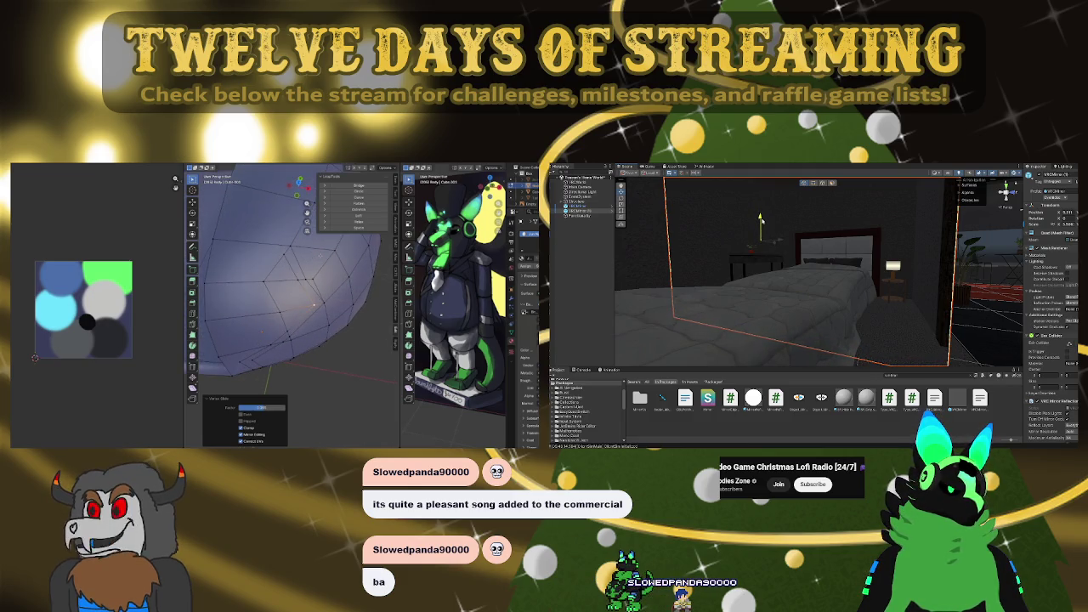
{"action": "mouse_move", "coordinate": [806, 275]}
{"action": "right_mouse_down"}
{"action": "mouse_move", "coordinate": [766, 291]}
{"action": "mouse_move", "coordinate": [706, 264]}
{"action": "mouse_move", "coordinate": [824, 260]}
{"action": "mouse_move", "coordinate": [817, 265]}
{"action": "right_mouse_up"}
{"action": "left_click", "coordinate": [283, 249]}
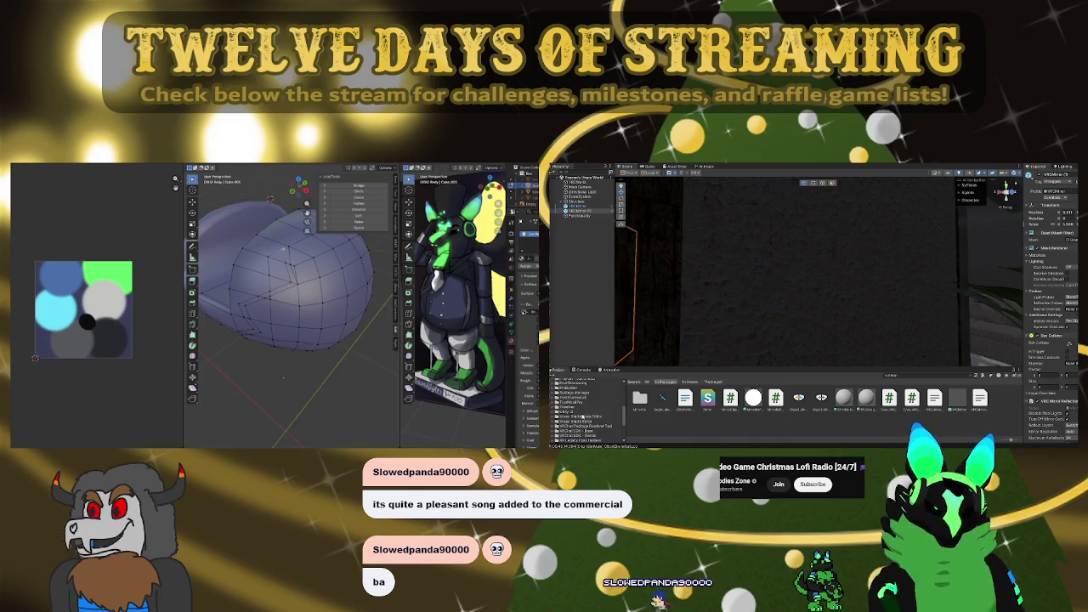
{"action": "scroll", "coordinate": [582, 417], "scroll_direction": "down", "scroll_amount": 3}
{"action": "scroll", "coordinate": [582, 416], "scroll_direction": "down", "scroll_amount": 3}
{"action": "left_click", "coordinate": [571, 415]}
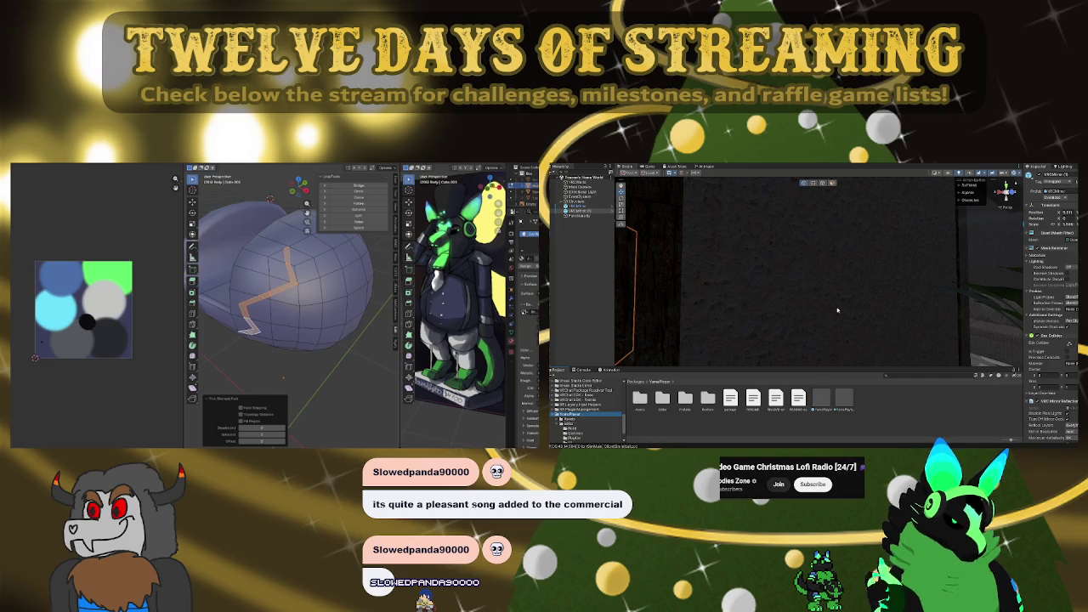
{"action": "scroll", "coordinate": [837, 310], "scroll_direction": "down", "scroll_amount": 3}
{"action": "scroll", "coordinate": [835, 307], "scroll_direction": "down", "scroll_amount": 3}
{"action": "scroll", "coordinate": [833, 305], "scroll_direction": "down", "scroll_amount": 3}
{"action": "scroll", "coordinate": [831, 300], "scroll_direction": "down", "scroll_amount": 3}
{"action": "mouse_move", "coordinate": [830, 300]}
{"action": "right_mouse_down"}
{"action": "mouse_move", "coordinate": [956, 304]}
{"action": "mouse_move", "coordinate": [652, 310]}
{"action": "right_mouse_up"}
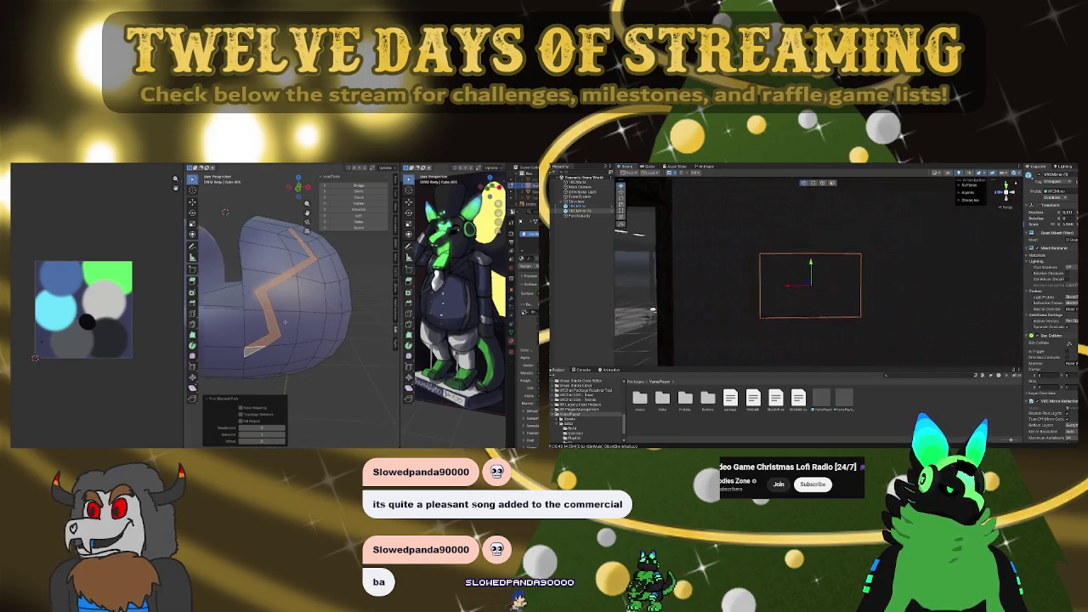
{"action": "middle_click_drag", "start_coordinate": [284, 322], "coordinate": [112, 326]}
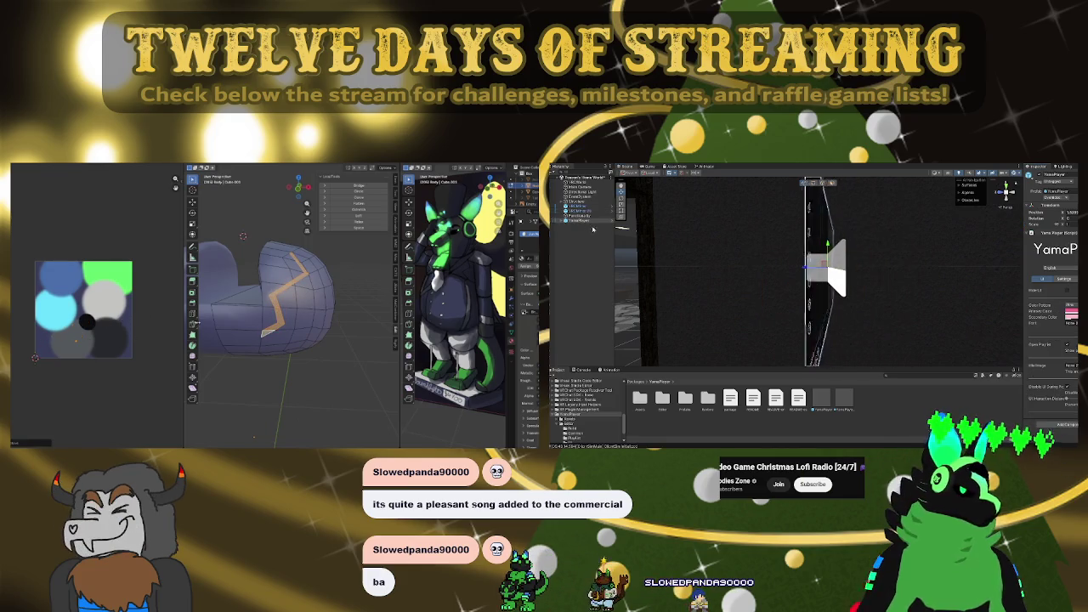
{"action": "mouse_move", "coordinate": [242, 236]}
{"action": "middle_mouse_down"}
{"action": "mouse_move", "coordinate": [249, 245]}
{"action": "mouse_move", "coordinate": [242, 192]}
{"action": "middle_mouse_up"}
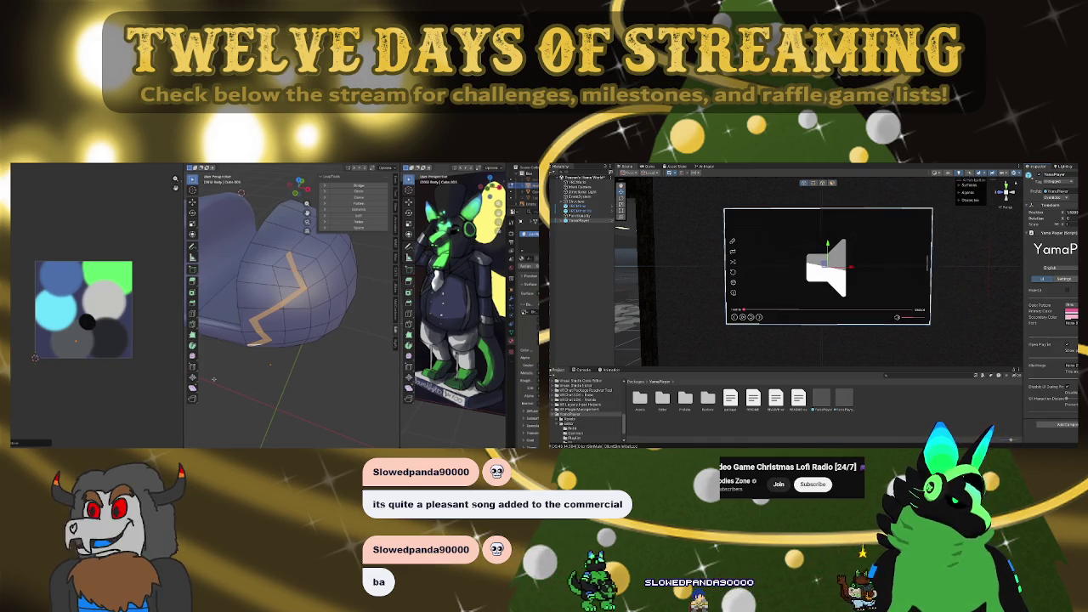
{"action": "mouse_move", "coordinate": [927, 261]}
{"action": "right_mouse_down"}
{"action": "mouse_move", "coordinate": [756, 289]}
{"action": "mouse_move", "coordinate": [928, 272]}
{"action": "right_mouse_up"}
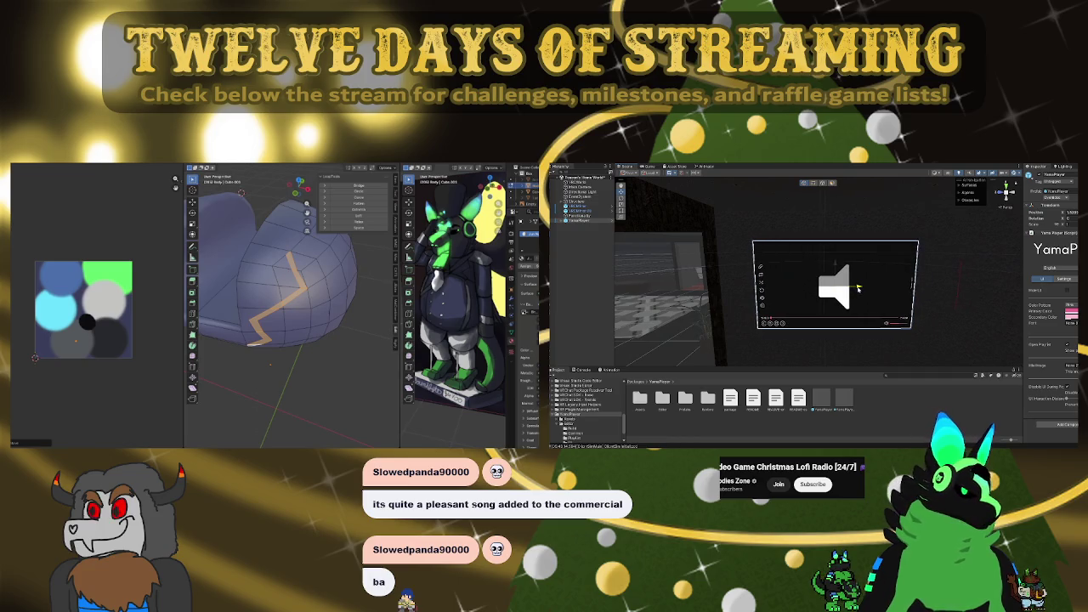
{"action": "right_click_drag", "start_coordinate": [932, 280], "coordinate": [787, 289]}
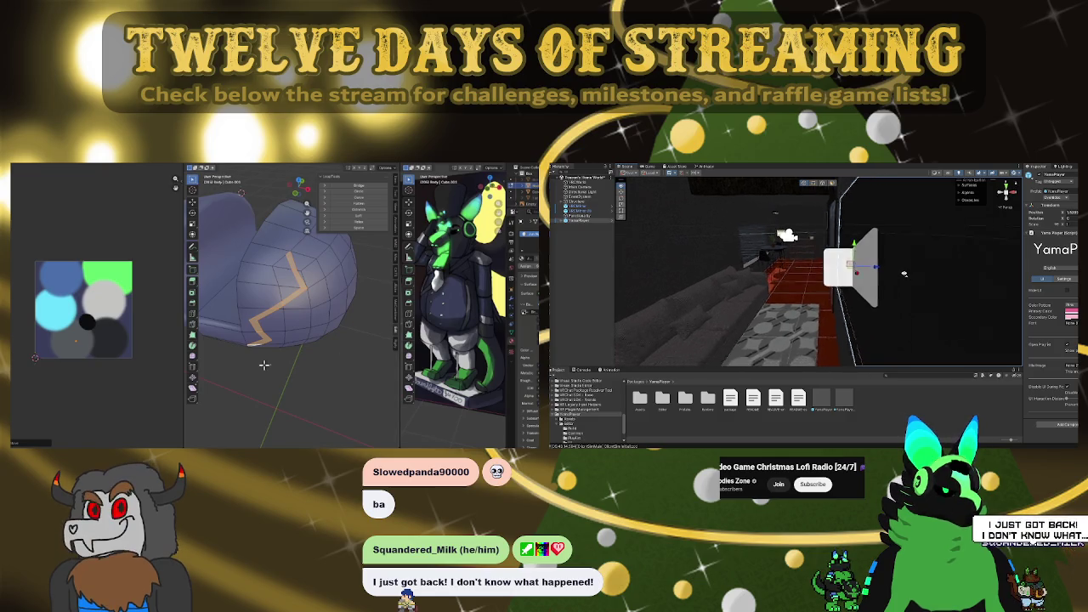
{"action": "right_click_drag", "start_coordinate": [887, 268], "coordinate": [878, 272]}
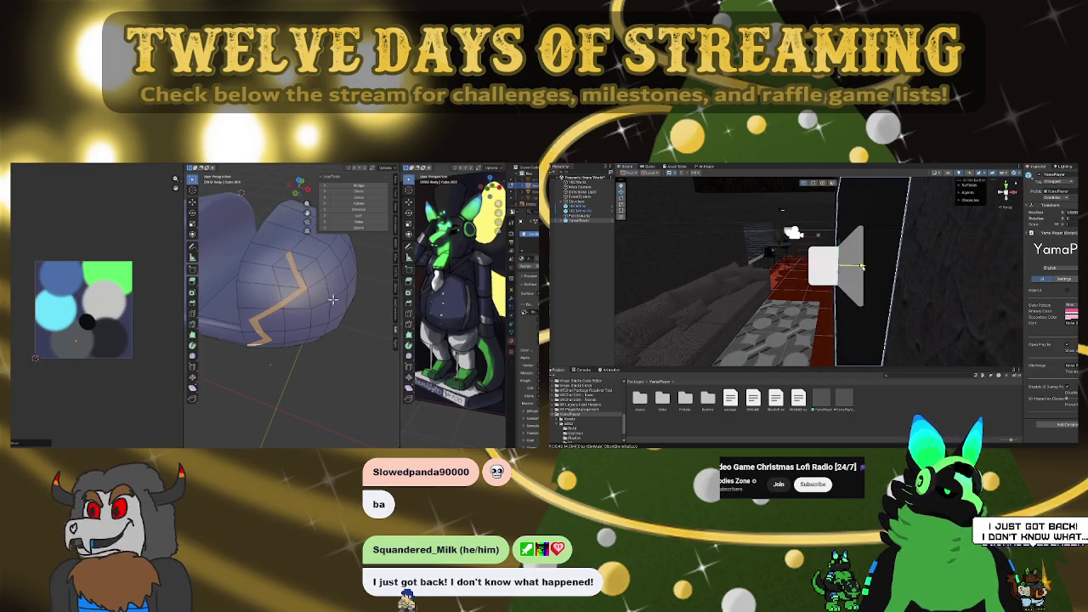
{"action": "mouse_move", "coordinate": [861, 267]}
{"action": "right_mouse_down"}
{"action": "mouse_move", "coordinate": [769, 315]}
{"action": "mouse_move", "coordinate": [940, 283]}
{"action": "mouse_move", "coordinate": [1007, 295]}
{"action": "mouse_move", "coordinate": [935, 272]}
{"action": "mouse_move", "coordinate": [668, 296]}
{"action": "right_mouse_up"}
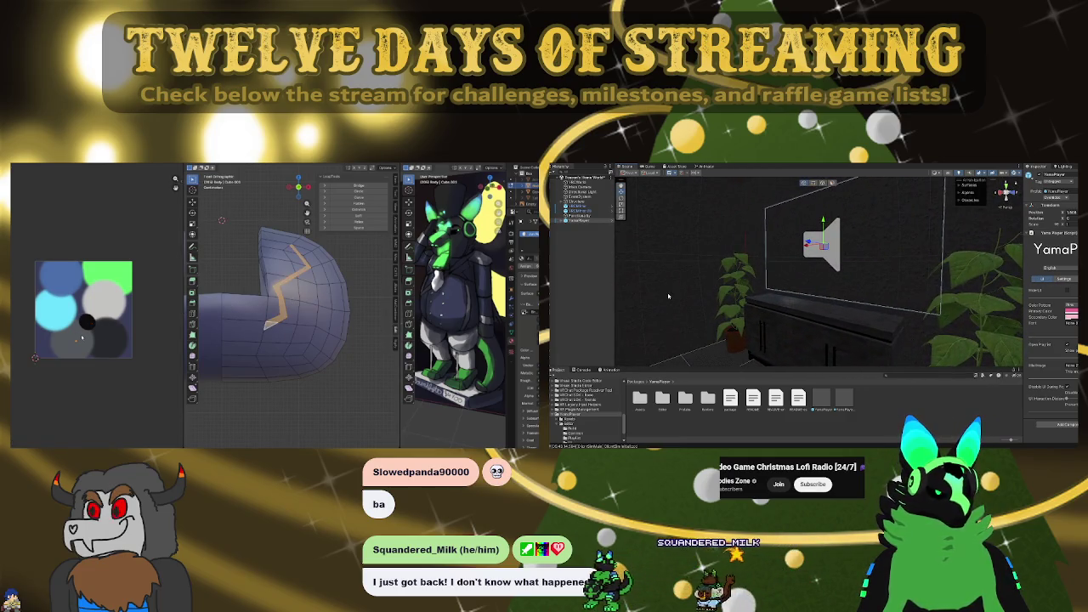
{"action": "right_click_drag", "start_coordinate": [881, 300], "coordinate": [798, 306]}
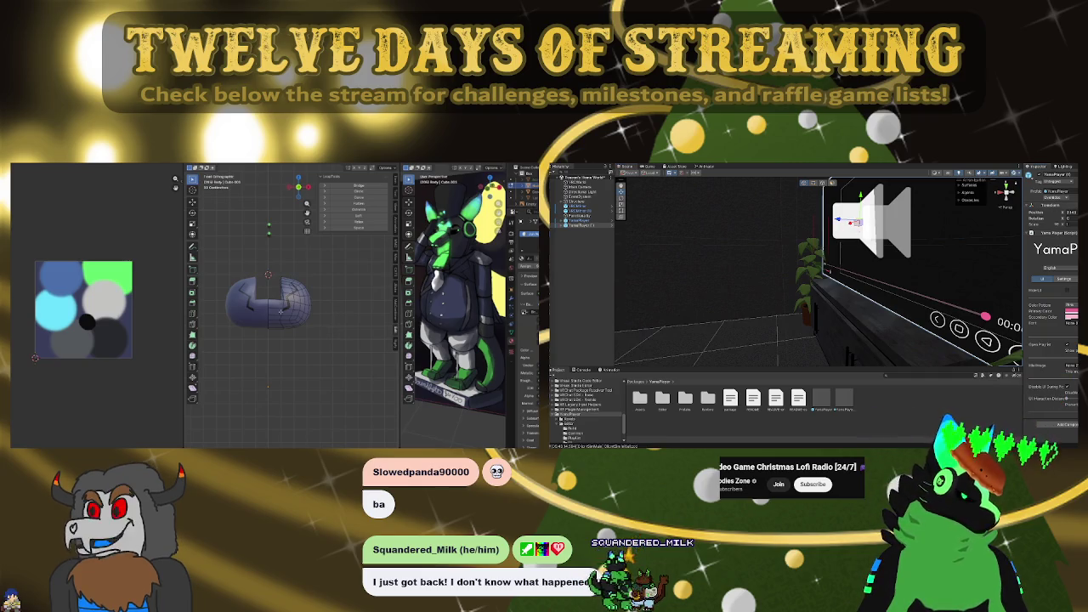
{"action": "right_click_drag", "start_coordinate": [800, 288], "coordinate": [774, 293]}
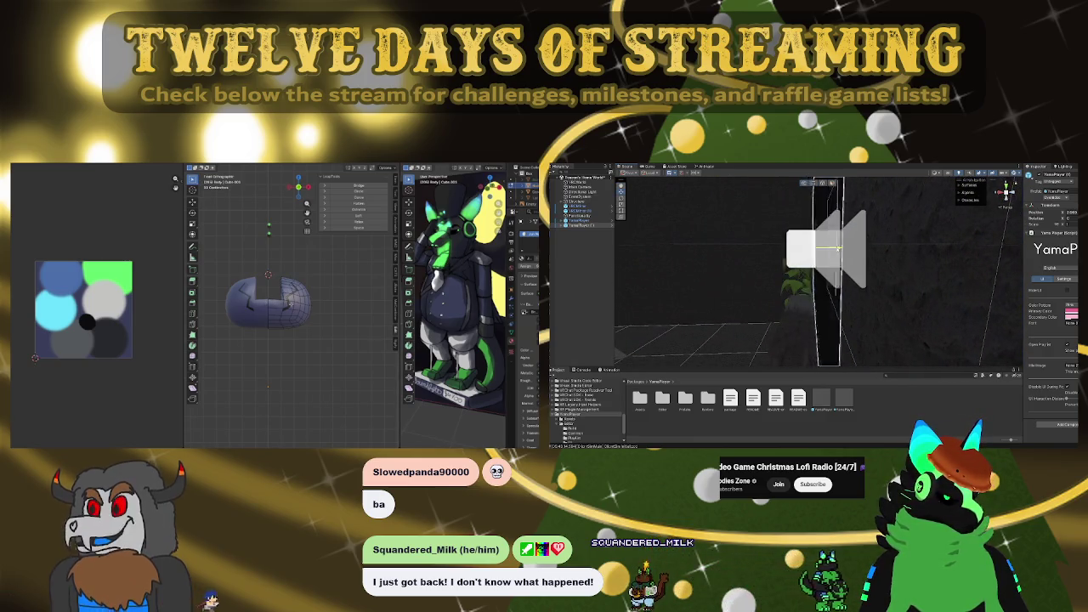
{"action": "middle_click_drag", "start_coordinate": [268, 298], "coordinate": [293, 272]}
{"action": "middle_click_drag", "start_coordinate": [270, 201], "coordinate": [240, 216]}
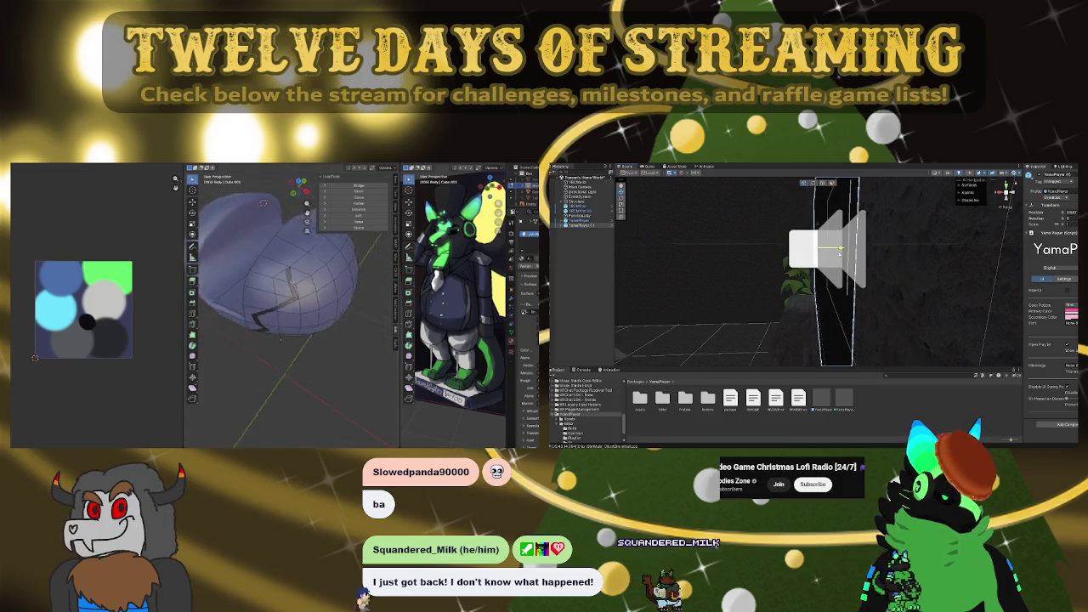
{"action": "mouse_move", "coordinate": [838, 254]}
{"action": "right_mouse_down"}
{"action": "mouse_move", "coordinate": [849, 292]}
{"action": "mouse_move", "coordinate": [1040, 284]}
{"action": "right_mouse_up"}
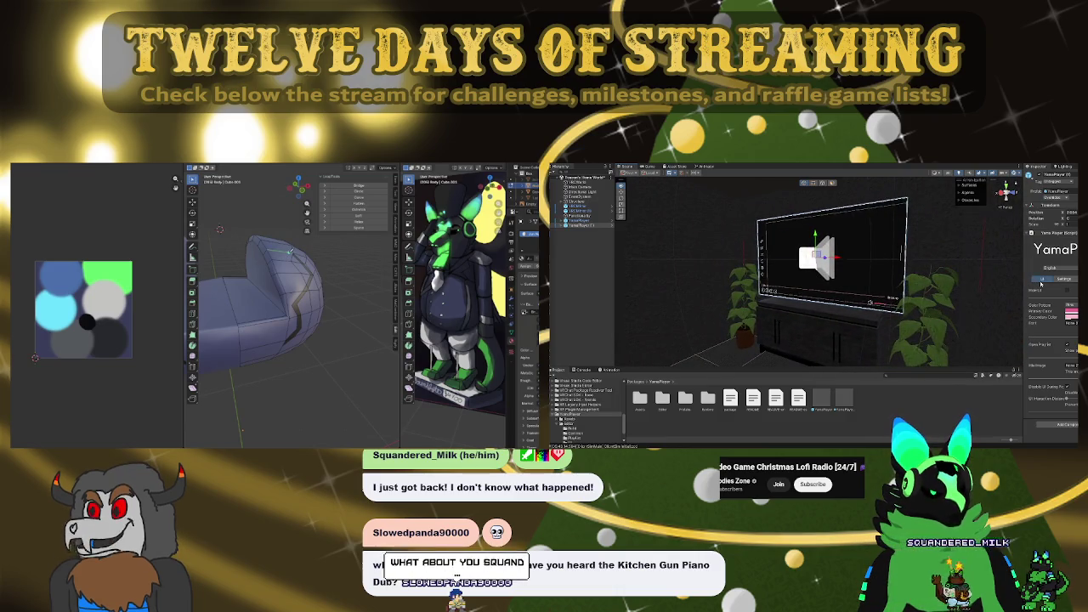
{"action": "right_click_drag", "start_coordinate": [831, 328], "coordinate": [842, 229]}
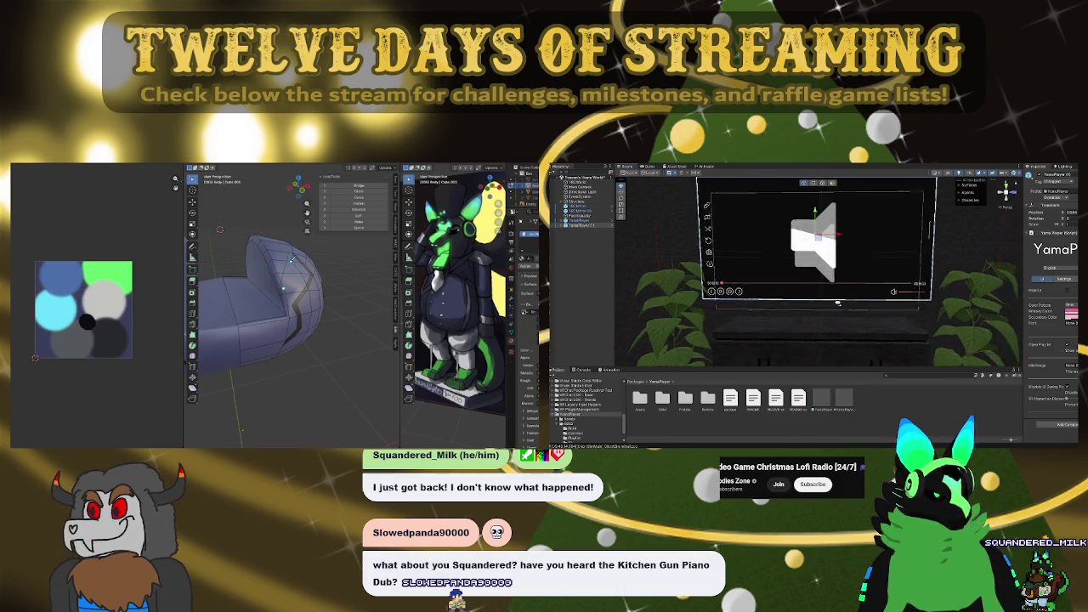
{"action": "scroll", "coordinate": [776, 333], "scroll_direction": "down", "scroll_amount": 5}
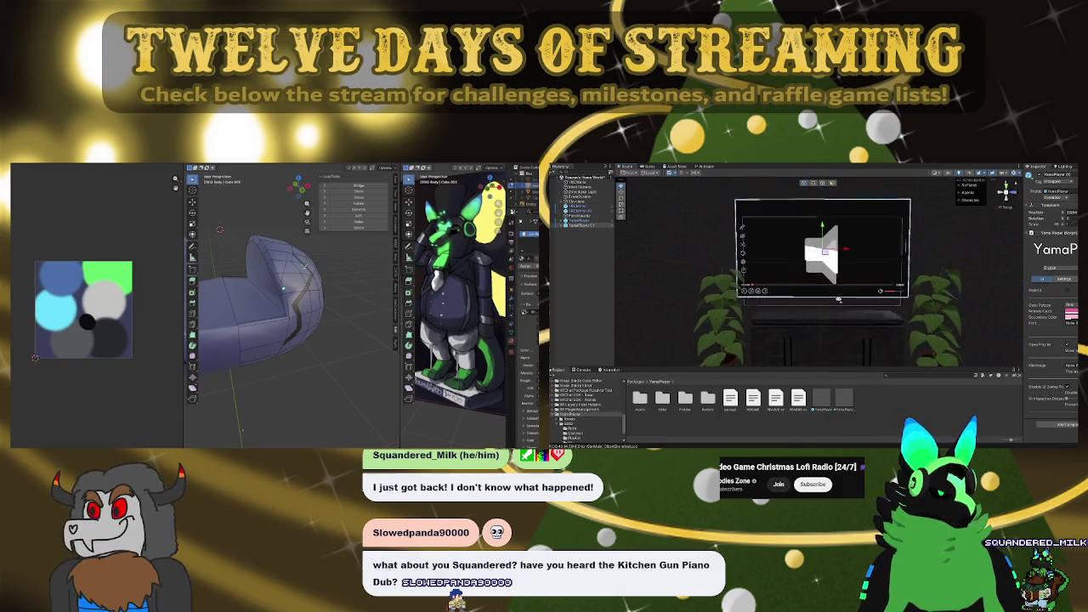
{"action": "left_click", "coordinate": [709, 324]}
{"action": "mouse_move", "coordinate": [801, 314]}
{"action": "right_mouse_down"}
{"action": "mouse_move", "coordinate": [856, 336]}
{"action": "mouse_move", "coordinate": [822, 216]}
{"action": "right_mouse_up"}
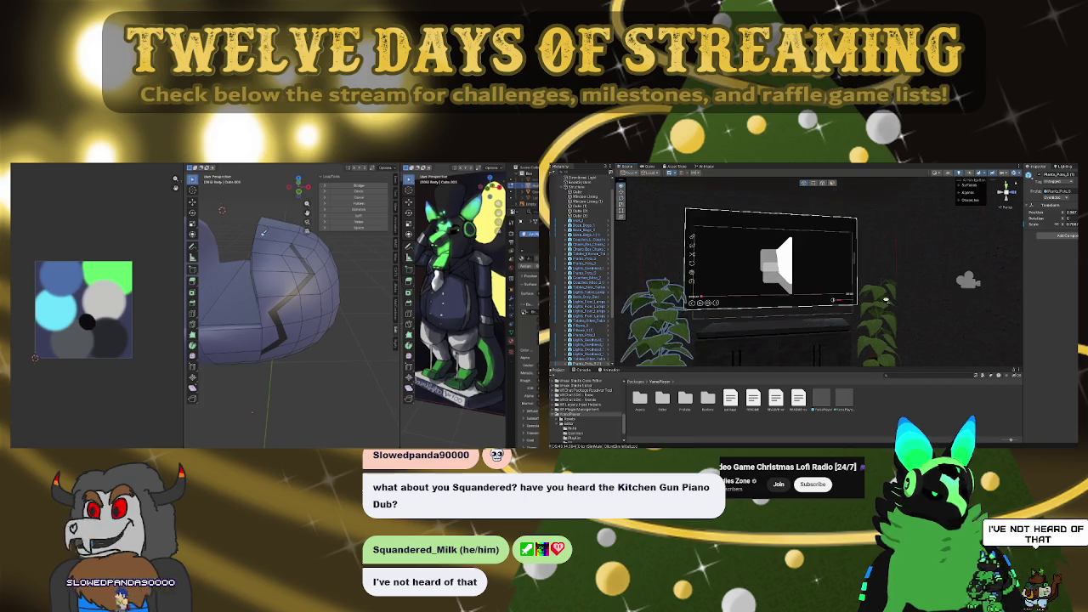
{"action": "left_click", "coordinate": [577, 218]}
{"action": "left_click", "coordinate": [563, 204]}
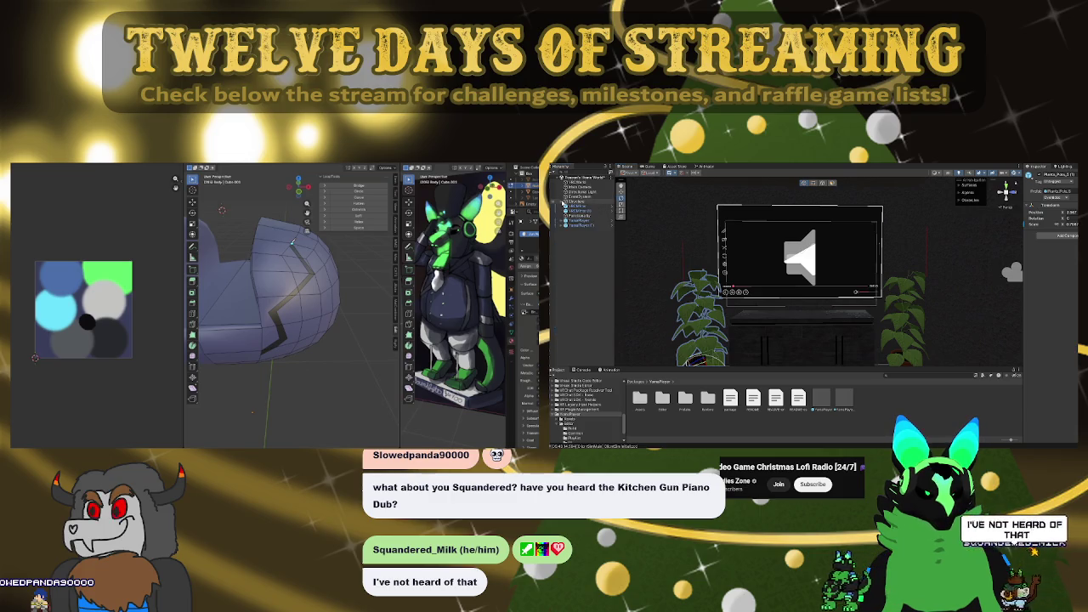
{"action": "left_click", "coordinate": [585, 226]}
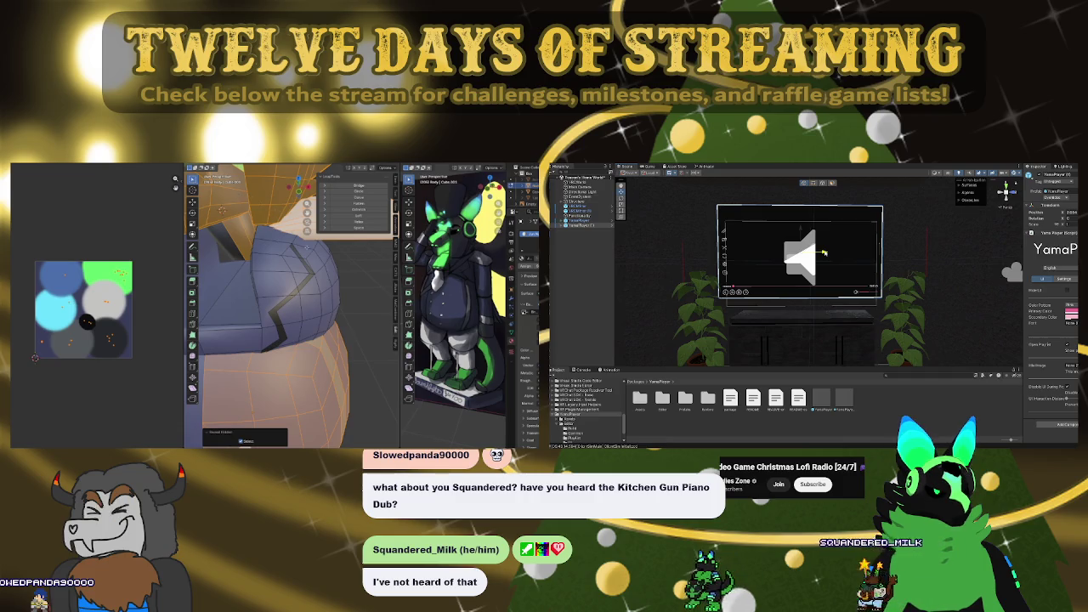
{"action": "scroll", "coordinate": [882, 260], "scroll_direction": "up", "scroll_amount": 5}
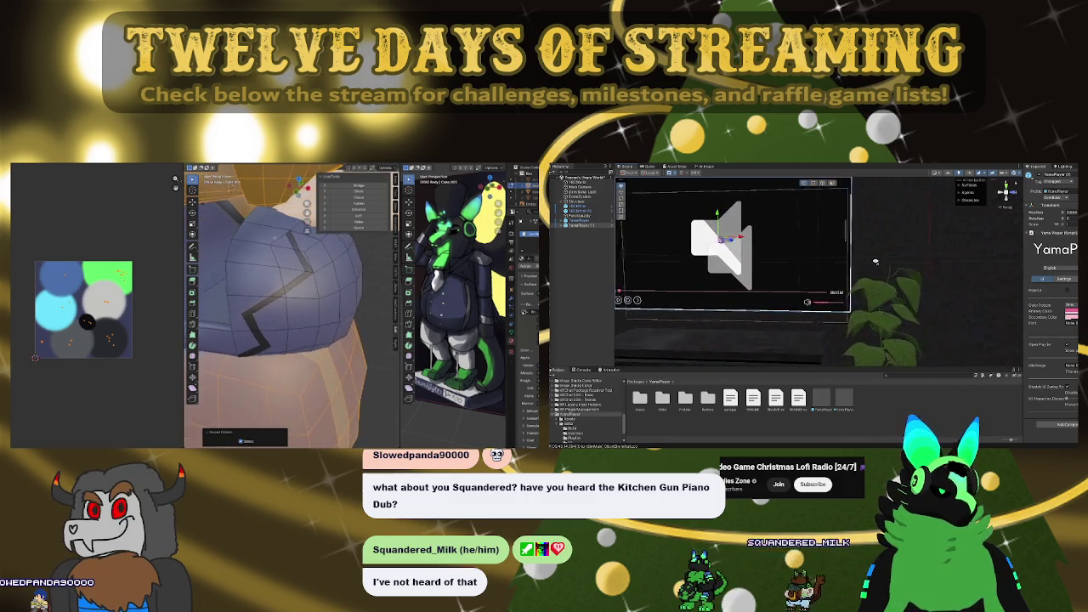
{"action": "mouse_move", "coordinate": [875, 261]}
{"action": "left_mouse_down", "text": "alt"}
{"action": "mouse_move", "coordinate": [839, 260]}
{"action": "mouse_move", "coordinate": [878, 251]}
{"action": "left_mouse_up", "text": "alt"}
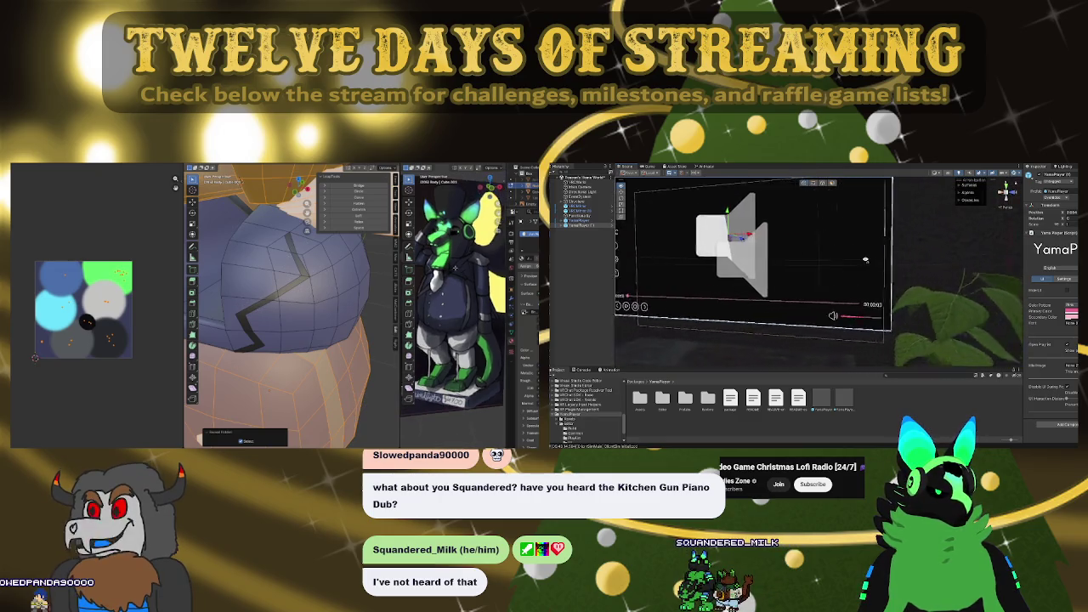
{"action": "scroll", "coordinate": [877, 250], "scroll_direction": "down", "scroll_amount": 4}
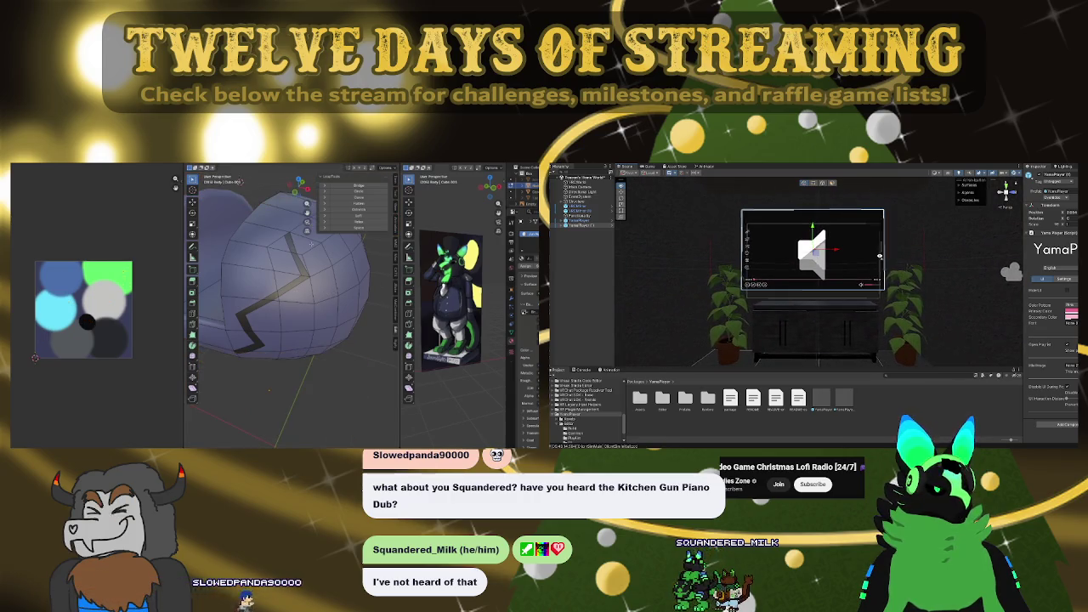
{"action": "left_click_drag", "start_coordinate": [879, 255], "coordinate": [738, 269], "text": "alt"}
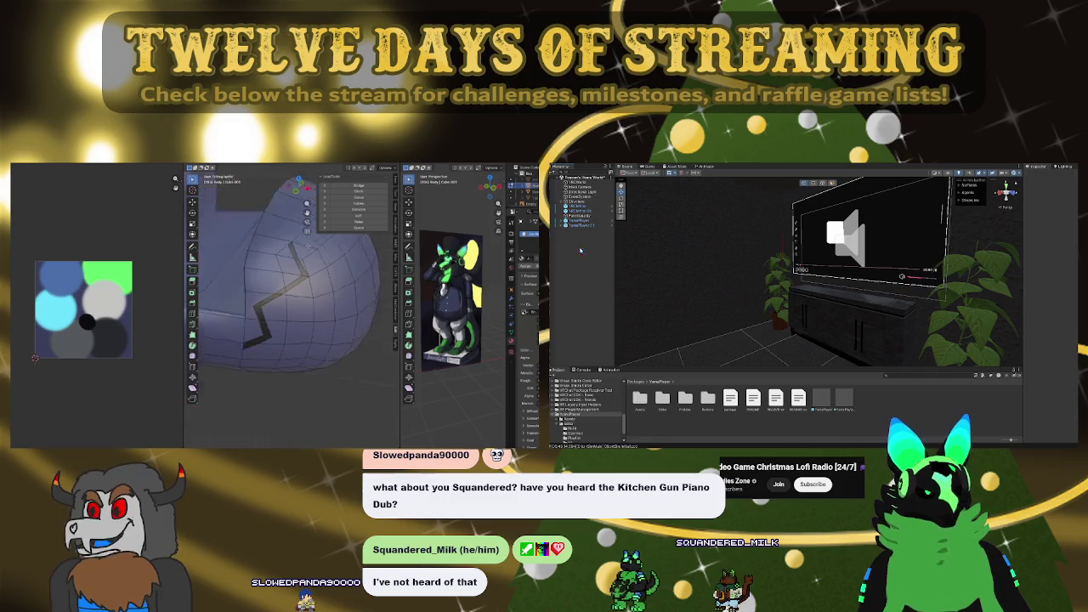
{"action": "mouse_move", "coordinate": [629, 270]}
{"action": "right_mouse_down"}
{"action": "mouse_move", "coordinate": [651, 281]}
{"action": "mouse_move", "coordinate": [810, 277]}
{"action": "mouse_move", "coordinate": [586, 265]}
{"action": "right_mouse_up"}
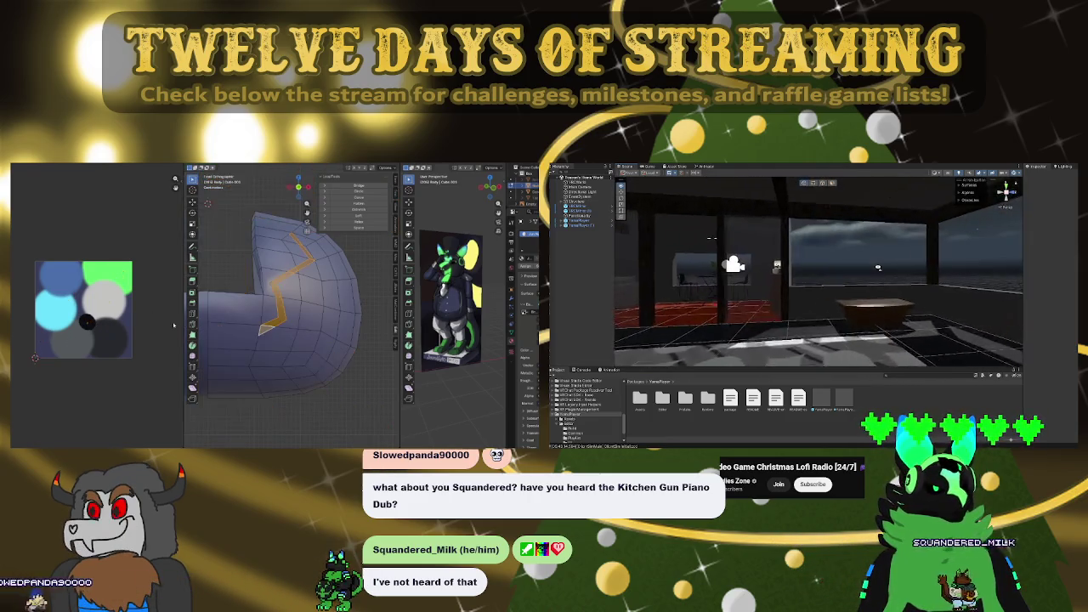
{"action": "right_click_drag", "start_coordinate": [586, 265], "coordinate": [716, 269]}
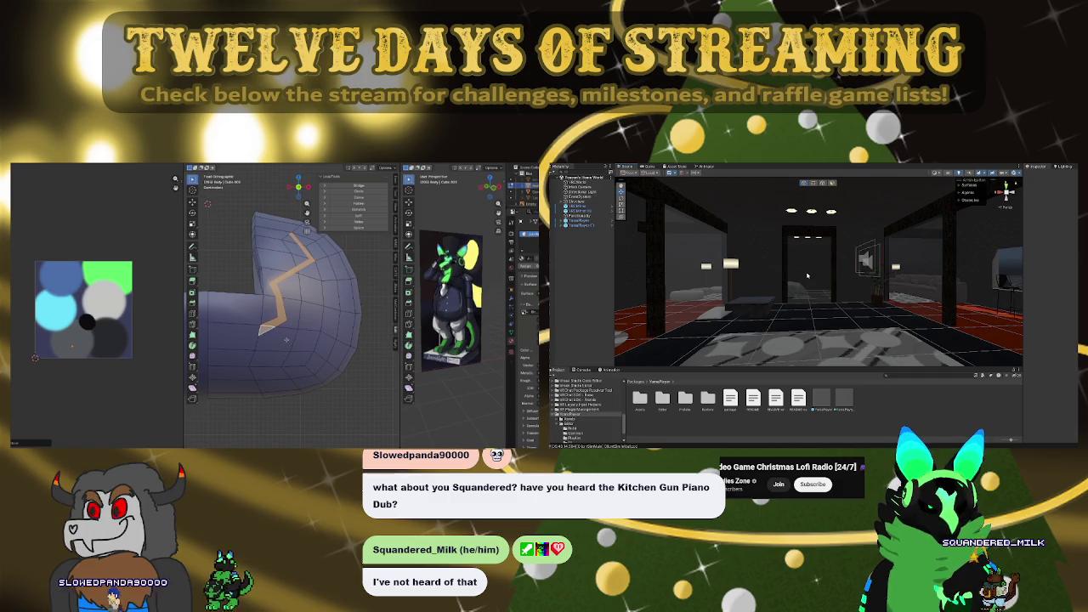
{"action": "mouse_move", "coordinate": [250, 335]}
{"action": "middle_mouse_down"}
{"action": "mouse_move", "coordinate": [274, 348]}
{"action": "mouse_move", "coordinate": [272, 262]}
{"action": "middle_mouse_up"}
{"action": "key", "text": "alt+h"}
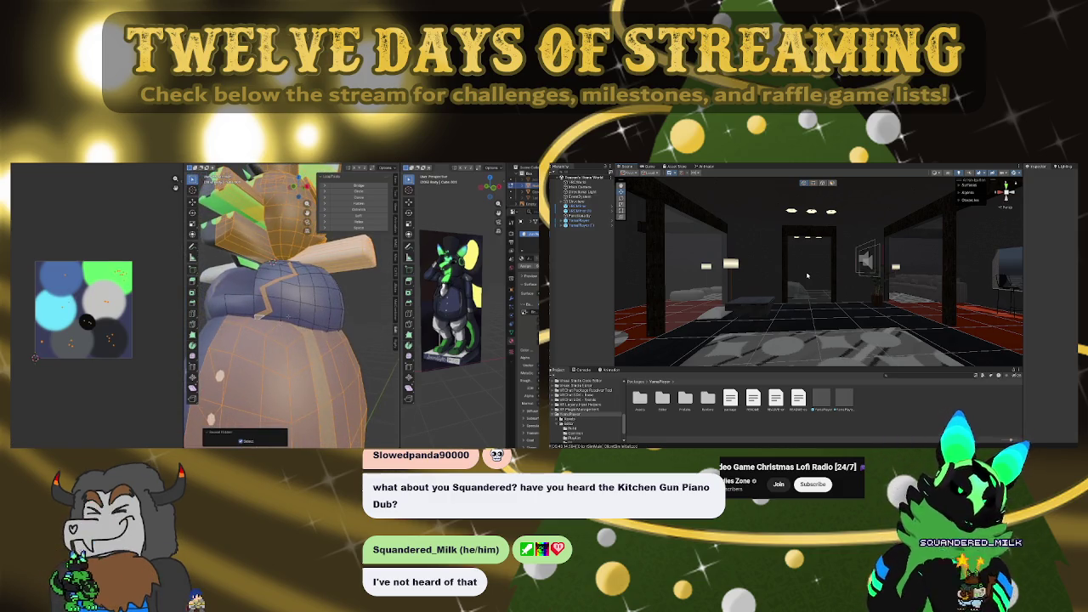
{"action": "key", "text": "ctrl+z"}
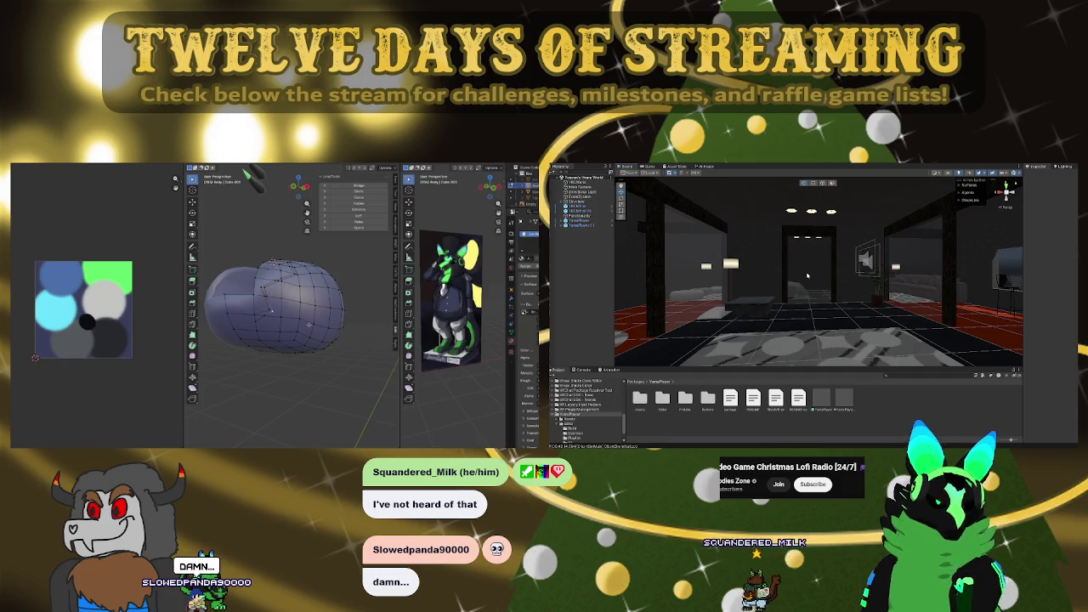
{"action": "key", "text": "alt+h"}
{"action": "key", "text": "alt+h"}
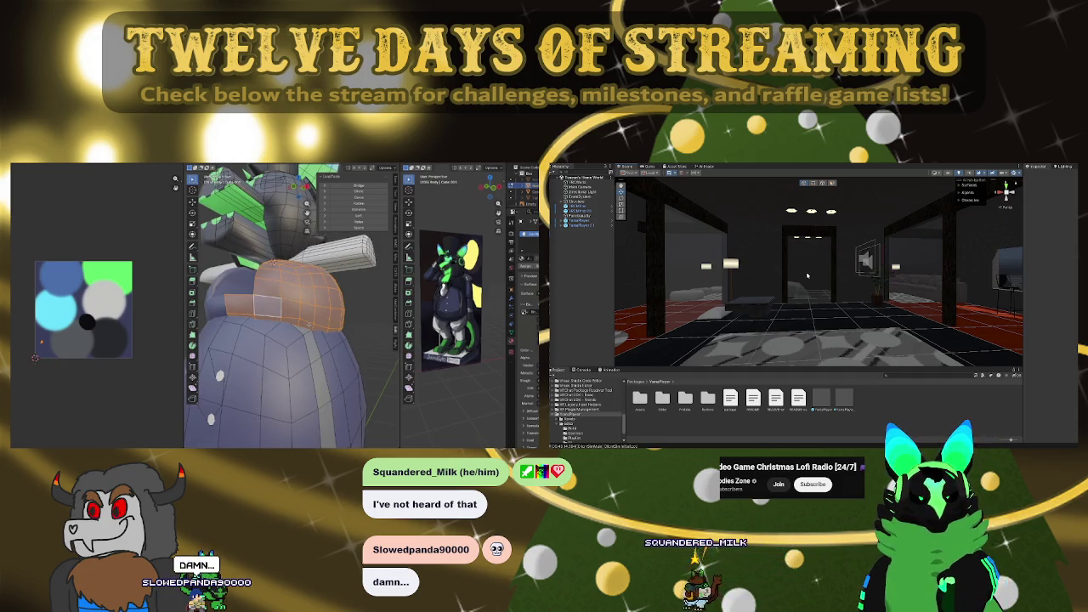
{"action": "middle_click_drag", "start_coordinate": [281, 280], "coordinate": [284, 263]}
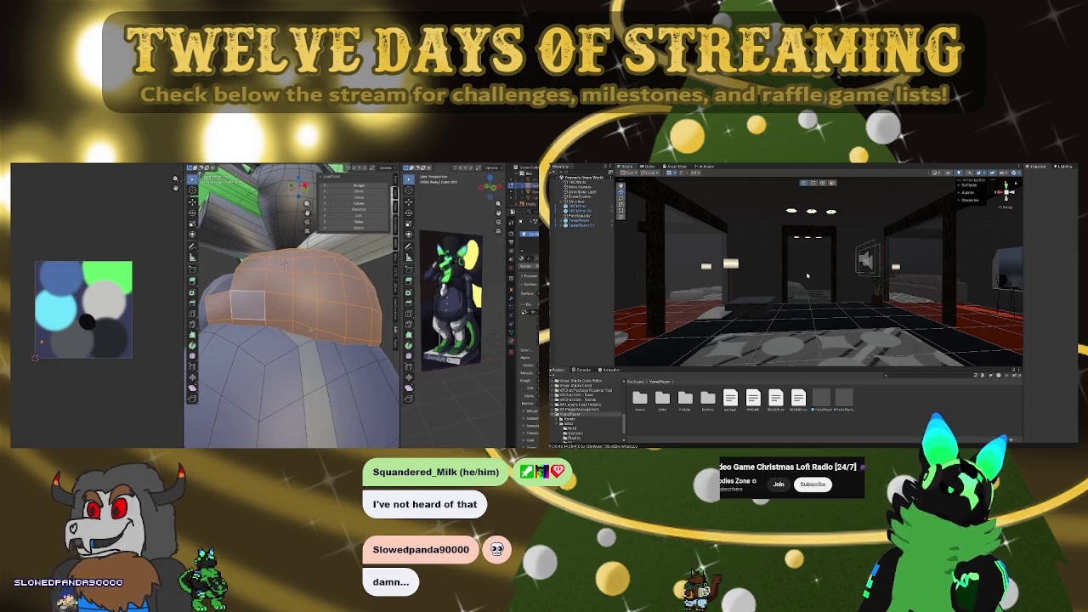
{"action": "middle_click_drag", "start_coordinate": [284, 263], "coordinate": [296, 270]}
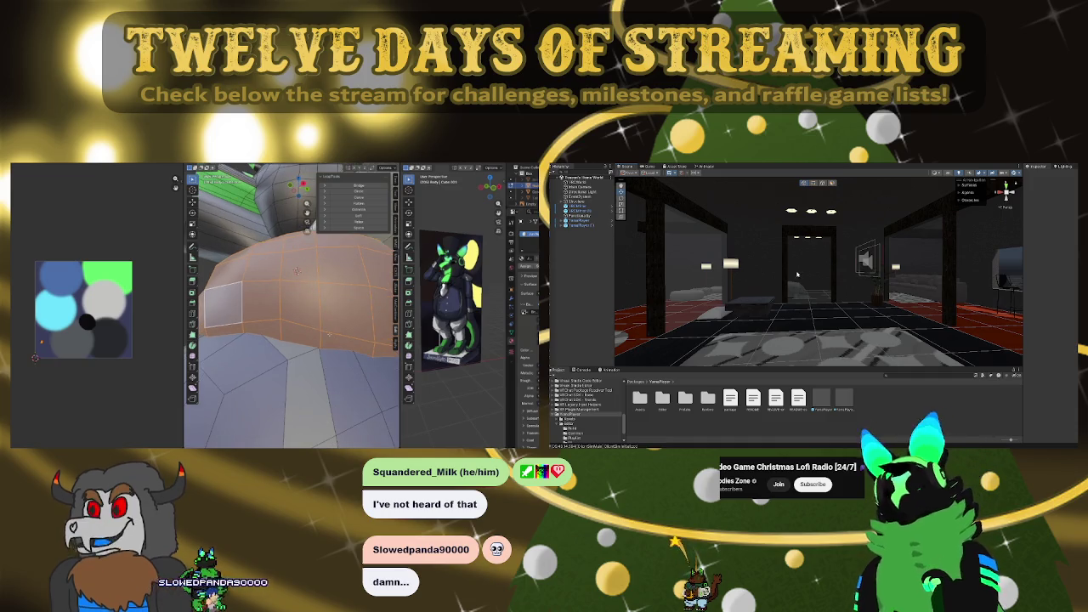
{"action": "mouse_move", "coordinate": [714, 261]}
{"action": "right_mouse_down"}
{"action": "mouse_move", "coordinate": [721, 277]}
{"action": "mouse_move", "coordinate": [801, 274]}
{"action": "right_mouse_up"}
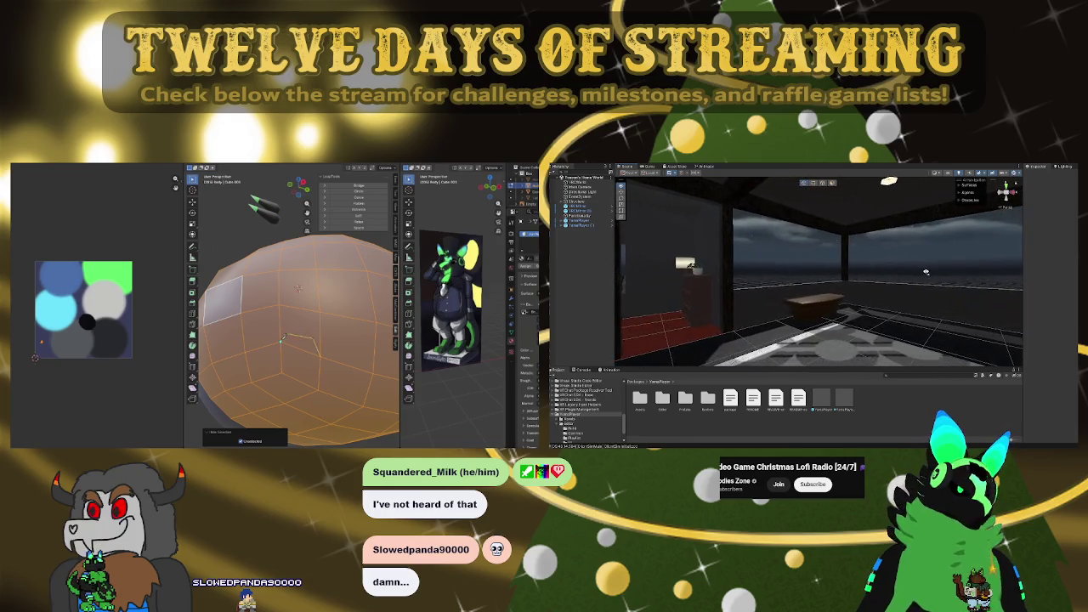
{"action": "right_click_drag", "start_coordinate": [961, 278], "coordinate": [633, 272]}
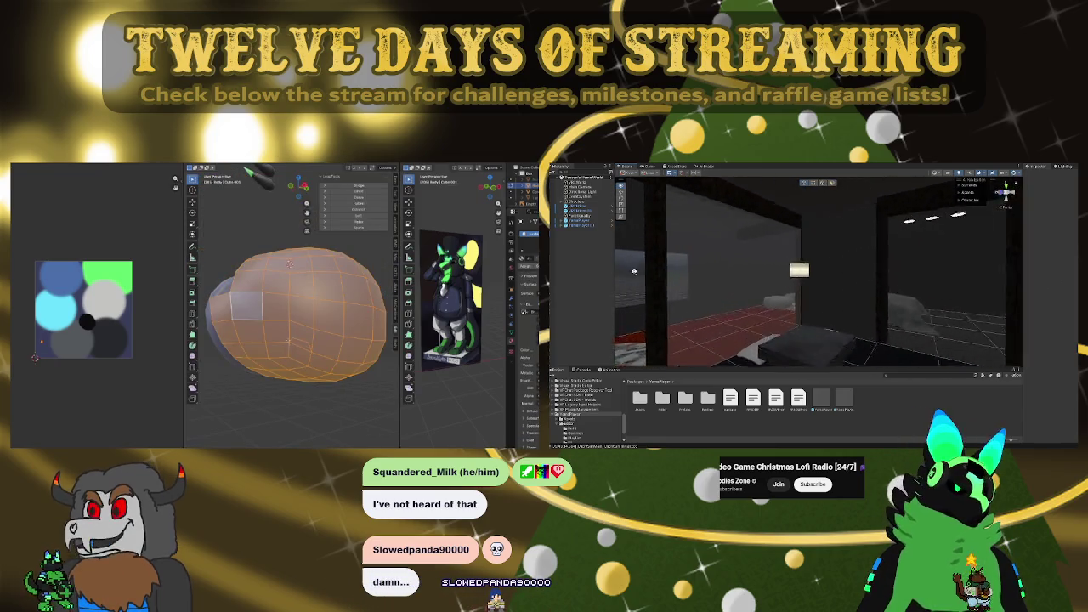
{"action": "mouse_move", "coordinate": [820, 278]}
{"action": "right_mouse_down"}
{"action": "mouse_move", "coordinate": [919, 282]}
{"action": "mouse_move", "coordinate": [765, 267]}
{"action": "right_mouse_up"}
{"action": "scroll", "coordinate": [745, 267], "scroll_direction": "down", "scroll_amount": 2}
{"action": "mouse_move", "coordinate": [817, 293]}
{"action": "right_mouse_down"}
{"action": "mouse_move", "coordinate": [819, 262]}
{"action": "mouse_move", "coordinate": [794, 216]}
{"action": "mouse_move", "coordinate": [775, 278]}
{"action": "mouse_move", "coordinate": [921, 298]}
{"action": "mouse_move", "coordinate": [773, 286]}
{"action": "right_mouse_up"}
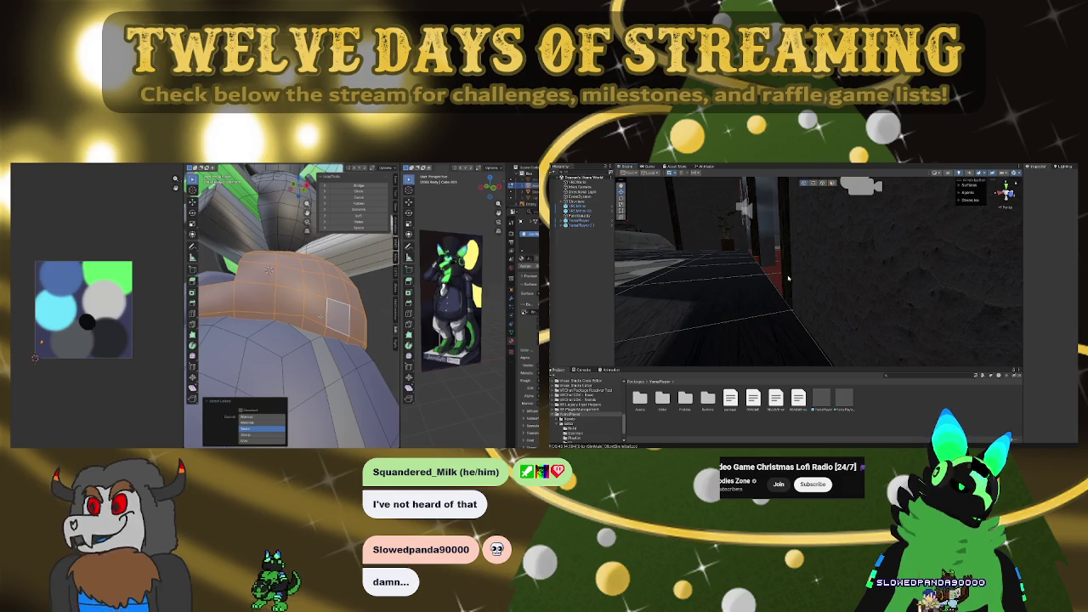
Look around the Unity apartment toward the patterned floor, lamp, rug and bed
{"action": "mouse_move", "coordinate": [781, 285]}
{"action": "right_mouse_down"}
{"action": "mouse_move", "coordinate": [648, 291]}
{"action": "mouse_move", "coordinate": [1020, 243]}
{"action": "right_mouse_up"}
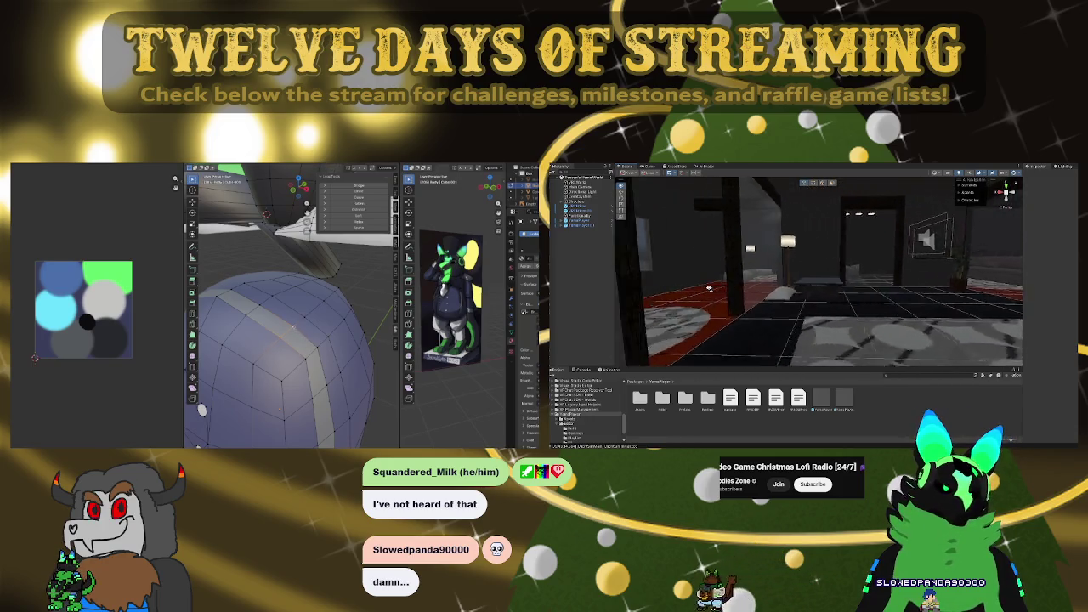
{"action": "mouse_move", "coordinate": [811, 277]}
{"action": "right_mouse_down"}
{"action": "mouse_move", "coordinate": [904, 282]}
{"action": "mouse_move", "coordinate": [717, 281]}
{"action": "right_mouse_up"}
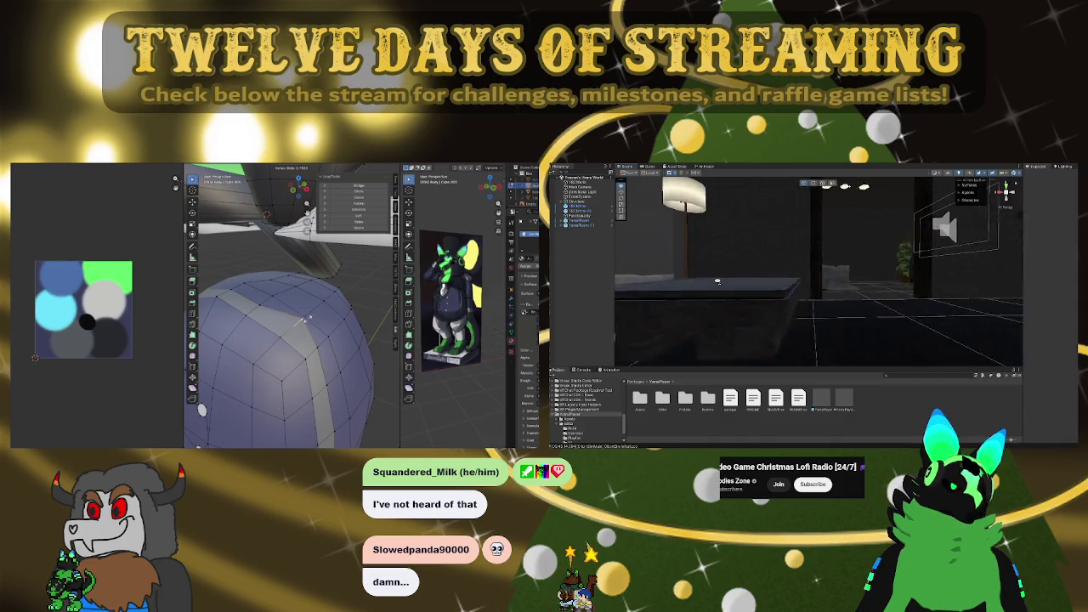
{"action": "mouse_move", "coordinate": [718, 281]}
{"action": "right_mouse_down"}
{"action": "mouse_move", "coordinate": [772, 282]}
{"action": "mouse_move", "coordinate": [750, 308]}
{"action": "mouse_move", "coordinate": [715, 287]}
{"action": "right_mouse_up"}
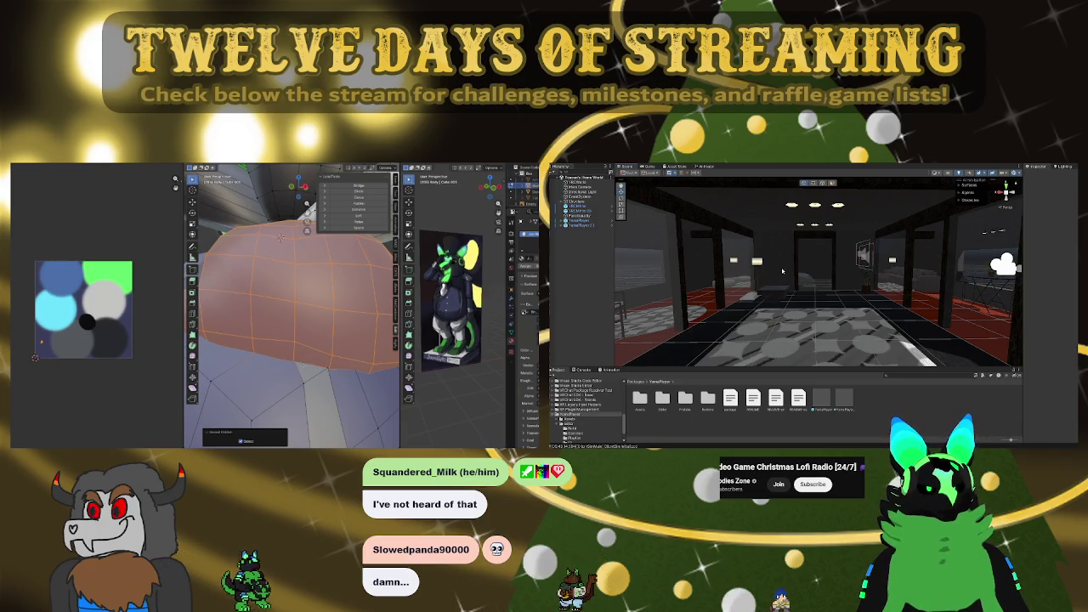
Select the connected body region with L and hide everything else with Shift+H
{"action": "mouse_move", "coordinate": [280, 238]}
{"action": "middle_mouse_down"}
{"action": "mouse_move", "coordinate": [304, 264]}
{"action": "mouse_move", "coordinate": [304, 295]}
{"action": "middle_mouse_up"}
{"action": "key", "text": "alt+a"}
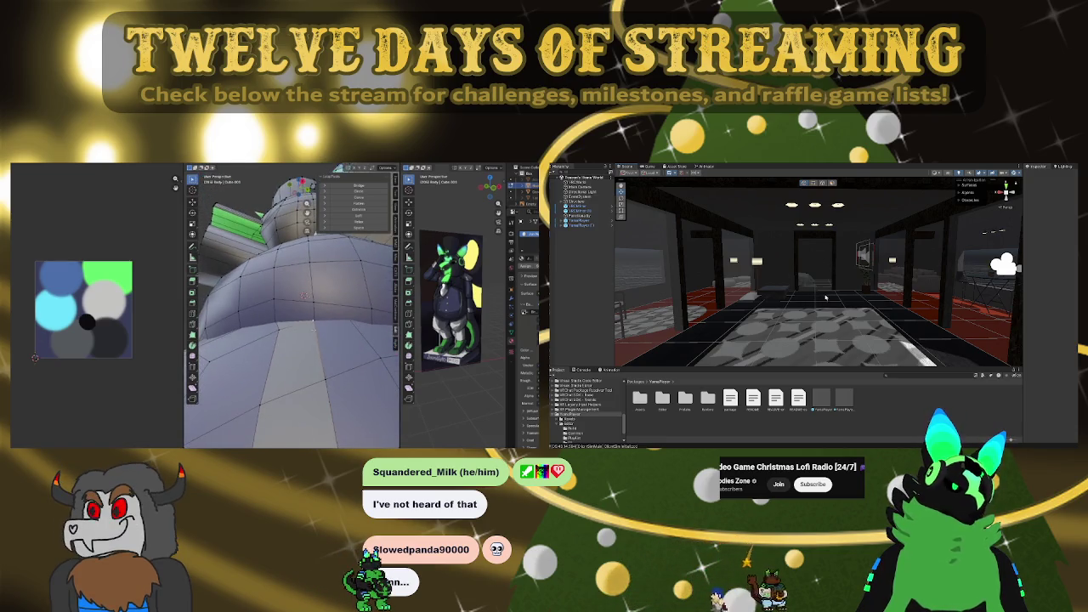
{"action": "key", "text": "l"}
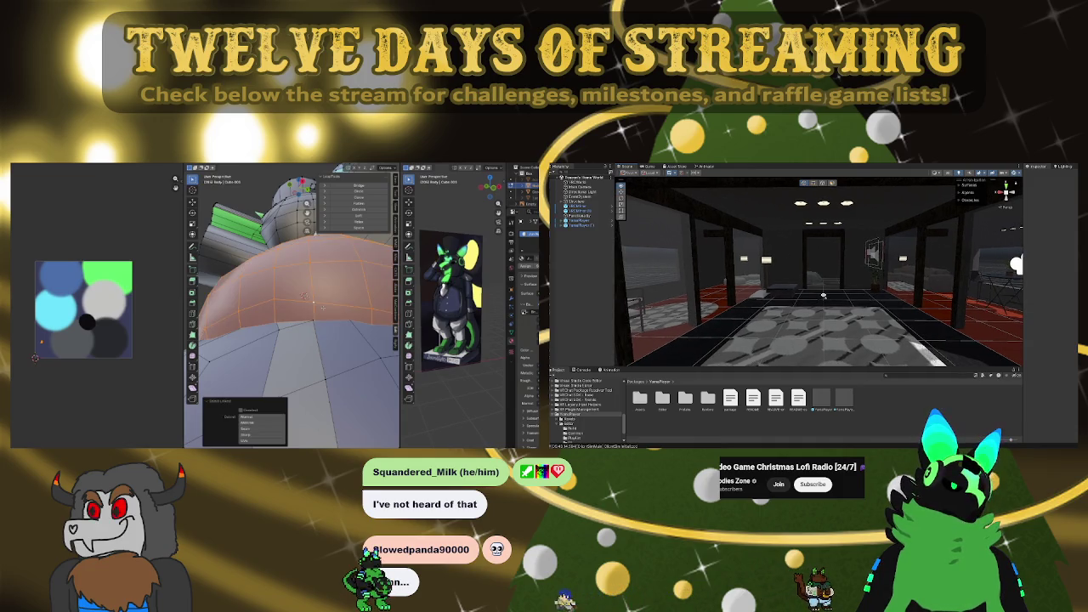
{"action": "key", "text": "shift+h"}
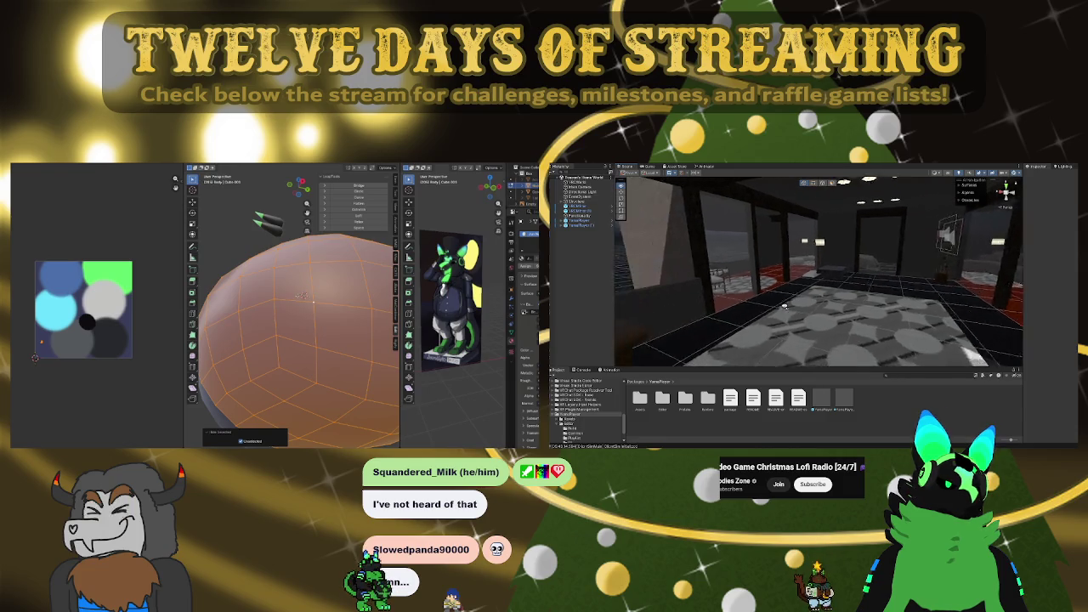
Zoom and pan the Scene view toward the wall where the new grey cube sits by the plant
{"action": "scroll", "coordinate": [302, 295], "scroll_direction": "down", "scroll_amount": 4}
{"action": "middle_click_drag", "start_coordinate": [301, 296], "coordinate": [303, 317]}
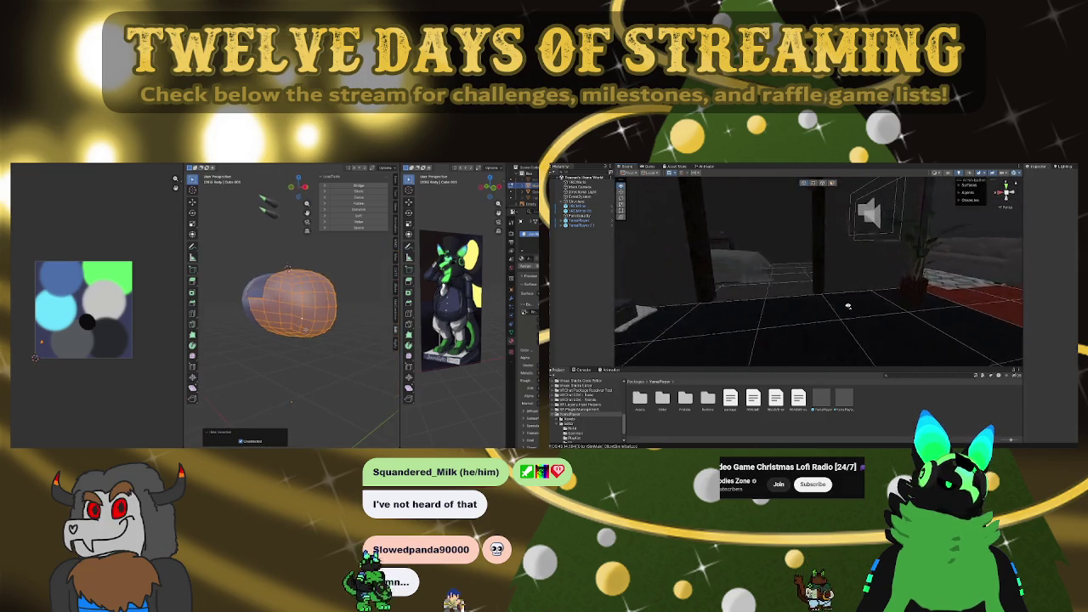
{"action": "right_click_drag", "start_coordinate": [834, 299], "coordinate": [677, 233]}
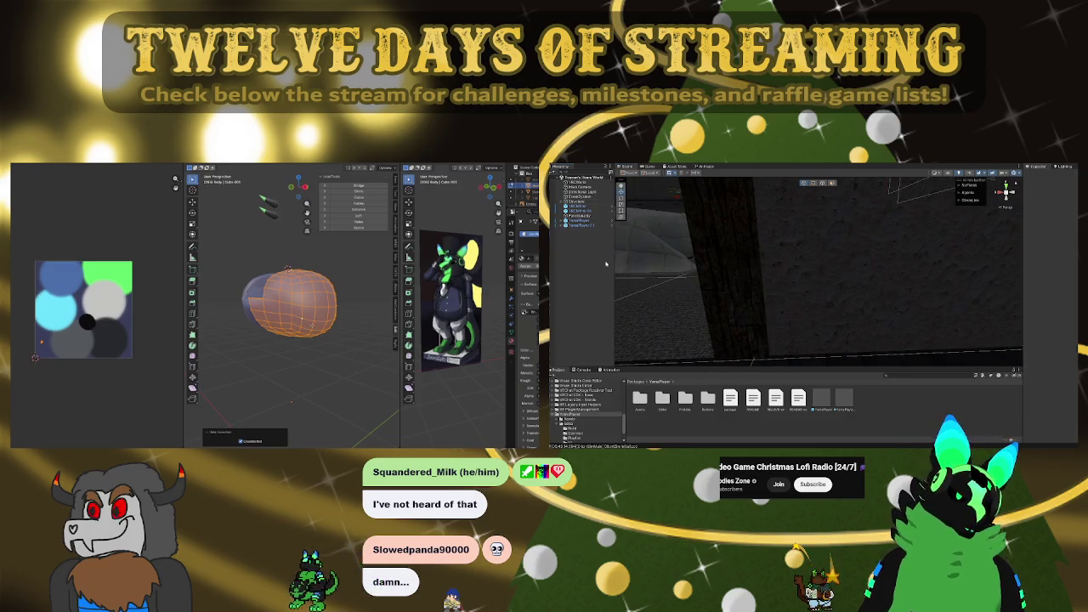
{"action": "scroll", "coordinate": [289, 306], "scroll_direction": "up", "scroll_amount": 2}
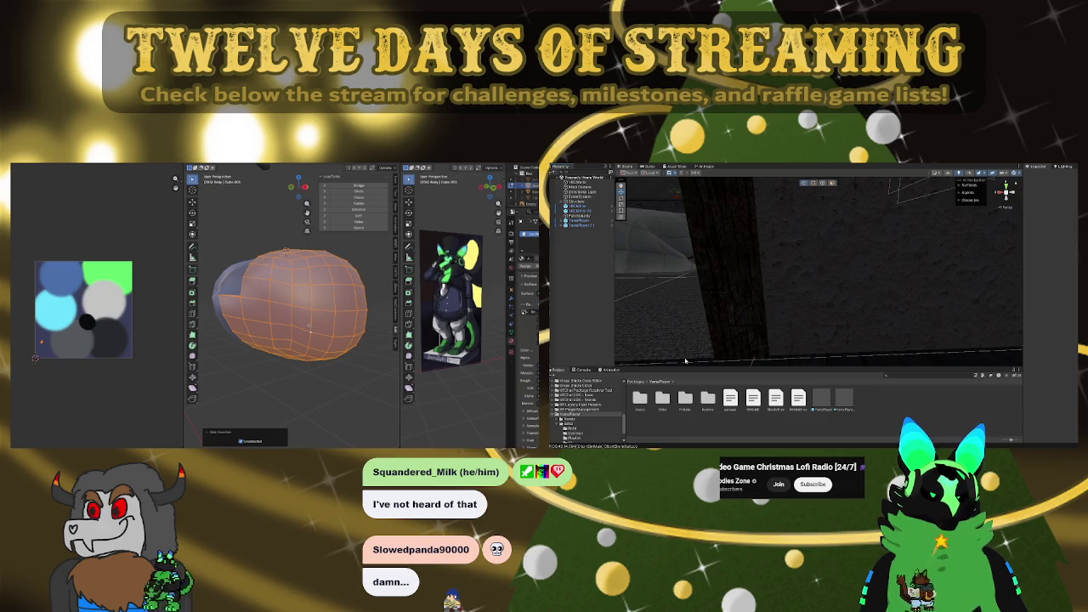
{"action": "scroll", "coordinate": [832, 248], "scroll_direction": "down", "scroll_amount": 3}
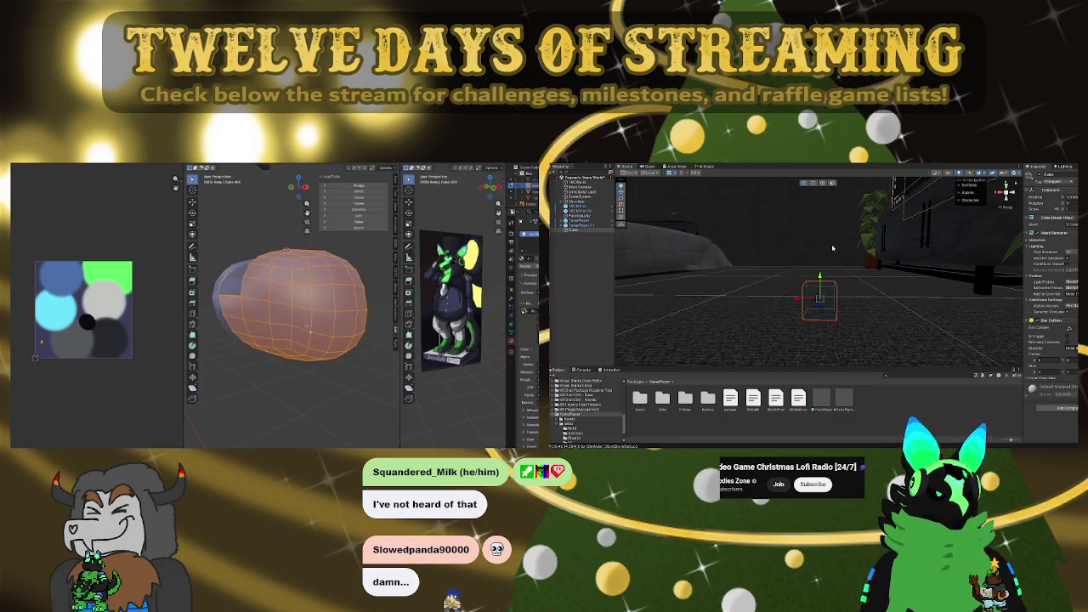
{"action": "scroll", "coordinate": [834, 250], "scroll_direction": "up", "scroll_amount": 2}
{"action": "scroll", "coordinate": [839, 253], "scroll_direction": "up", "scroll_amount": 2}
{"action": "scroll", "coordinate": [845, 255], "scroll_direction": "up", "scroll_amount": 3}
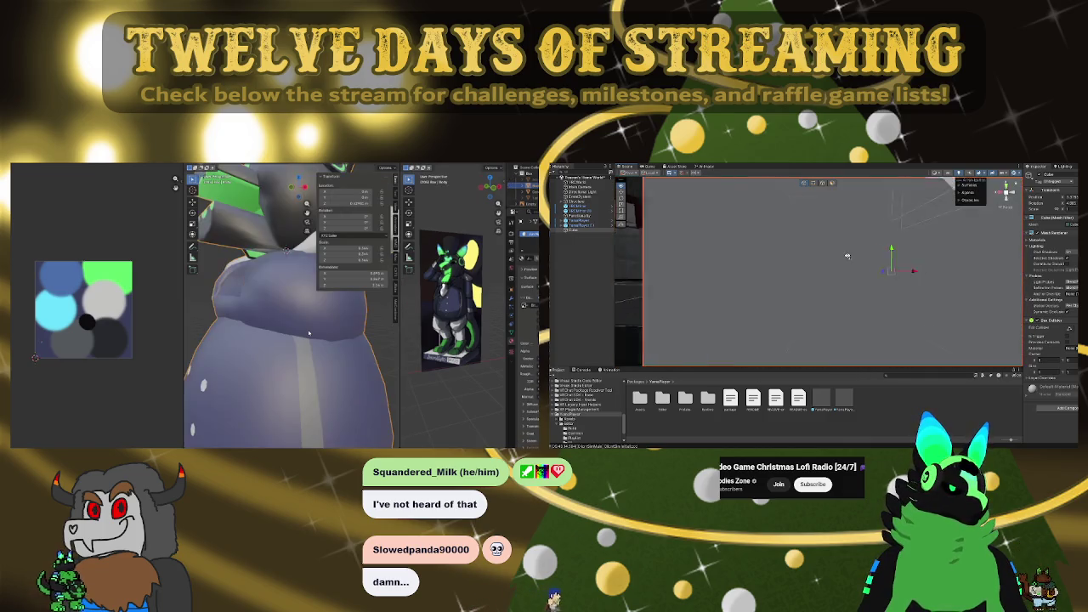
{"action": "scroll", "coordinate": [848, 256], "scroll_direction": "down", "scroll_amount": 3}
{"action": "scroll", "coordinate": [847, 256], "scroll_direction": "down", "scroll_amount": 2}
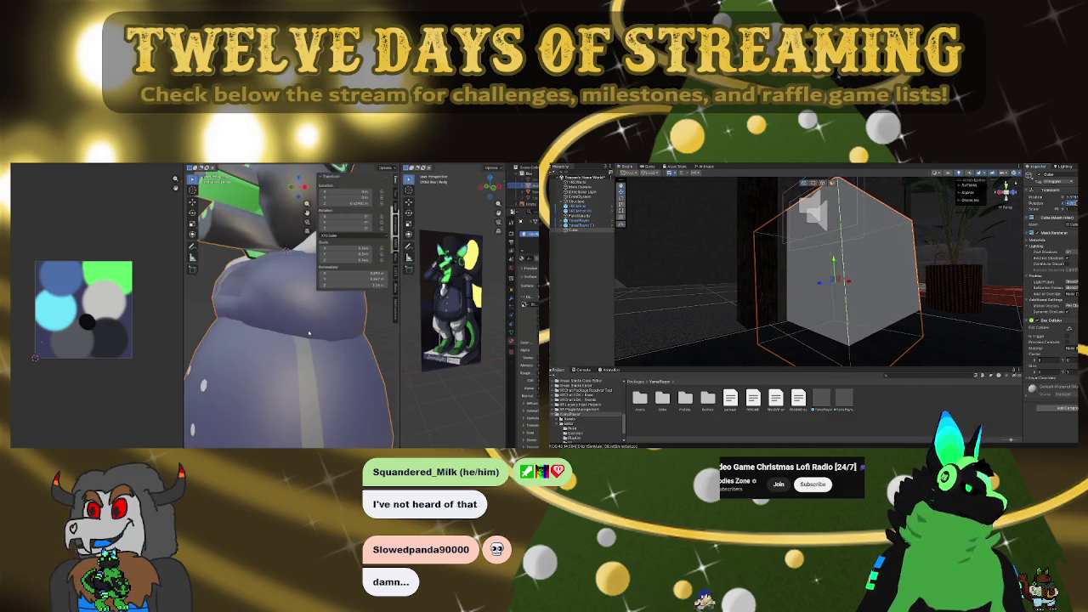
Orbit around the new cube and select the tall thin post beside it
{"action": "left_click_drag", "start_coordinate": [837, 272], "coordinate": [846, 274], "text": "alt"}
{"action": "left_click_drag", "start_coordinate": [929, 242], "coordinate": [763, 223], "text": "alt"}
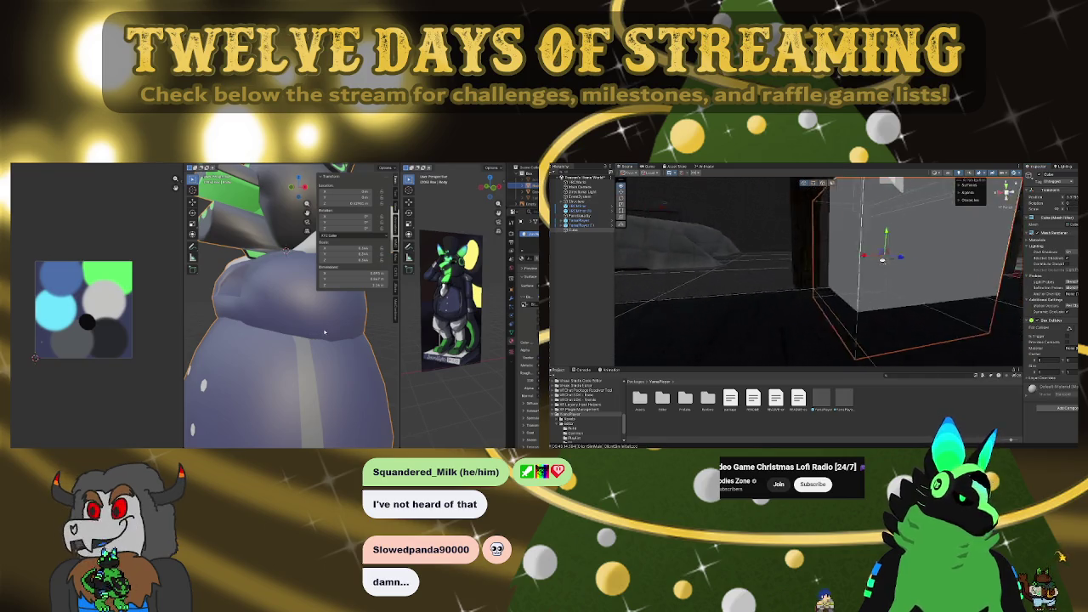
{"action": "left_click", "coordinate": [767, 222]}
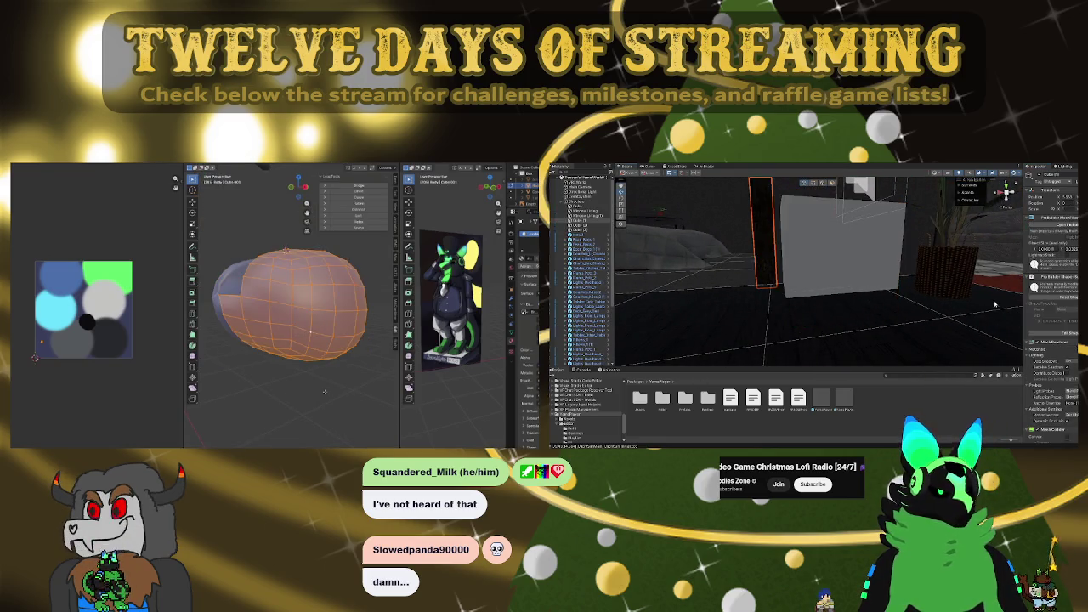
{"action": "scroll", "coordinate": [1052, 289], "scroll_direction": "down", "scroll_amount": 5}
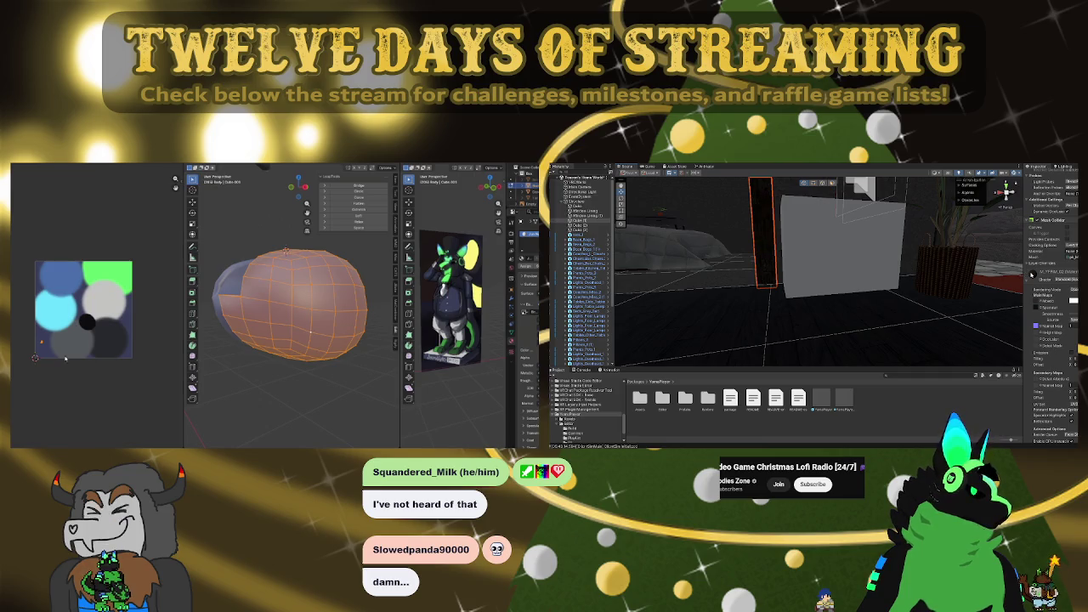
{"action": "scroll", "coordinate": [1032, 273], "scroll_direction": "up", "scroll_amount": 3}
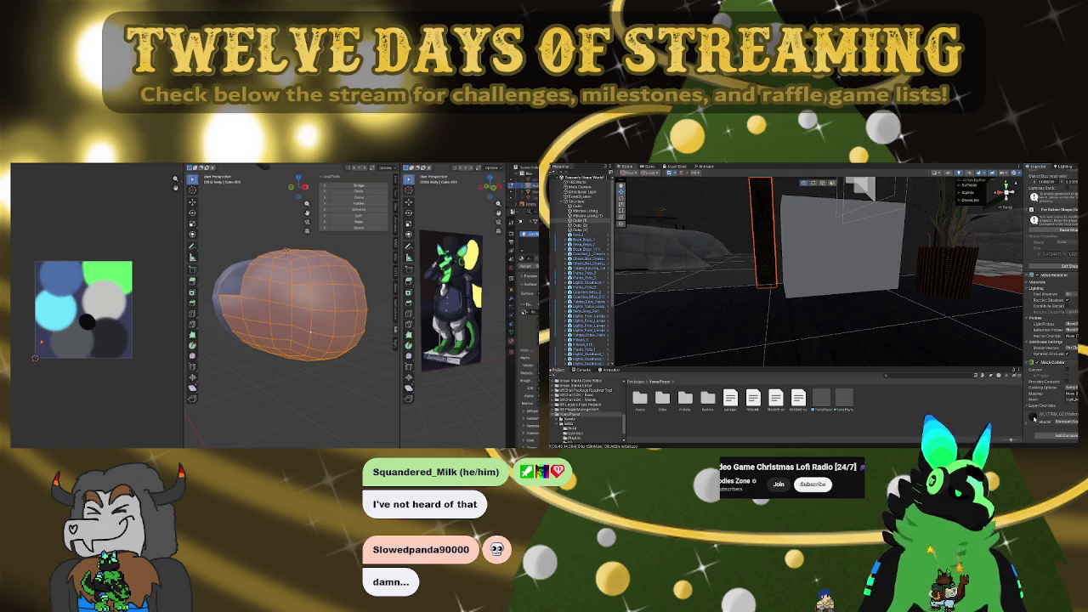
Browse the Project's texture and Materials folders while framing the grey box and post
{"action": "scroll", "coordinate": [1033, 416], "scroll_direction": "down", "scroll_amount": 1}
{"action": "double_click", "coordinate": [702, 395]}
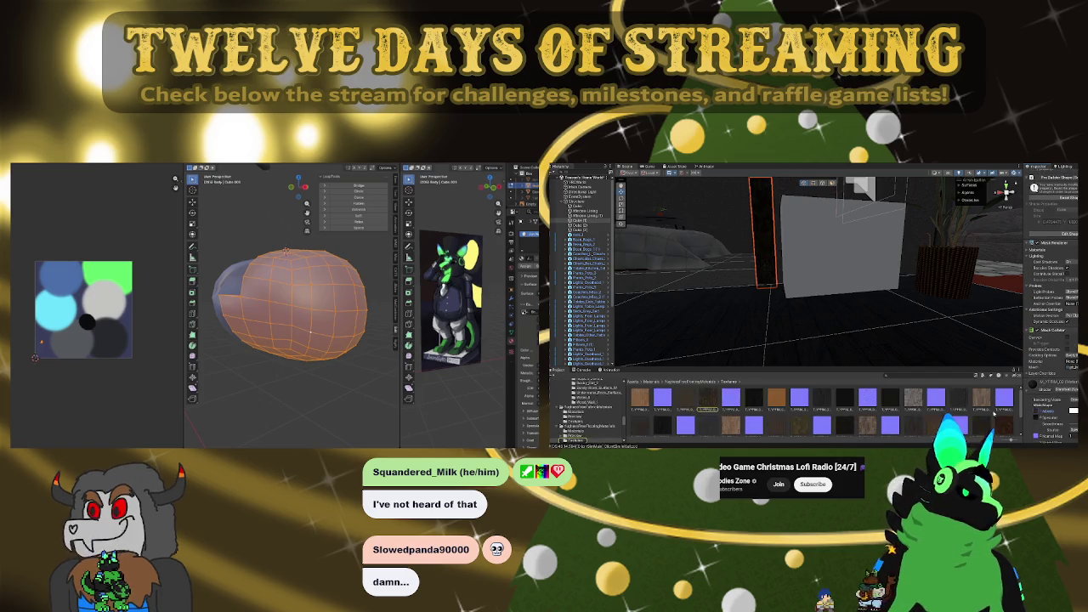
{"action": "left_click", "coordinate": [695, 382]}
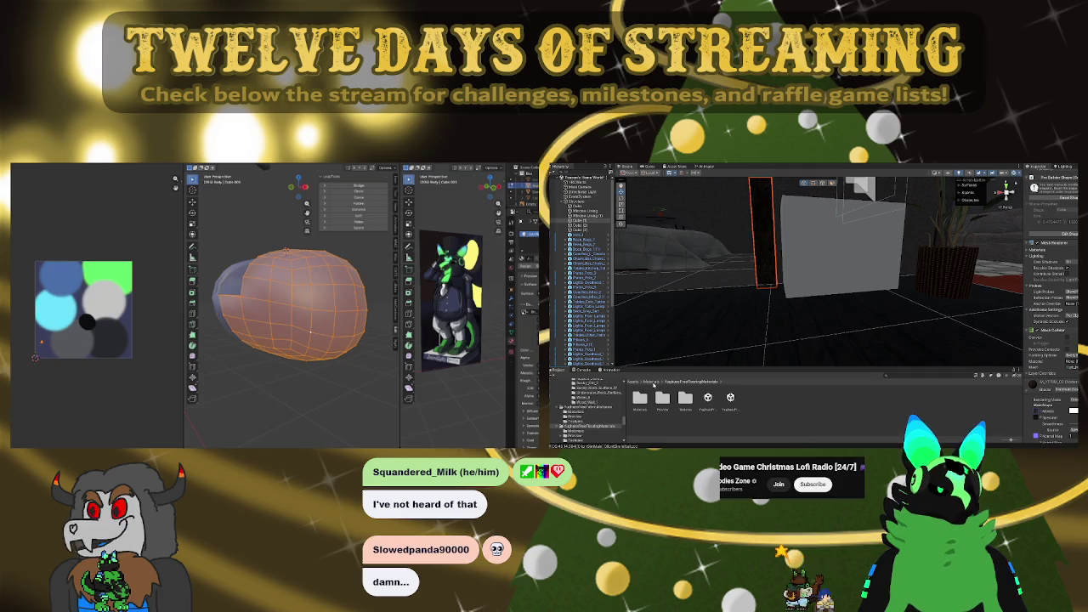
{"action": "left_click", "coordinate": [652, 382]}
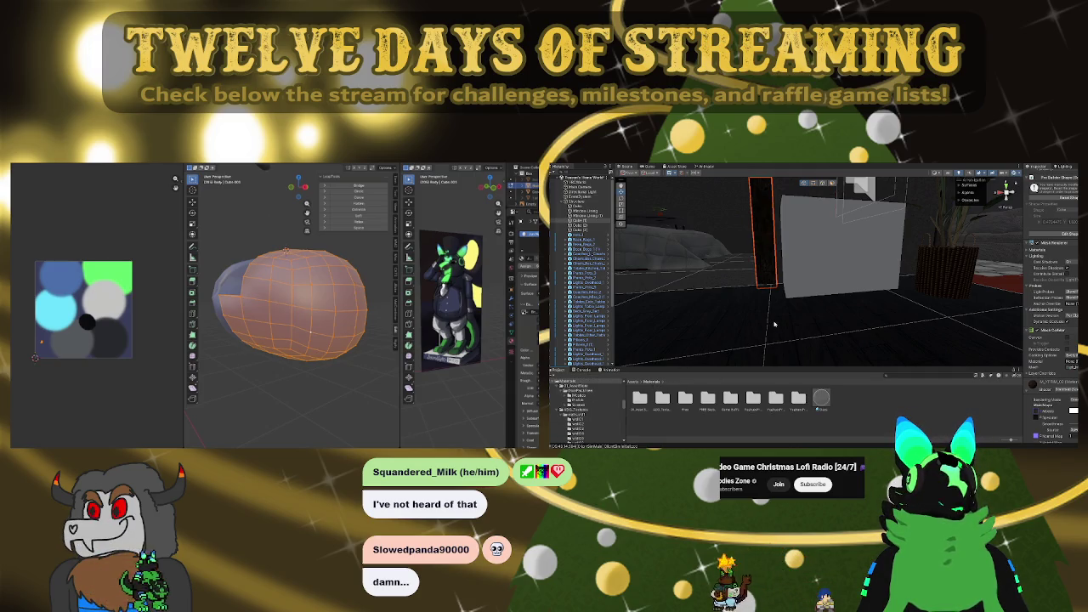
{"action": "right_click_drag", "start_coordinate": [774, 324], "coordinate": [821, 310]}
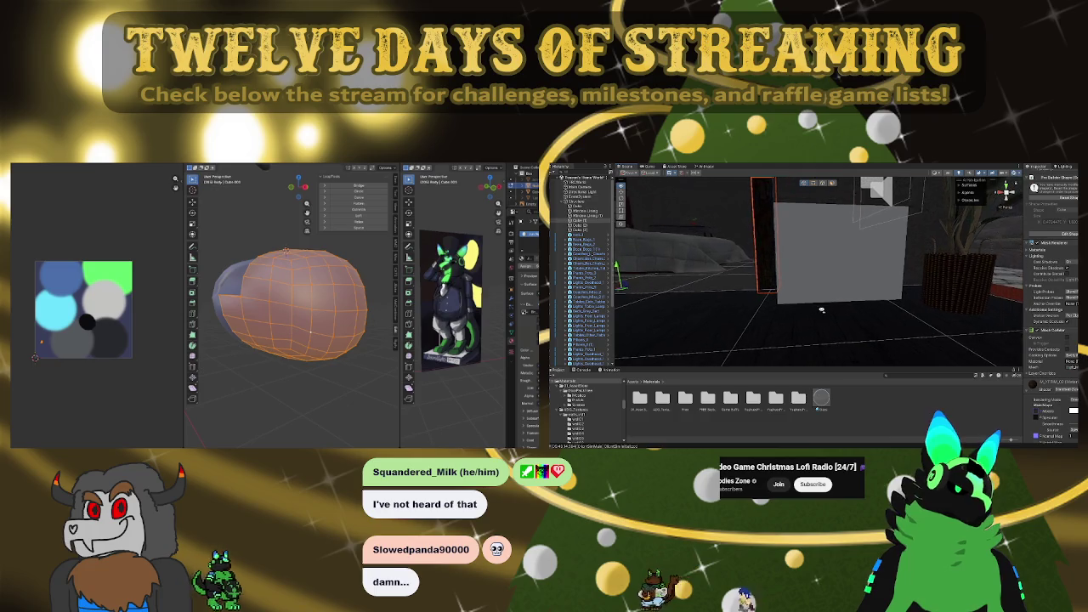
Apply a dark wood material from YughuesFreeFlooringMaterials > Materials to the grey box
{"action": "left_click", "coordinate": [775, 398]}
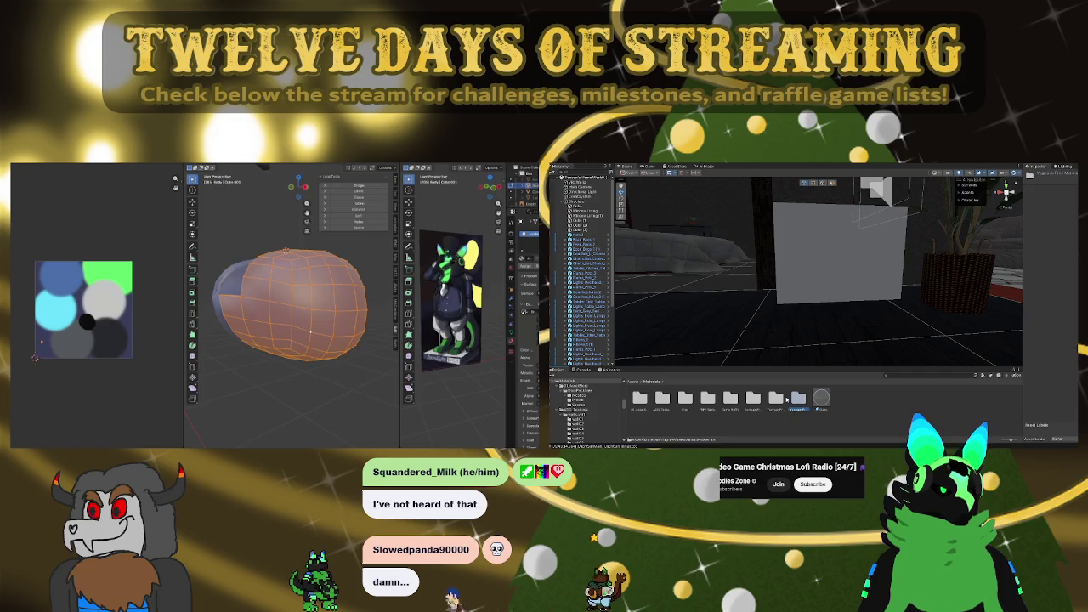
{"action": "left_click", "coordinate": [775, 397]}
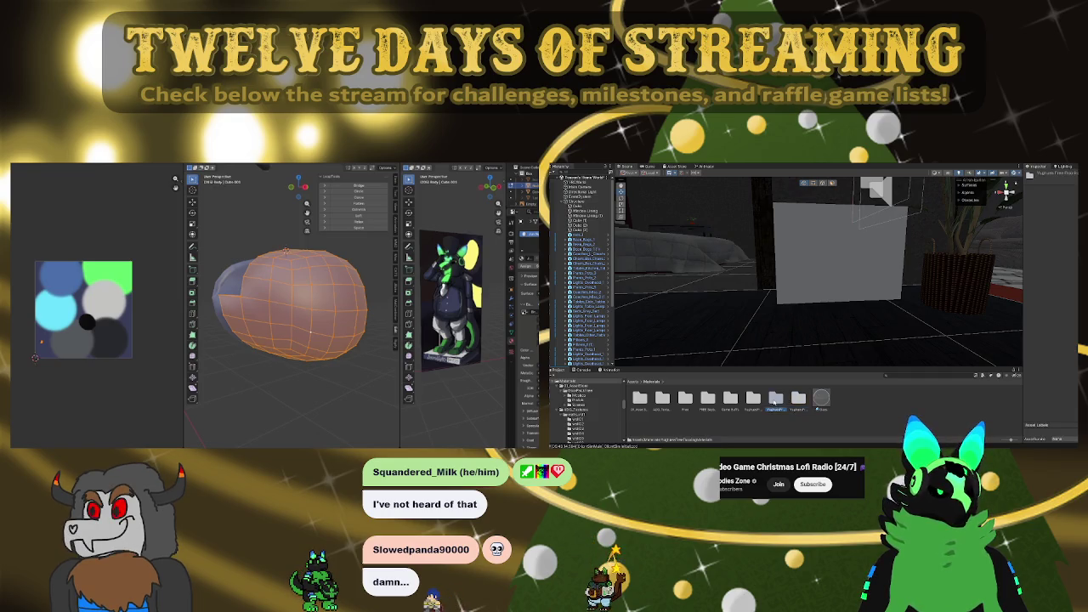
{"action": "double_click", "coordinate": [773, 399]}
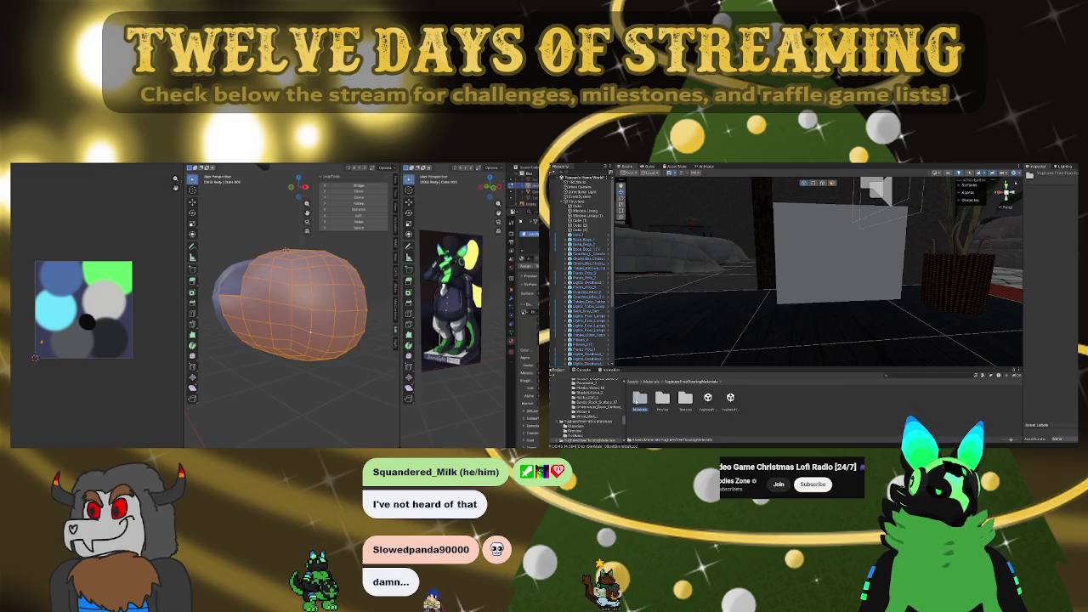
{"action": "double_click", "coordinate": [639, 398]}
{"action": "left_click_drag", "start_coordinate": [705, 354], "coordinate": [820, 256]}
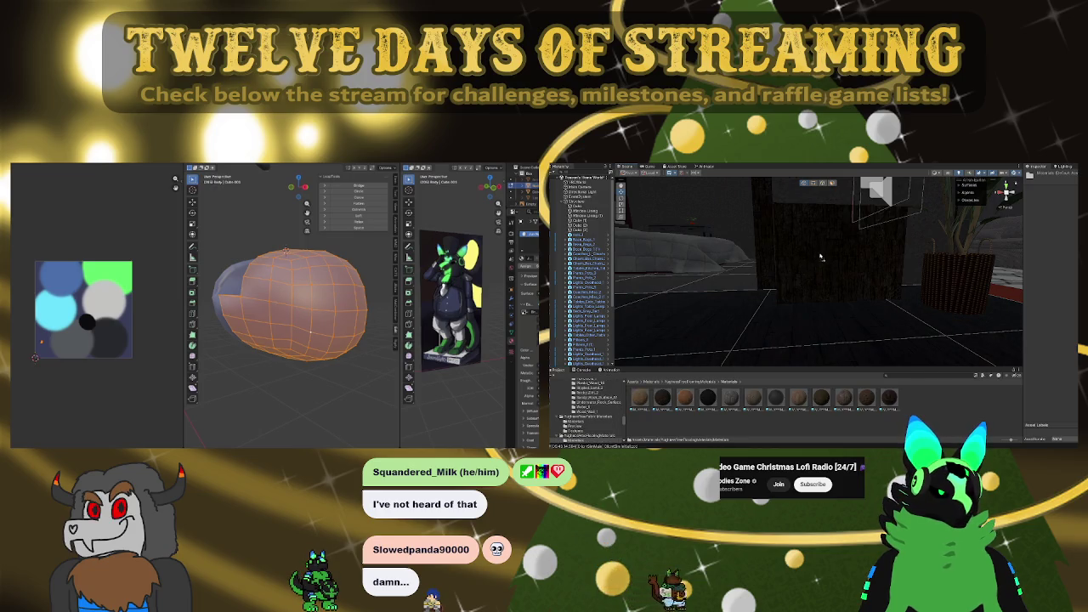
{"action": "left_click", "coordinate": [821, 270]}
Frame the wood box and try widening it, then undo the change
{"action": "key", "text": "f"}
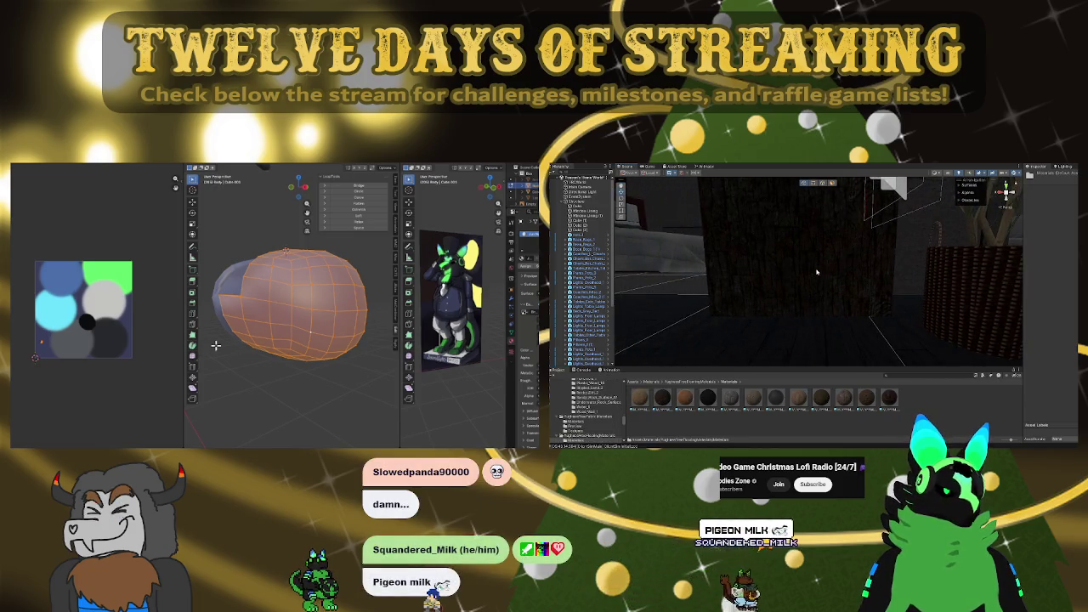
{"action": "scroll", "coordinate": [807, 270], "scroll_direction": "down", "scroll_amount": 2}
{"action": "scroll", "coordinate": [803, 273], "scroll_direction": "down", "scroll_amount": 2}
{"action": "scroll", "coordinate": [801, 279], "scroll_direction": "down", "scroll_amount": 1}
{"action": "scroll", "coordinate": [799, 282], "scroll_direction": "down", "scroll_amount": 1}
{"action": "scroll", "coordinate": [799, 282], "scroll_direction": "down", "scroll_amount": 1}
{"action": "scroll", "coordinate": [798, 284], "scroll_direction": "down", "scroll_amount": 1}
{"action": "scroll", "coordinate": [797, 286], "scroll_direction": "down", "scroll_amount": 1}
{"action": "left_click_drag", "start_coordinate": [796, 287], "coordinate": [804, 273], "text": "alt"}
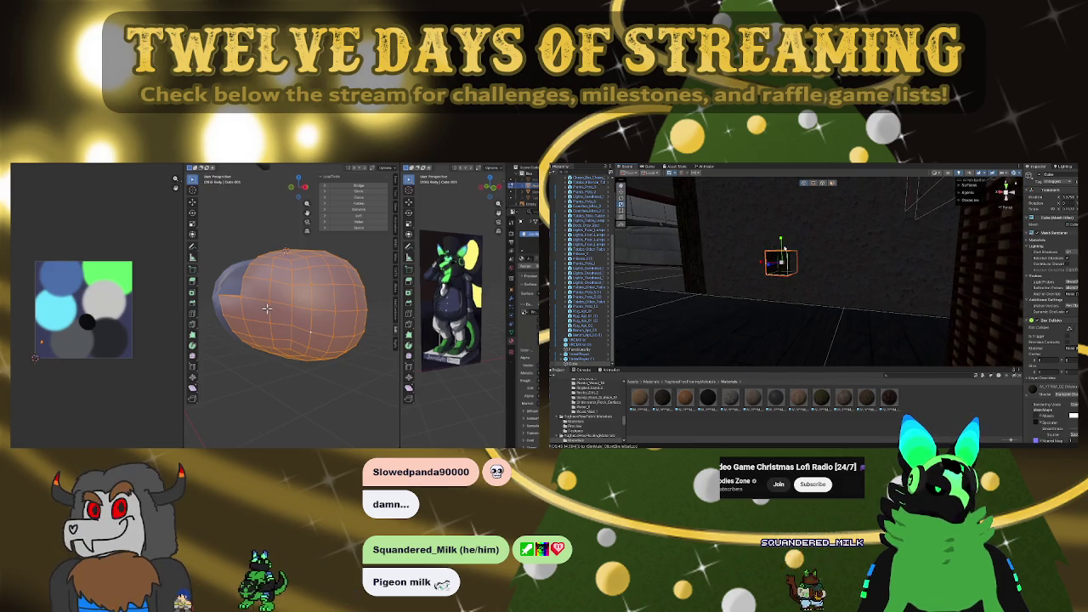
{"action": "left_click_drag", "start_coordinate": [762, 264], "coordinate": [612, 252]}
{"action": "key", "text": "ctrl+z"}
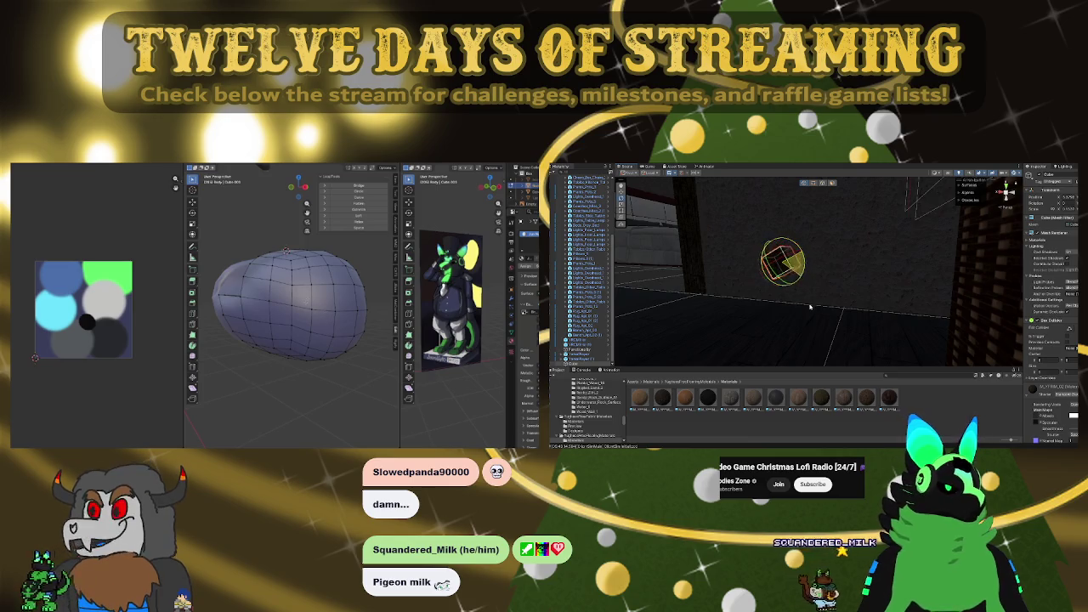
Stretch the wood cube into a long horizontal bar
{"action": "key", "text": "KP_7"}
{"action": "mouse_move", "coordinate": [255, 281]}
{"action": "middle_mouse_down"}
{"action": "mouse_move", "coordinate": [281, 309]}
{"action": "mouse_move", "coordinate": [267, 307]}
{"action": "middle_mouse_up"}
{"action": "left_click_drag", "start_coordinate": [886, 267], "coordinate": [952, 267]}
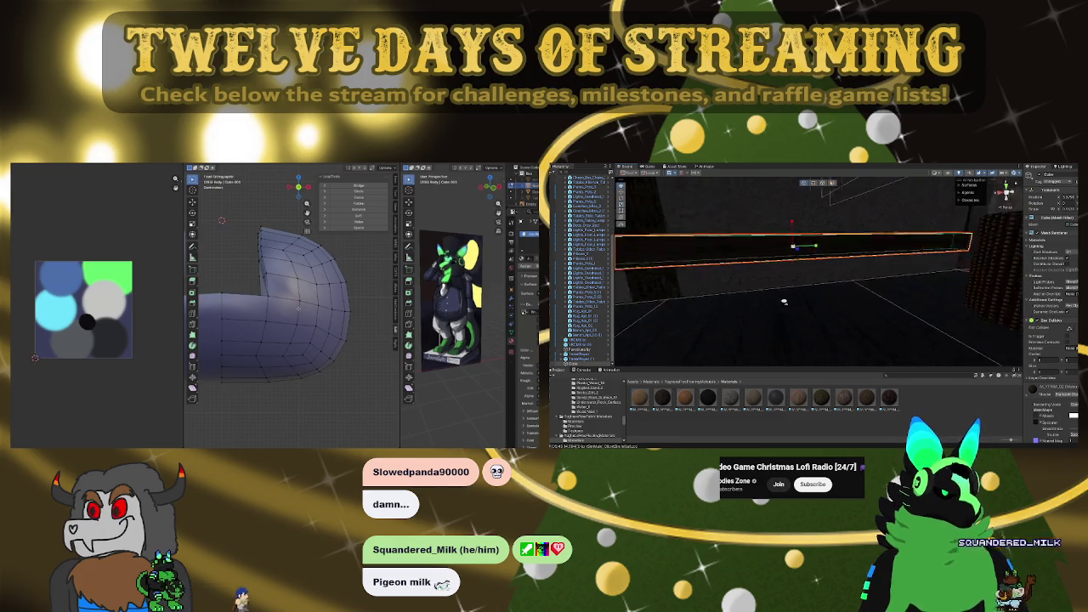
{"action": "scroll", "coordinate": [751, 310], "scroll_direction": "down", "scroll_amount": 3}
{"action": "scroll", "coordinate": [755, 304], "scroll_direction": "down", "scroll_amount": 2}
{"action": "scroll", "coordinate": [757, 298], "scroll_direction": "up", "scroll_amount": 3}
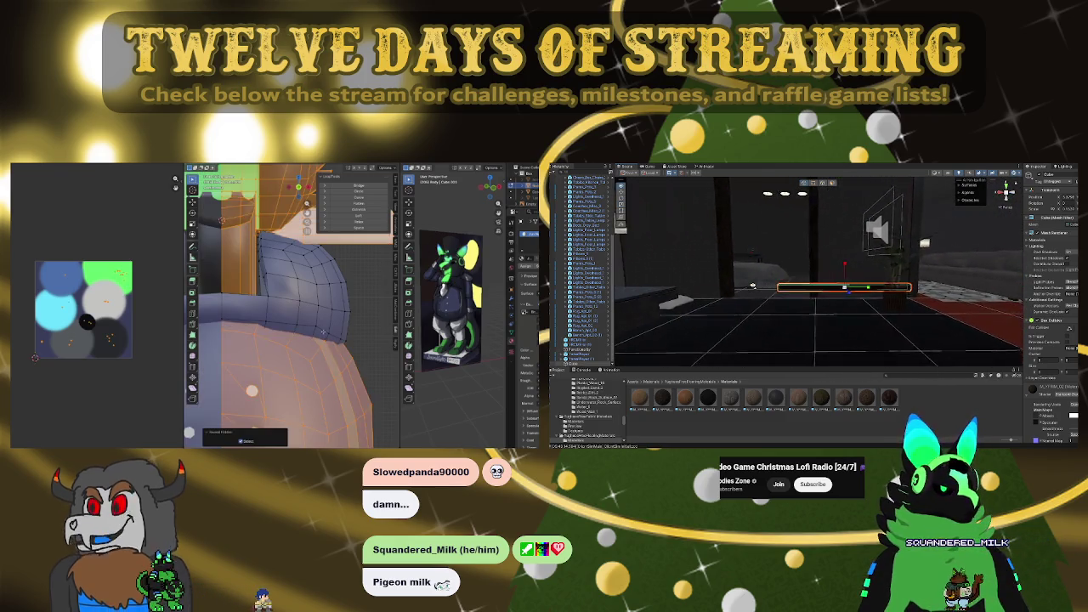
{"action": "scroll", "coordinate": [769, 298], "scroll_direction": "up", "scroll_amount": 3}
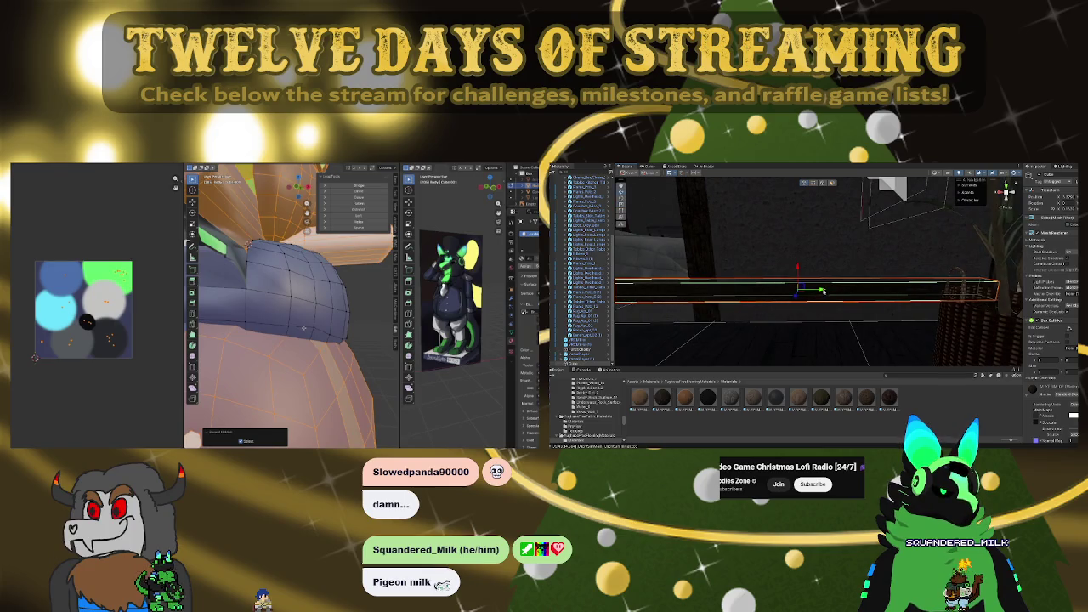
Lower the dark trim bar toward the floor and slide it forward along the wall
{"action": "key", "text": "w"}
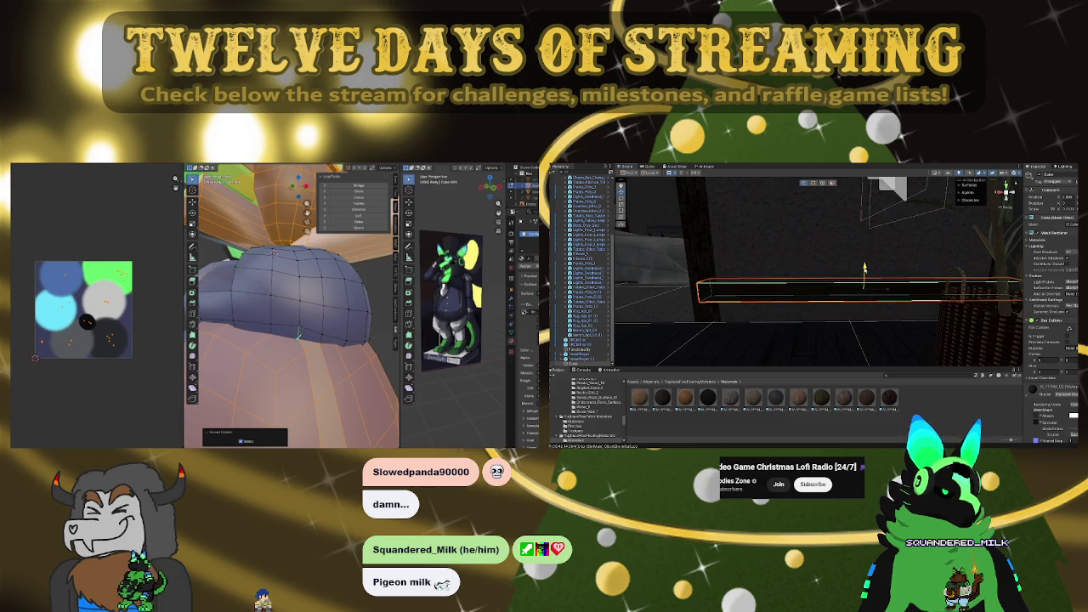
{"action": "left_click_drag", "start_coordinate": [863, 268], "coordinate": [863, 291]}
{"action": "right_click_drag", "start_coordinate": [861, 268], "coordinate": [721, 296]}
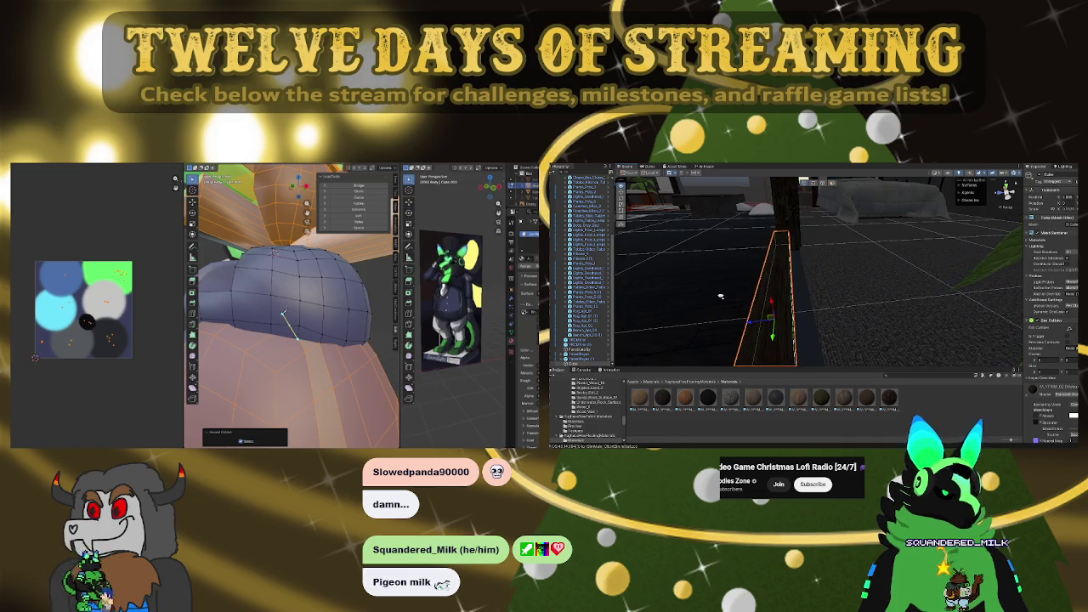
{"action": "left_click_drag", "start_coordinate": [750, 324], "coordinate": [774, 321]}
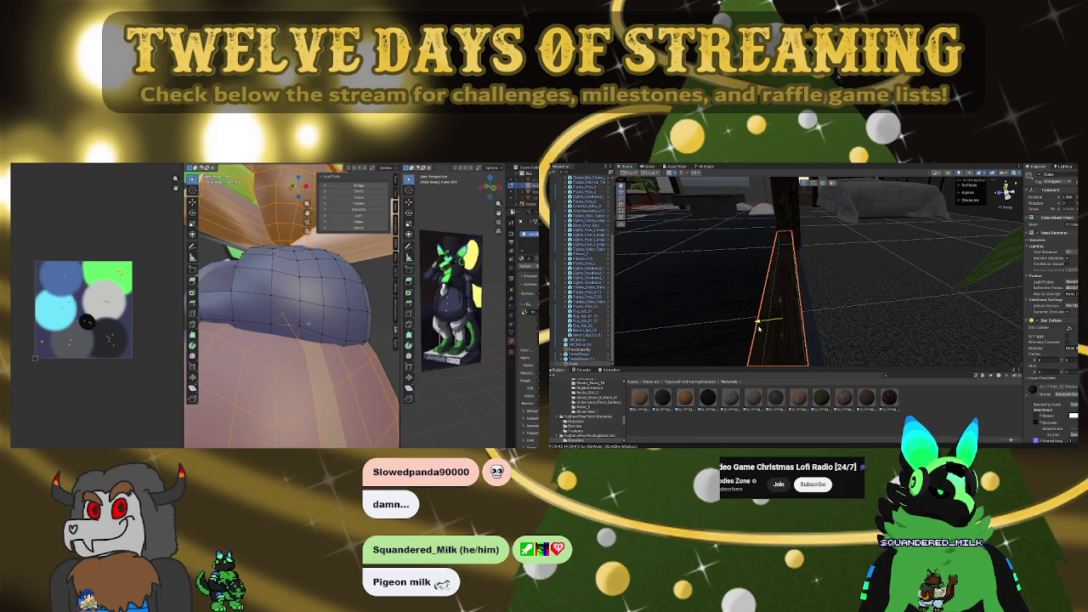
{"action": "mouse_move", "coordinate": [758, 325]}
{"action": "right_mouse_down"}
{"action": "mouse_move", "coordinate": [875, 255]}
{"action": "mouse_move", "coordinate": [815, 235]}
{"action": "right_mouse_up"}
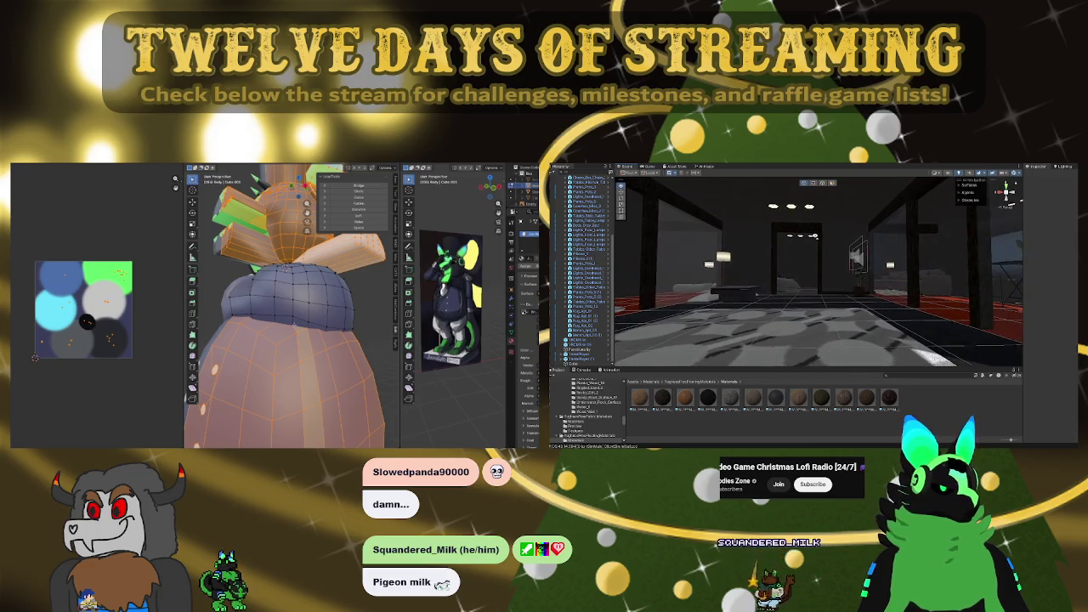
{"action": "left_click", "coordinate": [839, 295]}
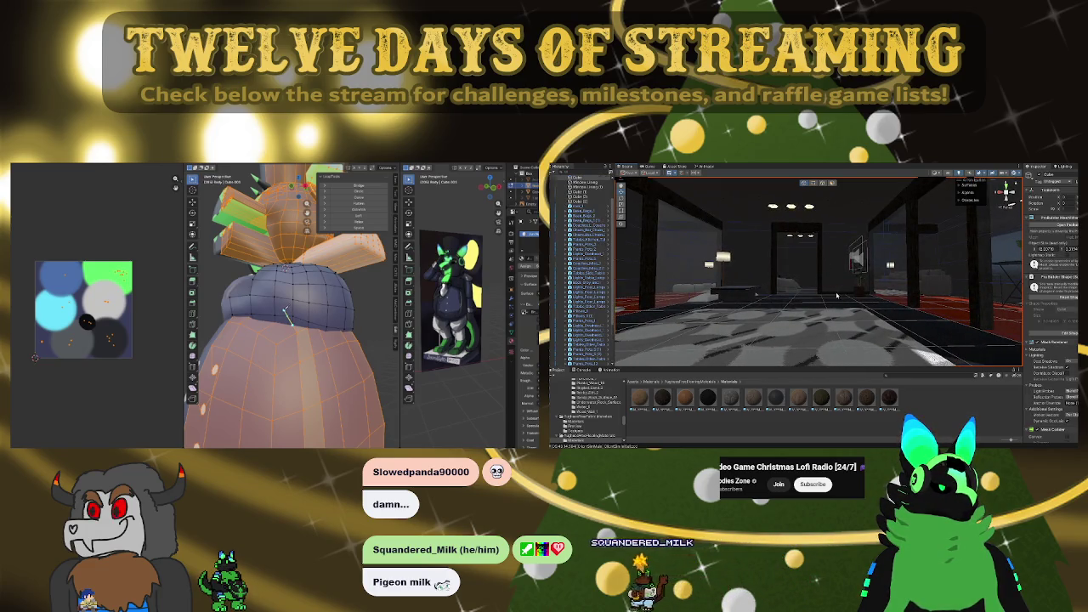
{"action": "left_click", "coordinate": [837, 295]}
{"action": "left_click", "coordinate": [837, 294]}
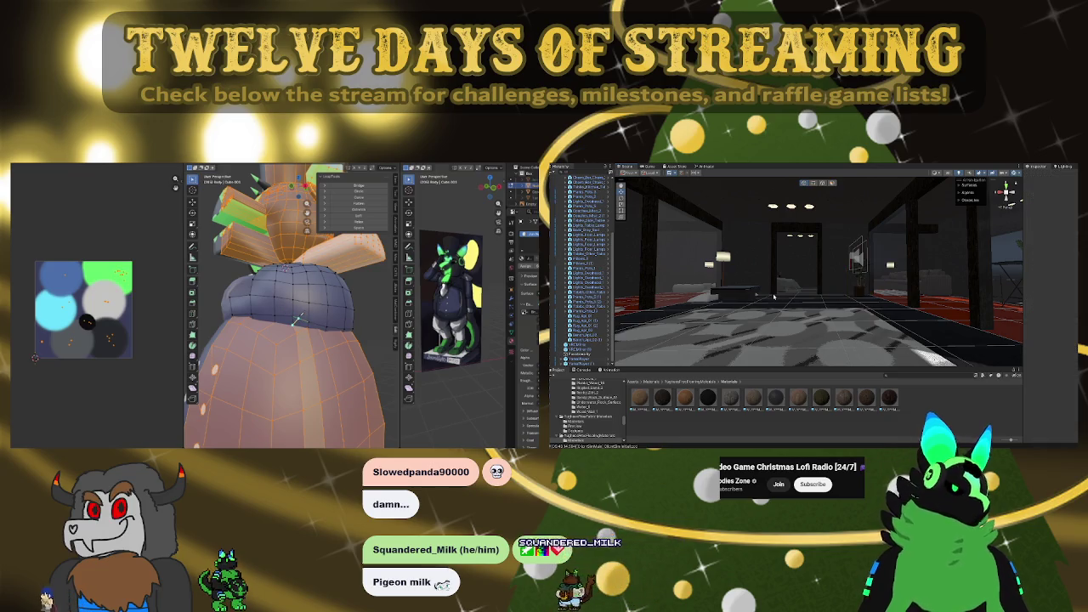
{"action": "right_click_drag", "start_coordinate": [824, 300], "coordinate": [820, 308]}
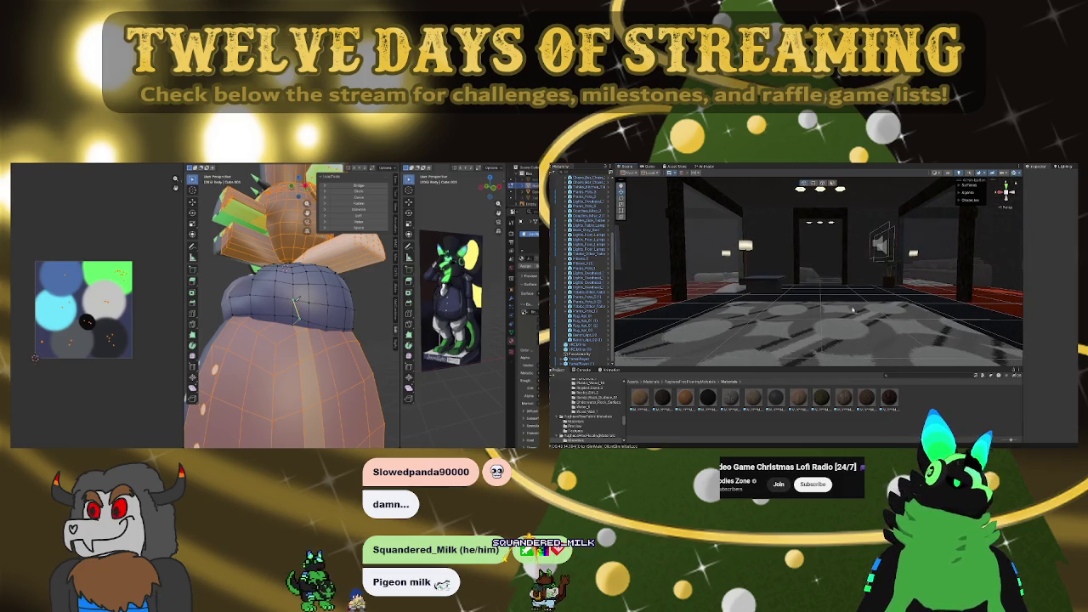
{"action": "right_click_drag", "start_coordinate": [841, 304], "coordinate": [843, 288]}
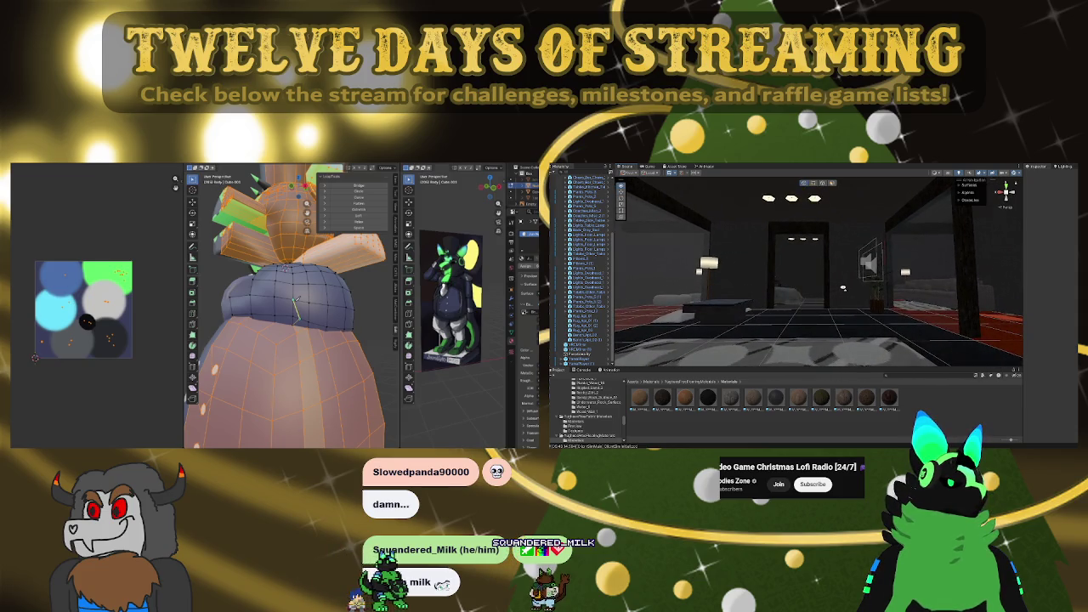
{"action": "mouse_move", "coordinate": [843, 287]}
{"action": "right_mouse_down"}
{"action": "mouse_move", "coordinate": [746, 291]}
{"action": "mouse_move", "coordinate": [717, 303]}
{"action": "mouse_move", "coordinate": [703, 332]}
{"action": "mouse_move", "coordinate": [868, 289]}
{"action": "mouse_move", "coordinate": [877, 303]}
{"action": "mouse_move", "coordinate": [892, 216]}
{"action": "right_mouse_up"}
{"action": "left_click", "coordinate": [869, 289]}
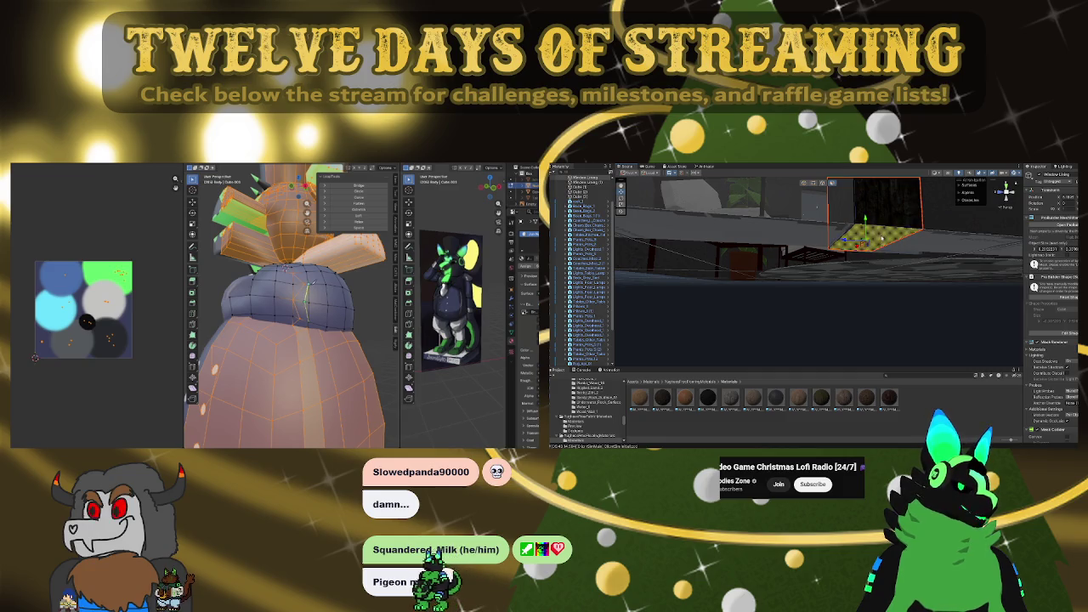
Select a face of the dark wood pillar and move it upward to reshape the block
{"action": "right_click_drag", "start_coordinate": [891, 216], "coordinate": [884, 226]}
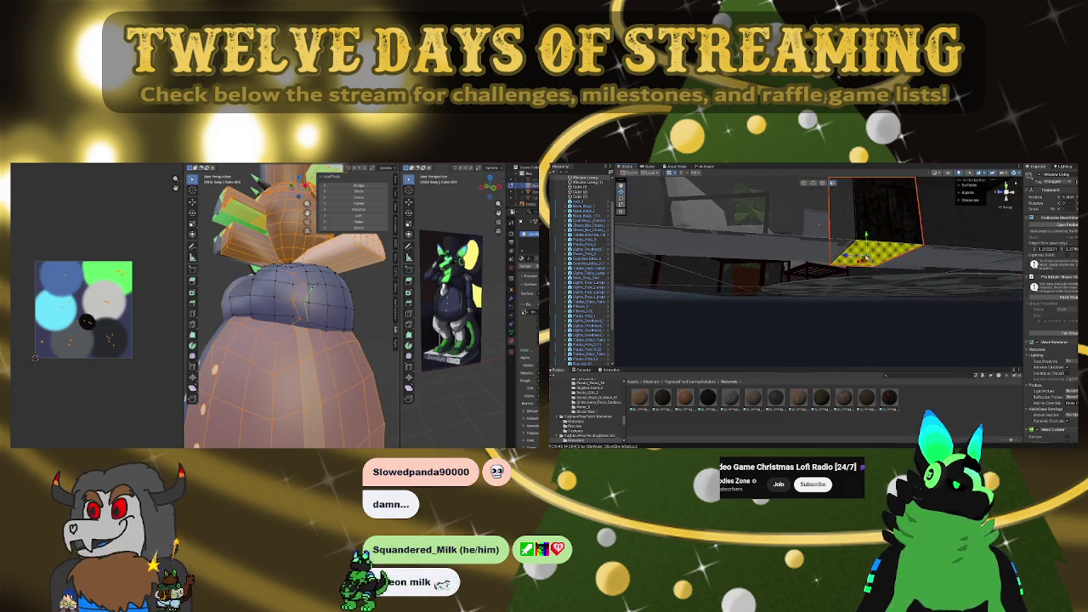
{"action": "left_click", "coordinate": [868, 224]}
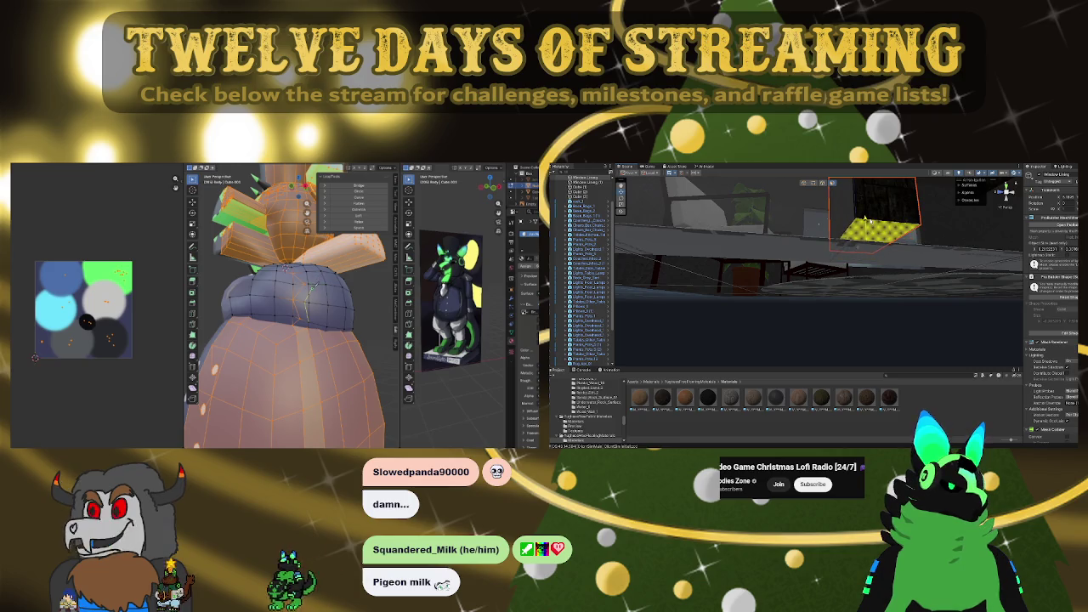
{"action": "mouse_move", "coordinate": [858, 252]}
{"action": "right_mouse_down"}
{"action": "mouse_move", "coordinate": [868, 299]}
{"action": "mouse_move", "coordinate": [865, 242]}
{"action": "mouse_move", "coordinate": [859, 266]}
{"action": "right_mouse_up"}
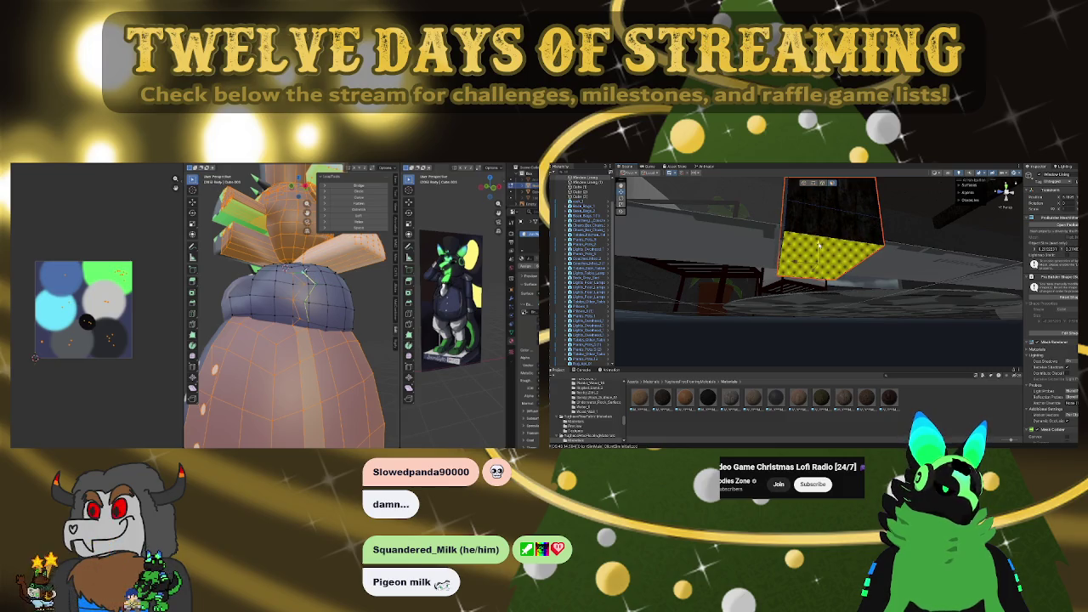
{"action": "mouse_move", "coordinate": [819, 245]}
{"action": "right_mouse_down"}
{"action": "mouse_move", "coordinate": [878, 342]}
{"action": "mouse_move", "coordinate": [854, 267]}
{"action": "right_mouse_up"}
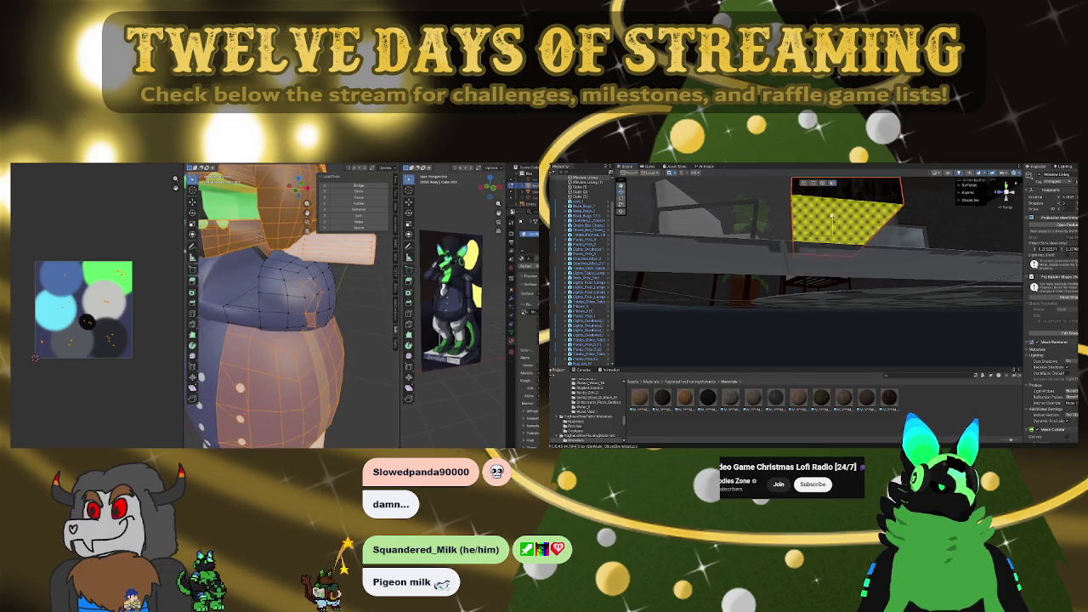
{"action": "left_click_drag", "start_coordinate": [831, 216], "coordinate": [835, 194]}
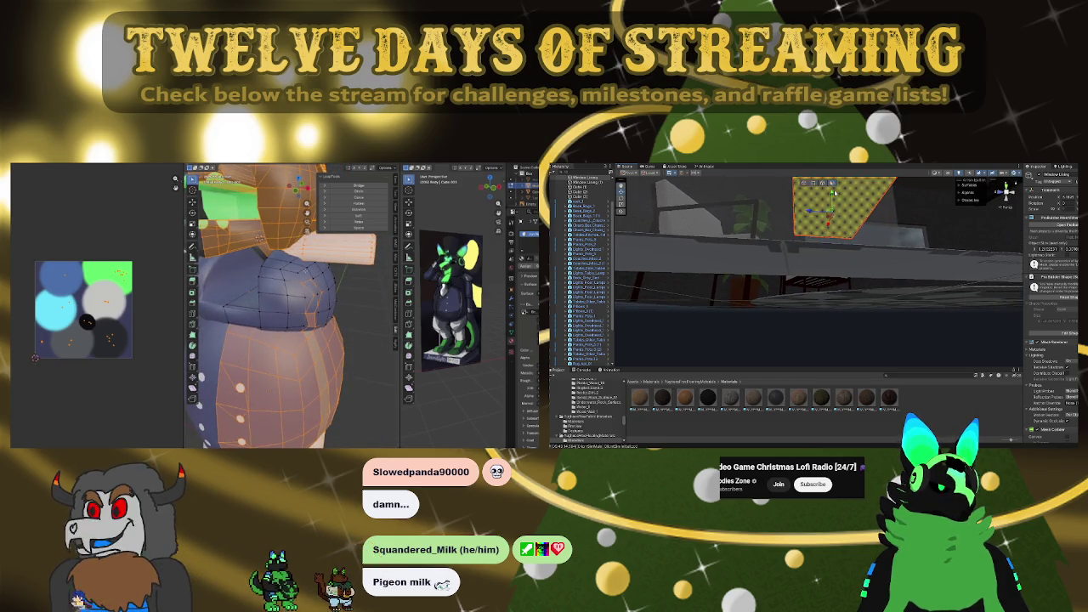
{"action": "mouse_move", "coordinate": [835, 194]}
{"action": "right_mouse_down"}
{"action": "mouse_move", "coordinate": [843, 324]}
{"action": "mouse_move", "coordinate": [871, 283]}
{"action": "mouse_move", "coordinate": [854, 246]}
{"action": "mouse_move", "coordinate": [869, 289]}
{"action": "right_mouse_up"}
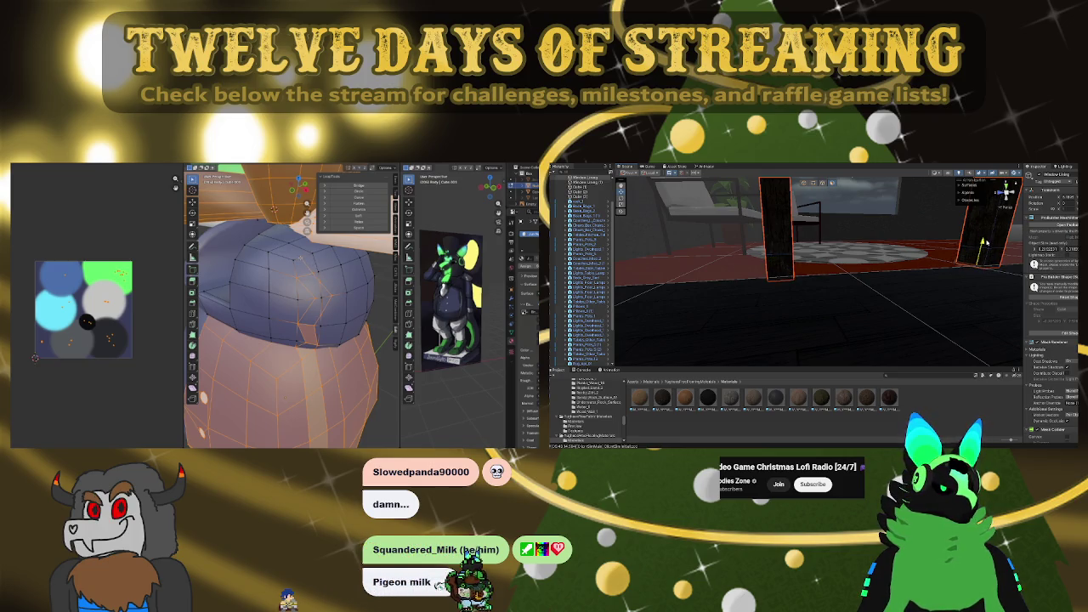
{"action": "mouse_move", "coordinate": [984, 243]}
{"action": "right_mouse_down"}
{"action": "mouse_move", "coordinate": [871, 243]}
{"action": "mouse_move", "coordinate": [708, 267]}
{"action": "right_mouse_up"}
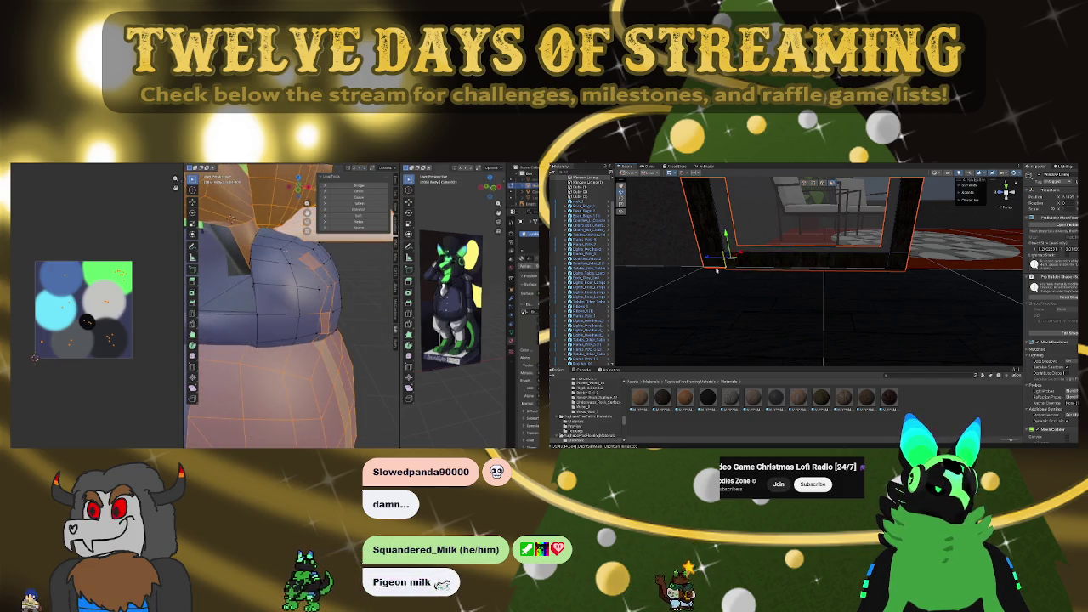
{"action": "right_click_drag", "start_coordinate": [717, 269], "coordinate": [753, 270]}
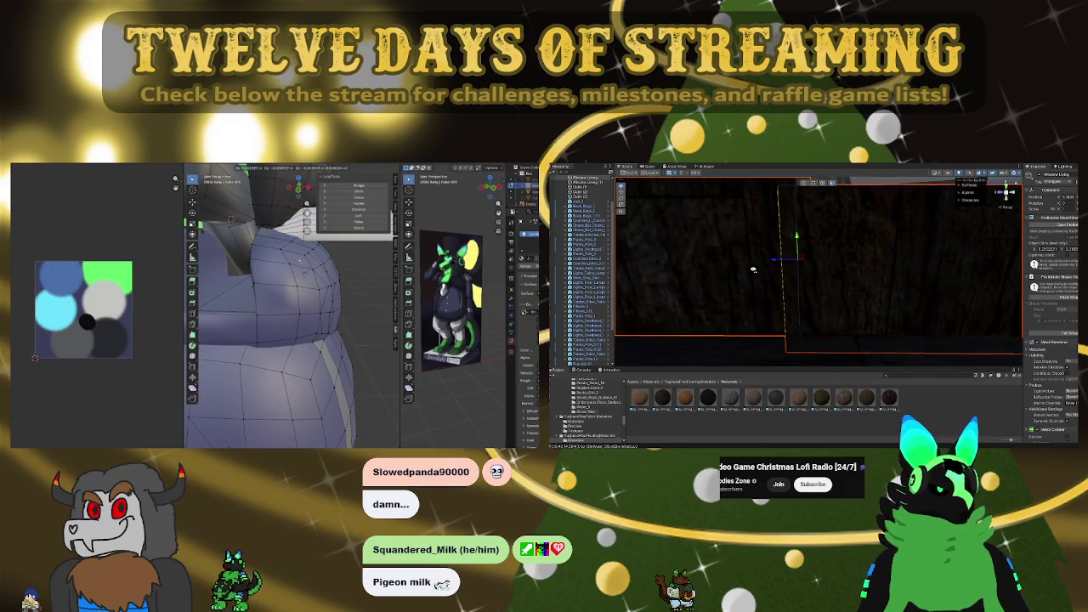
{"action": "key", "text": "d"}
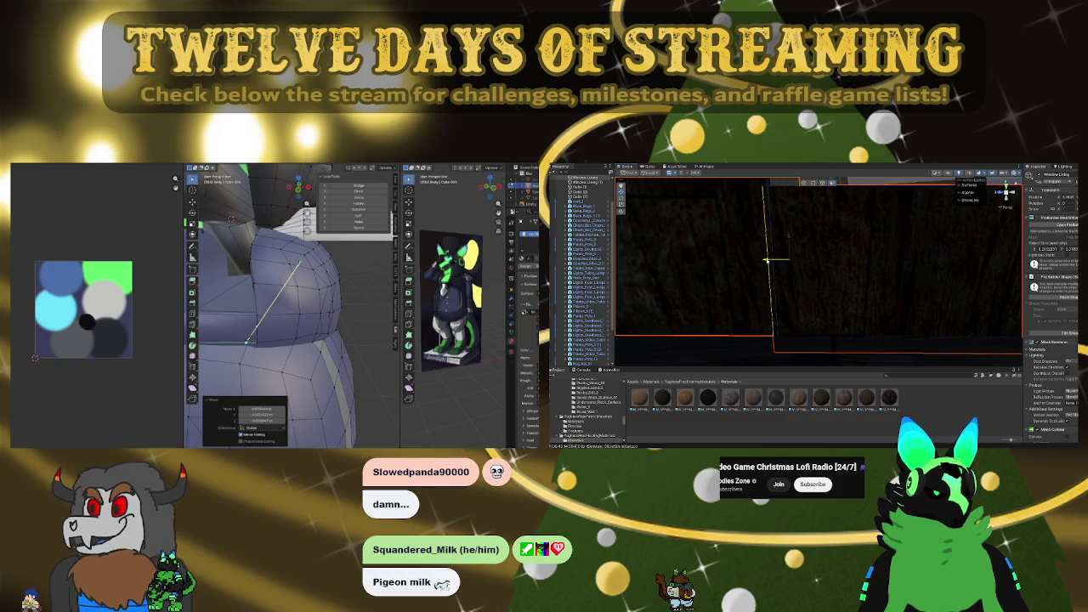
{"action": "right_click_drag", "start_coordinate": [773, 260], "coordinate": [891, 269]}
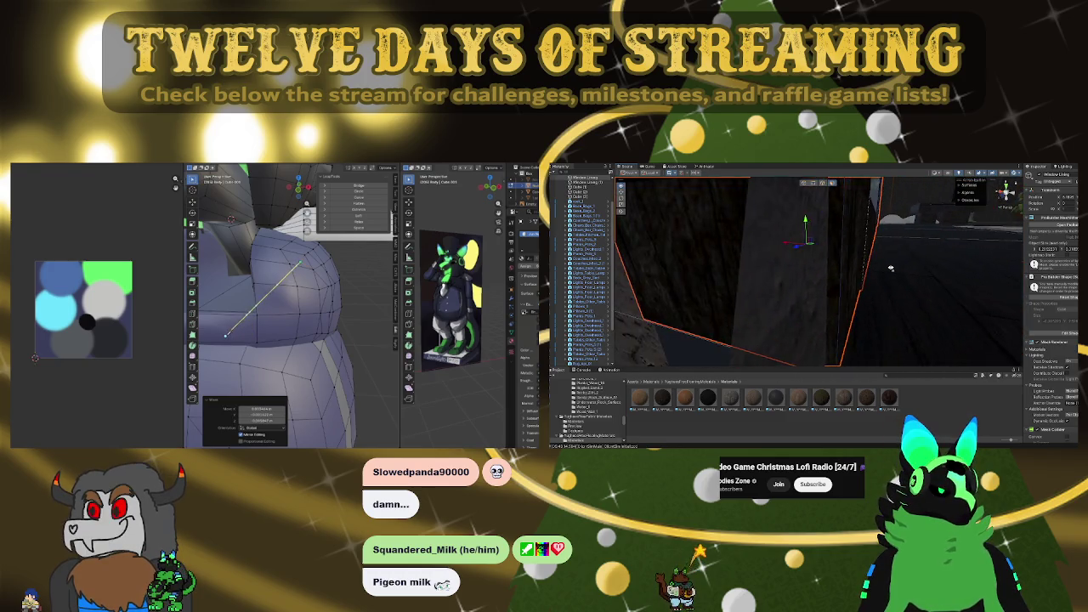
{"action": "mouse_move", "coordinate": [871, 272]}
{"action": "right_mouse_down"}
{"action": "mouse_move", "coordinate": [768, 248]}
{"action": "mouse_move", "coordinate": [771, 267]}
{"action": "mouse_move", "coordinate": [799, 288]}
{"action": "mouse_move", "coordinate": [747, 281]}
{"action": "mouse_move", "coordinate": [761, 282]}
{"action": "right_mouse_up"}
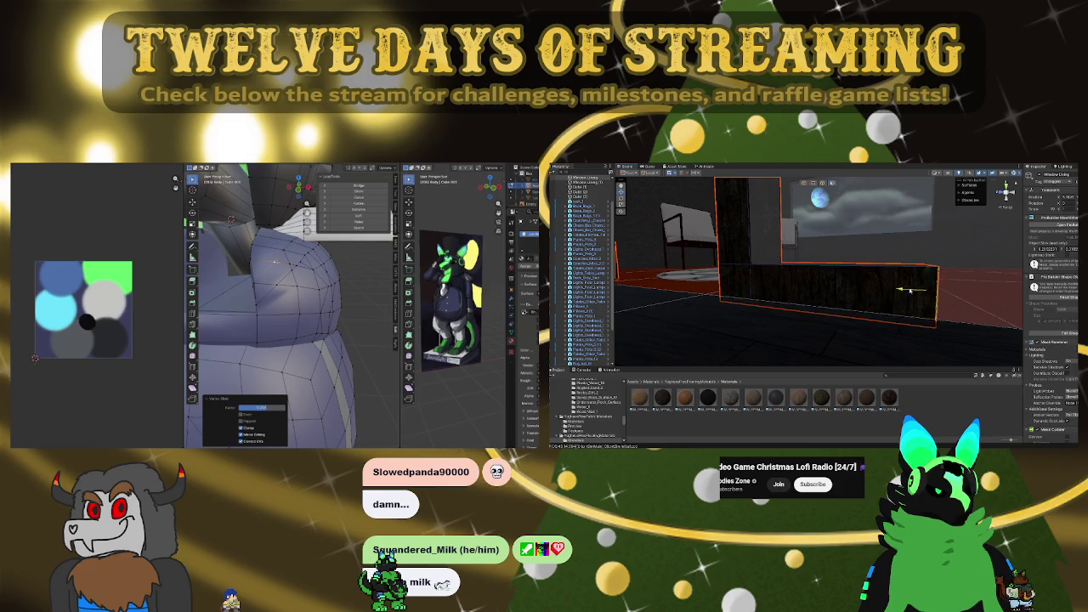
{"action": "right_click_drag", "start_coordinate": [909, 291], "coordinate": [771, 263]}
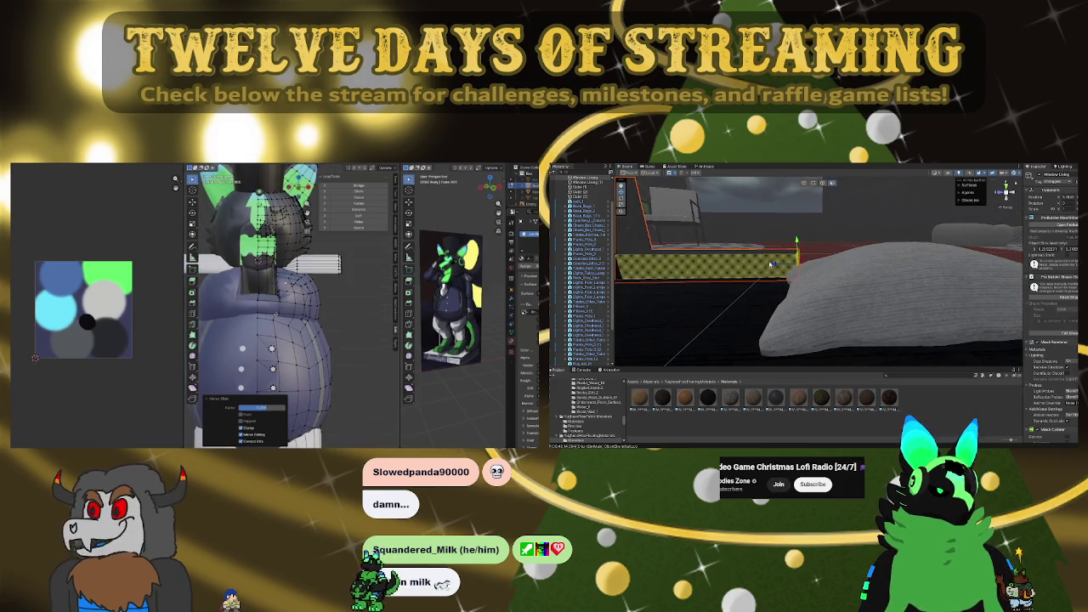
{"action": "right_click_drag", "start_coordinate": [894, 280], "coordinate": [897, 269]}
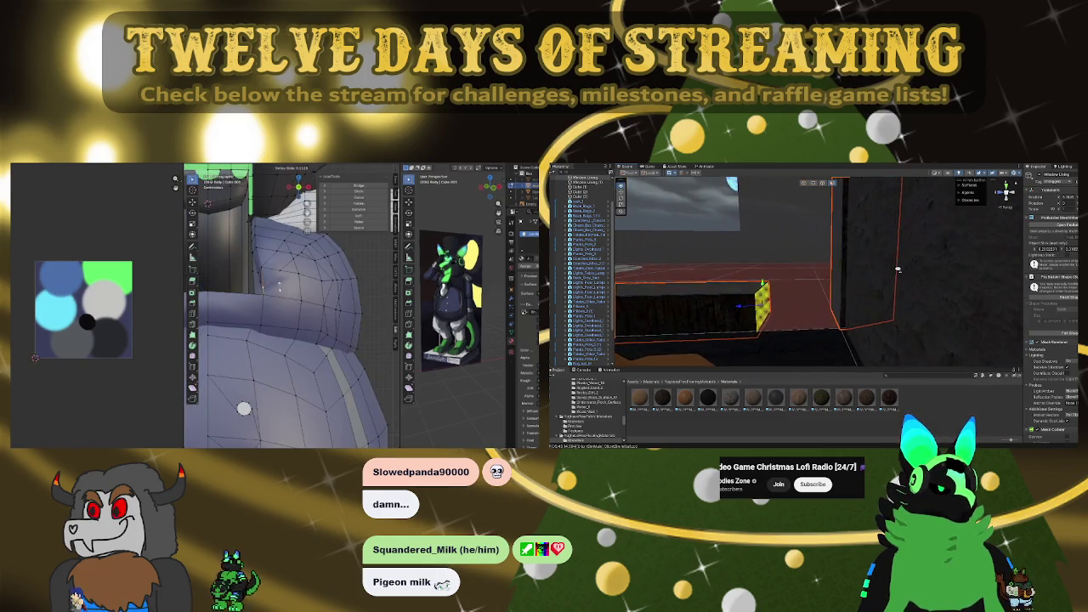
{"action": "left_click", "coordinate": [784, 310]}
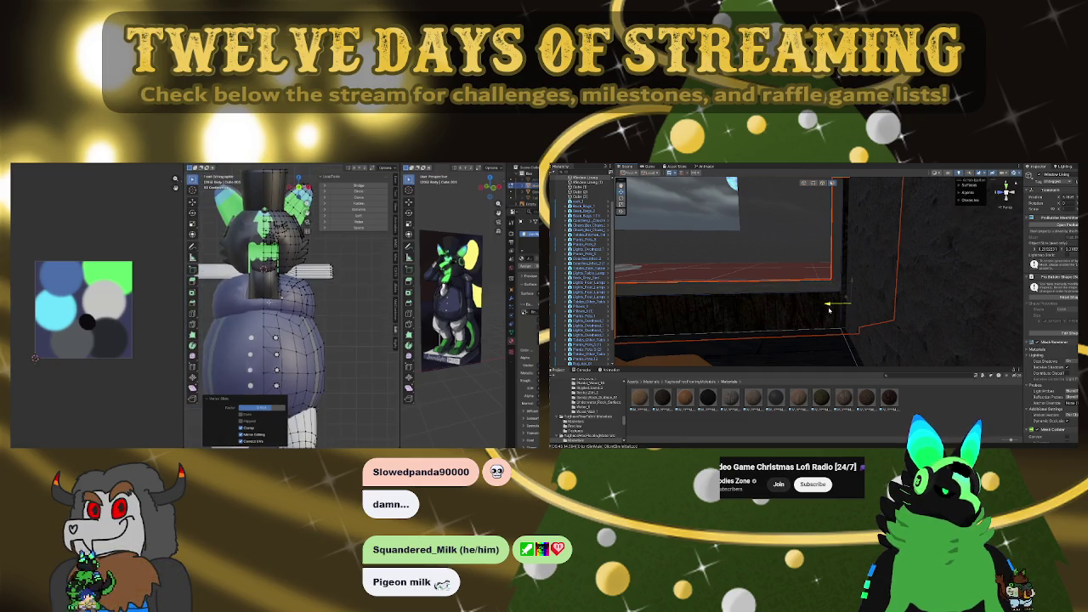
{"action": "mouse_move", "coordinate": [870, 314]}
{"action": "right_mouse_down"}
{"action": "mouse_move", "coordinate": [833, 320]}
{"action": "mouse_move", "coordinate": [999, 332]}
{"action": "mouse_move", "coordinate": [867, 314]}
{"action": "right_mouse_up"}
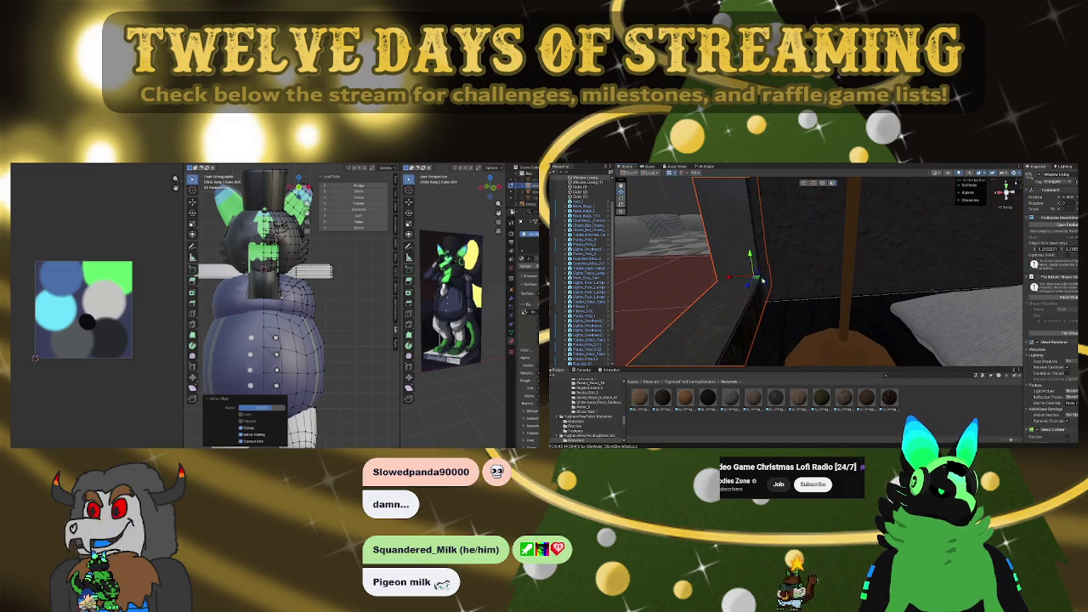
{"action": "right_click_drag", "start_coordinate": [770, 284], "coordinate": [814, 270]}
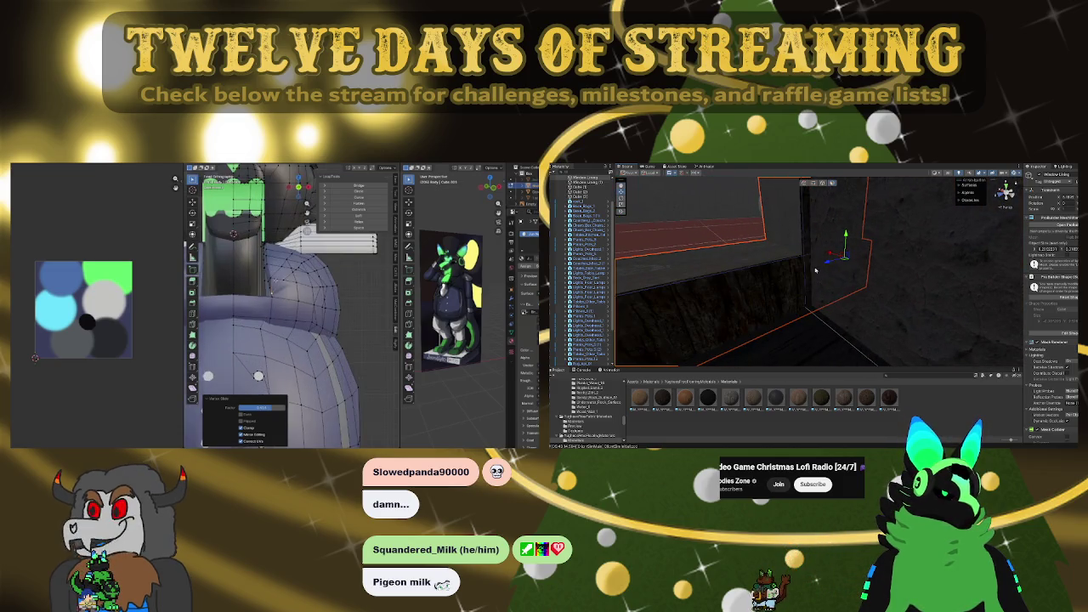
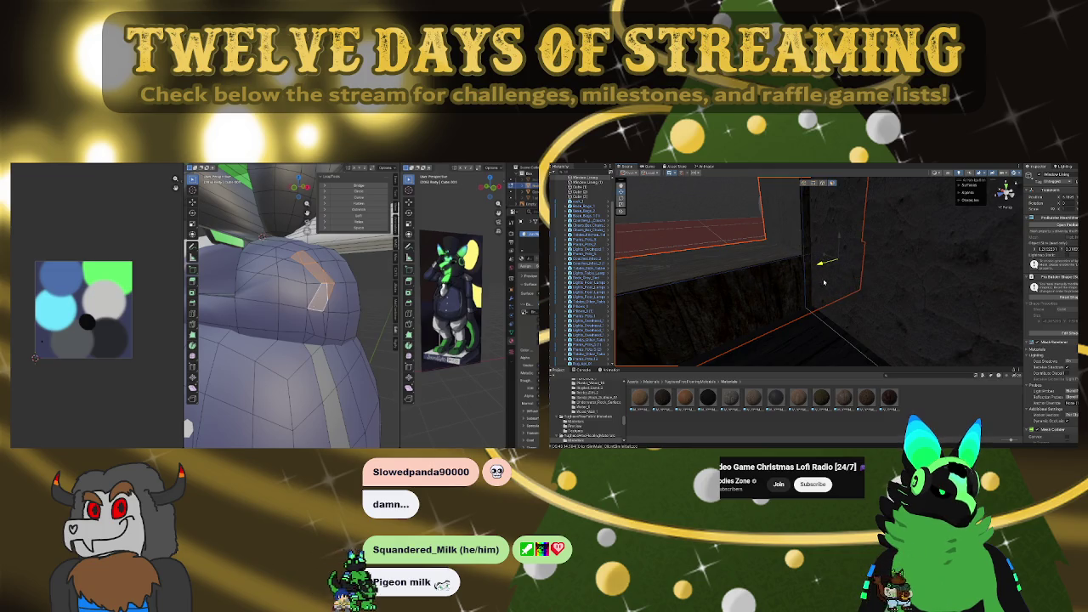
Nudge the selected wall strip left and down along the wall
{"action": "right_click_drag", "start_coordinate": [930, 299], "coordinate": [855, 285]}
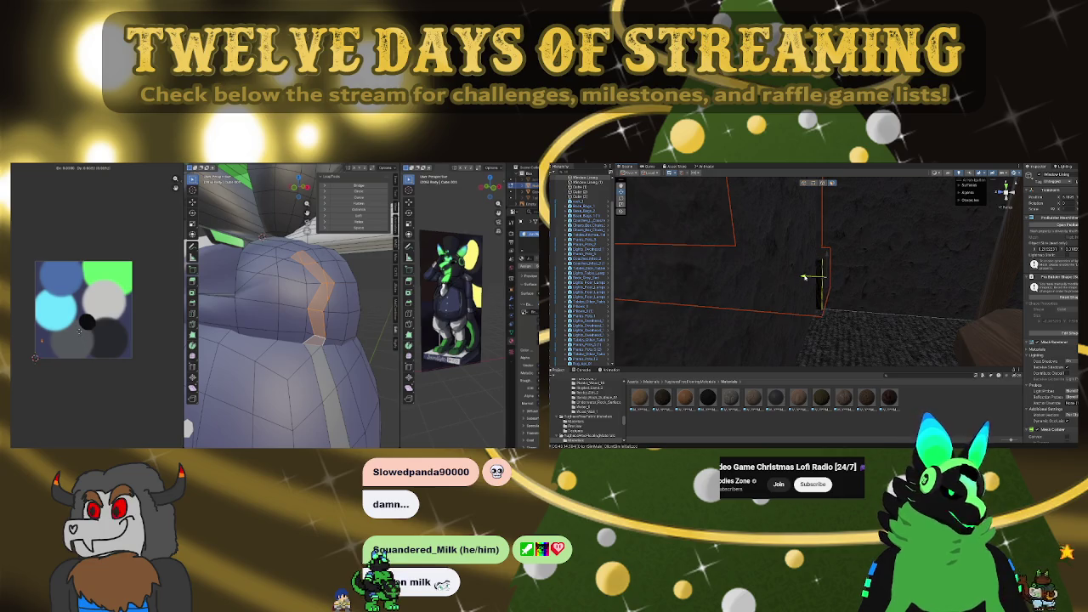
{"action": "mouse_move", "coordinate": [805, 277]}
{"action": "right_mouse_down"}
{"action": "mouse_move", "coordinate": [710, 294]}
{"action": "mouse_move", "coordinate": [628, 285]}
{"action": "mouse_move", "coordinate": [727, 289]}
{"action": "mouse_move", "coordinate": [928, 268]}
{"action": "mouse_move", "coordinate": [705, 282]}
{"action": "mouse_move", "coordinate": [884, 301]}
{"action": "mouse_move", "coordinate": [820, 303]}
{"action": "right_mouse_up"}
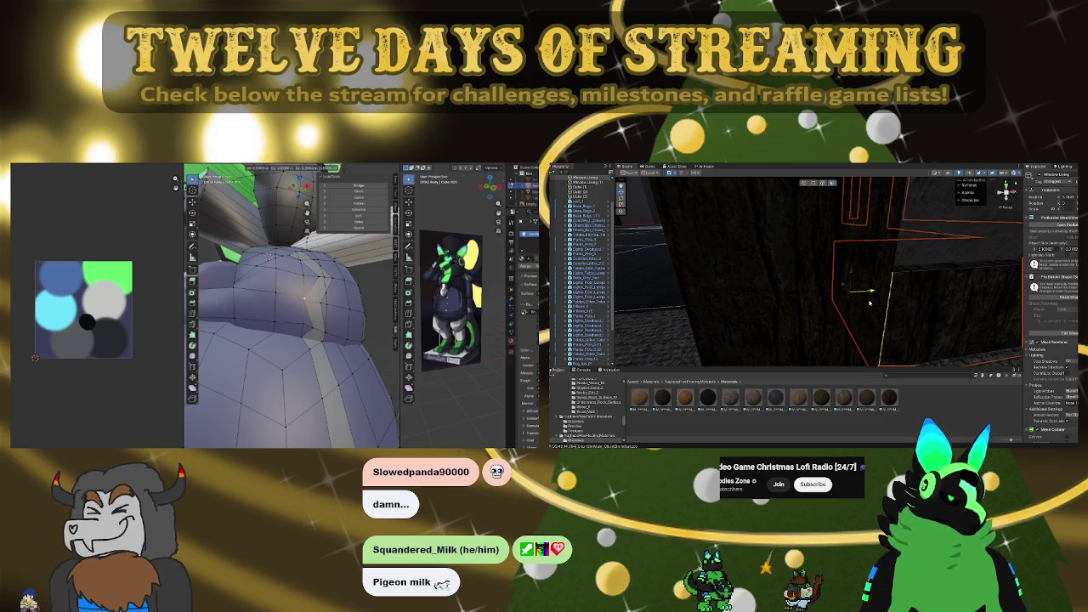
{"action": "mouse_move", "coordinate": [869, 302]}
{"action": "right_mouse_down"}
{"action": "mouse_move", "coordinate": [957, 229]}
{"action": "mouse_move", "coordinate": [1007, 277]}
{"action": "mouse_move", "coordinate": [870, 320]}
{"action": "mouse_move", "coordinate": [747, 301]}
{"action": "right_mouse_up"}
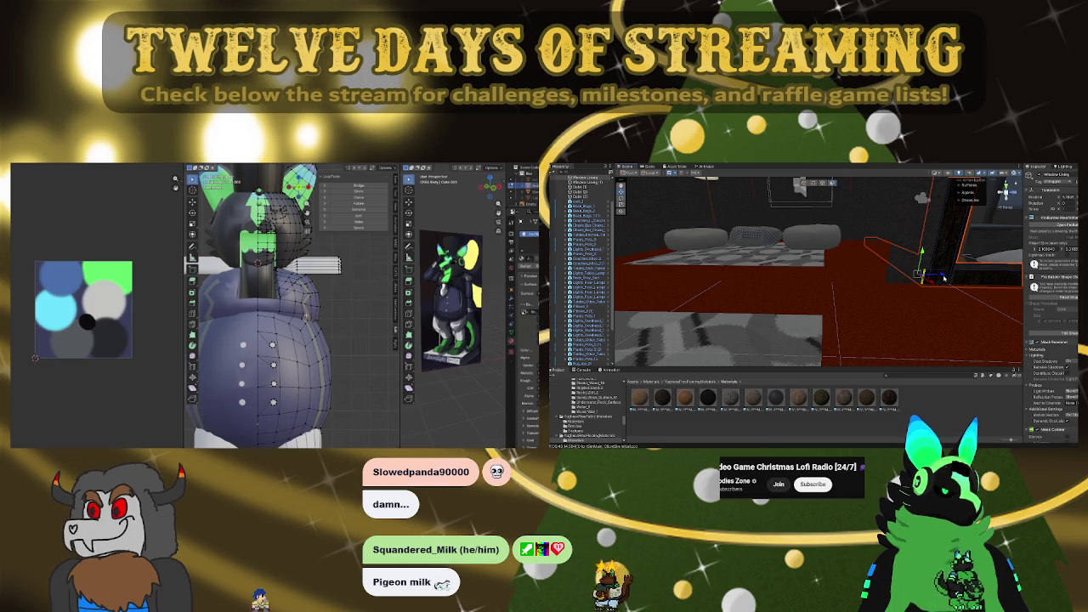
{"action": "mouse_move", "coordinate": [941, 277]}
{"action": "right_mouse_down"}
{"action": "mouse_move", "coordinate": [966, 283]}
{"action": "mouse_move", "coordinate": [954, 288]}
{"action": "right_mouse_up"}
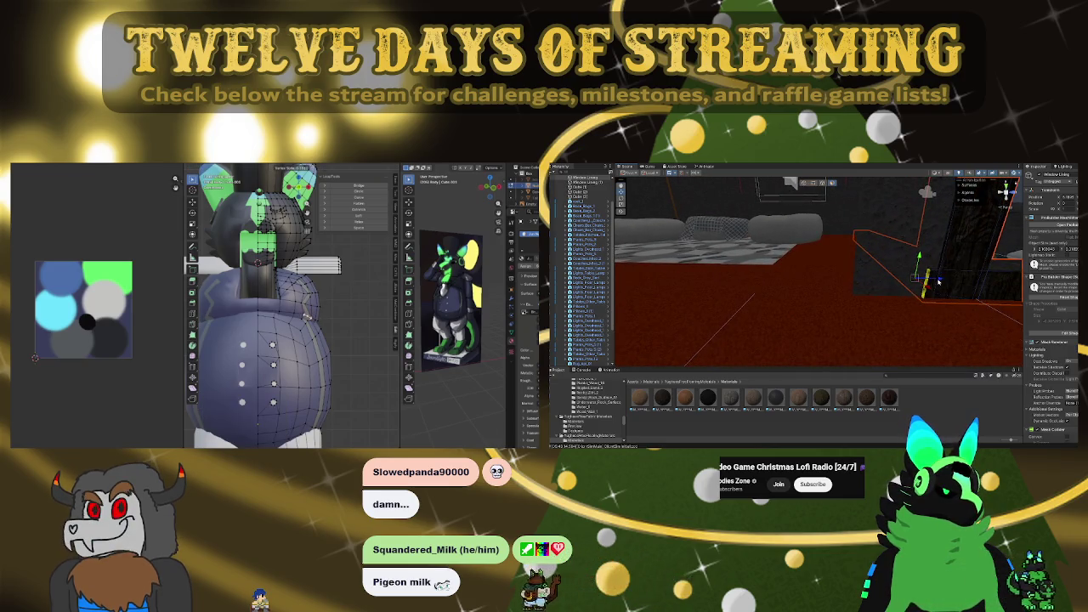
{"action": "left_click_drag", "start_coordinate": [938, 281], "coordinate": [752, 274]}
{"action": "right_click_drag", "start_coordinate": [658, 281], "coordinate": [920, 289]}
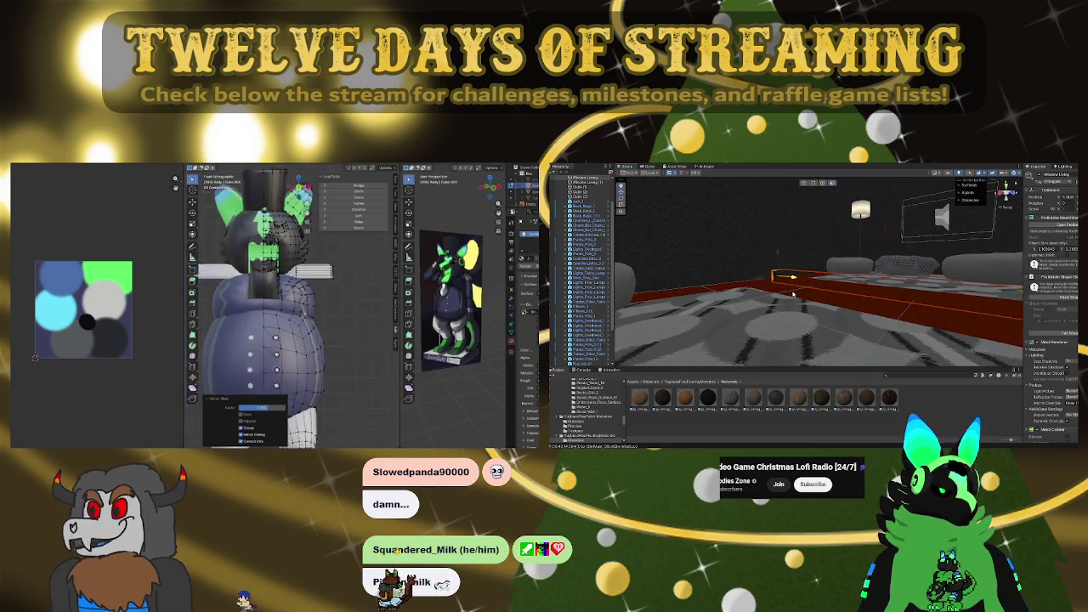
{"action": "mouse_move", "coordinate": [931, 294]}
{"action": "right_mouse_down"}
{"action": "mouse_move", "coordinate": [763, 272]}
{"action": "mouse_move", "coordinate": [858, 302]}
{"action": "mouse_move", "coordinate": [779, 323]}
{"action": "right_mouse_up"}
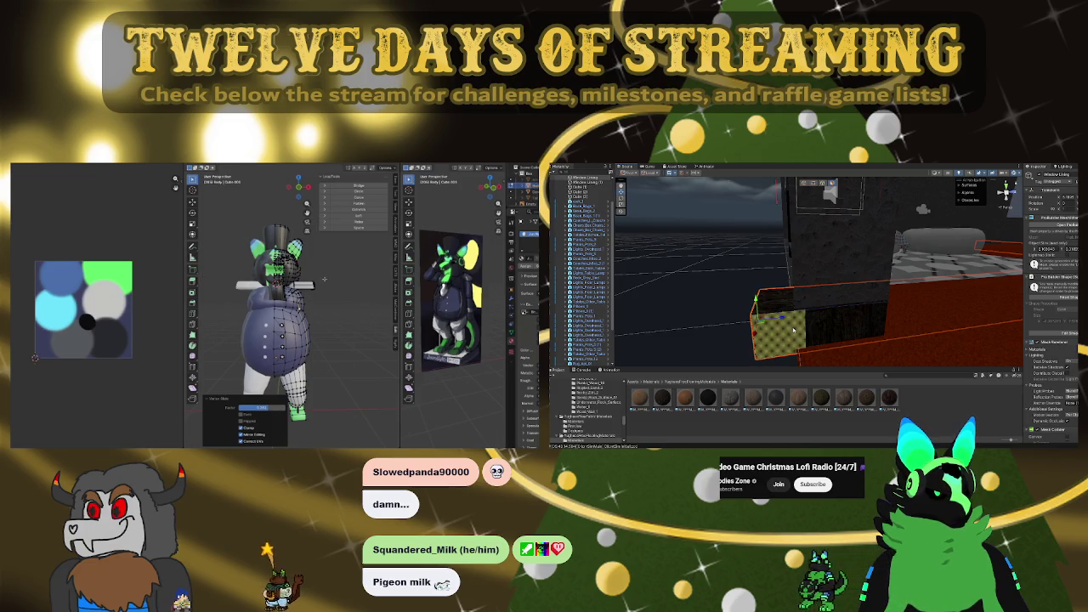
{"action": "mouse_move", "coordinate": [796, 330]}
{"action": "right_mouse_down"}
{"action": "mouse_move", "coordinate": [965, 314]}
{"action": "mouse_move", "coordinate": [694, 309]}
{"action": "right_mouse_up"}
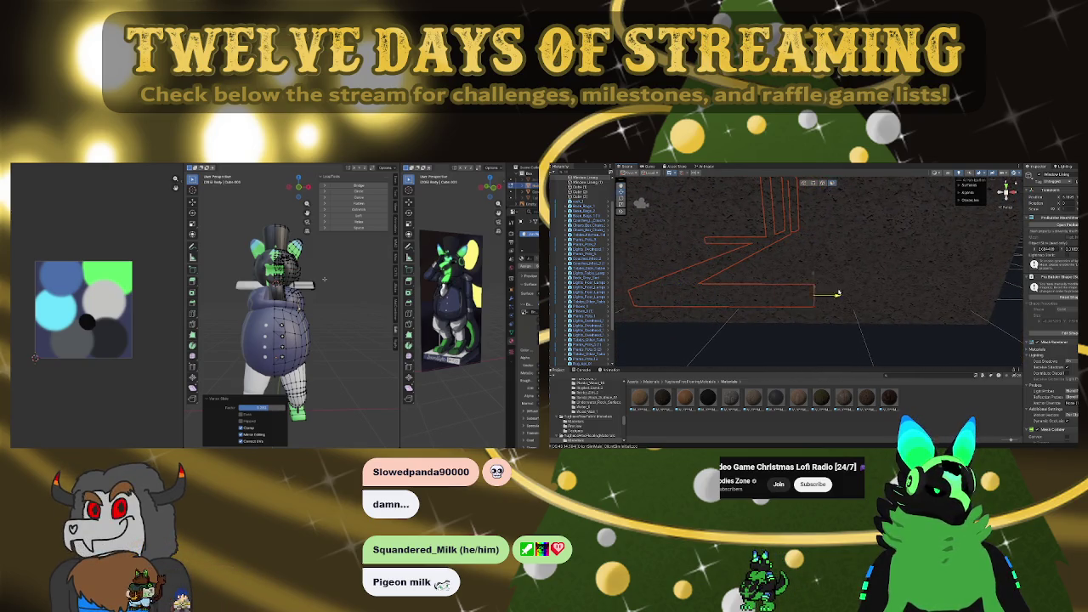
{"action": "right_click_drag", "start_coordinate": [987, 295], "coordinate": [940, 323]}
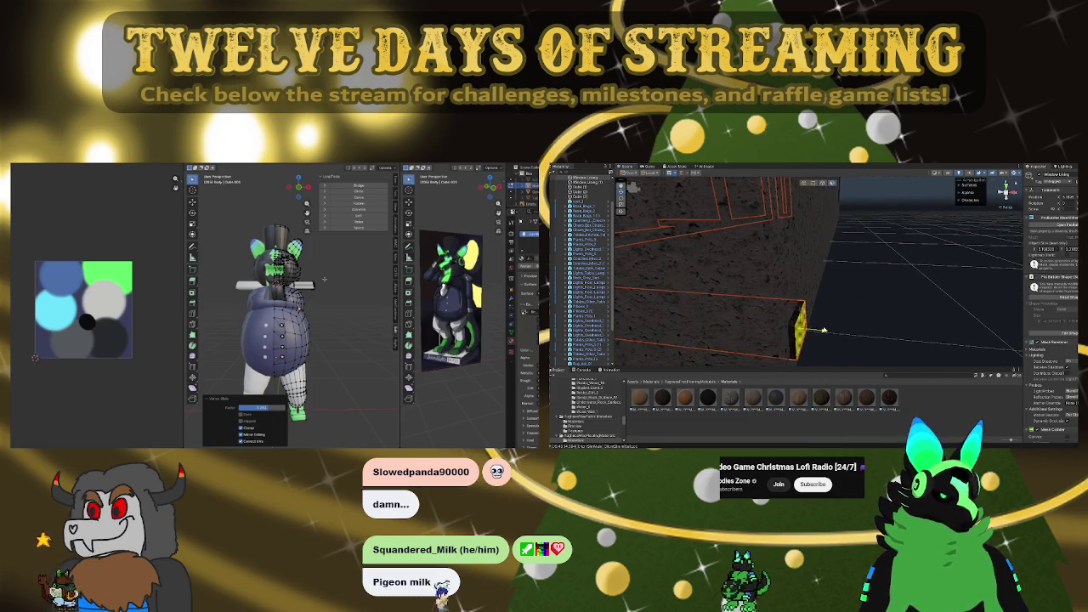
Shift the strip slightly right, checking it from above and a low side angle
{"action": "mouse_move", "coordinate": [814, 330]}
{"action": "right_mouse_down"}
{"action": "mouse_move", "coordinate": [737, 345]}
{"action": "mouse_move", "coordinate": [861, 289]}
{"action": "mouse_move", "coordinate": [809, 293]}
{"action": "mouse_move", "coordinate": [707, 273]}
{"action": "right_mouse_up"}
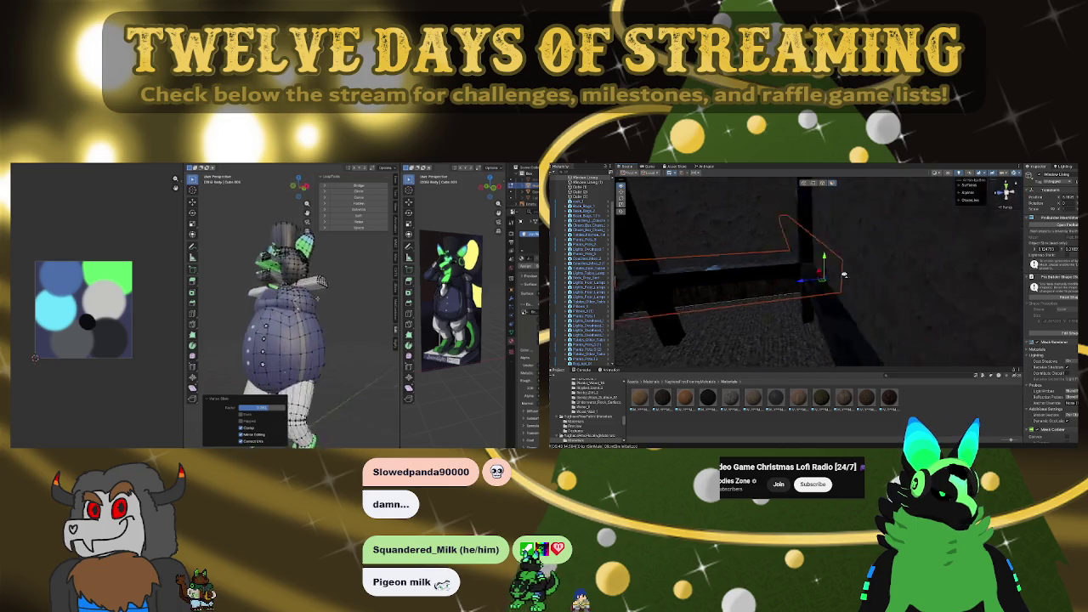
{"action": "middle_click_drag", "start_coordinate": [322, 262], "coordinate": [317, 245]}
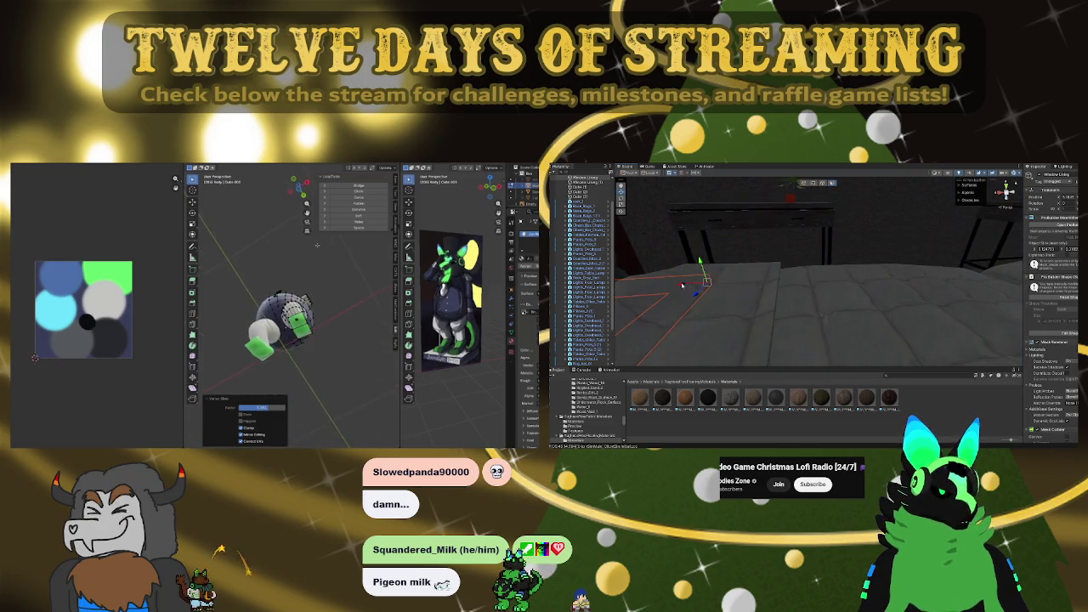
{"action": "mouse_move", "coordinate": [744, 277]}
{"action": "right_mouse_down"}
{"action": "mouse_move", "coordinate": [924, 253]}
{"action": "mouse_move", "coordinate": [893, 292]}
{"action": "right_mouse_up"}
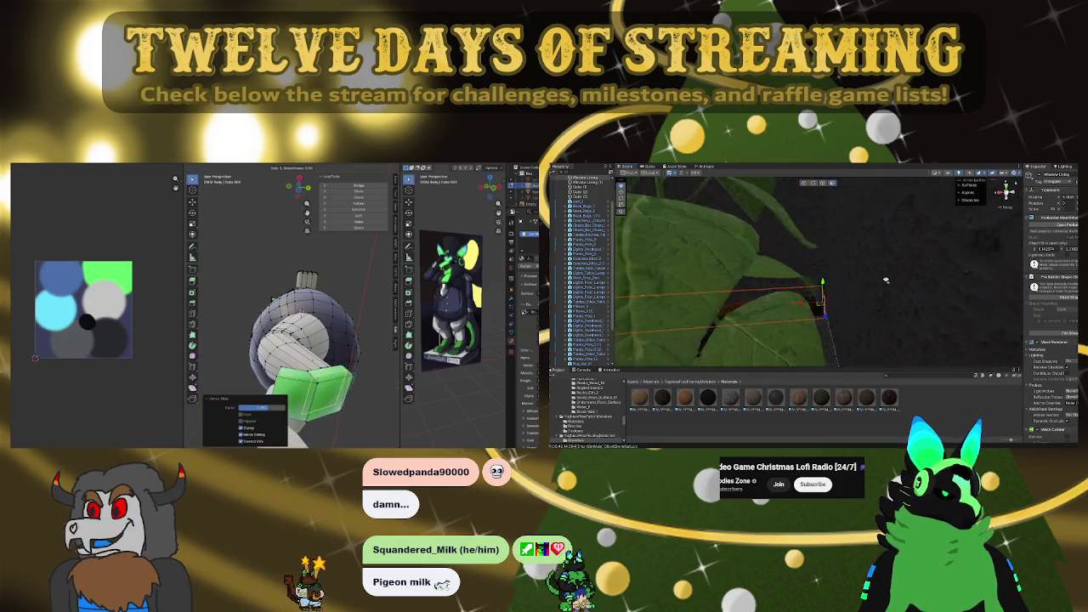
{"action": "right_click_drag", "start_coordinate": [894, 291], "coordinate": [796, 295]}
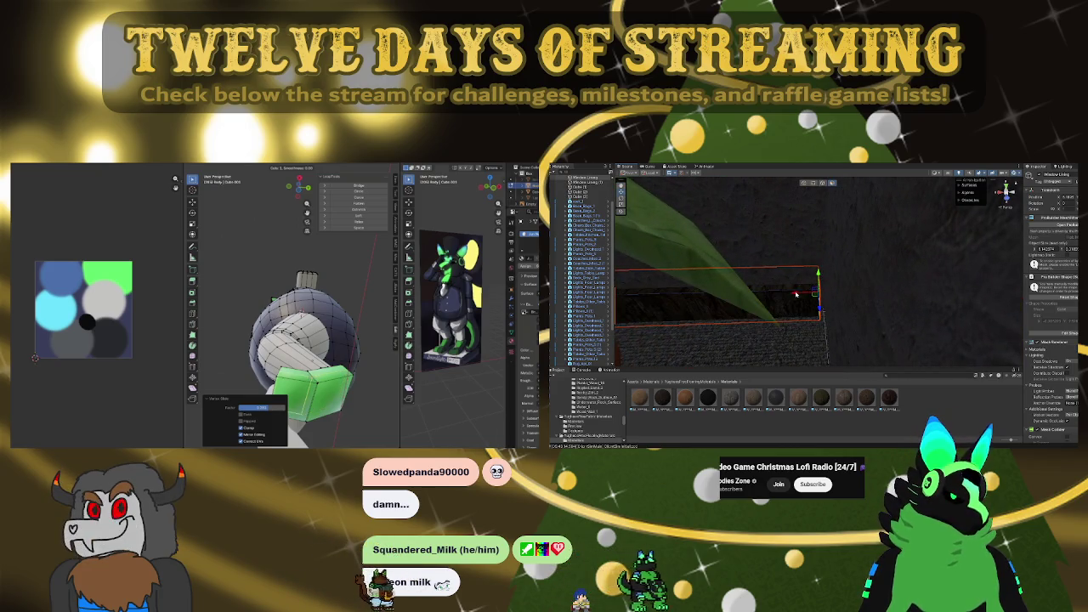
{"action": "left_click_drag", "start_coordinate": [792, 293], "coordinate": [792, 295]}
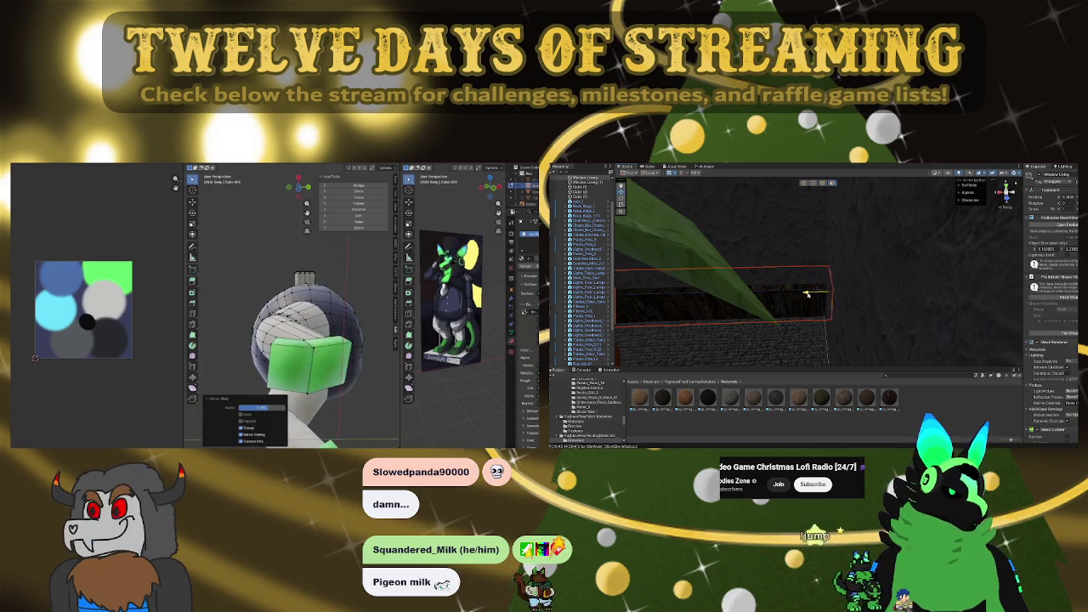
{"action": "right_click_drag", "start_coordinate": [808, 294], "coordinate": [845, 312]}
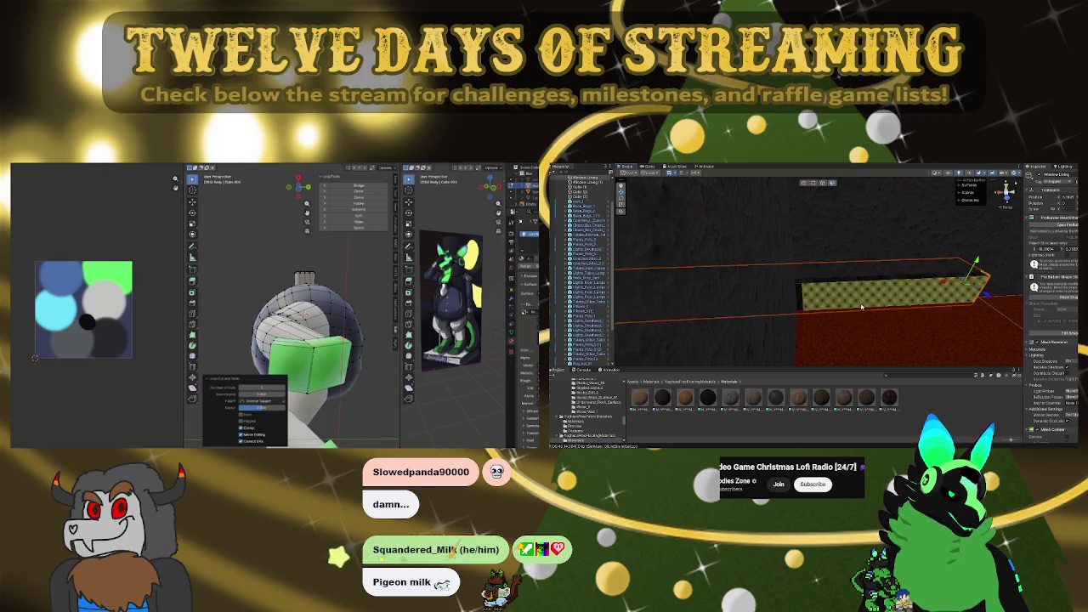
{"action": "right_click_drag", "start_coordinate": [861, 308], "coordinate": [837, 289]}
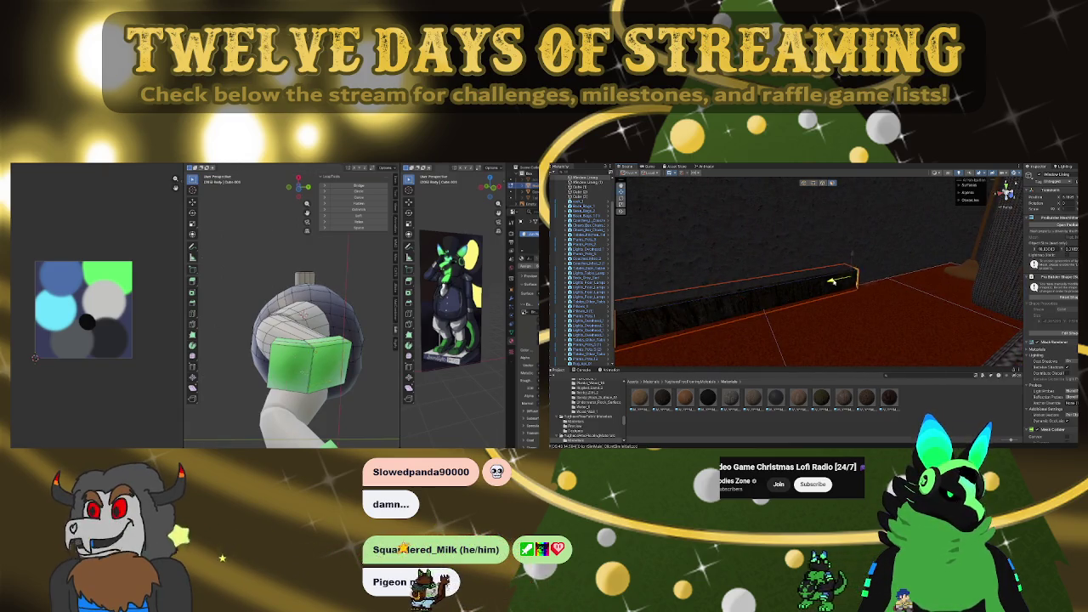
{"action": "mouse_move", "coordinate": [835, 280]}
{"action": "right_mouse_down"}
{"action": "mouse_move", "coordinate": [878, 280]}
{"action": "mouse_move", "coordinate": [791, 290]}
{"action": "right_mouse_up"}
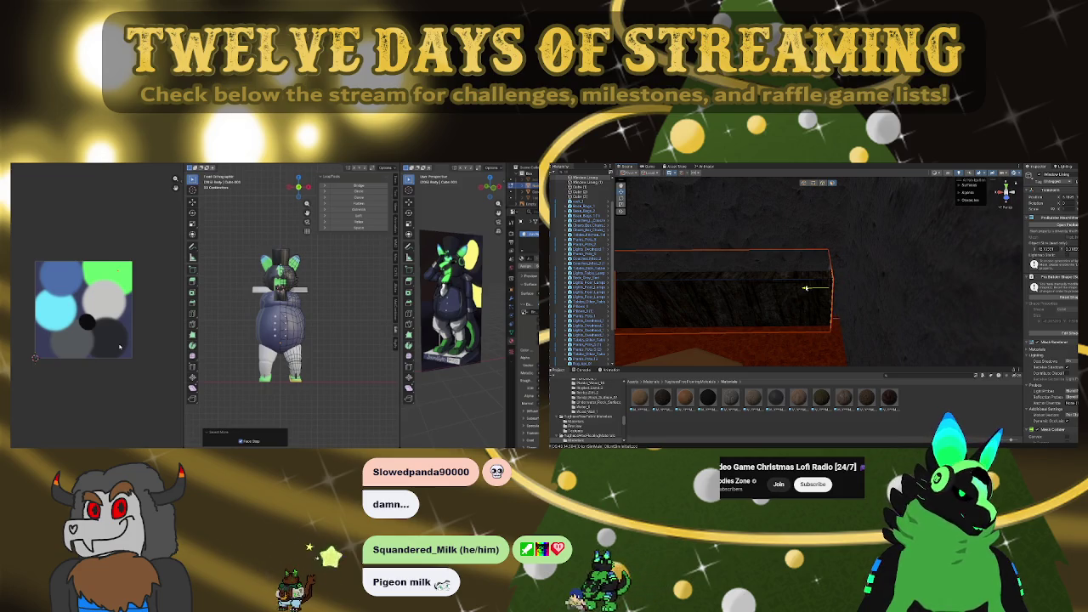
Stretch and shift the selected wall piece right along X, then frame it
{"action": "left_click_drag", "start_coordinate": [834, 289], "coordinate": [859, 290]}
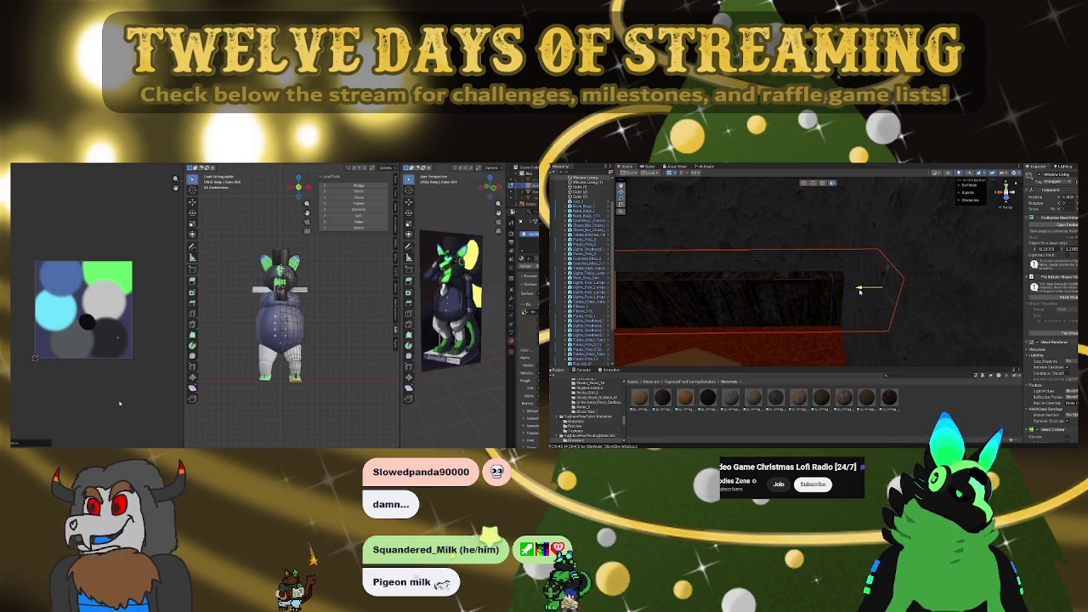
{"action": "mouse_move", "coordinate": [924, 296]}
{"action": "right_mouse_down"}
{"action": "mouse_move", "coordinate": [669, 273]}
{"action": "mouse_move", "coordinate": [883, 277]}
{"action": "mouse_move", "coordinate": [828, 274]}
{"action": "right_mouse_up"}
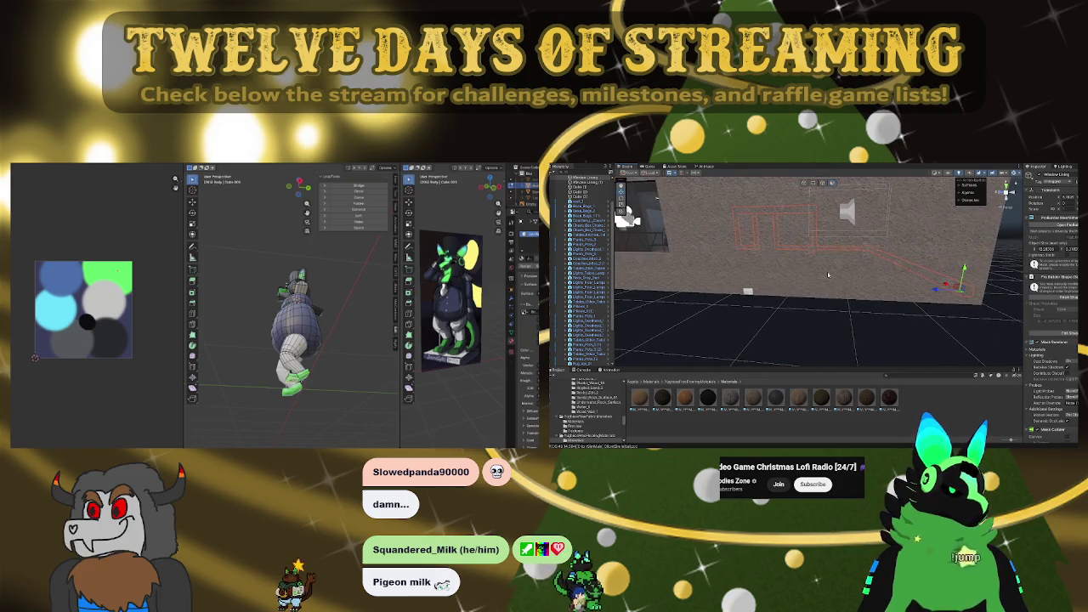
{"action": "mouse_move", "coordinate": [748, 292]}
{"action": "right_mouse_down"}
{"action": "mouse_move", "coordinate": [798, 293]}
{"action": "mouse_move", "coordinate": [724, 310]}
{"action": "right_mouse_up"}
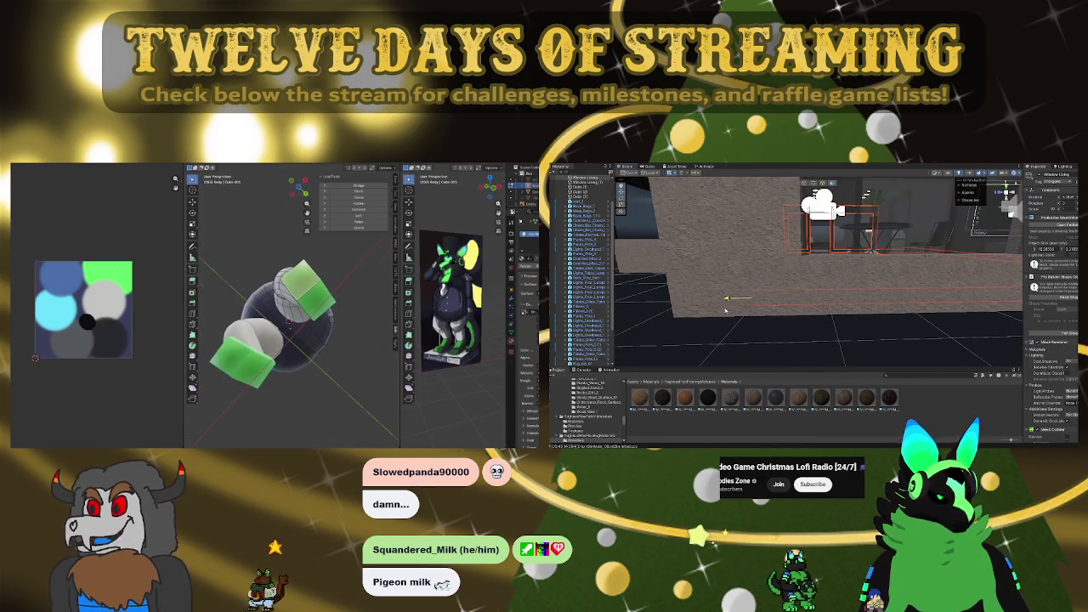
{"action": "mouse_move", "coordinate": [725, 310]}
{"action": "right_mouse_down"}
{"action": "mouse_move", "coordinate": [706, 301]}
{"action": "mouse_move", "coordinate": [558, 327]}
{"action": "mouse_move", "coordinate": [902, 330]}
{"action": "right_mouse_up"}
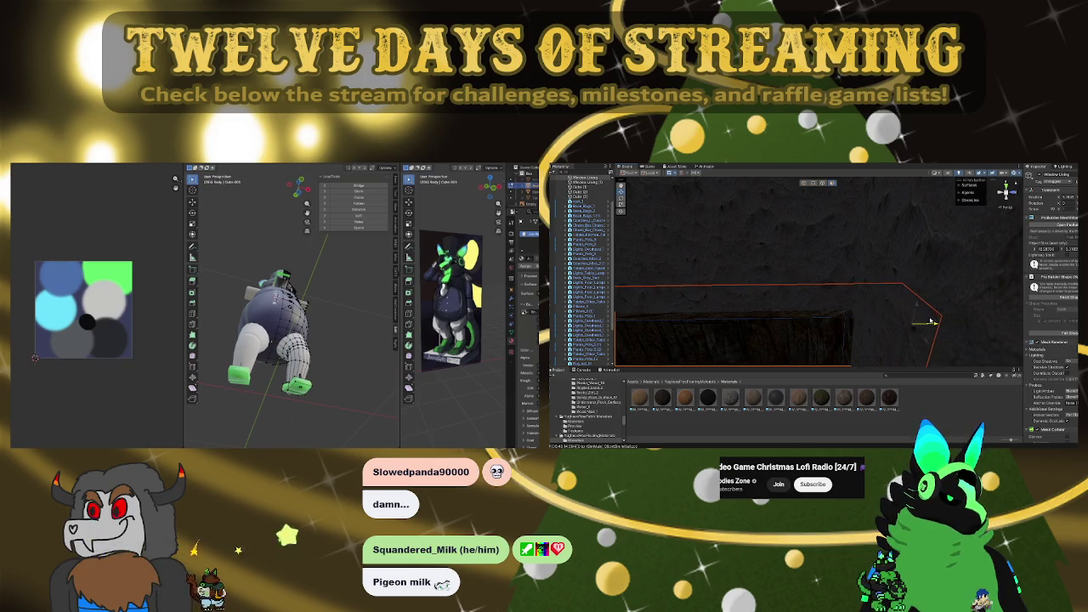
{"action": "left_click_drag", "start_coordinate": [916, 342], "coordinate": [978, 374]}
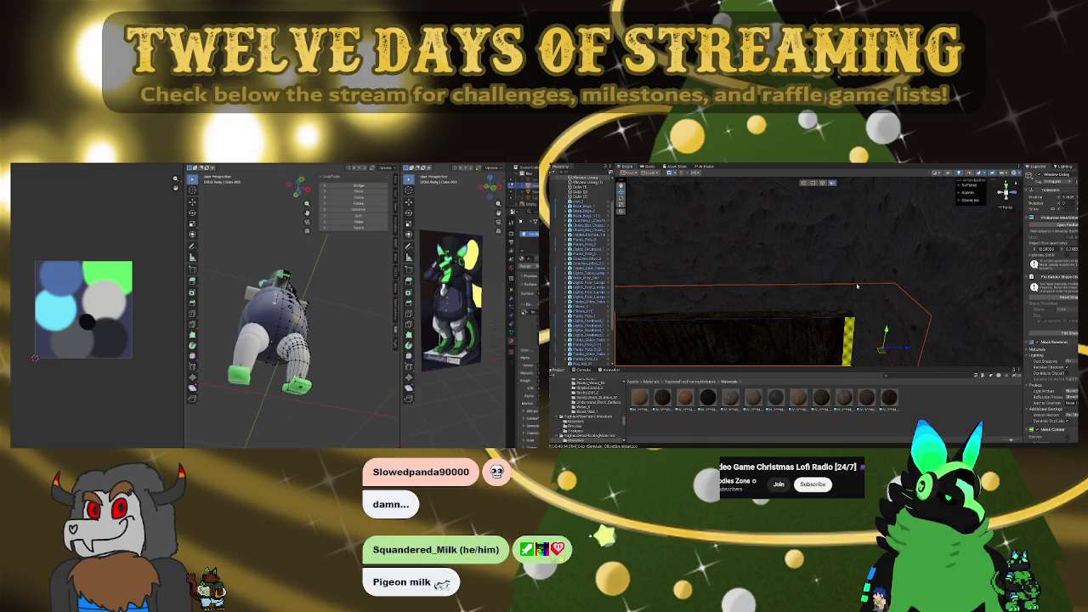
{"action": "right_click_drag", "start_coordinate": [857, 286], "coordinate": [797, 300]}
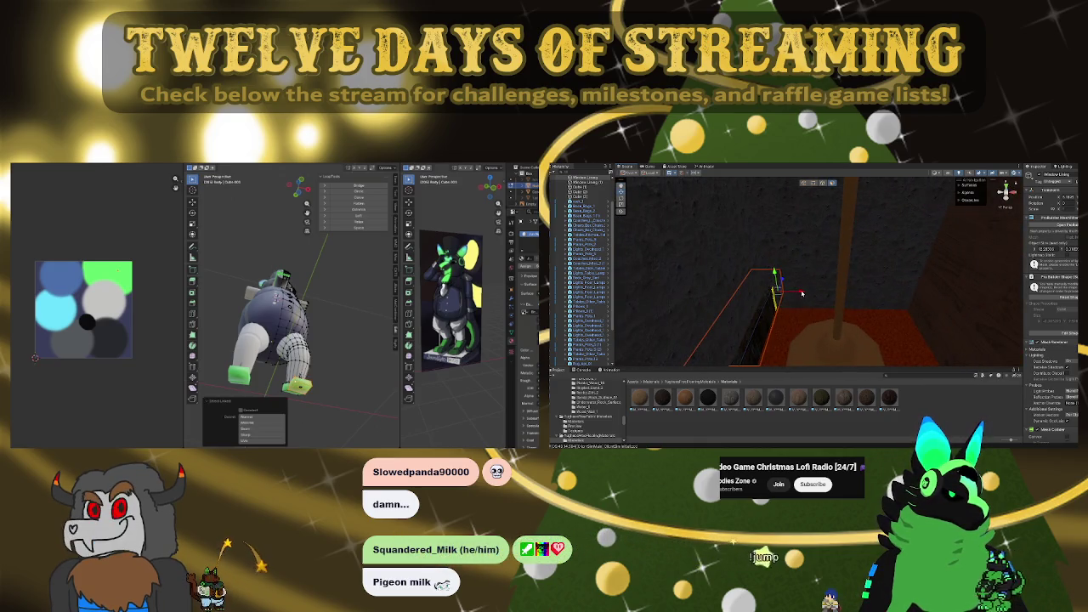
{"action": "left_click_drag", "start_coordinate": [801, 293], "coordinate": [920, 281]}
{"action": "key", "text": "f"}
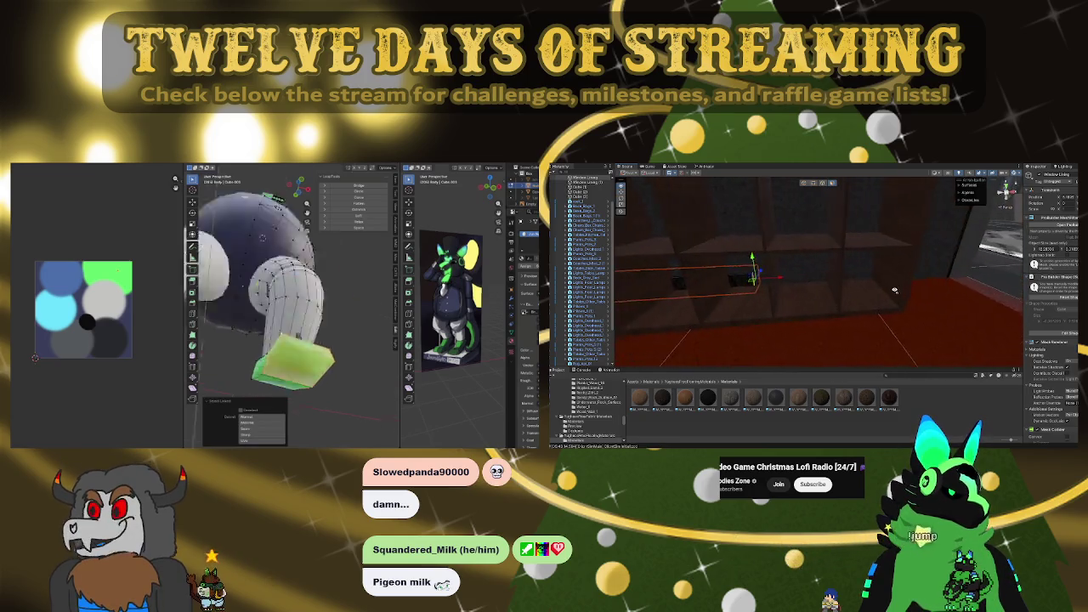
Slide the red-outlined wall block left along the wall
{"action": "mouse_move", "coordinate": [860, 268]}
{"action": "right_mouse_down"}
{"action": "mouse_move", "coordinate": [902, 296]}
{"action": "mouse_move", "coordinate": [798, 318]}
{"action": "mouse_move", "coordinate": [836, 331]}
{"action": "right_mouse_up"}
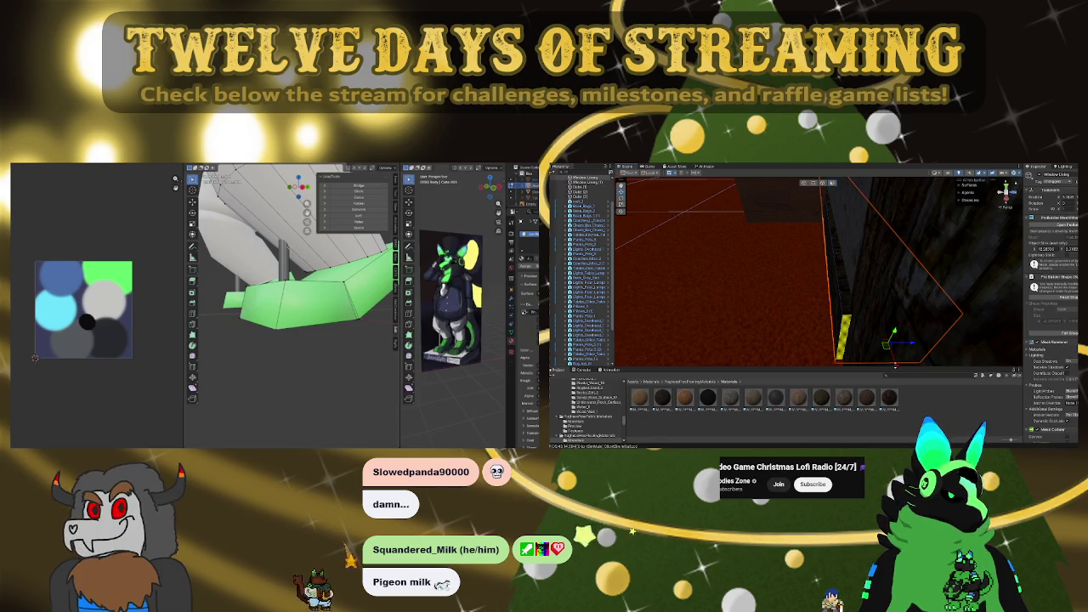
{"action": "left_click_drag", "start_coordinate": [894, 365], "coordinate": [895, 367]}
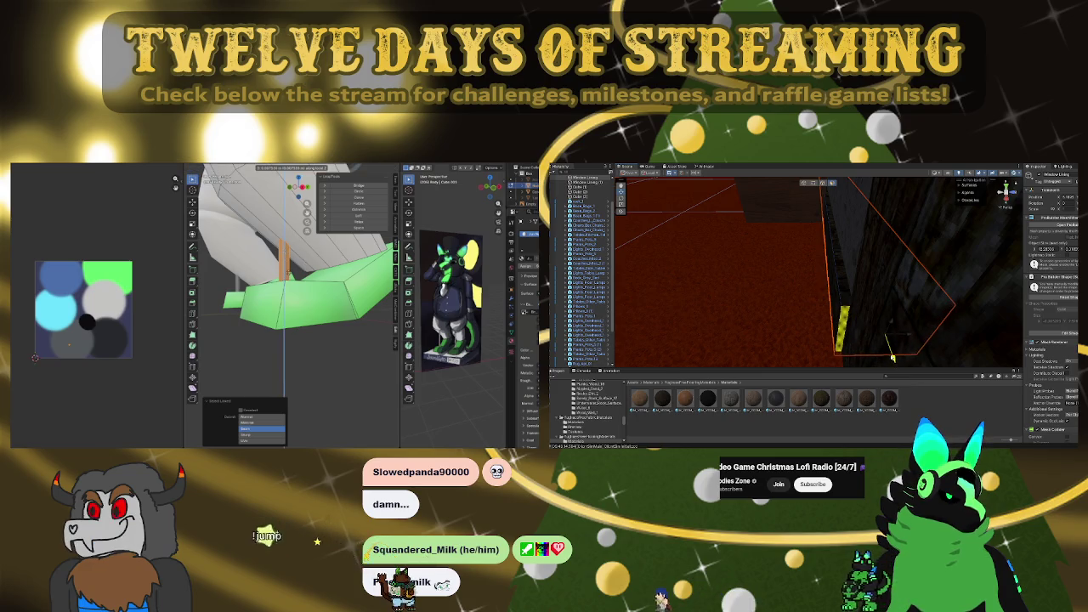
{"action": "mouse_move", "coordinate": [892, 358]}
{"action": "right_mouse_down"}
{"action": "mouse_move", "coordinate": [949, 265]}
{"action": "mouse_move", "coordinate": [792, 207]}
{"action": "right_mouse_up"}
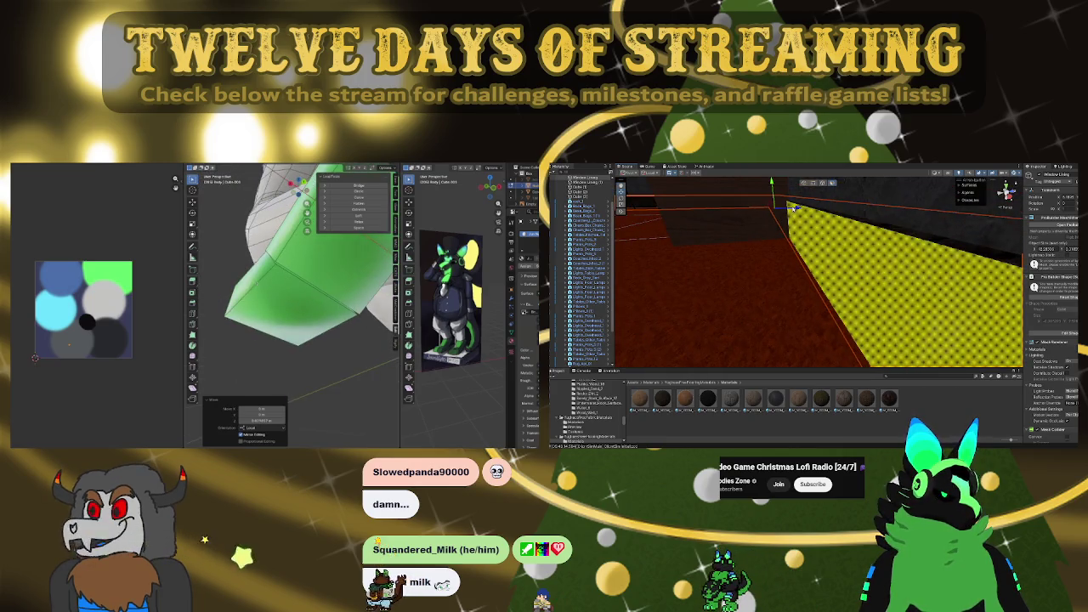
{"action": "mouse_move", "coordinate": [799, 211]}
{"action": "right_mouse_down"}
{"action": "mouse_move", "coordinate": [852, 286]}
{"action": "mouse_move", "coordinate": [844, 245]}
{"action": "right_mouse_up"}
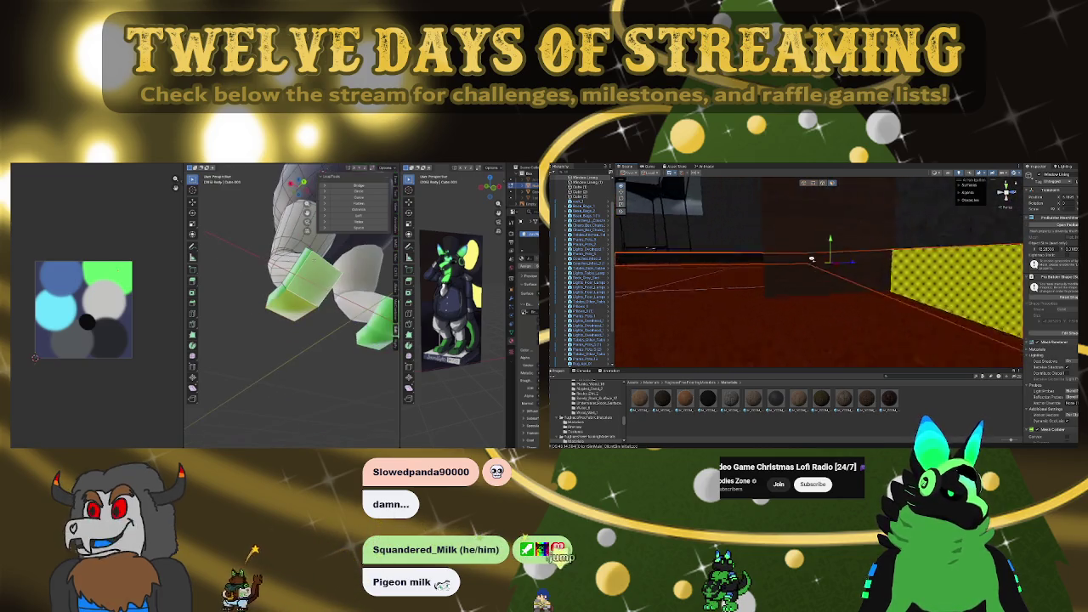
{"action": "mouse_move", "coordinate": [914, 294]}
{"action": "right_mouse_down"}
{"action": "mouse_move", "coordinate": [984, 271]}
{"action": "mouse_move", "coordinate": [608, 253]}
{"action": "mouse_move", "coordinate": [612, 281]}
{"action": "right_mouse_up"}
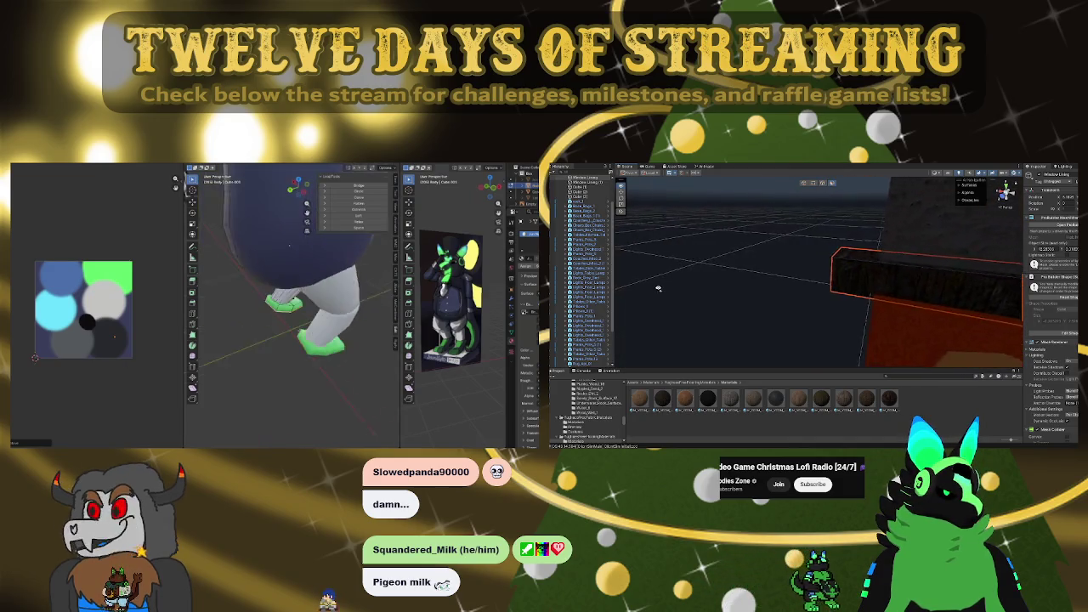
{"action": "right_click_drag", "start_coordinate": [630, 289], "coordinate": [932, 270]}
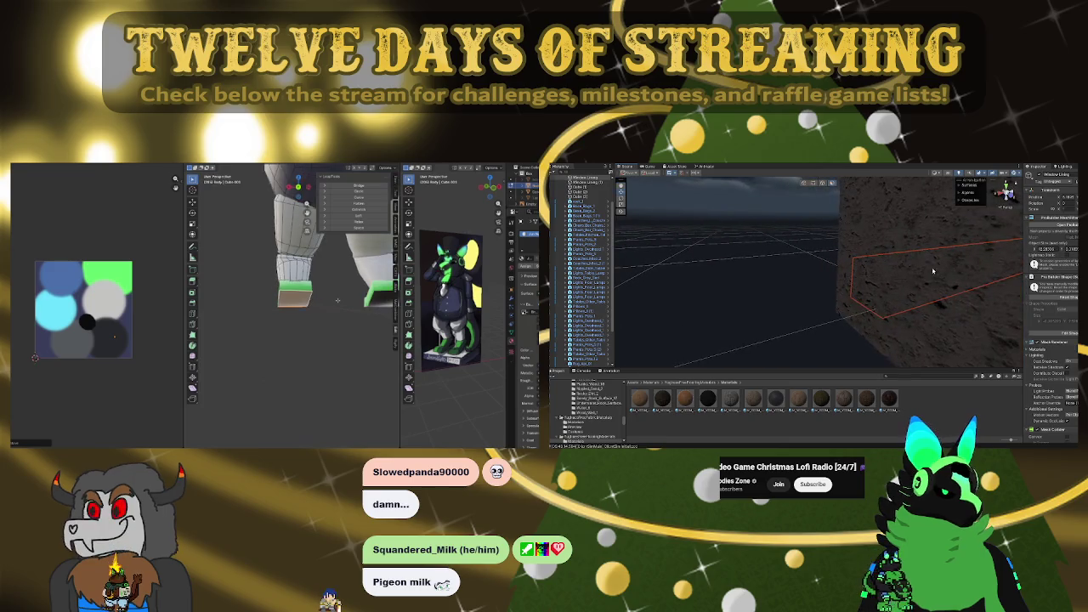
{"action": "mouse_move", "coordinate": [866, 292]}
{"action": "right_mouse_down"}
{"action": "mouse_move", "coordinate": [810, 292]}
{"action": "mouse_move", "coordinate": [818, 299]}
{"action": "mouse_move", "coordinate": [789, 276]}
{"action": "mouse_move", "coordinate": [809, 271]}
{"action": "right_mouse_up"}
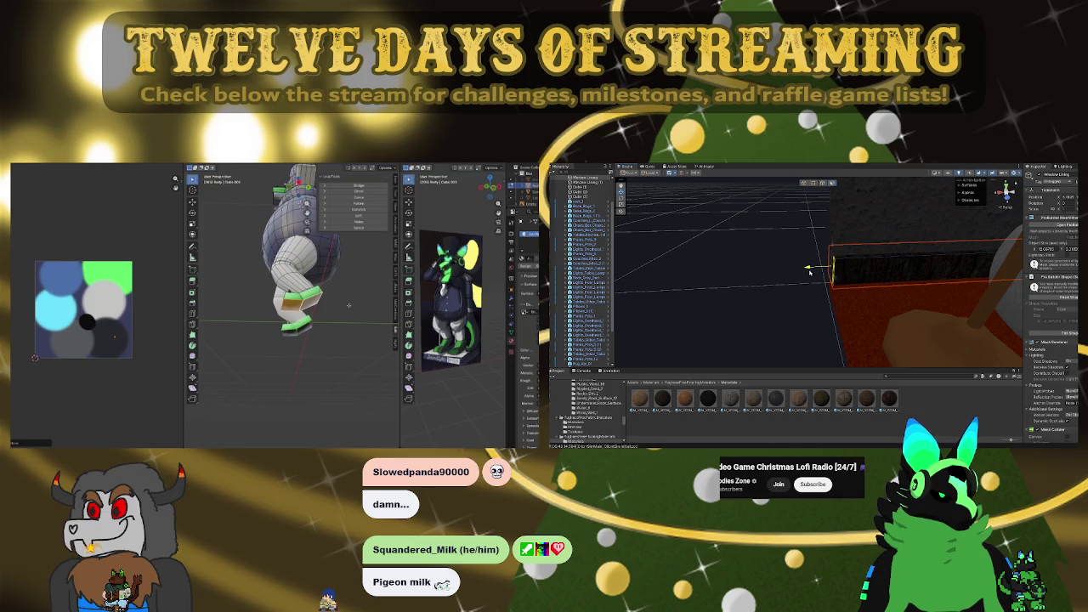
{"action": "left_click_drag", "start_coordinate": [807, 269], "coordinate": [784, 270]}
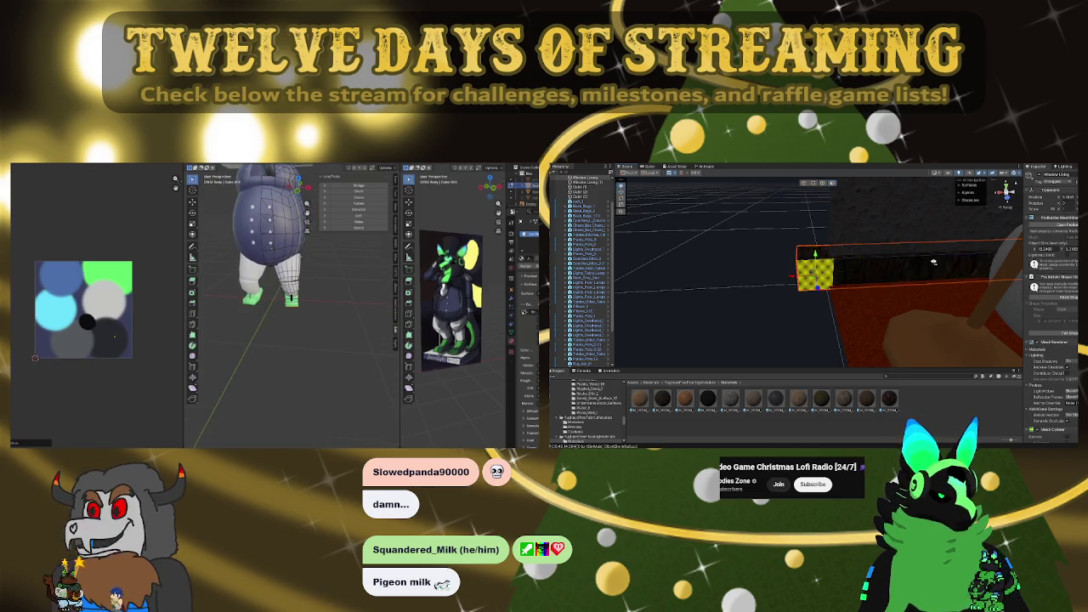
Orbit around the lounge to check the block's new position by the pillar
{"action": "right_click_drag", "start_coordinate": [933, 261], "coordinate": [896, 280]}
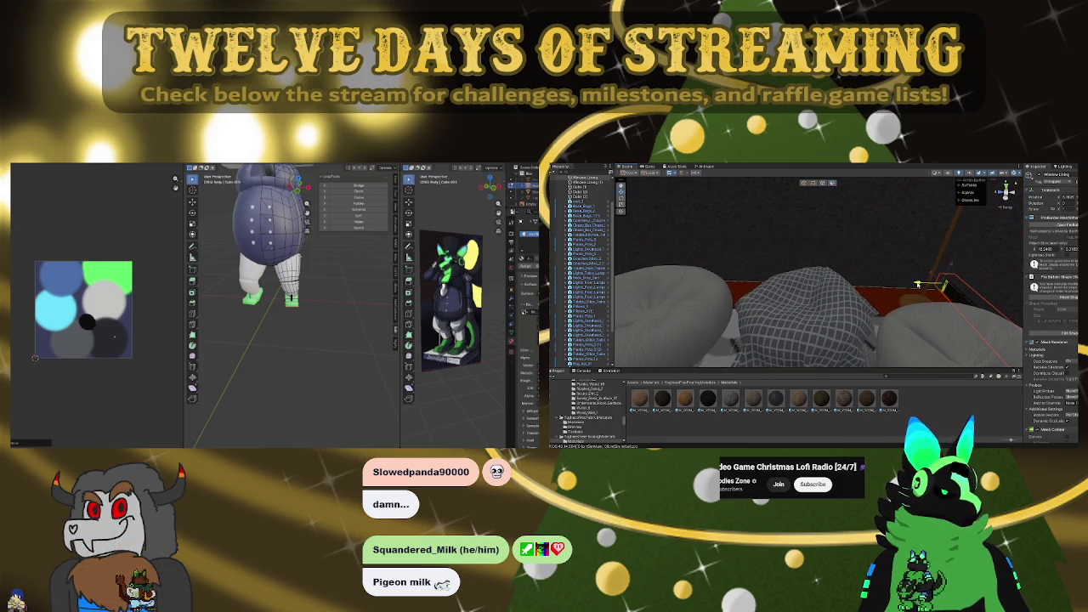
{"action": "right_click_drag", "start_coordinate": [808, 280], "coordinate": [795, 264]}
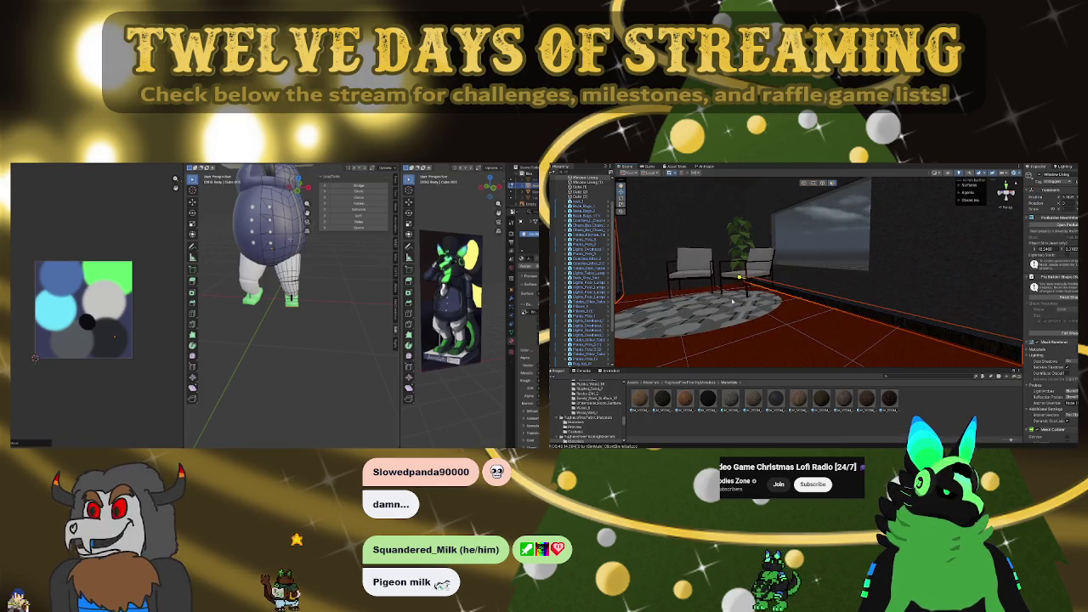
{"action": "mouse_move", "coordinate": [882, 325]}
{"action": "right_mouse_down"}
{"action": "mouse_move", "coordinate": [681, 302]}
{"action": "mouse_move", "coordinate": [756, 319]}
{"action": "mouse_move", "coordinate": [893, 279]}
{"action": "right_mouse_up"}
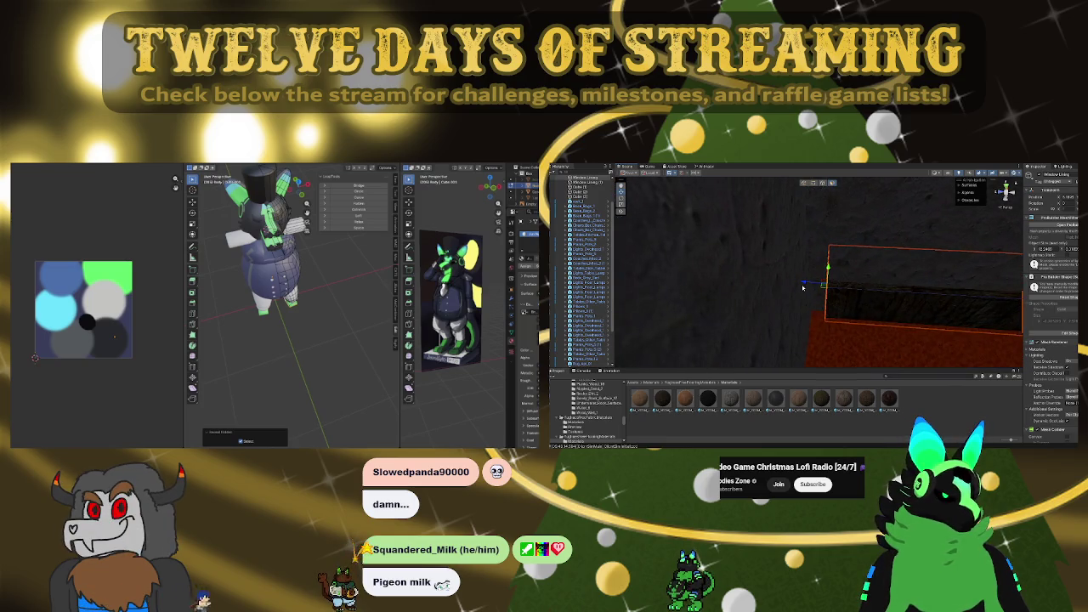
{"action": "right_click_drag", "start_coordinate": [802, 282], "coordinate": [783, 280]}
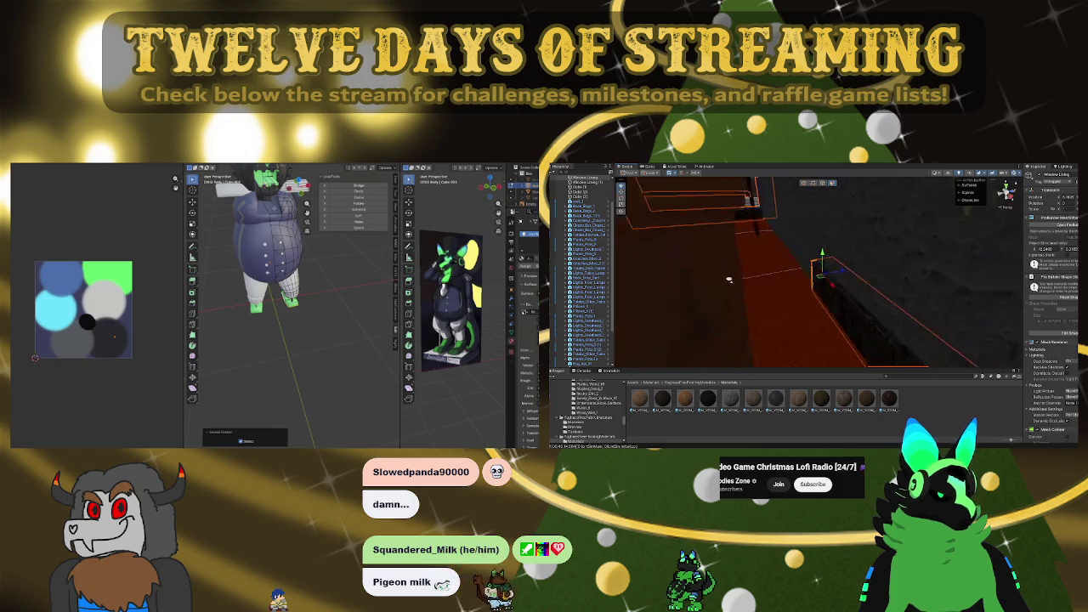
{"action": "right_click_drag", "start_coordinate": [646, 284], "coordinate": [884, 290]}
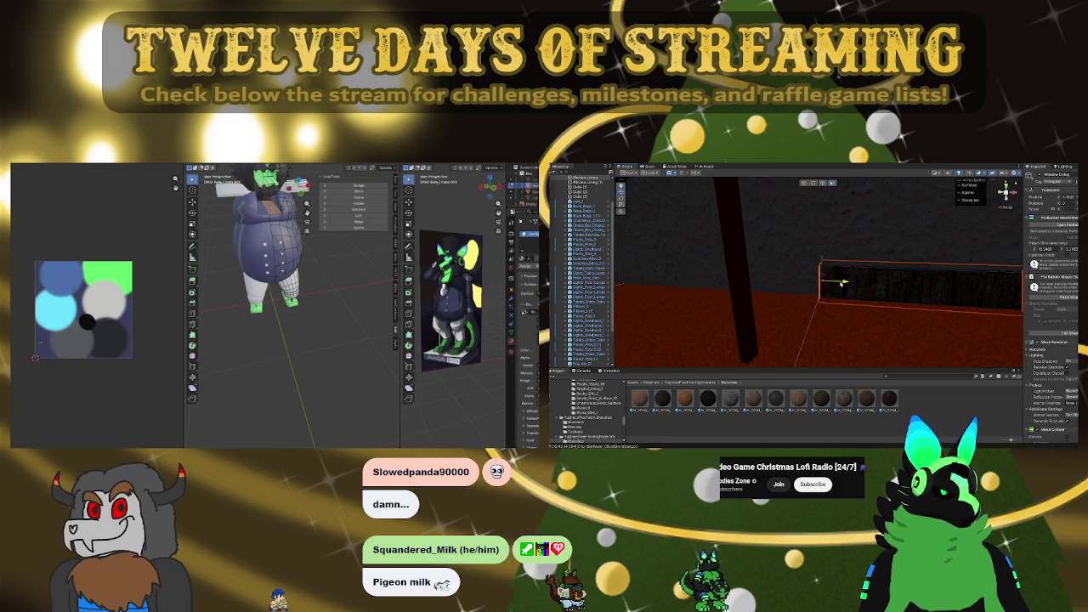
{"action": "right_click_drag", "start_coordinate": [634, 271], "coordinate": [680, 254]}
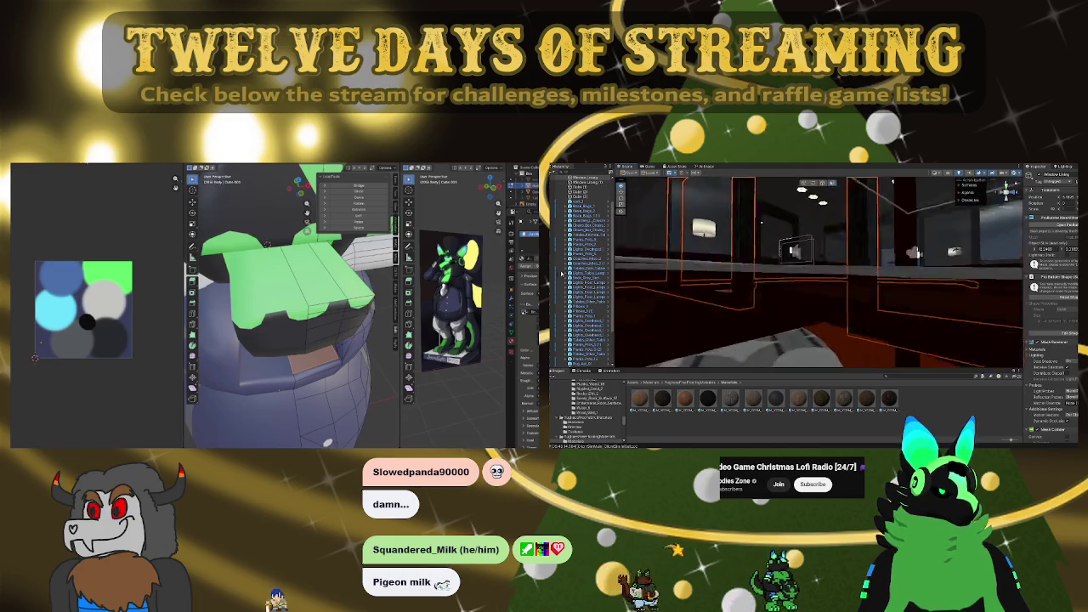
{"action": "middle_click_drag", "start_coordinate": [161, 340], "coordinate": [164, 380]}
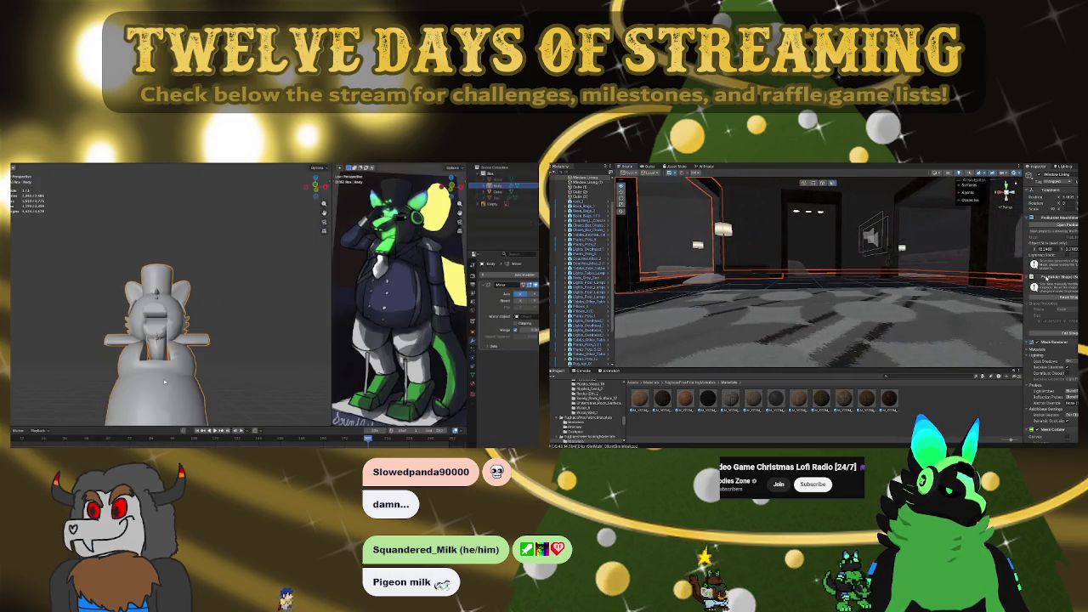
Select the wall block with the yellow-checkered section beside the pillar
{"action": "mouse_move", "coordinate": [988, 278]}
{"action": "right_mouse_down"}
{"action": "mouse_move", "coordinate": [718, 297]}
{"action": "mouse_move", "coordinate": [795, 303]}
{"action": "right_mouse_up"}
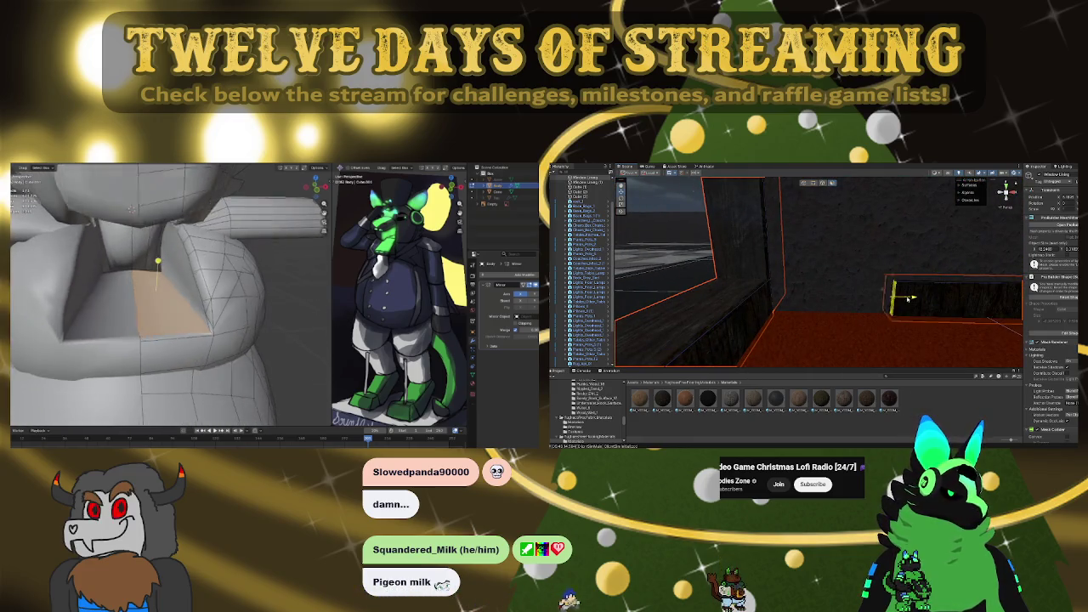
{"action": "middle_click_drag", "start_coordinate": [131, 209], "coordinate": [123, 190]}
{"action": "mouse_move", "coordinate": [794, 303]}
{"action": "right_mouse_down"}
{"action": "mouse_move", "coordinate": [698, 291]}
{"action": "mouse_move", "coordinate": [801, 297]}
{"action": "right_mouse_up"}
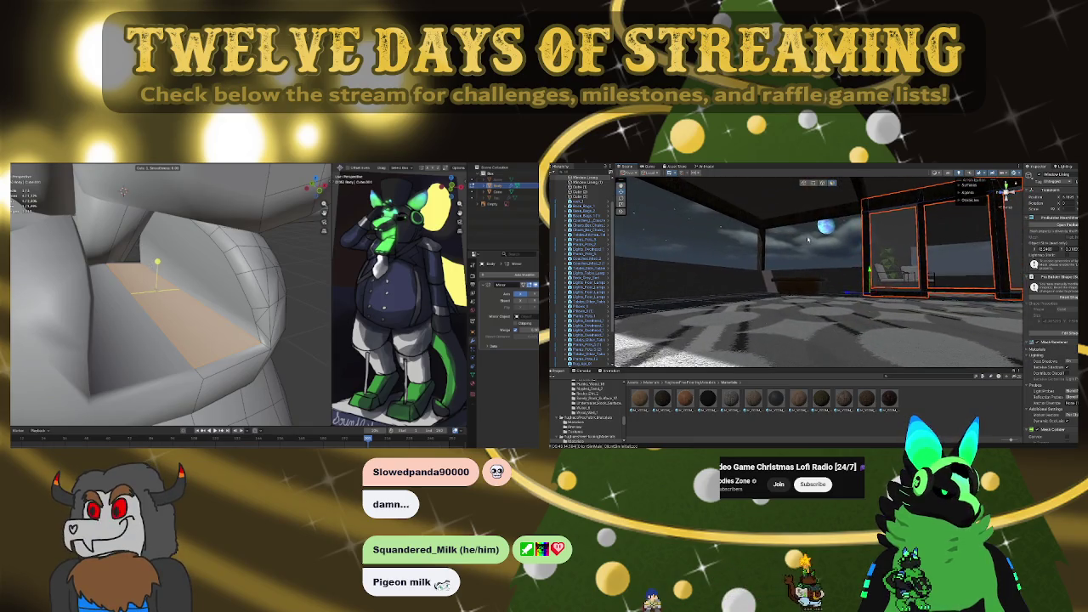
{"action": "right_click_drag", "start_coordinate": [807, 240], "coordinate": [886, 237]}
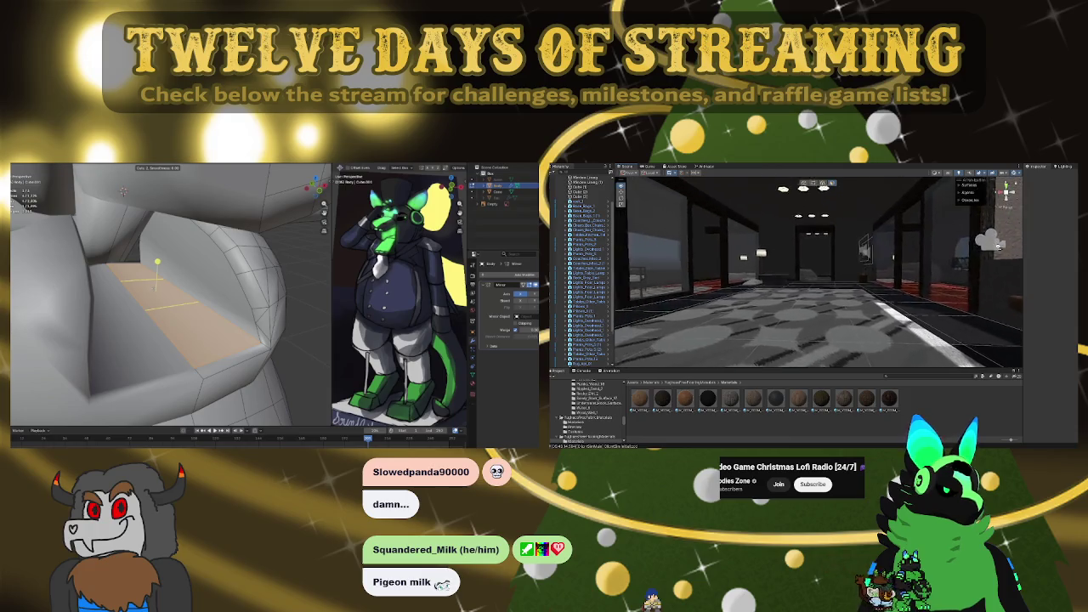
{"action": "right_click_drag", "start_coordinate": [980, 240], "coordinate": [939, 260]}
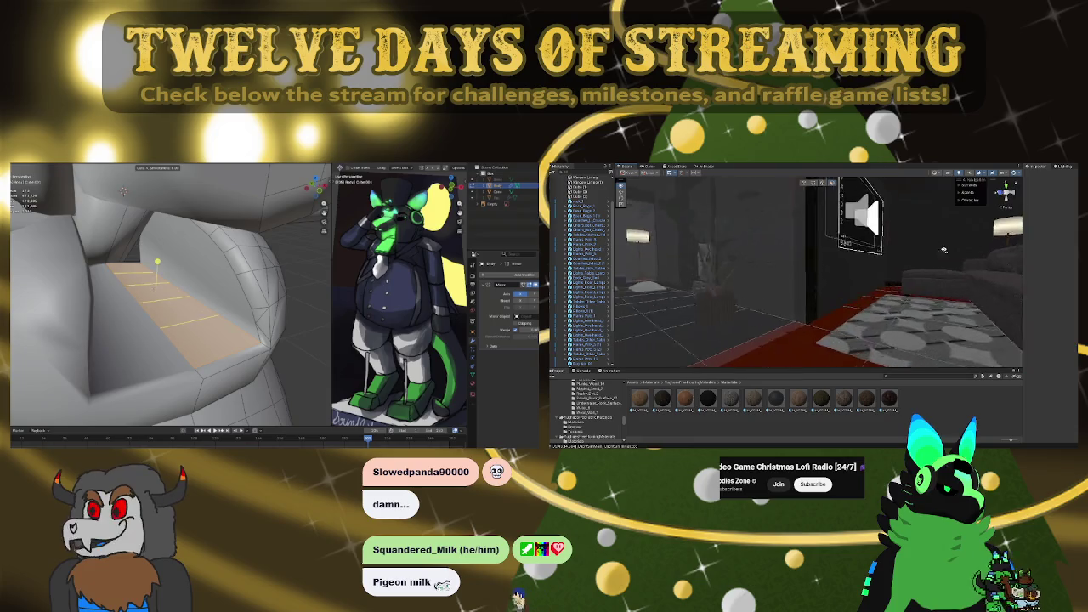
{"action": "left_click", "coordinate": [864, 275]}
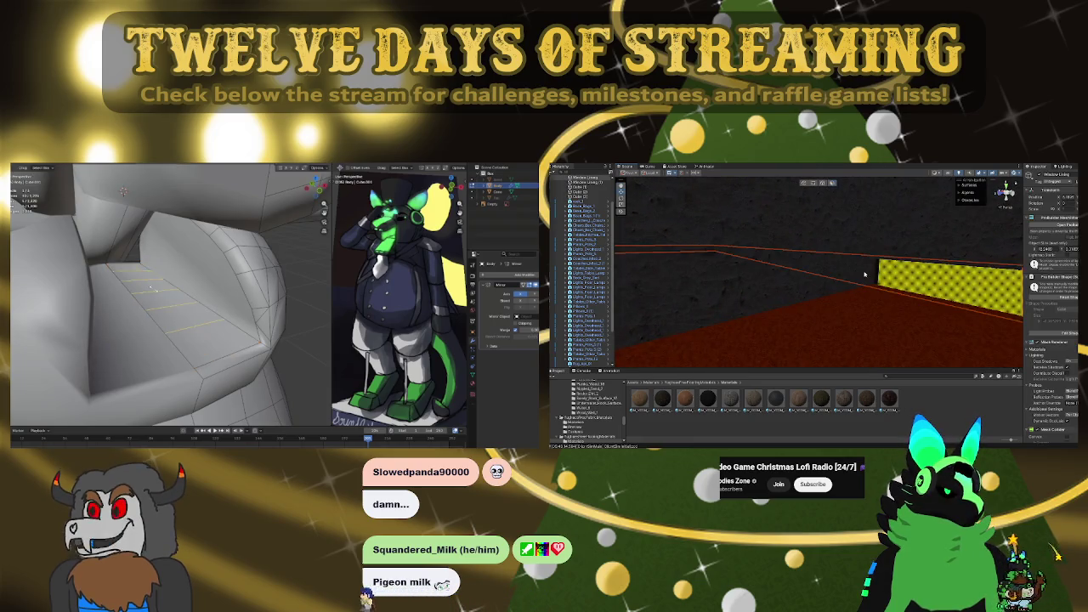
Apply the dark wood material from the Project window onto the checkered section
{"action": "mouse_move", "coordinate": [876, 272]}
{"action": "right_mouse_down"}
{"action": "mouse_move", "coordinate": [791, 293]}
{"action": "mouse_move", "coordinate": [798, 266]}
{"action": "mouse_move", "coordinate": [876, 280]}
{"action": "right_mouse_up"}
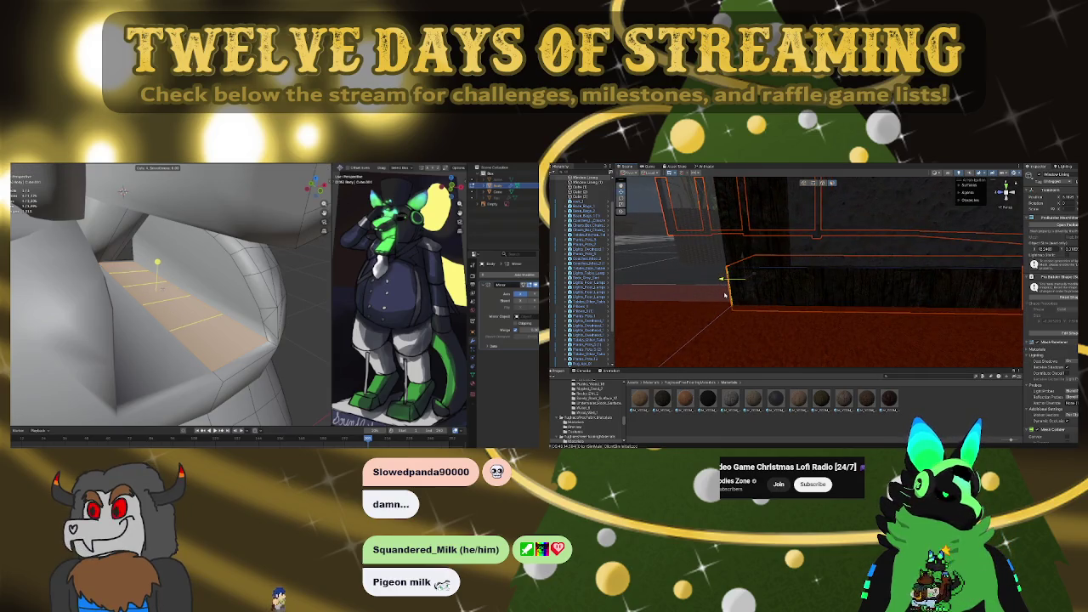
{"action": "mouse_move", "coordinate": [725, 295]}
{"action": "right_mouse_down"}
{"action": "mouse_move", "coordinate": [868, 291]}
{"action": "mouse_move", "coordinate": [758, 306]}
{"action": "right_mouse_up"}
{"action": "left_click_drag", "start_coordinate": [758, 306], "coordinate": [741, 291]}
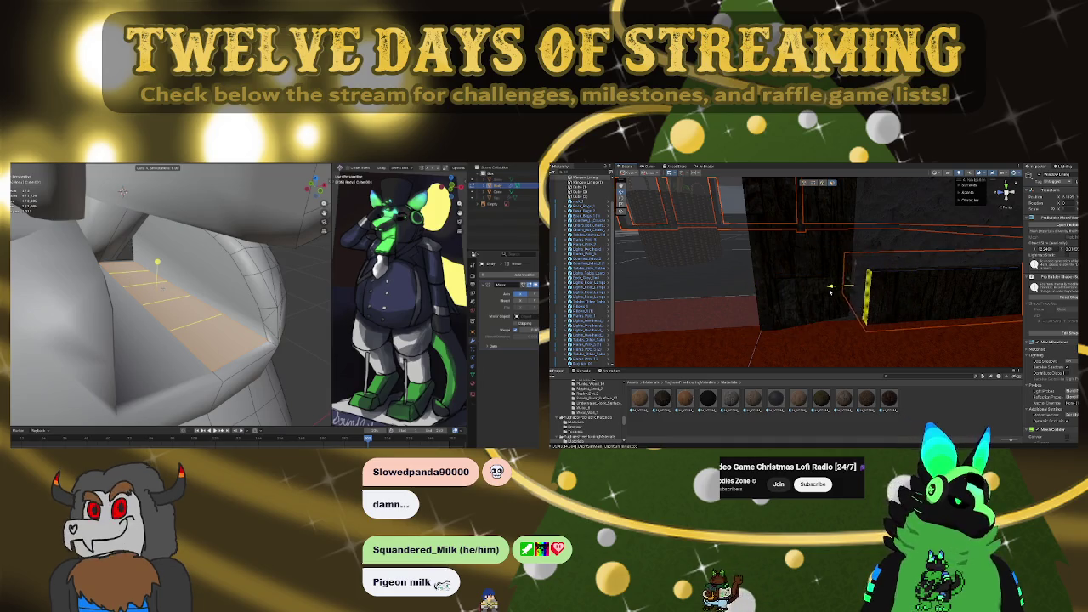
{"action": "left_click", "coordinate": [160, 288]}
{"action": "left_click", "coordinate": [160, 255]}
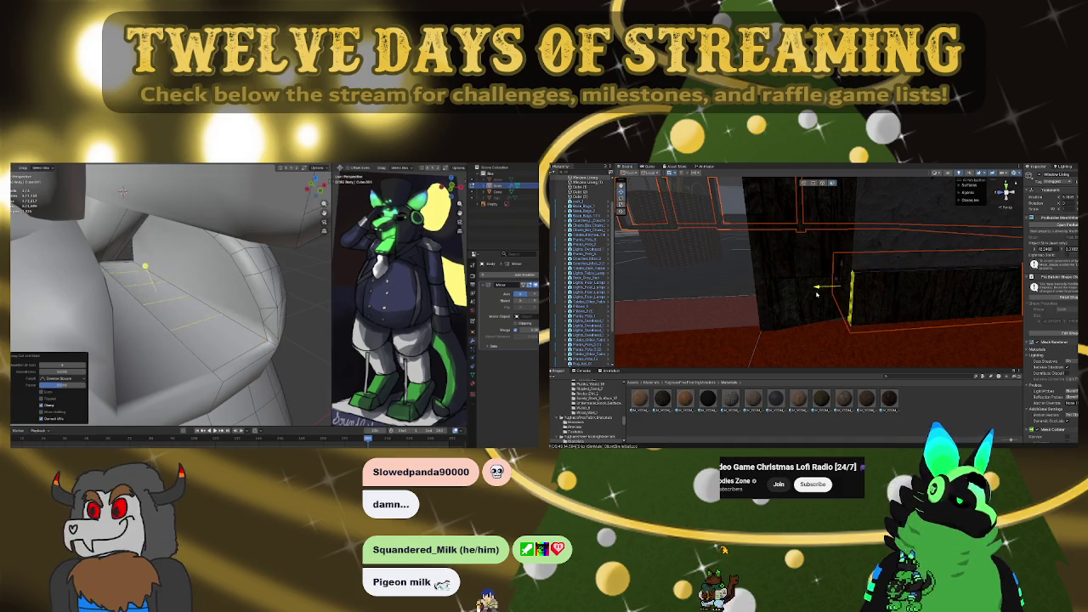
{"action": "middle_click_drag", "start_coordinate": [160, 254], "coordinate": [195, 221]}
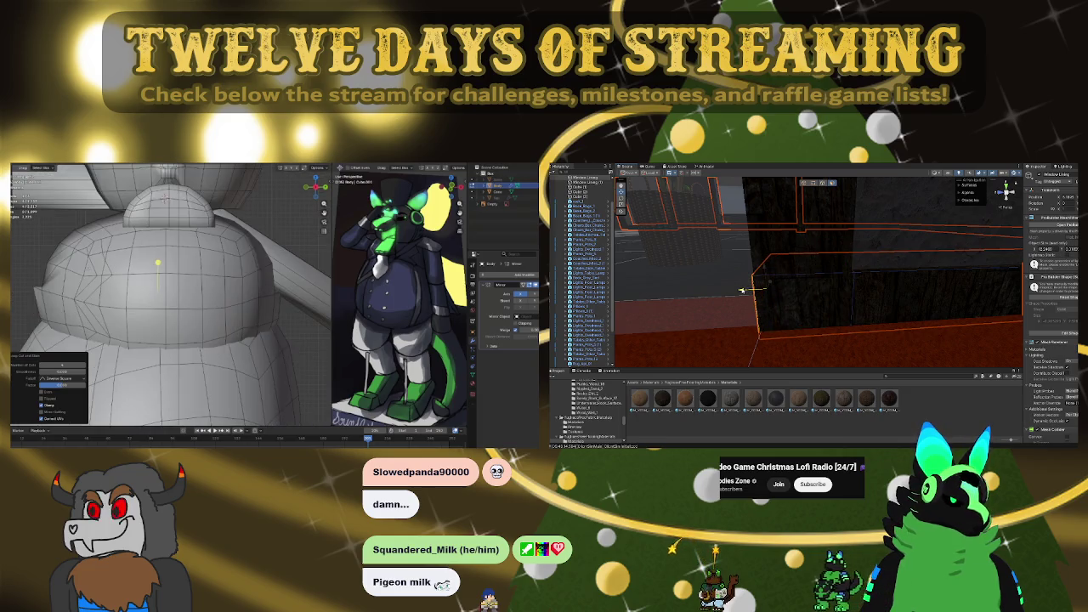
{"action": "right_click_drag", "start_coordinate": [734, 304], "coordinate": [969, 297]}
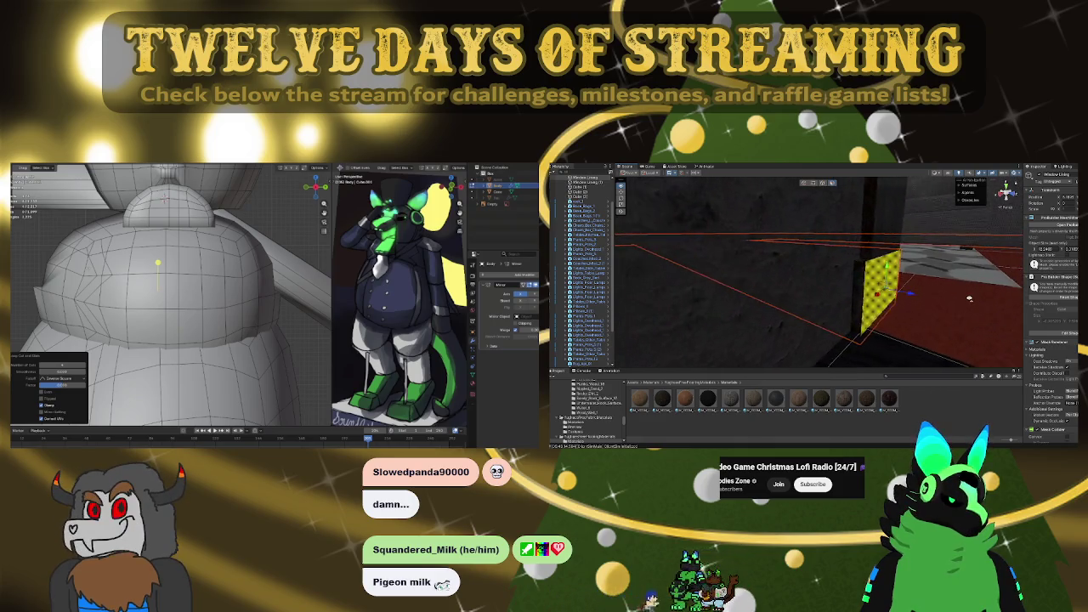
{"action": "mouse_move", "coordinate": [863, 281]}
{"action": "right_mouse_down"}
{"action": "mouse_move", "coordinate": [840, 284]}
{"action": "mouse_move", "coordinate": [996, 277]}
{"action": "right_mouse_up"}
{"action": "key", "text": "alt+z"}
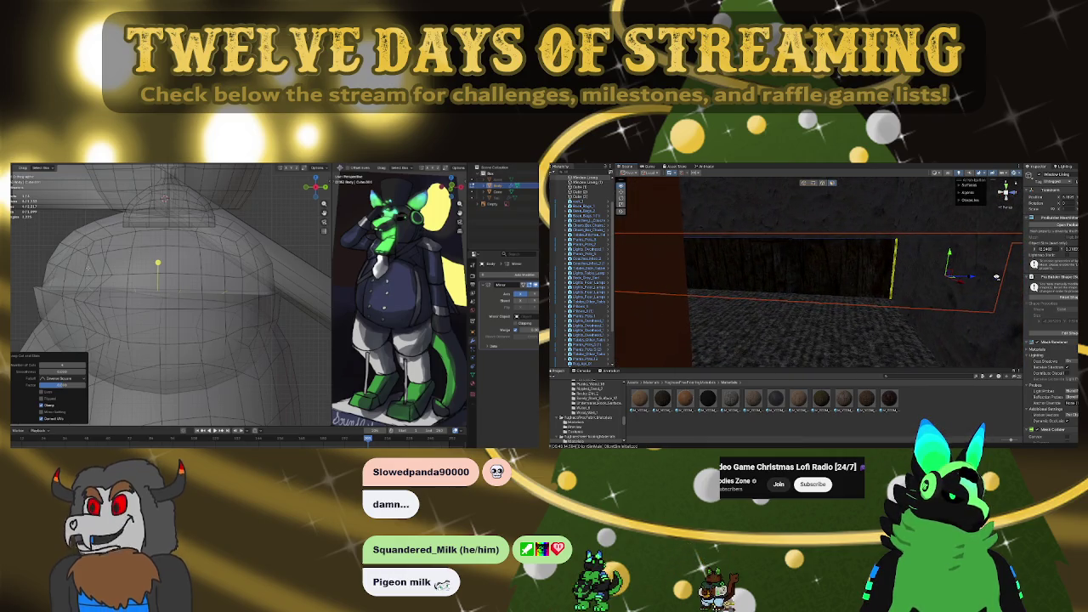
Orbit around the yellow plane to inspect the retextured wall
{"action": "right_click_drag", "start_coordinate": [920, 269], "coordinate": [673, 232]}
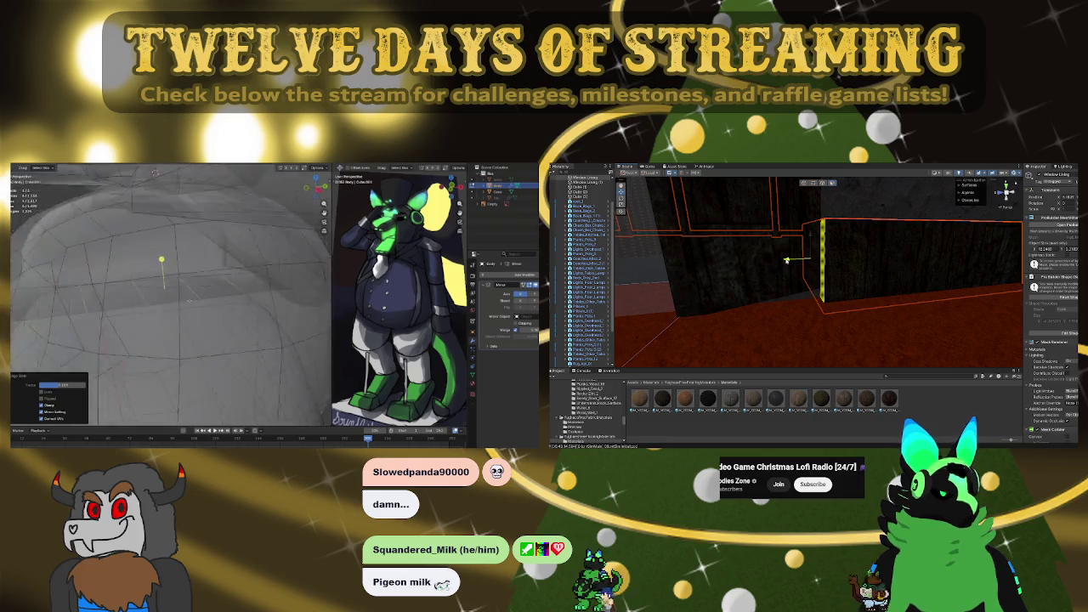
{"action": "right_click_drag", "start_coordinate": [787, 260], "coordinate": [790, 255]}
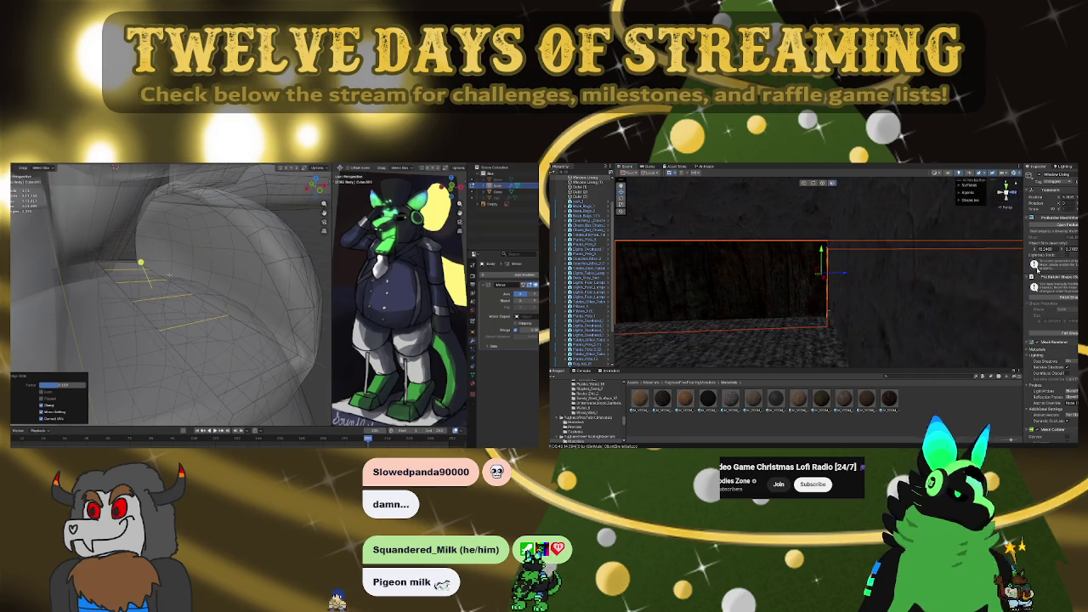
{"action": "right_click_drag", "start_coordinate": [841, 274], "coordinate": [837, 273]}
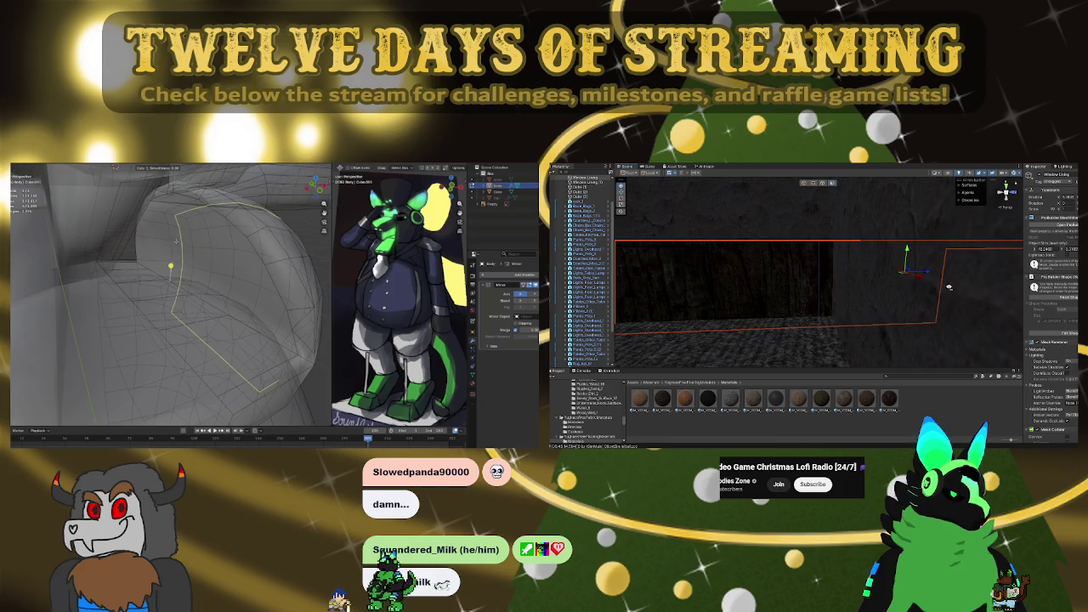
{"action": "right_click_drag", "start_coordinate": [948, 288], "coordinate": [871, 286]}
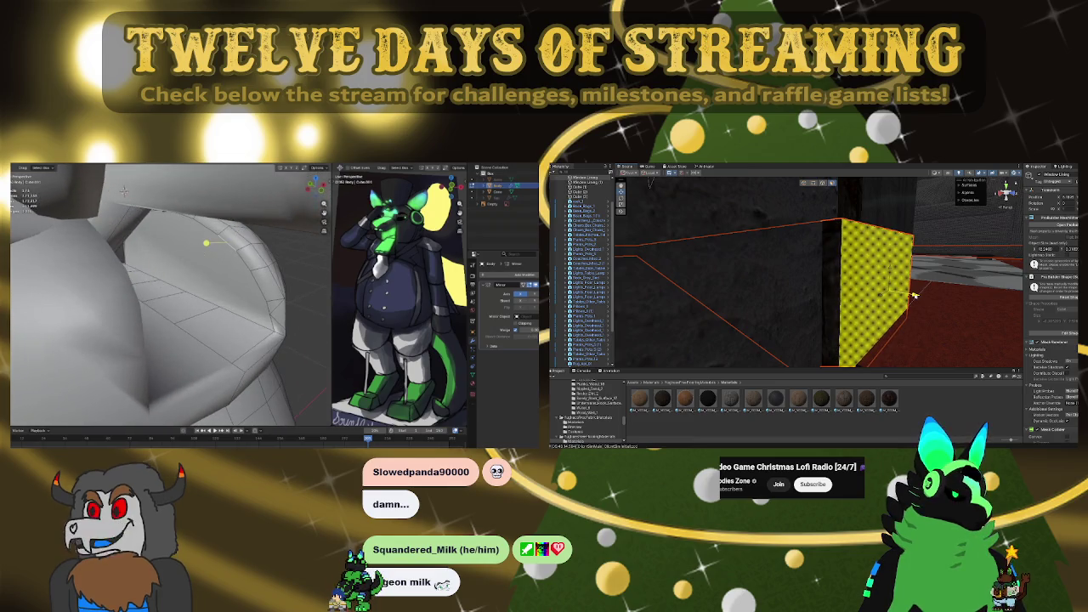
{"action": "mouse_move", "coordinate": [913, 295]}
{"action": "right_mouse_down"}
{"action": "mouse_move", "coordinate": [952, 289]}
{"action": "mouse_move", "coordinate": [883, 289]}
{"action": "right_mouse_up"}
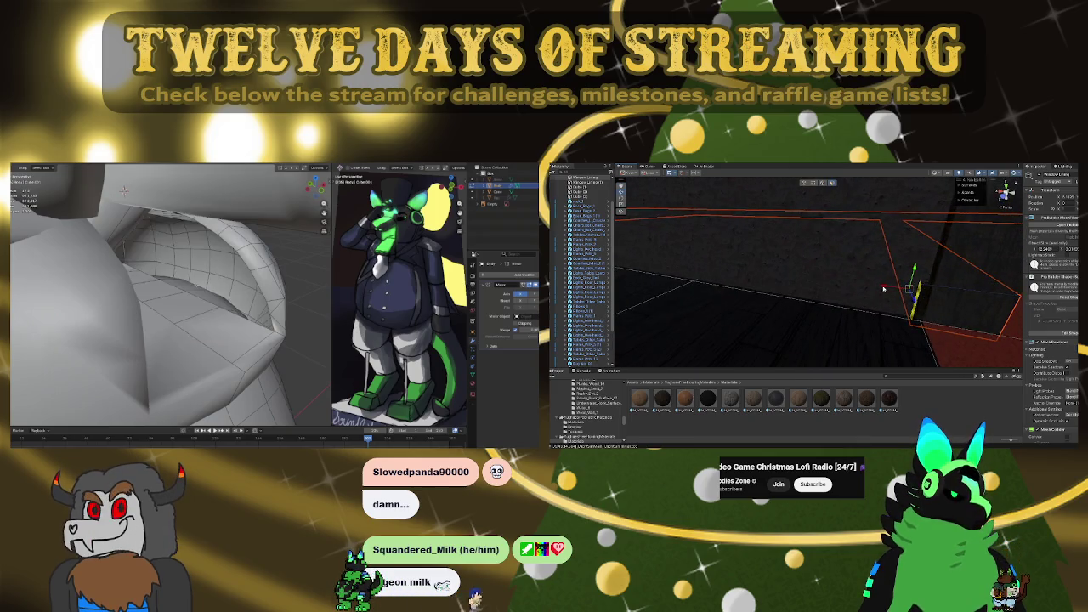
{"action": "mouse_move", "coordinate": [620, 255]}
{"action": "right_mouse_down"}
{"action": "mouse_move", "coordinate": [834, 268]}
{"action": "mouse_move", "coordinate": [845, 245]}
{"action": "mouse_move", "coordinate": [742, 247]}
{"action": "mouse_move", "coordinate": [844, 260]}
{"action": "mouse_move", "coordinate": [843, 234]}
{"action": "right_mouse_up"}
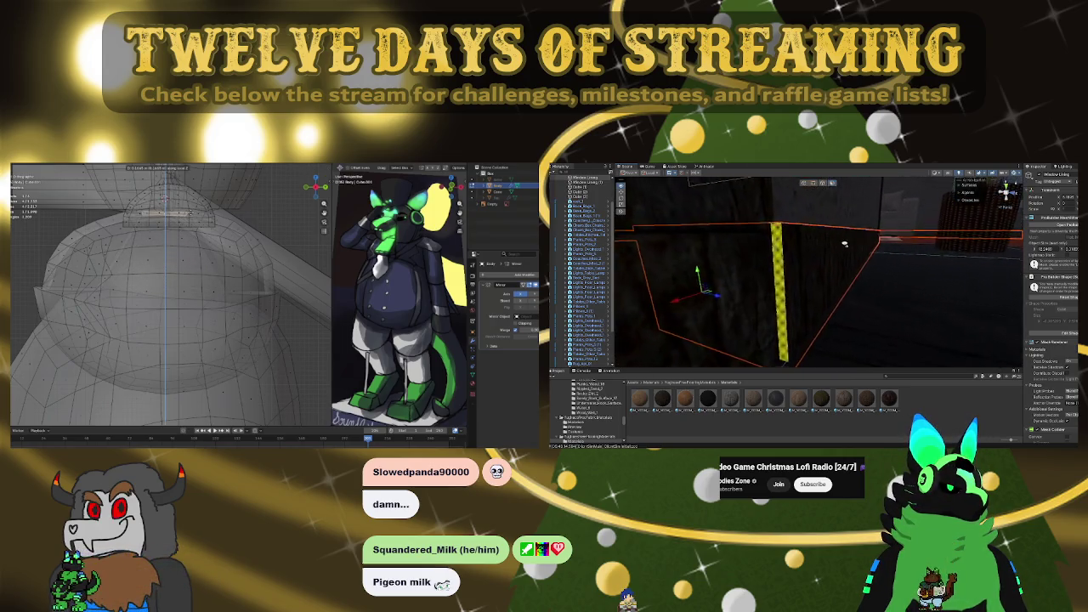
{"action": "right_click_drag", "start_coordinate": [850, 252], "coordinate": [791, 271]}
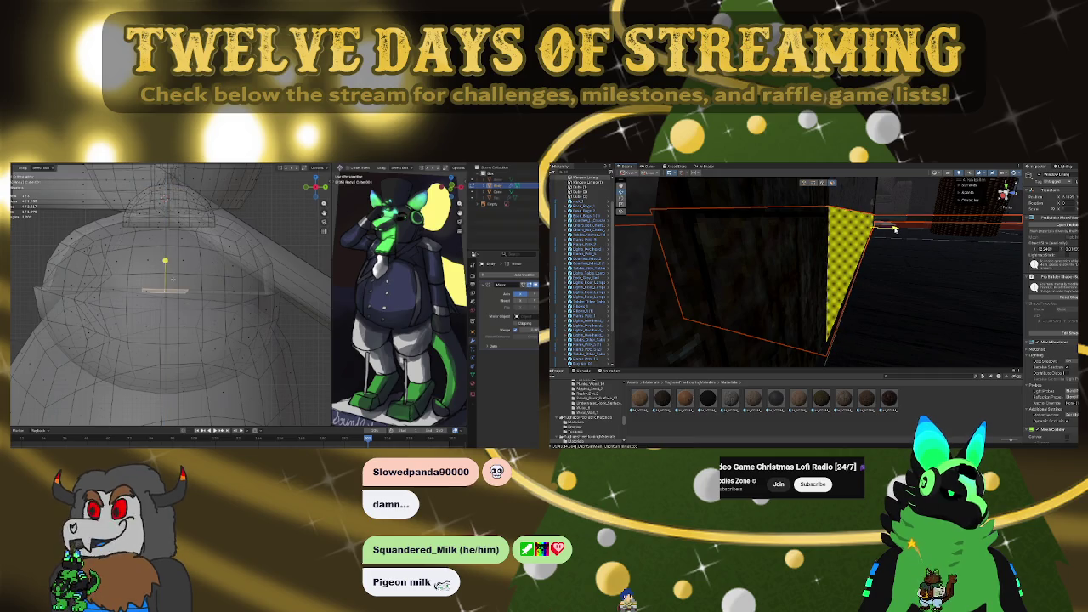
{"action": "mouse_move", "coordinate": [812, 245]}
{"action": "right_mouse_down"}
{"action": "mouse_move", "coordinate": [795, 245]}
{"action": "mouse_move", "coordinate": [934, 247]}
{"action": "mouse_move", "coordinate": [784, 276]}
{"action": "mouse_move", "coordinate": [845, 256]}
{"action": "mouse_move", "coordinate": [863, 269]}
{"action": "mouse_move", "coordinate": [668, 270]}
{"action": "mouse_move", "coordinate": [650, 249]}
{"action": "mouse_move", "coordinate": [672, 261]}
{"action": "right_mouse_up"}
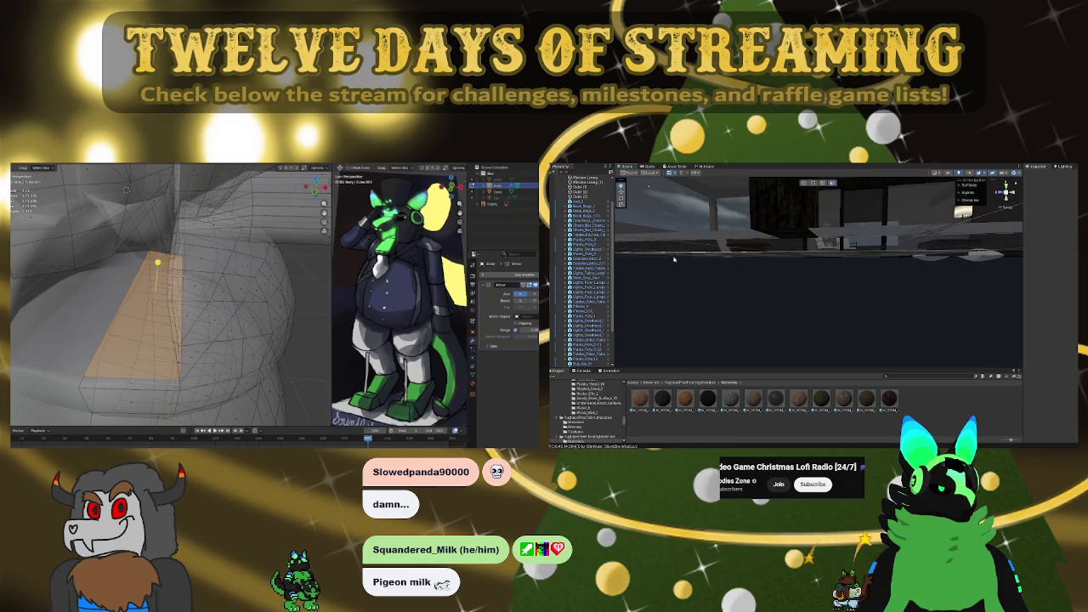
Select the Unity wall pillars and fill the Blender mesh gap with a new face
{"action": "left_click", "coordinate": [883, 246]}
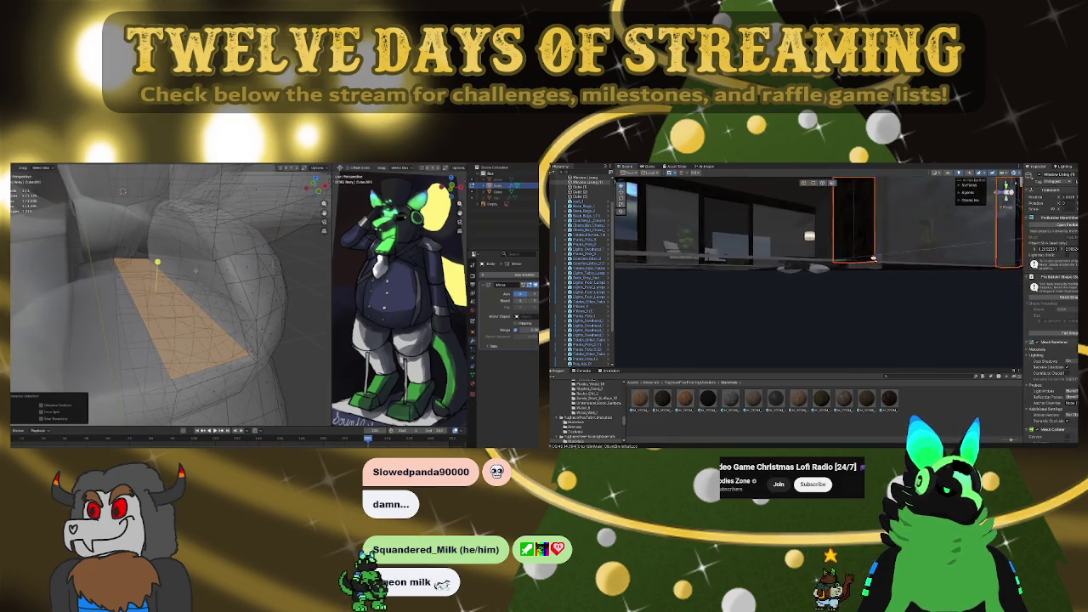
{"action": "right_click_drag", "start_coordinate": [873, 258], "coordinate": [858, 264]}
{"action": "mouse_move", "coordinate": [869, 221]}
{"action": "right_mouse_down"}
{"action": "mouse_move", "coordinate": [814, 261]}
{"action": "mouse_move", "coordinate": [826, 251]}
{"action": "right_mouse_up"}
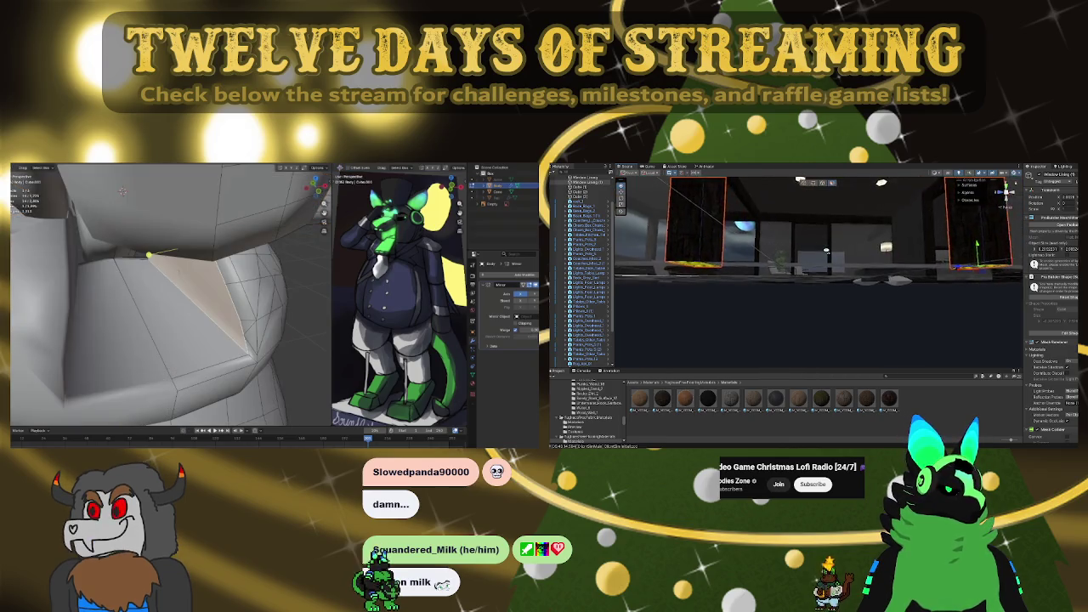
{"action": "right_click", "coordinate": [149, 254]}
{"action": "left_click", "coordinate": [158, 255]}
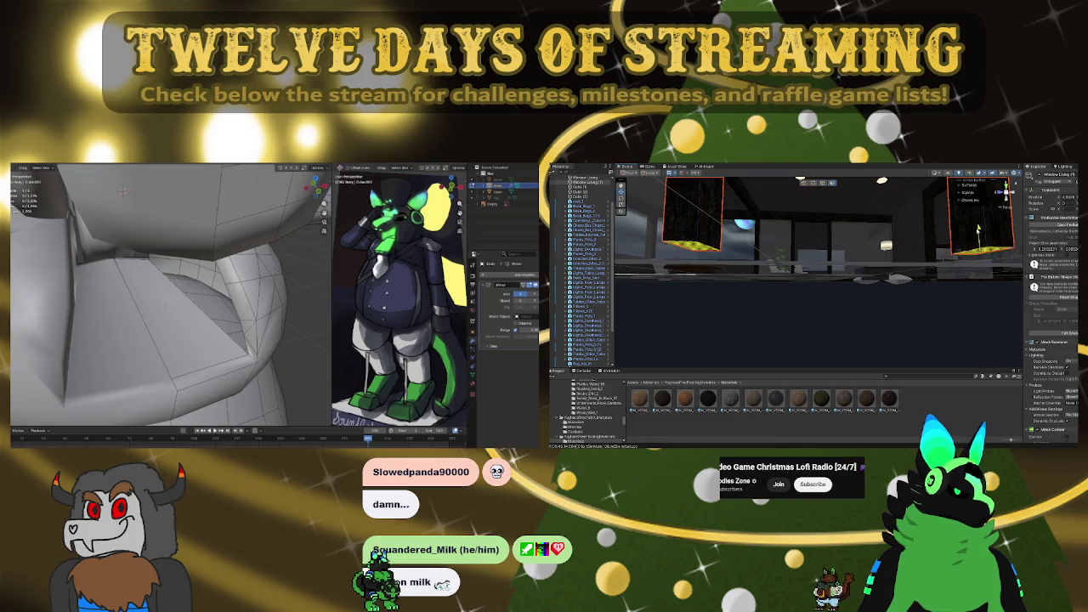
Loop-cut the new face with eight edge loops while orbiting toward the dark wall
{"action": "key", "text": "ctrl+r"}
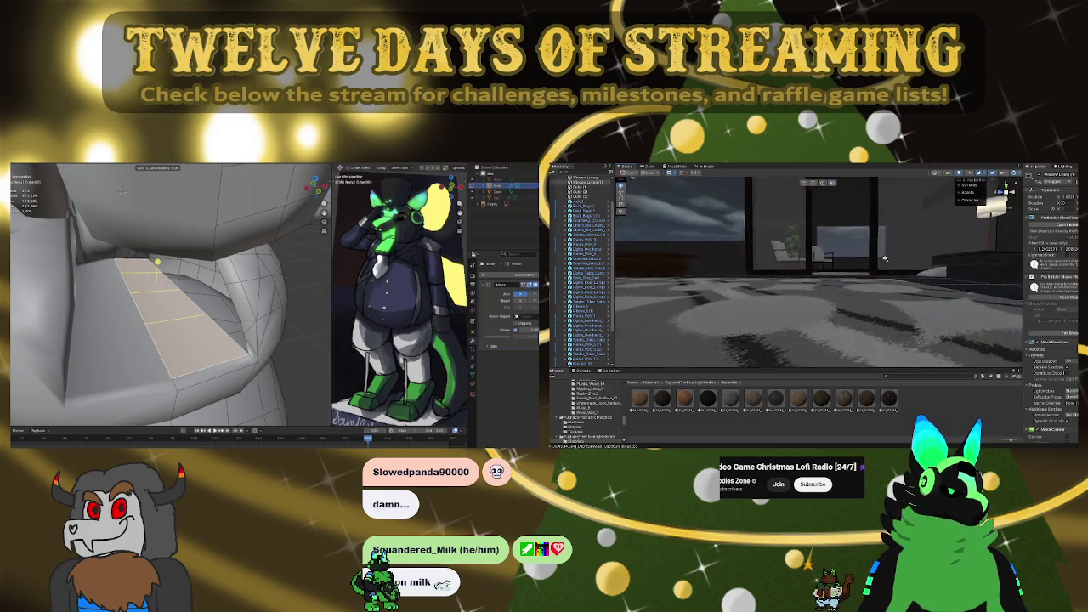
{"action": "mouse_move", "coordinate": [885, 258]}
{"action": "right_mouse_down"}
{"action": "mouse_move", "coordinate": [955, 262]}
{"action": "mouse_move", "coordinate": [887, 262]}
{"action": "right_mouse_up"}
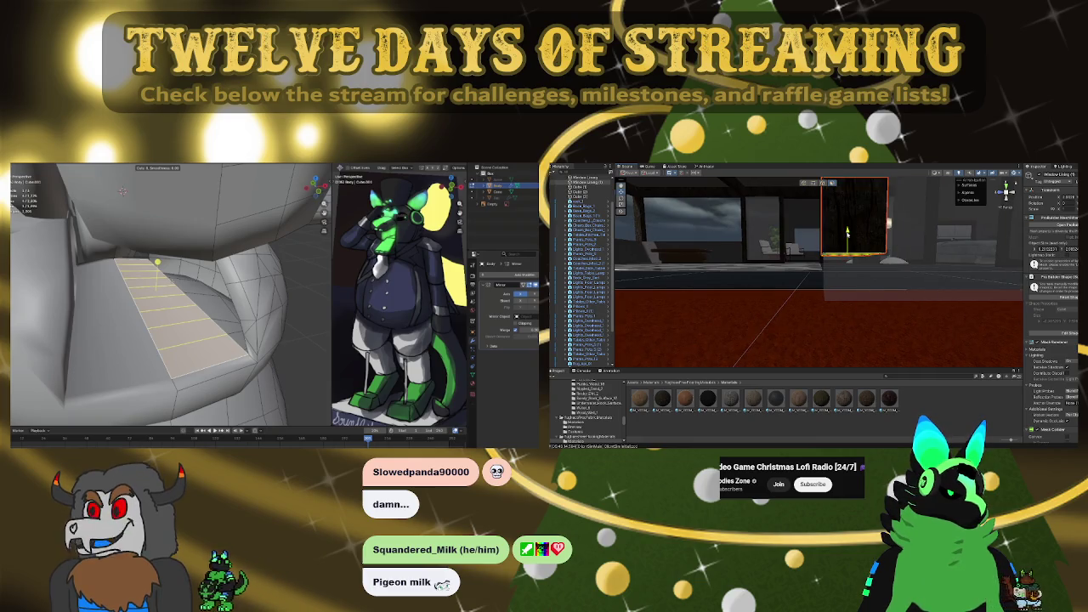
{"action": "left_click", "coordinate": [157, 262]}
{"action": "left_click", "coordinate": [170, 279]}
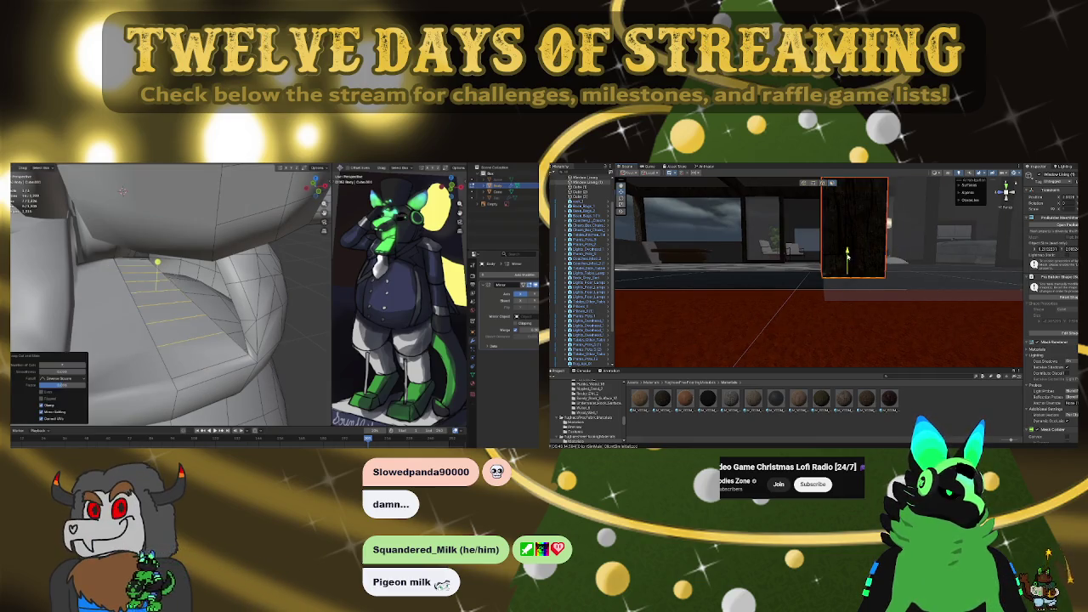
{"action": "left_click_drag", "start_coordinate": [853, 286], "coordinate": [802, 261], "text": "alt"}
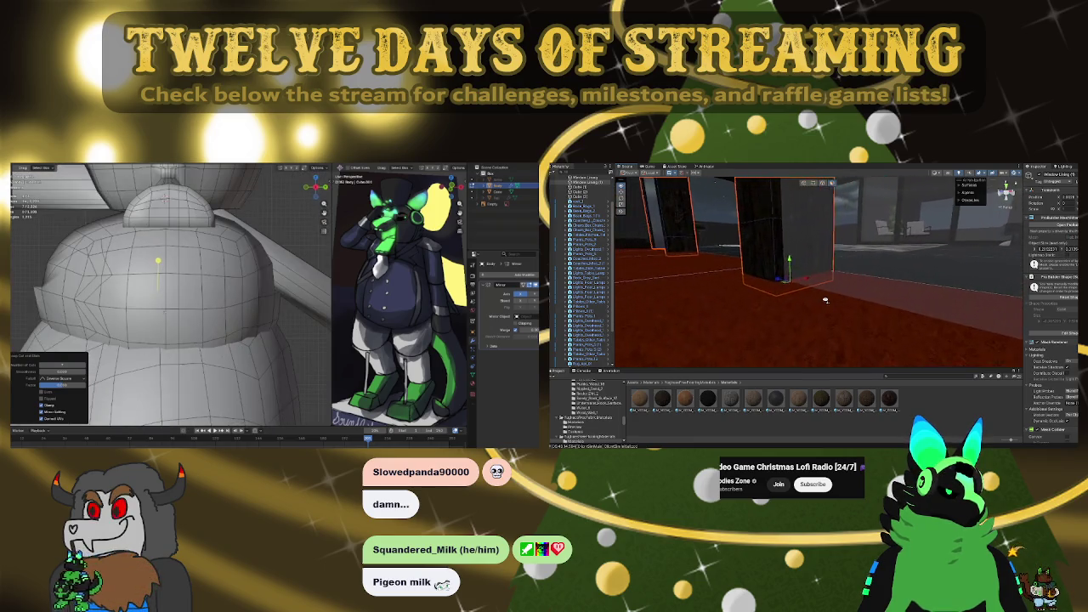
{"action": "right_click_drag", "start_coordinate": [786, 248], "coordinate": [855, 260]}
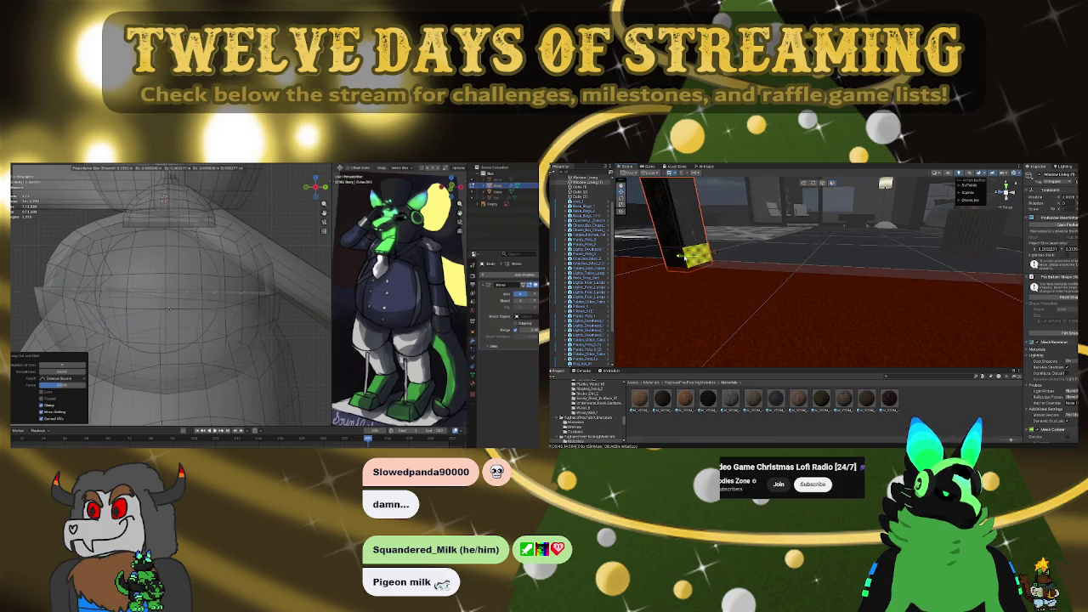
{"action": "right_click_drag", "start_coordinate": [860, 291], "coordinate": [799, 296]}
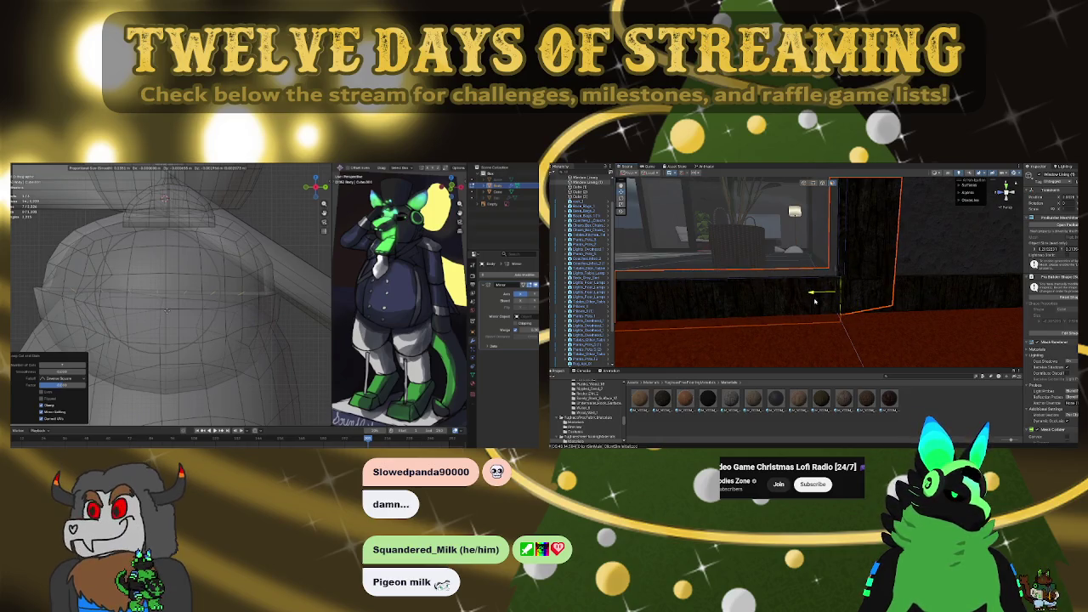
{"action": "mouse_move", "coordinate": [814, 301]}
{"action": "right_mouse_down"}
{"action": "mouse_move", "coordinate": [876, 298]}
{"action": "mouse_move", "coordinate": [854, 285]}
{"action": "mouse_move", "coordinate": [801, 304]}
{"action": "mouse_move", "coordinate": [809, 274]}
{"action": "mouse_move", "coordinate": [886, 290]}
{"action": "mouse_move", "coordinate": [856, 288]}
{"action": "right_mouse_up"}
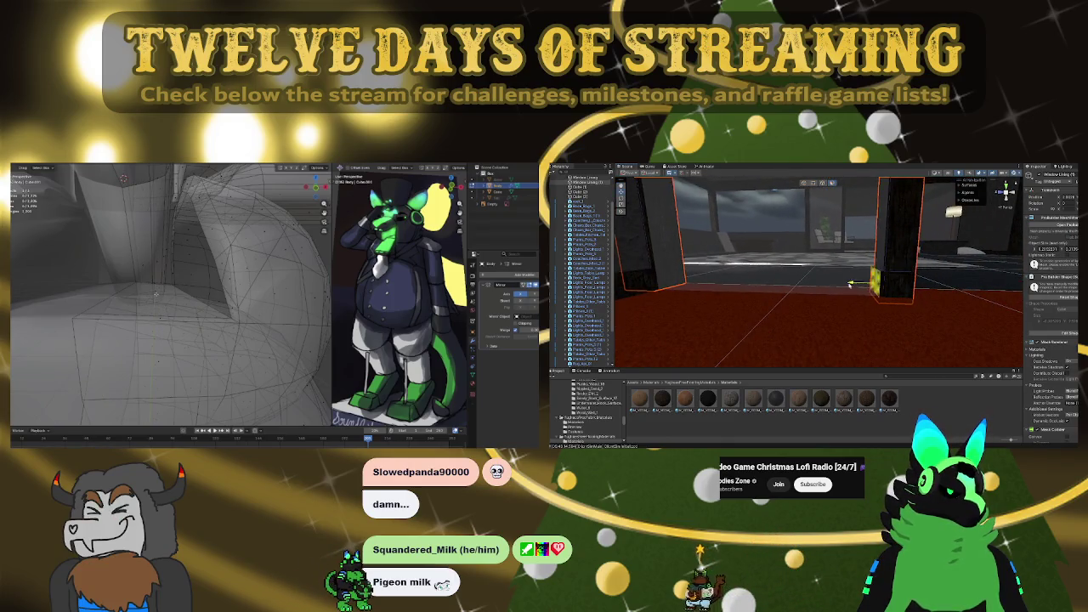
{"action": "mouse_move", "coordinate": [647, 294]}
{"action": "right_mouse_down"}
{"action": "mouse_move", "coordinate": [680, 306]}
{"action": "mouse_move", "coordinate": [924, 289]}
{"action": "mouse_move", "coordinate": [750, 290]}
{"action": "mouse_move", "coordinate": [737, 267]}
{"action": "mouse_move", "coordinate": [783, 280]}
{"action": "right_mouse_up"}
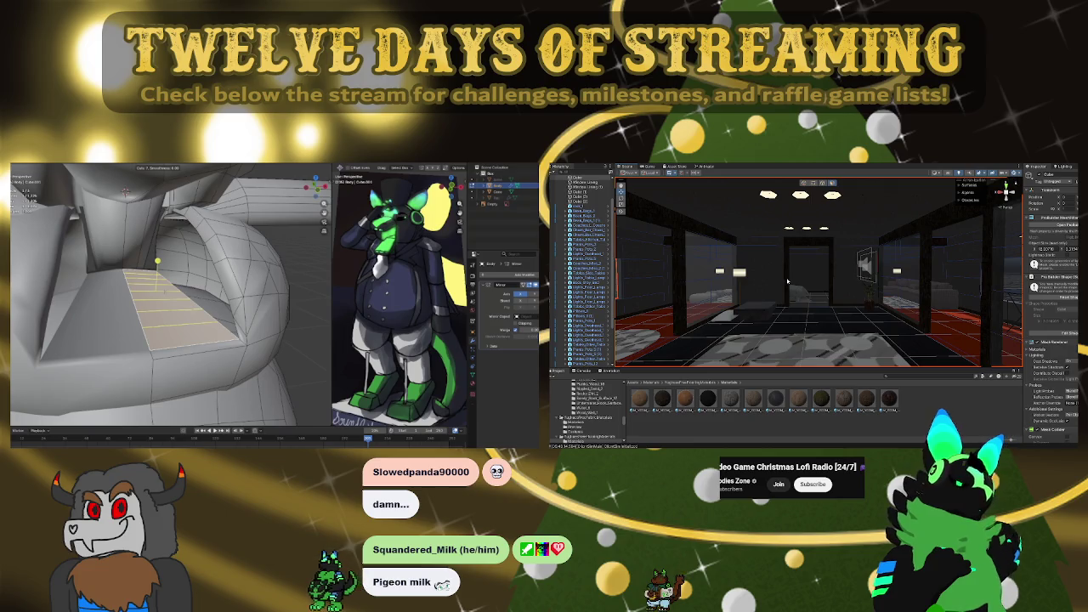
{"action": "left_click", "coordinate": [164, 290]}
Keep the eight loops unslid, enable X-ray and switch to front orthographic view
{"action": "right_click", "coordinate": [164, 290]}
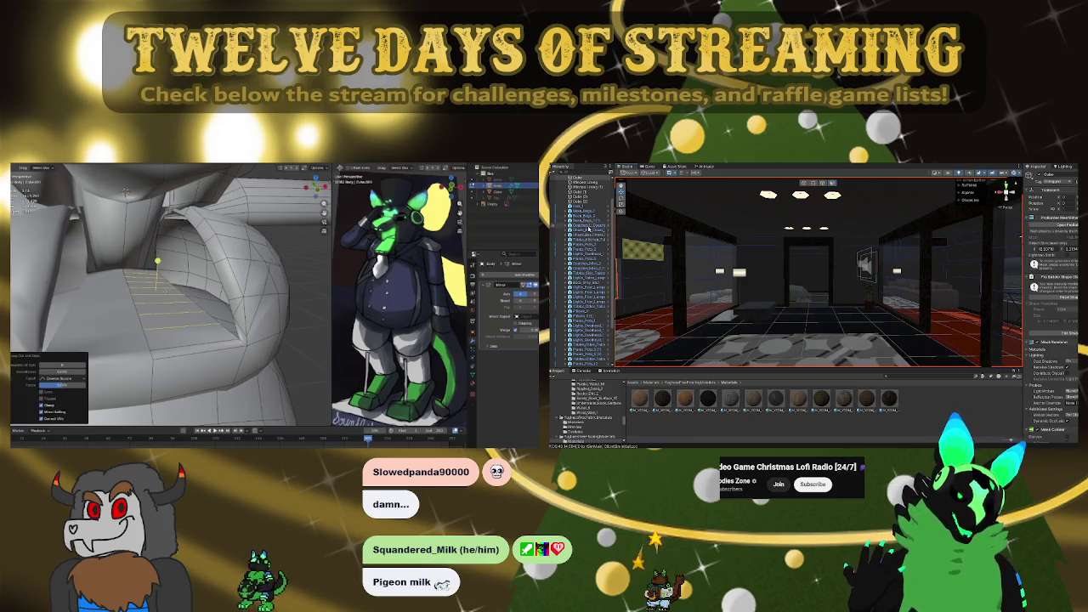
{"action": "middle_click_drag", "start_coordinate": [164, 290], "coordinate": [158, 259]}
{"action": "key", "text": "alt+z"}
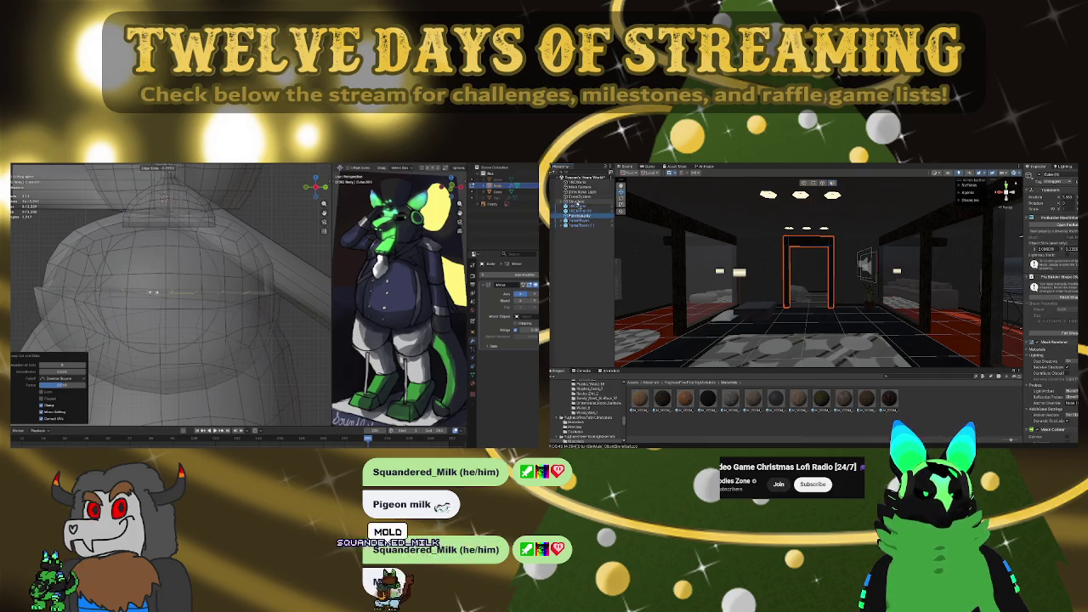
{"action": "left_click", "coordinate": [576, 204]}
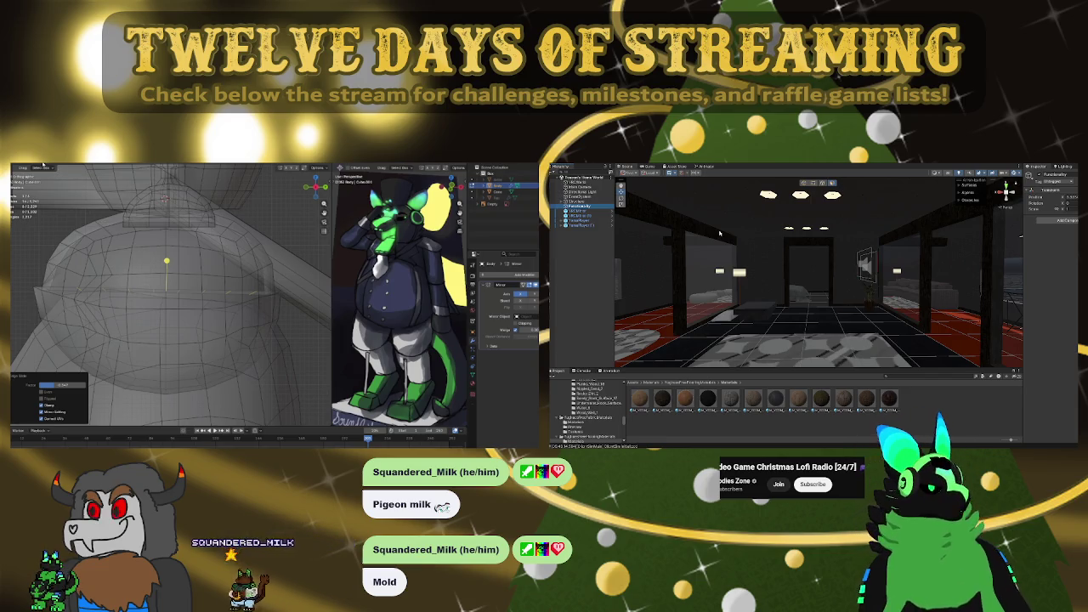
{"action": "middle_click_drag", "start_coordinate": [165, 199], "coordinate": [165, 189]}
{"action": "key", "text": "KP_1"}
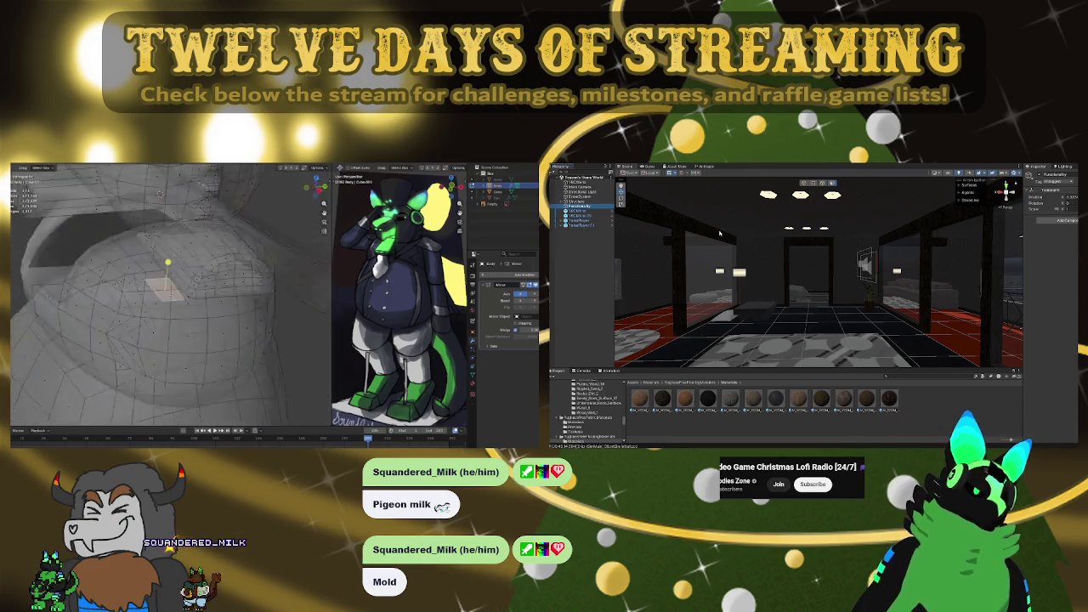
Raise an edge loop along Z with proportional editing smooth falloff
{"action": "key", "text": "g"}
{"action": "key", "text": "z"}
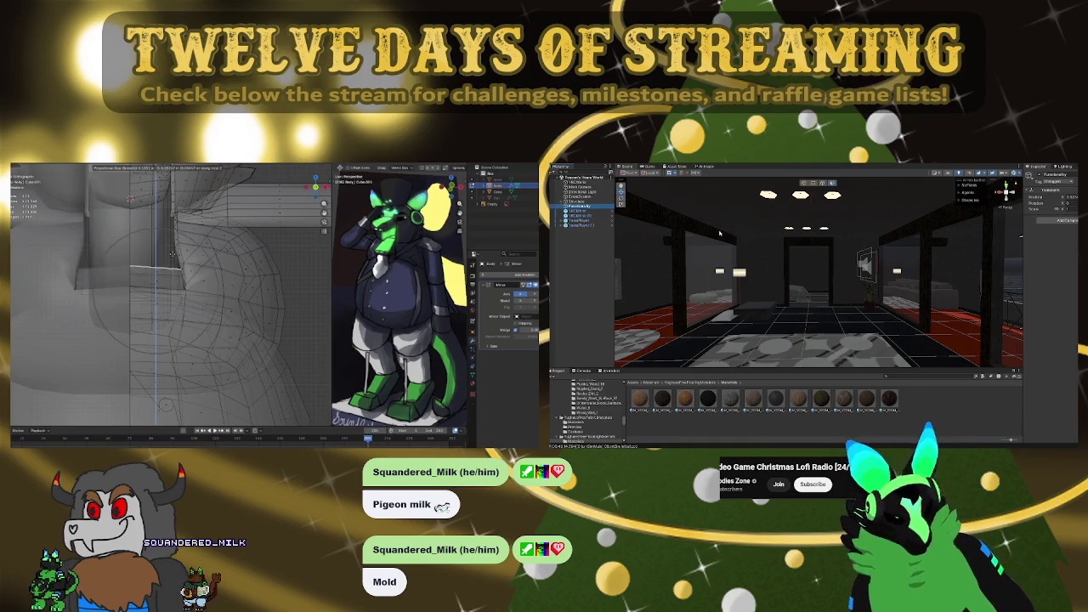
{"action": "left_click", "coordinate": [169, 192]}
{"action": "mouse_move", "coordinate": [169, 192]}
{"action": "middle_mouse_down"}
{"action": "mouse_move", "coordinate": [168, 178]}
{"action": "mouse_move", "coordinate": [124, 248]}
{"action": "middle_mouse_up"}
{"action": "key", "text": "KP_1"}
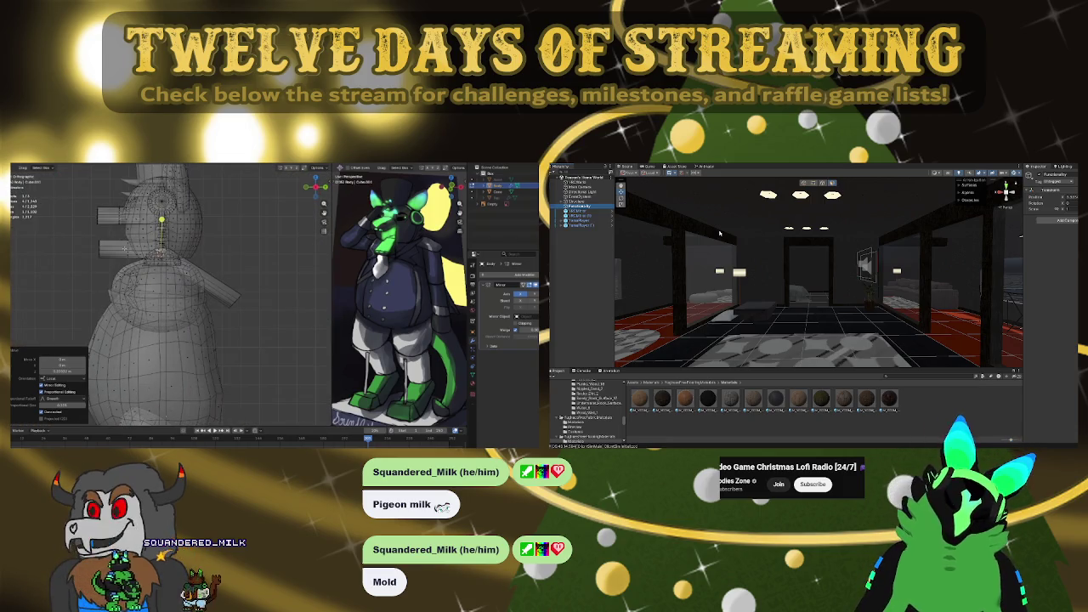
{"action": "key", "text": "Return"}
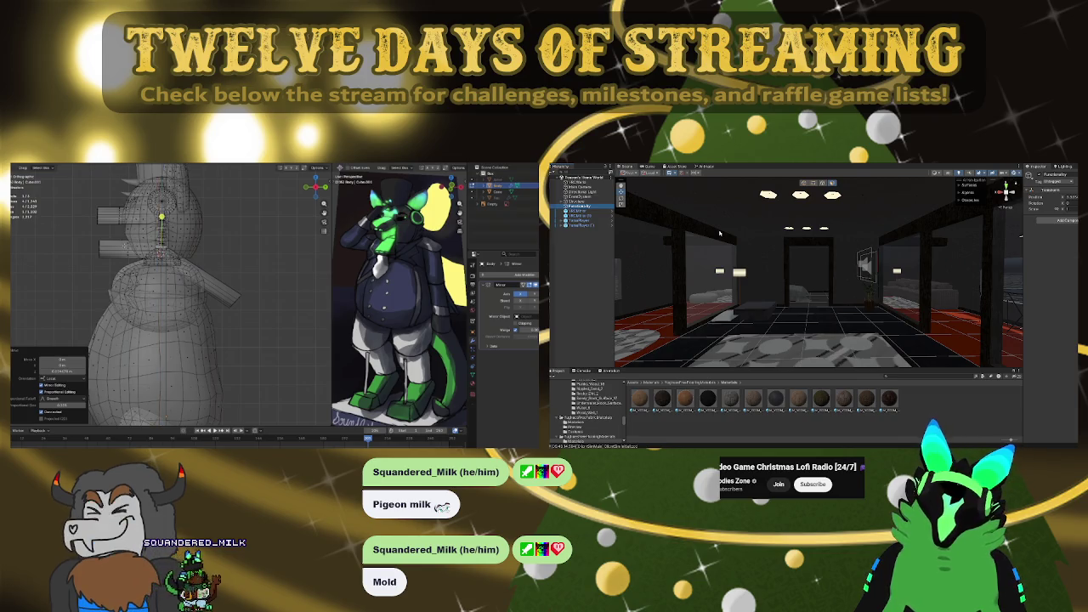
{"action": "middle_click_drag", "start_coordinate": [170, 289], "coordinate": [216, 287]}
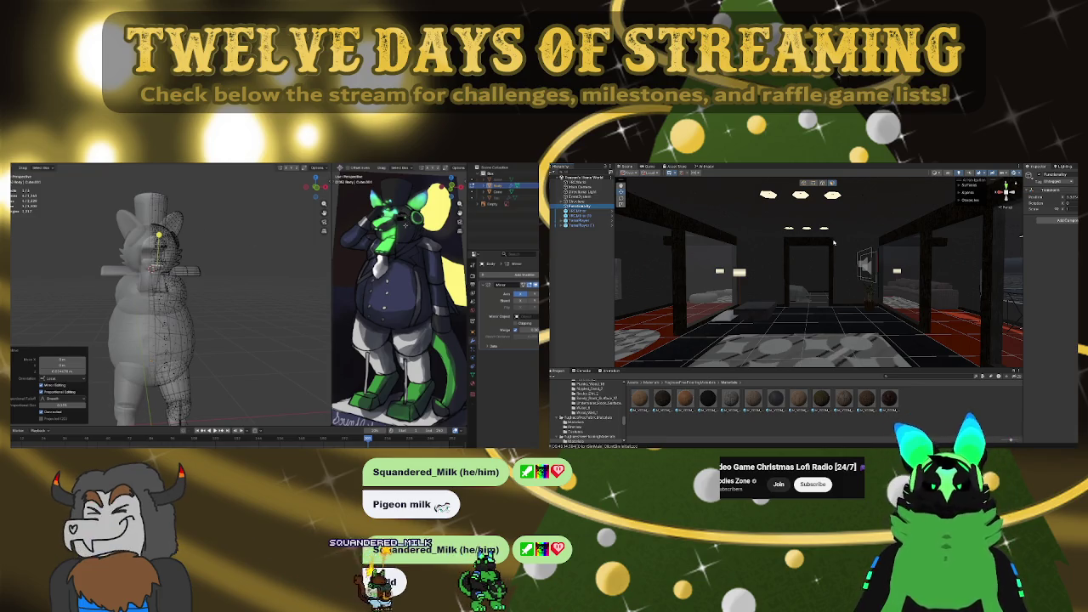
{"action": "mouse_move", "coordinate": [833, 243]}
{"action": "right_mouse_down"}
{"action": "mouse_move", "coordinate": [669, 251]}
{"action": "mouse_move", "coordinate": [837, 270]}
{"action": "mouse_move", "coordinate": [836, 257]}
{"action": "right_mouse_up"}
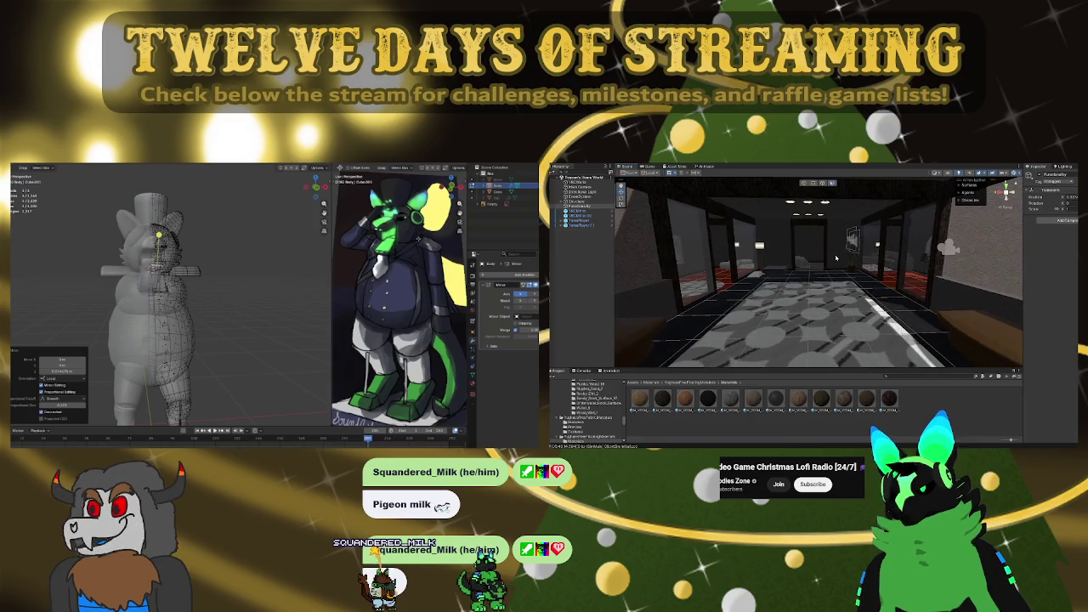
{"action": "middle_click_drag", "start_coordinate": [244, 264], "coordinate": [174, 307]}
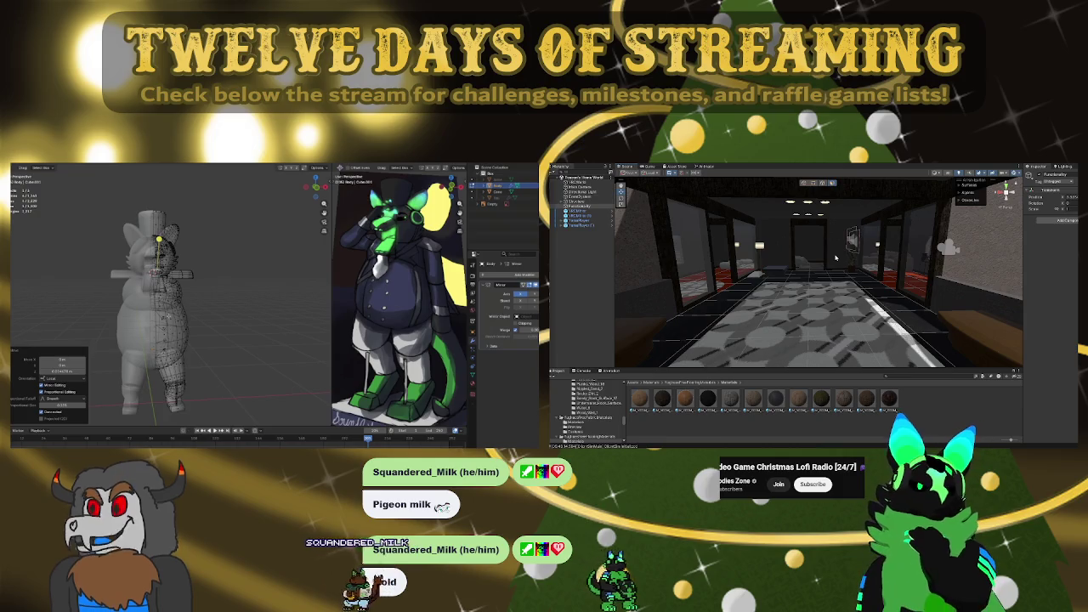
{"action": "key", "text": "KP_1"}
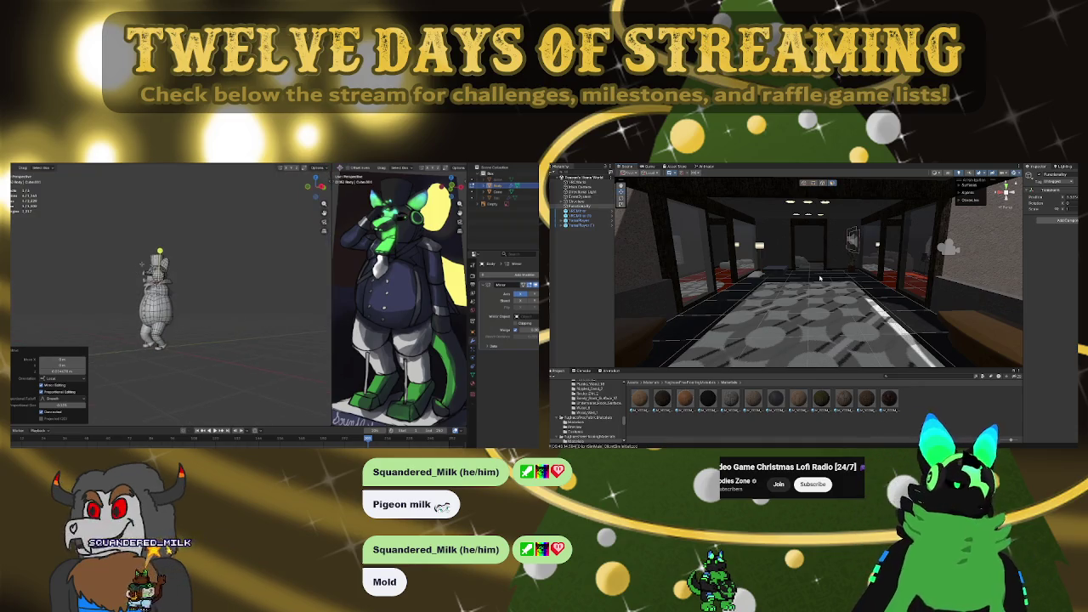
{"action": "scroll", "coordinate": [818, 261], "scroll_direction": "down", "scroll_amount": 2}
{"action": "mouse_move", "coordinate": [818, 261]}
{"action": "right_mouse_down"}
{"action": "mouse_move", "coordinate": [680, 273]}
{"action": "mouse_move", "coordinate": [980, 274]}
{"action": "mouse_move", "coordinate": [645, 271]}
{"action": "mouse_move", "coordinate": [618, 260]}
{"action": "mouse_move", "coordinate": [816, 264]}
{"action": "right_mouse_up"}
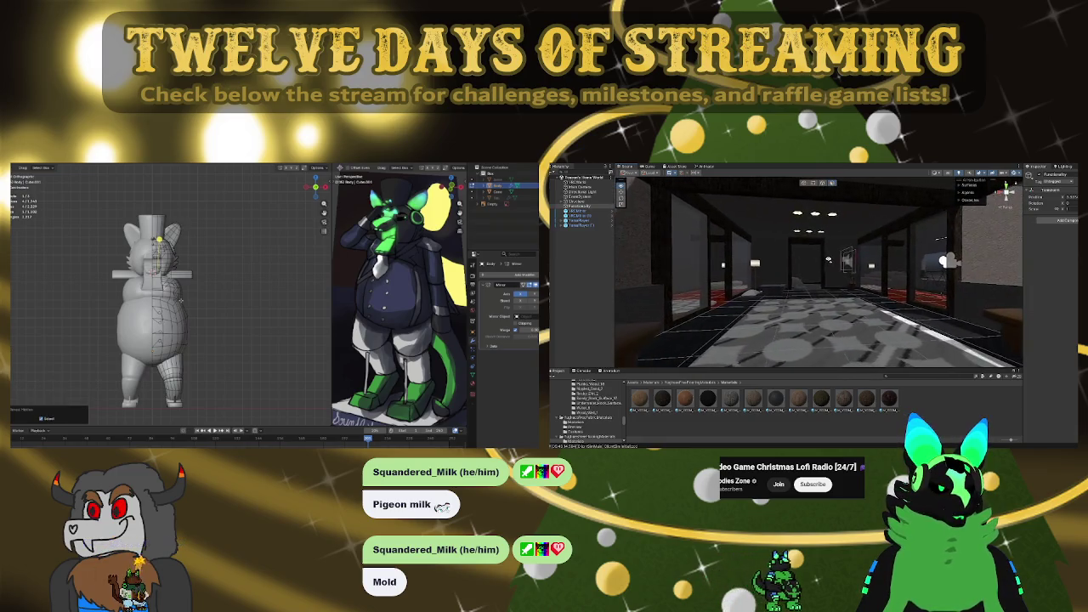
{"action": "mouse_move", "coordinate": [827, 314]}
{"action": "right_mouse_down"}
{"action": "mouse_move", "coordinate": [833, 300]}
{"action": "mouse_move", "coordinate": [600, 282]}
{"action": "right_mouse_up"}
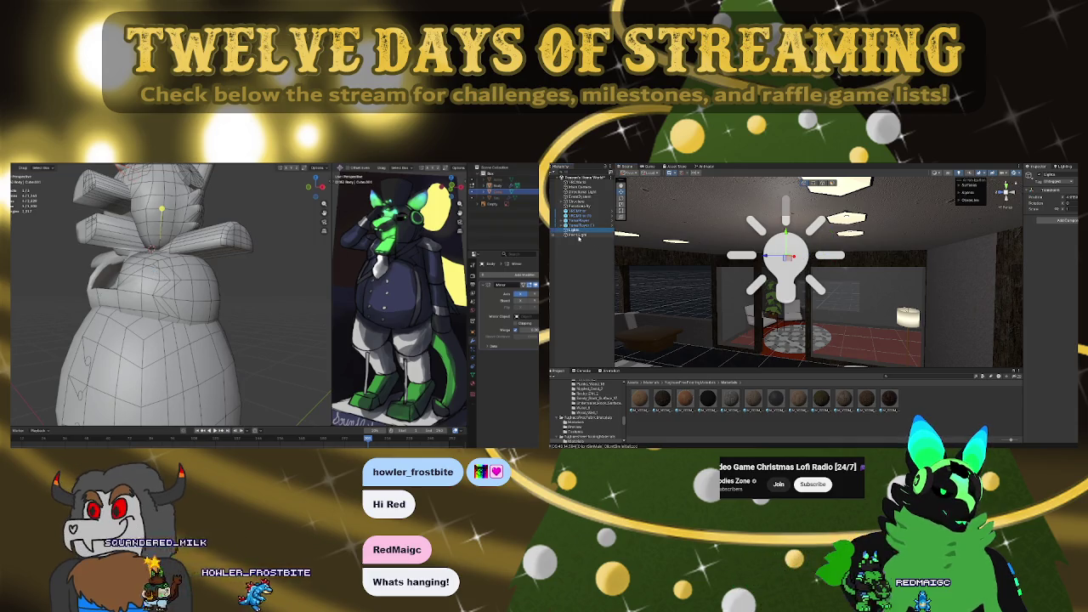
Frame the ceiling point light, duplicate it and slide the copy left along X
{"action": "left_click", "coordinate": [578, 234]}
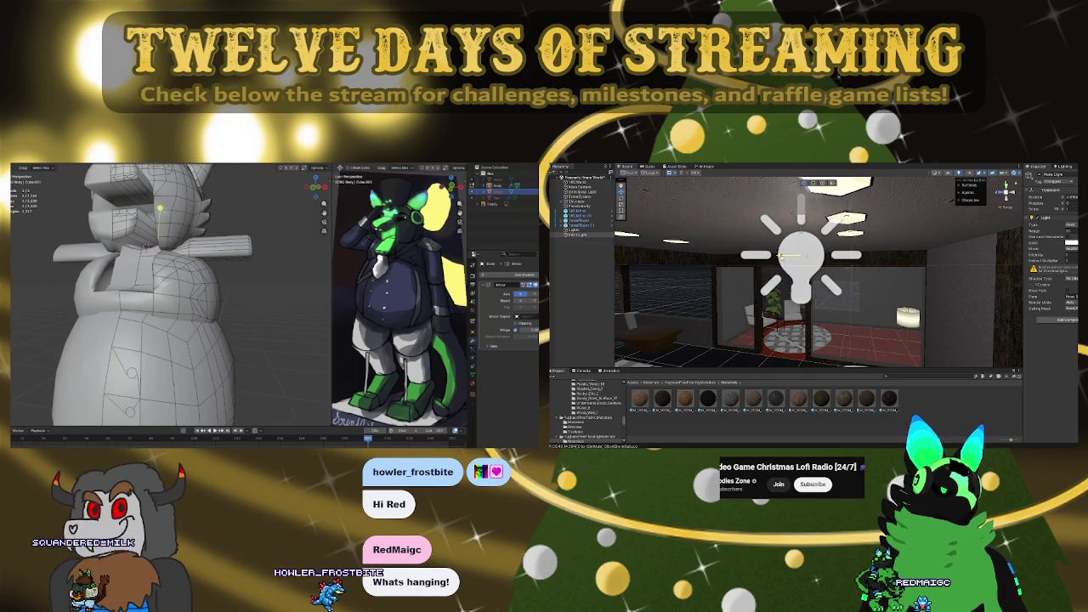
{"action": "key", "text": "f"}
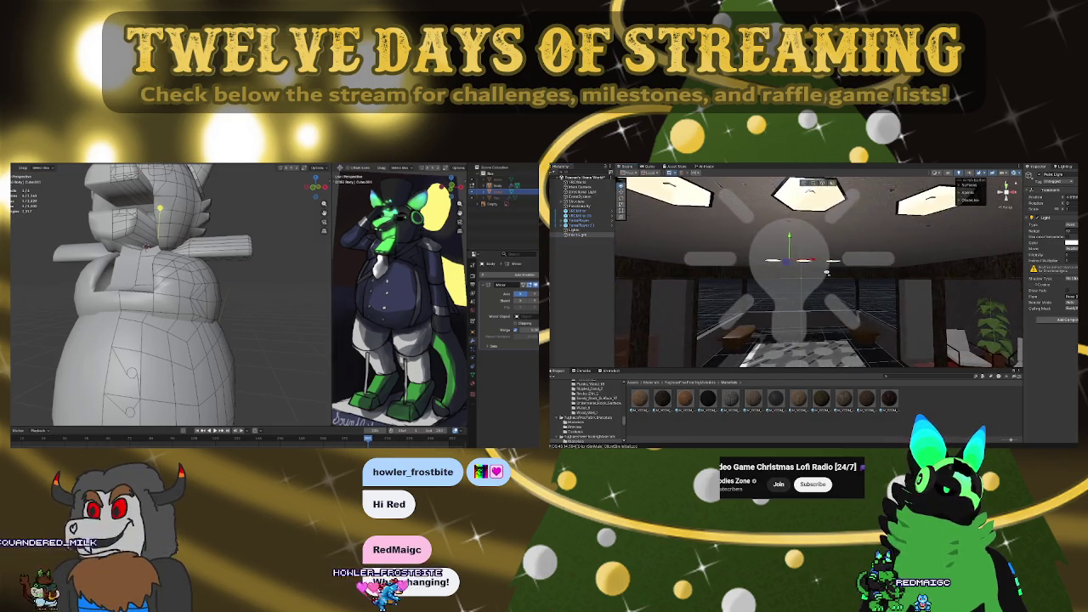
{"action": "scroll", "coordinate": [153, 298], "scroll_direction": "down", "scroll_amount": 3}
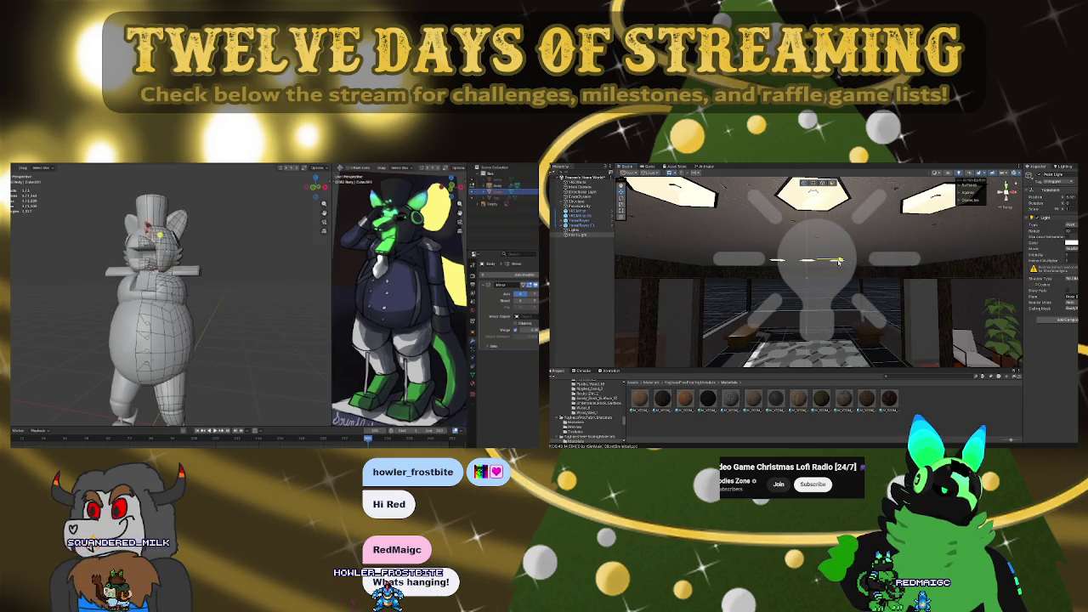
{"action": "right_click_drag", "start_coordinate": [867, 270], "coordinate": [815, 271]}
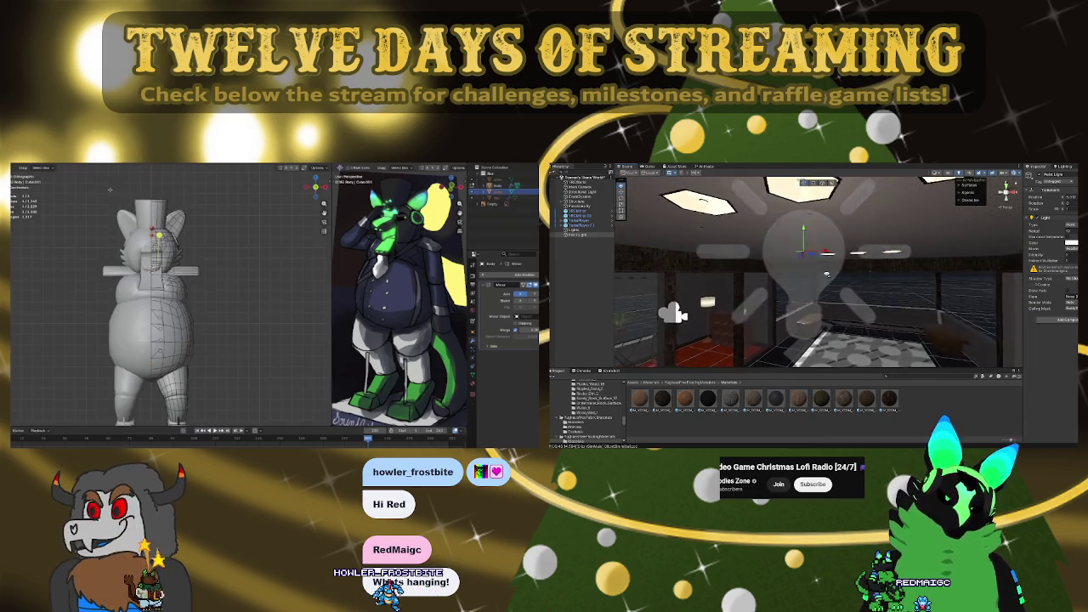
{"action": "key", "text": "f"}
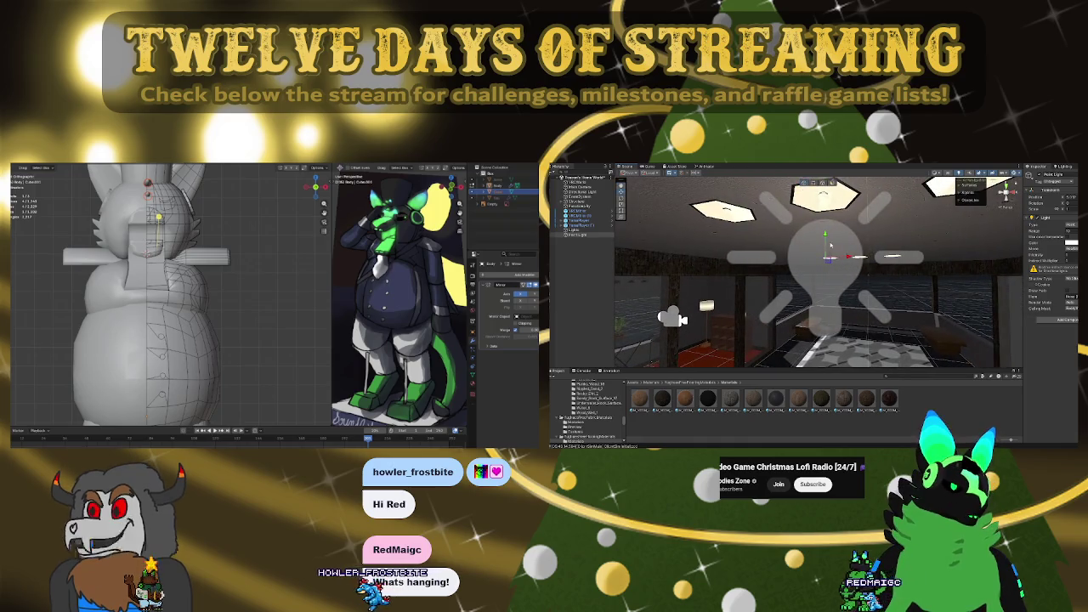
{"action": "key", "text": "Tab"}
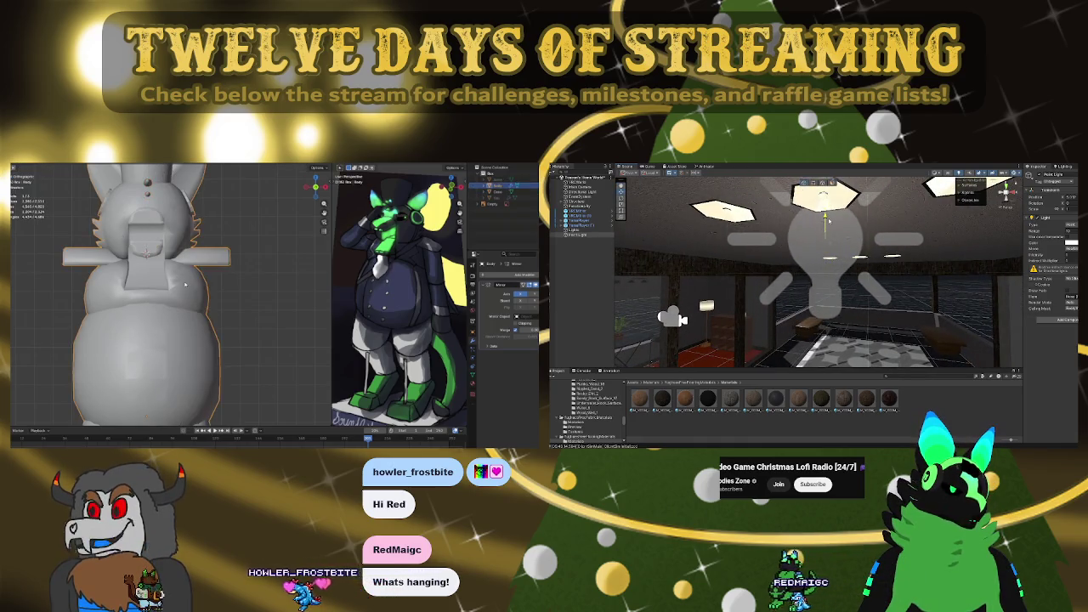
{"action": "left_click_drag", "start_coordinate": [815, 272], "coordinate": [858, 272], "text": "alt"}
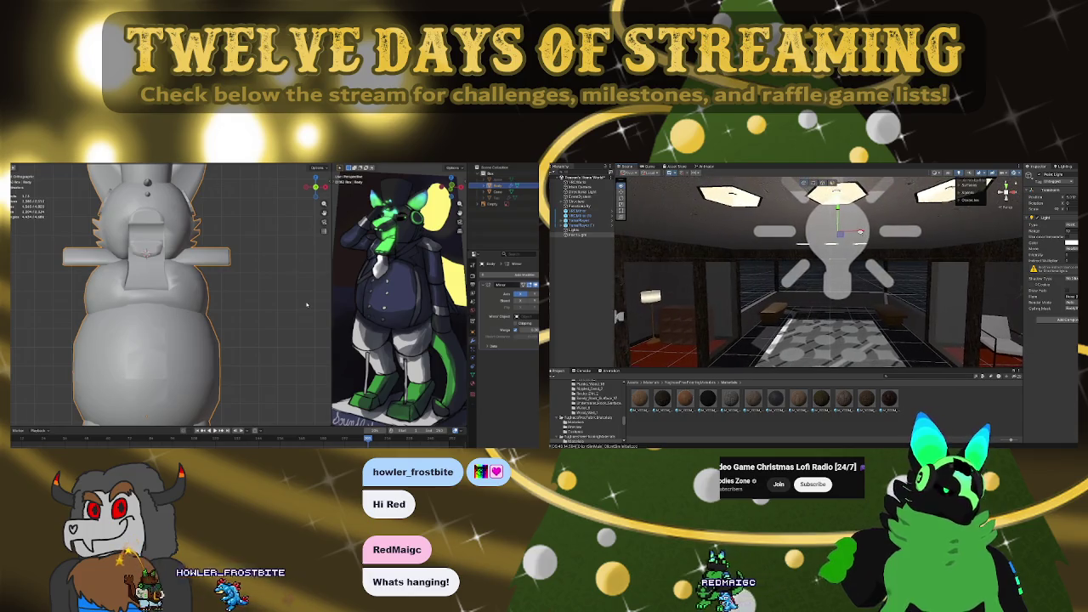
{"action": "key", "text": "ctrl+d"}
{"action": "mouse_move", "coordinate": [857, 231]}
{"action": "left_mouse_down"}
{"action": "mouse_move", "coordinate": [744, 230]}
{"action": "mouse_move", "coordinate": [969, 232]}
{"action": "mouse_move", "coordinate": [680, 263]}
{"action": "left_mouse_up"}
Duplicate the point light twice more, moving a copy right along X
{"action": "key", "text": "ctrl+d"}
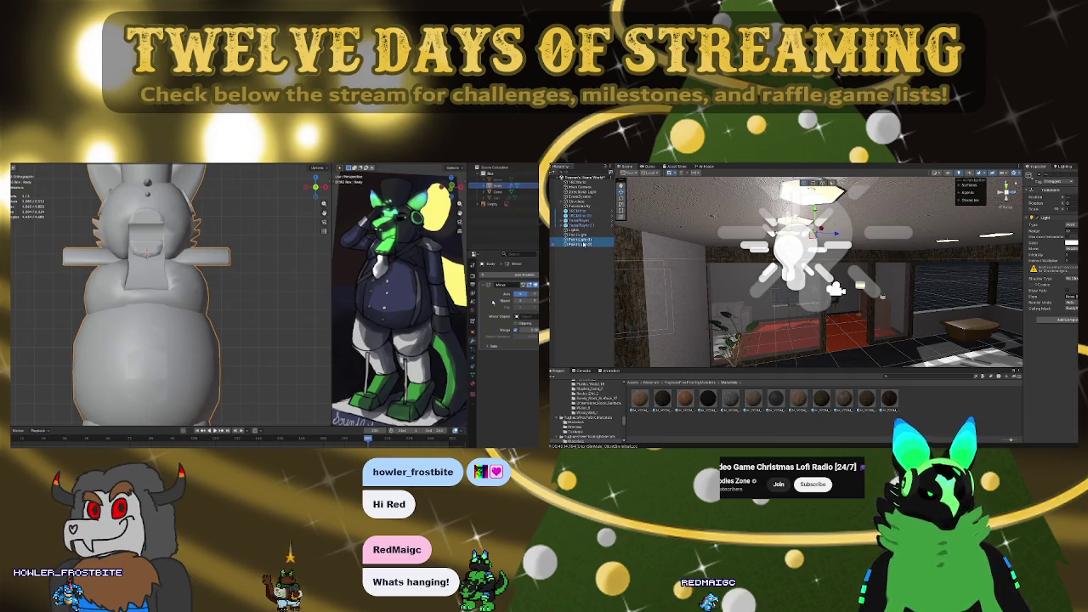
{"action": "left_click", "coordinate": [492, 302]}
{"action": "key", "text": "Tab"}
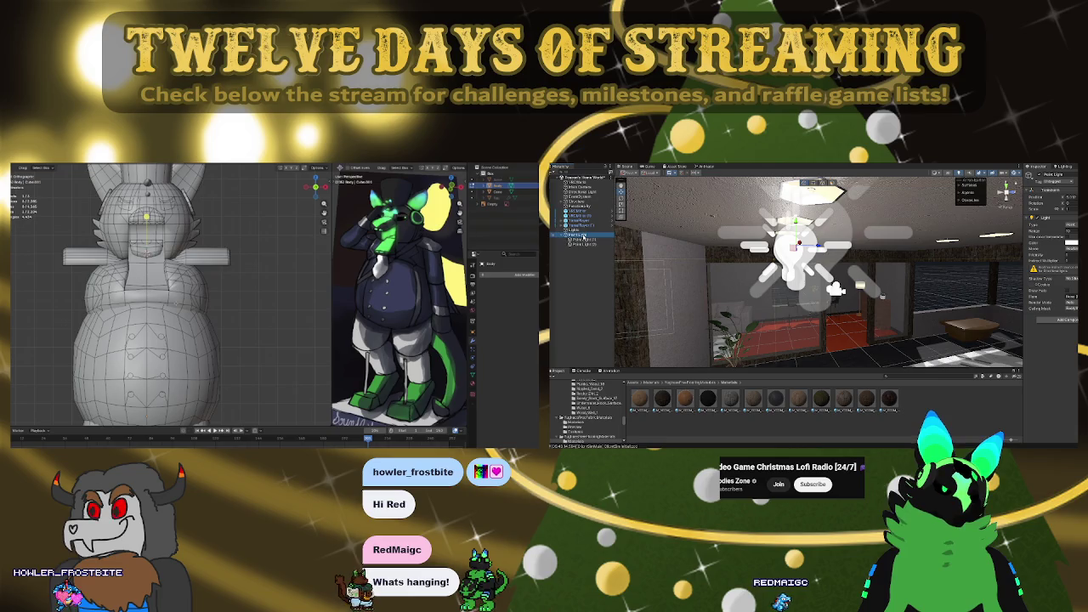
{"action": "key", "text": "ctrl+d"}
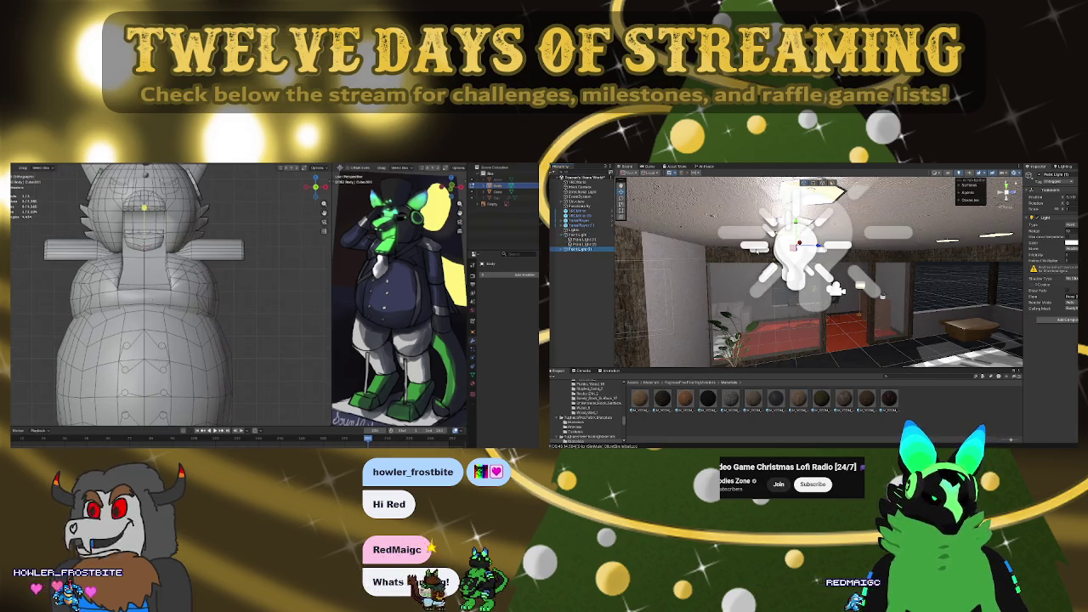
{"action": "scroll", "coordinate": [142, 297], "scroll_direction": "up", "scroll_amount": 1}
{"action": "left_click_drag", "start_coordinate": [799, 246], "coordinate": [990, 255]}
{"action": "mouse_move", "coordinate": [816, 281]}
{"action": "right_mouse_down"}
{"action": "mouse_move", "coordinate": [784, 310]}
{"action": "mouse_move", "coordinate": [870, 269]}
{"action": "mouse_move", "coordinate": [892, 270]}
{"action": "right_mouse_up"}
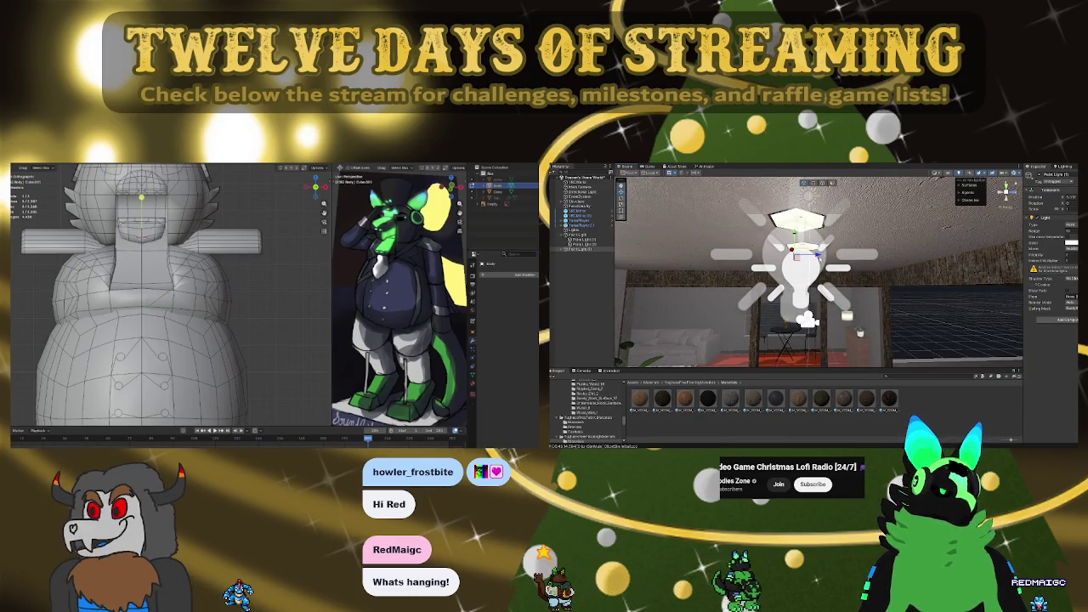
{"action": "mouse_move", "coordinate": [859, 332]}
{"action": "right_mouse_down"}
{"action": "mouse_move", "coordinate": [858, 289]}
{"action": "mouse_move", "coordinate": [776, 265]}
{"action": "right_mouse_up"}
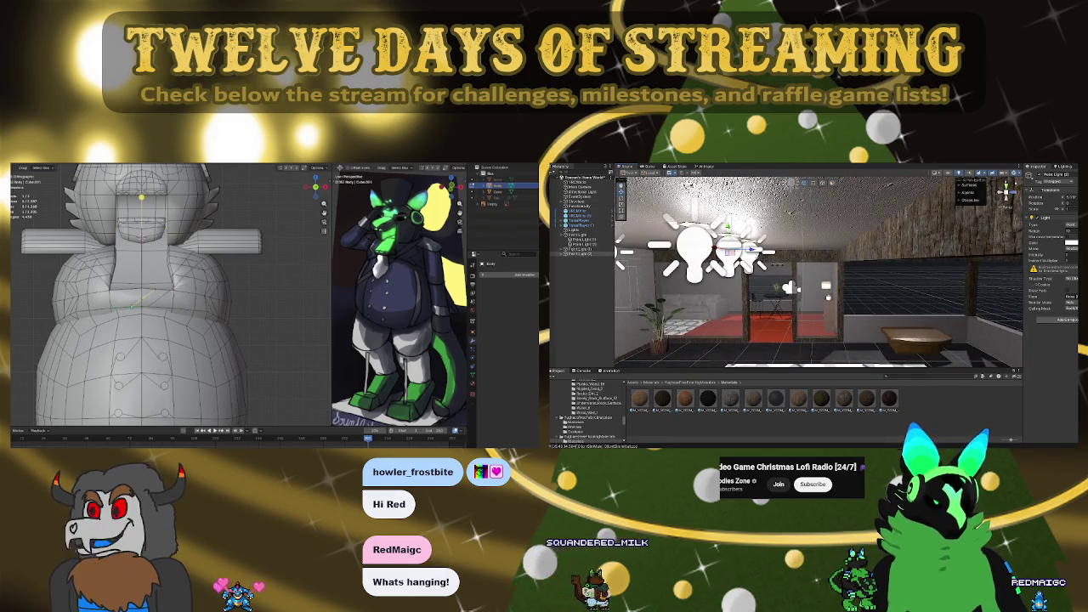
{"action": "mouse_move", "coordinate": [777, 264]}
{"action": "right_mouse_down"}
{"action": "mouse_move", "coordinate": [916, 284]}
{"action": "mouse_move", "coordinate": [799, 255]}
{"action": "right_mouse_up"}
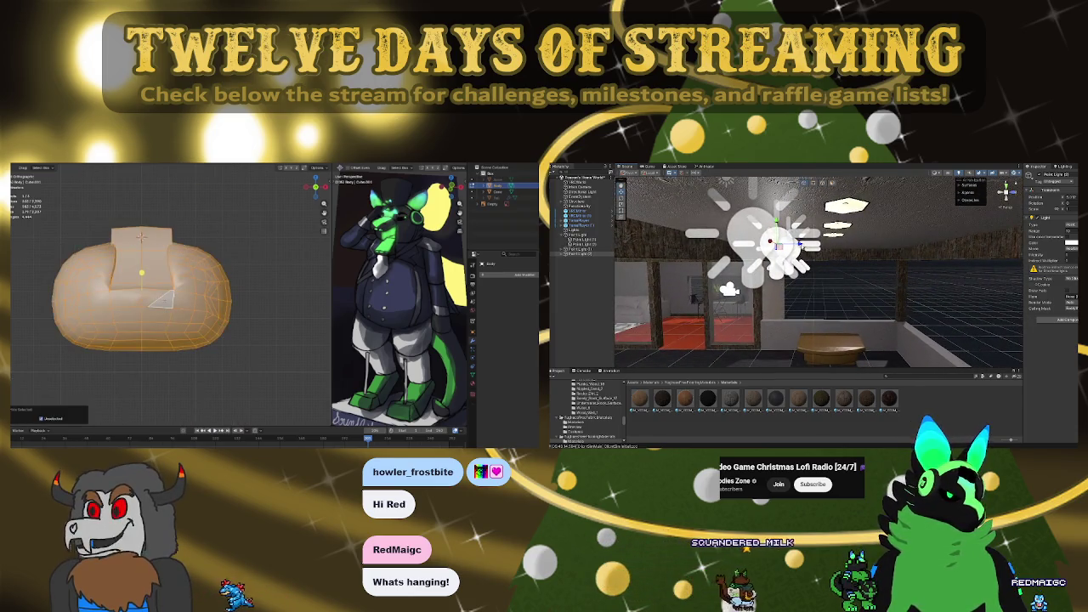
{"action": "mouse_move", "coordinate": [799, 255]}
{"action": "right_mouse_down"}
{"action": "mouse_move", "coordinate": [792, 275]}
{"action": "mouse_move", "coordinate": [577, 256]}
{"action": "right_mouse_up"}
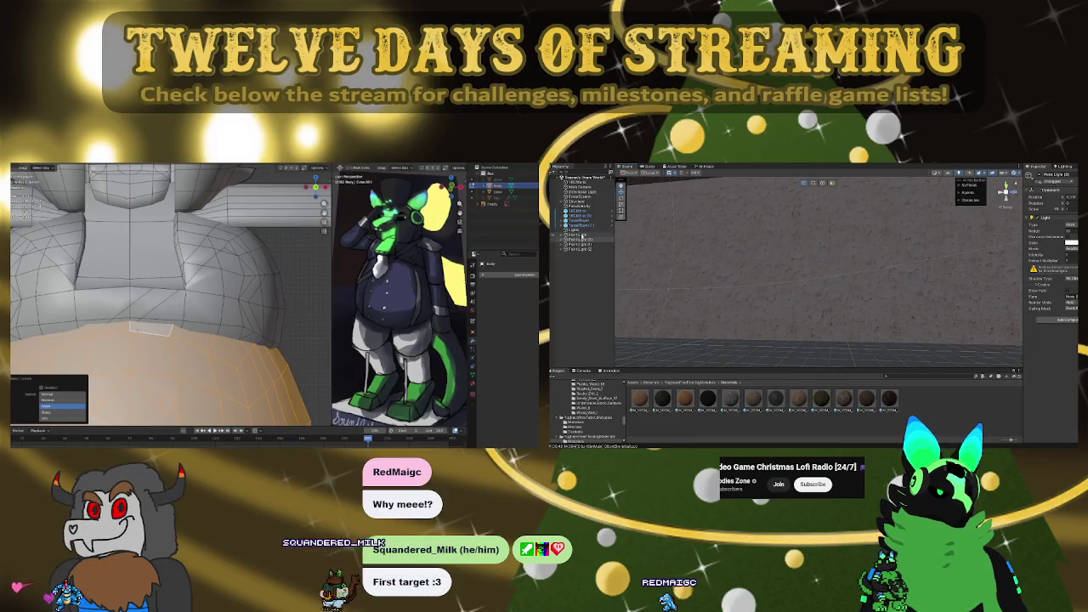
Reposition the selected light leftward to evenly space the row of lights
{"action": "key", "text": "shift+h"}
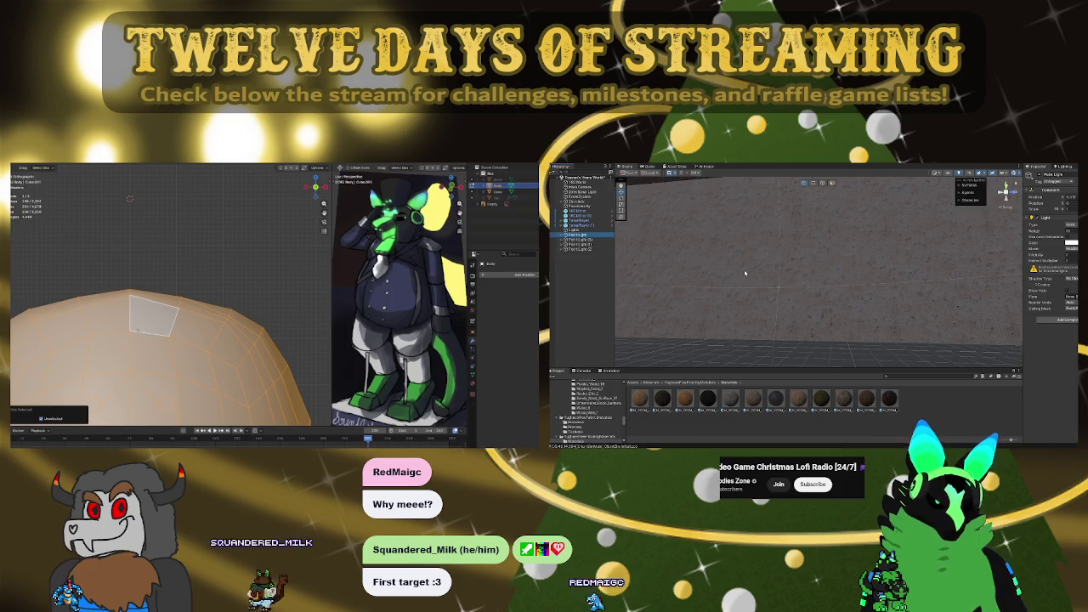
{"action": "key", "text": "alt+h"}
{"action": "mouse_move", "coordinate": [745, 273]}
{"action": "right_mouse_down"}
{"action": "mouse_move", "coordinate": [731, 293]}
{"action": "mouse_move", "coordinate": [851, 299]}
{"action": "right_mouse_up"}
{"action": "right_click_drag", "start_coordinate": [895, 302], "coordinate": [896, 306]}
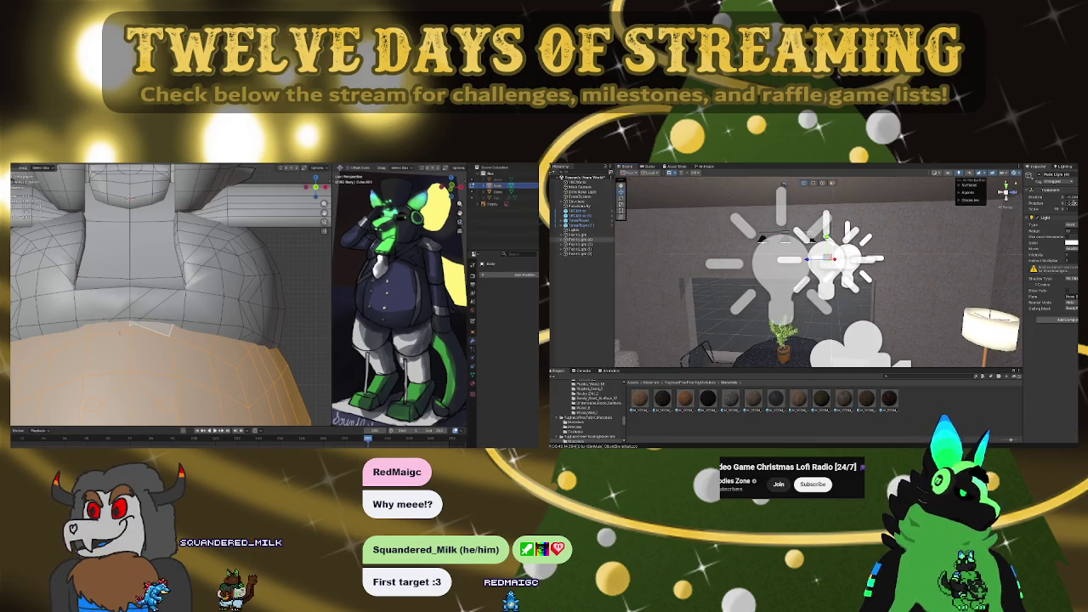
{"action": "mouse_move", "coordinate": [849, 257]}
{"action": "left_mouse_down"}
{"action": "mouse_move", "coordinate": [824, 255]}
{"action": "mouse_move", "coordinate": [771, 210]}
{"action": "mouse_move", "coordinate": [884, 225]}
{"action": "left_mouse_up"}
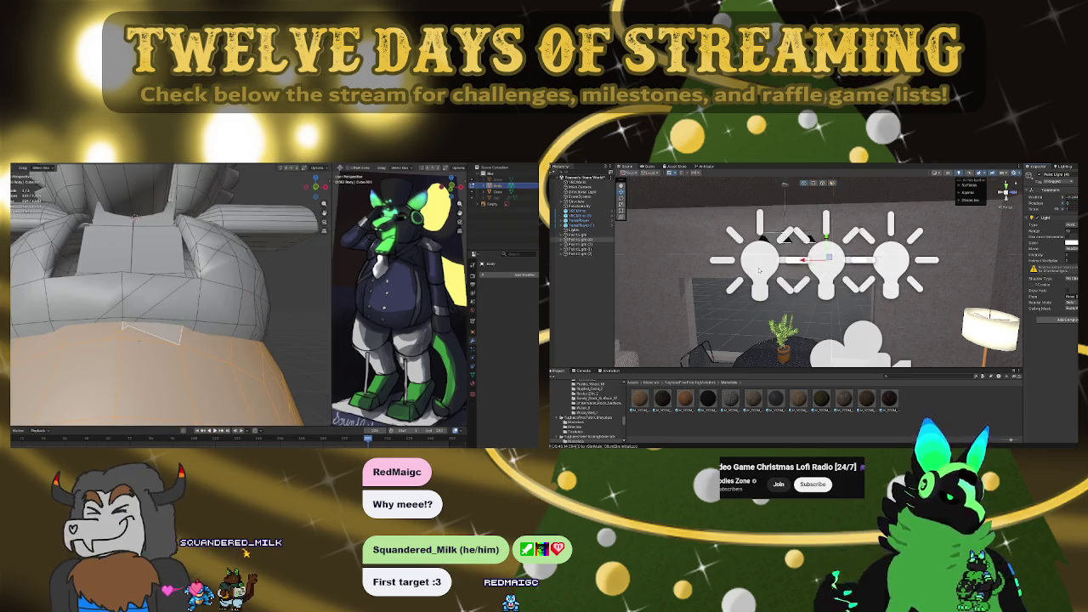
{"action": "key", "text": "shift+h"}
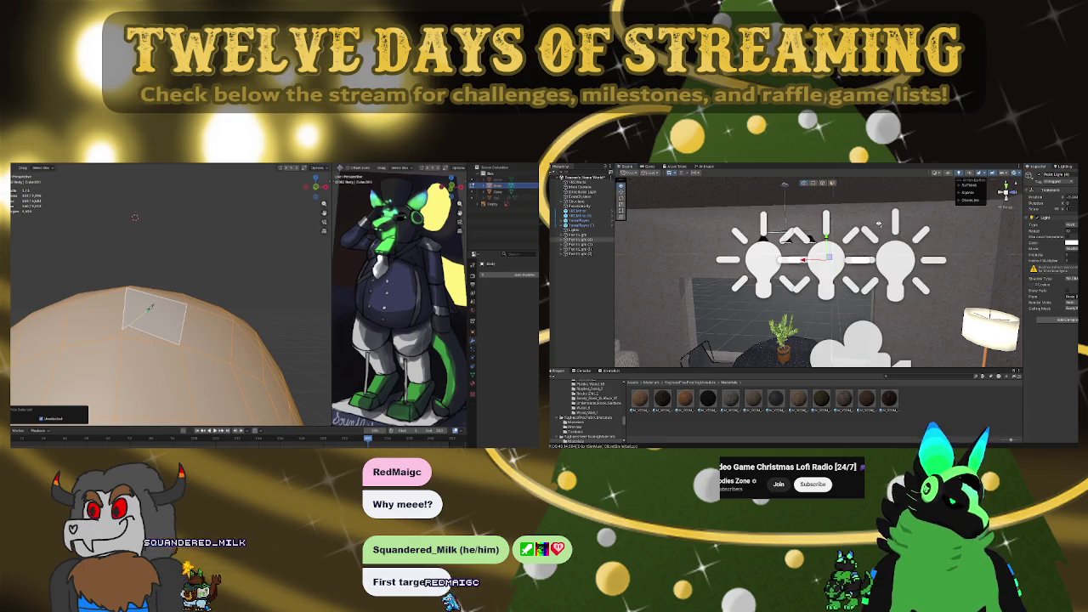
{"action": "scroll", "coordinate": [879, 224], "scroll_direction": "up", "scroll_amount": 2}
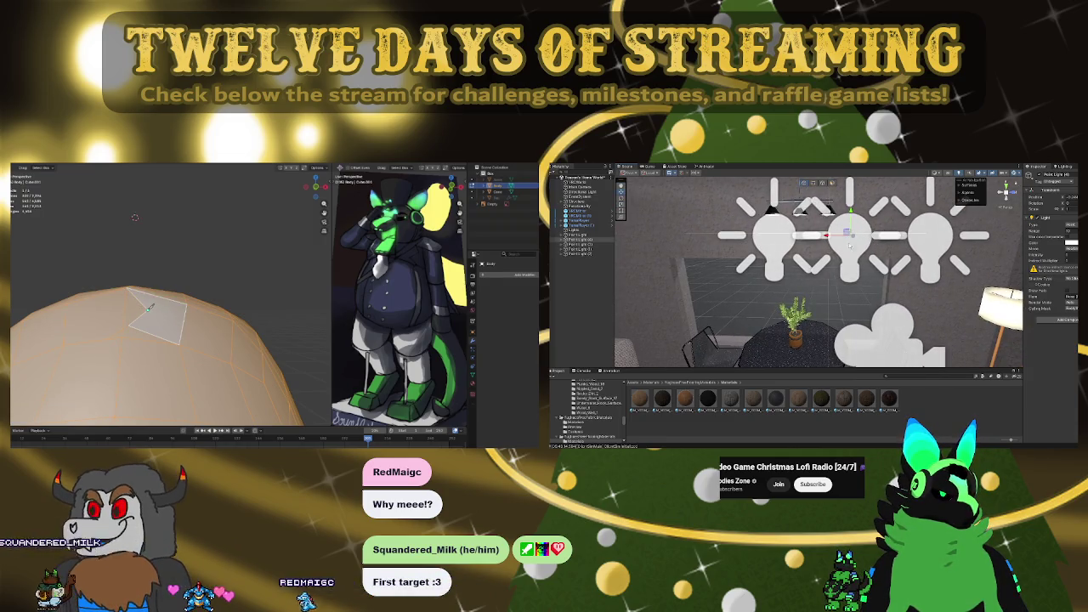
{"action": "left_click_drag", "start_coordinate": [825, 236], "coordinate": [775, 236]}
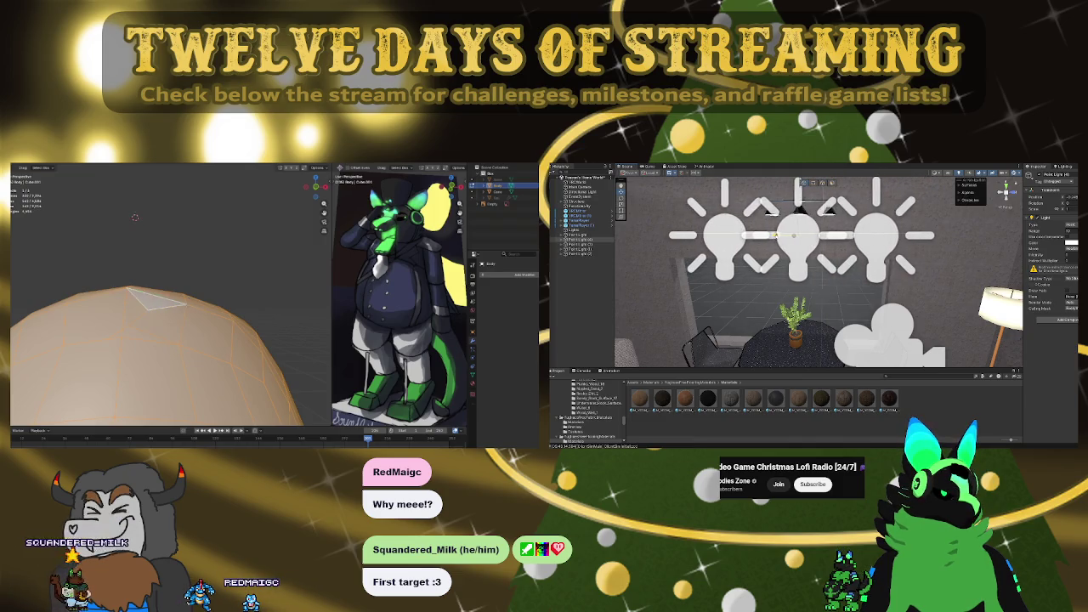
{"action": "mouse_move", "coordinate": [774, 235]}
{"action": "right_mouse_down"}
{"action": "mouse_move", "coordinate": [790, 247]}
{"action": "mouse_move", "coordinate": [736, 277]}
{"action": "mouse_move", "coordinate": [932, 268]}
{"action": "mouse_move", "coordinate": [880, 268]}
{"action": "right_mouse_up"}
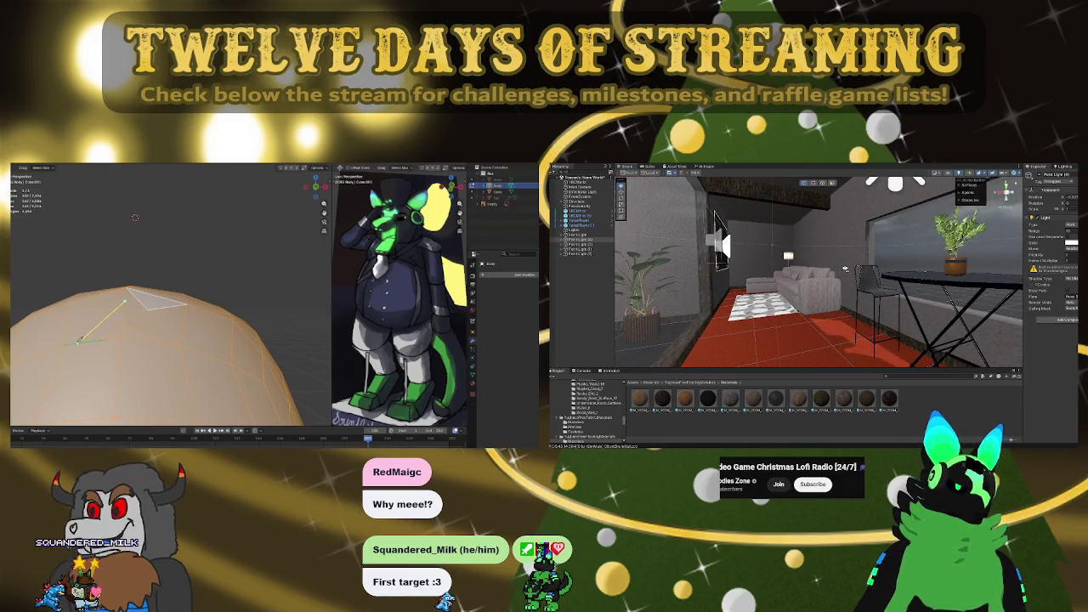
Move the selected point light above the couch and frame it by the floor lamp
{"action": "right_click_drag", "start_coordinate": [845, 269], "coordinate": [823, 255]}
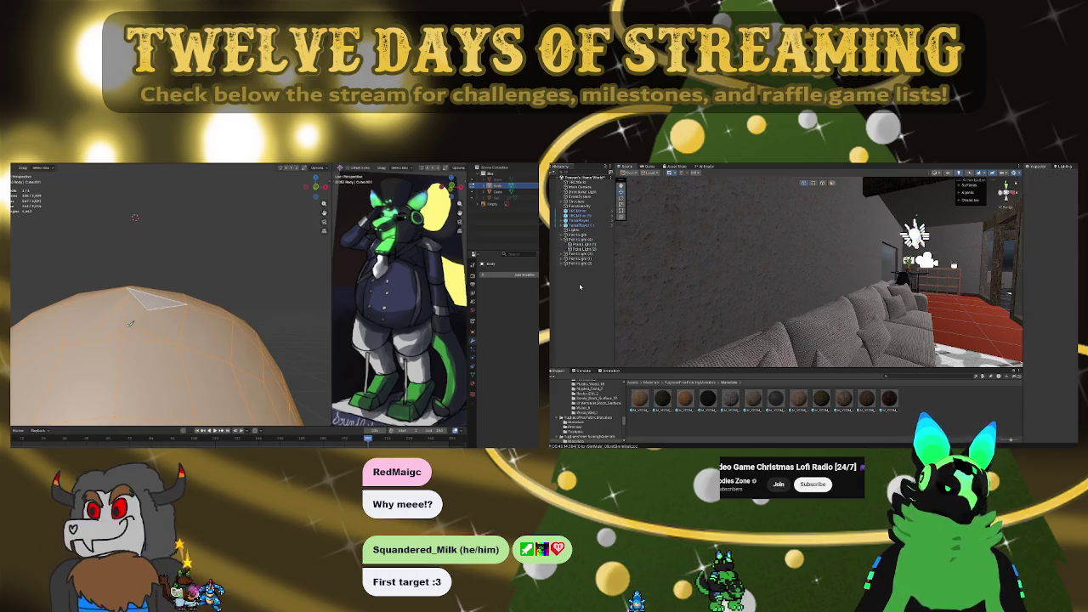
{"action": "mouse_move", "coordinate": [715, 283]}
{"action": "right_mouse_down"}
{"action": "mouse_move", "coordinate": [783, 322]}
{"action": "mouse_move", "coordinate": [835, 267]}
{"action": "right_mouse_up"}
{"action": "left_click", "coordinate": [1064, 202]}
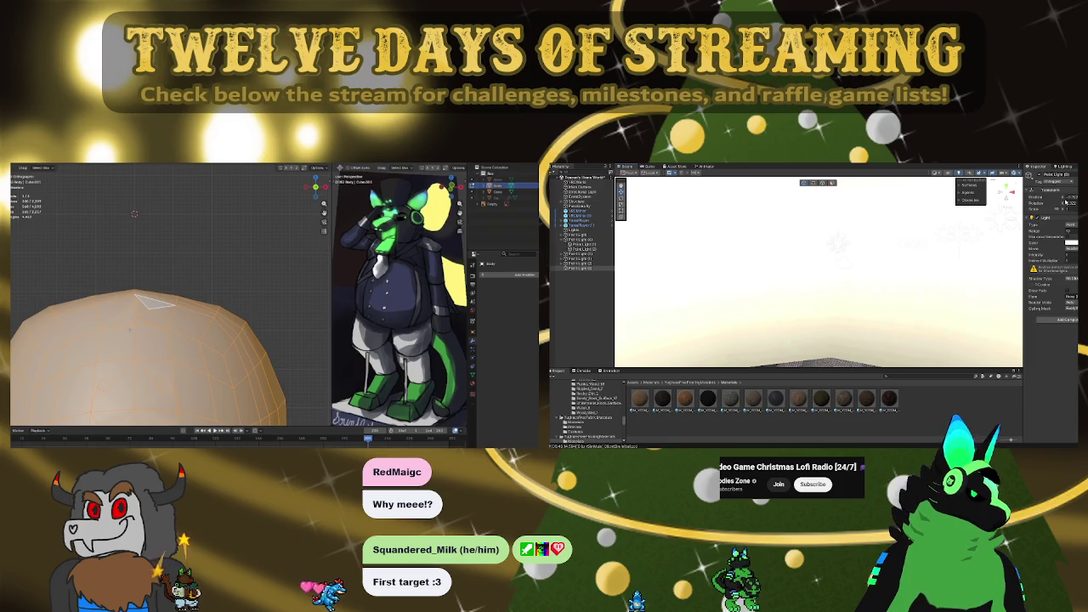
{"action": "key", "text": "ctrl+z"}
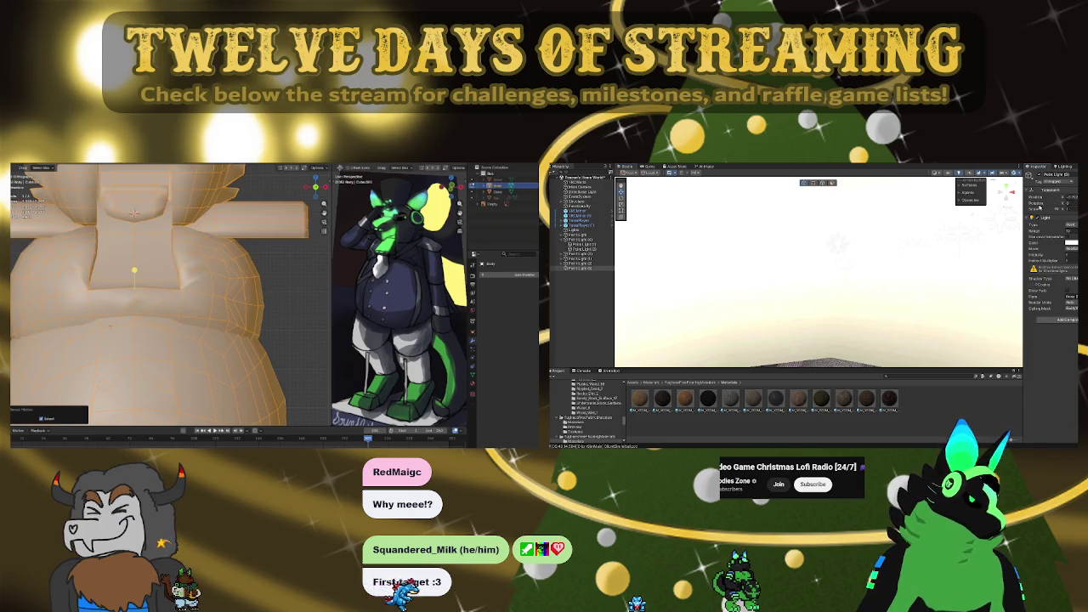
{"action": "key", "text": "f"}
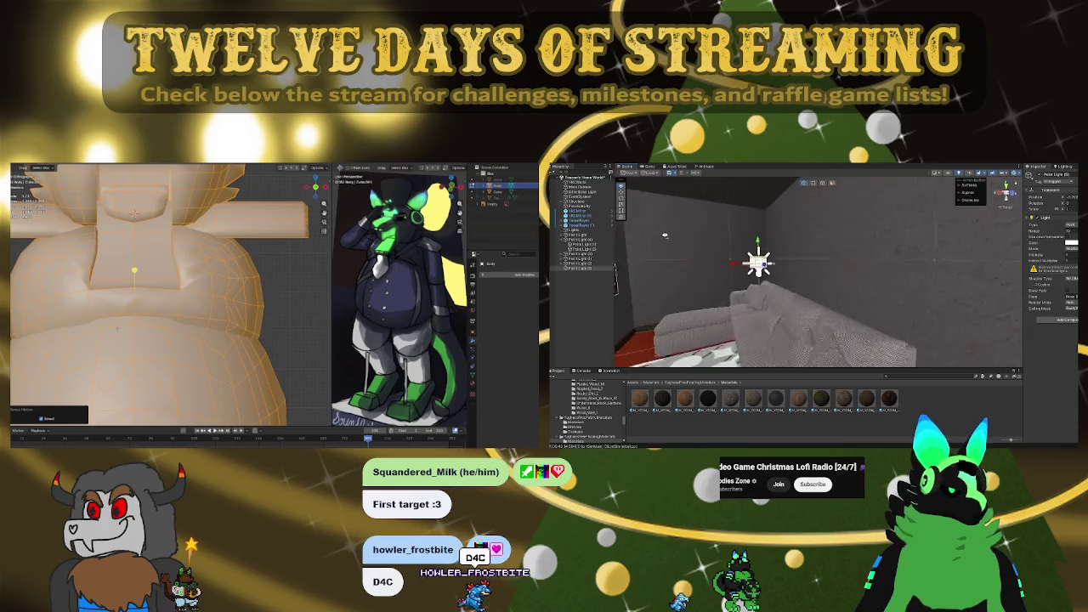
{"action": "right_click_drag", "start_coordinate": [664, 235], "coordinate": [632, 239]}
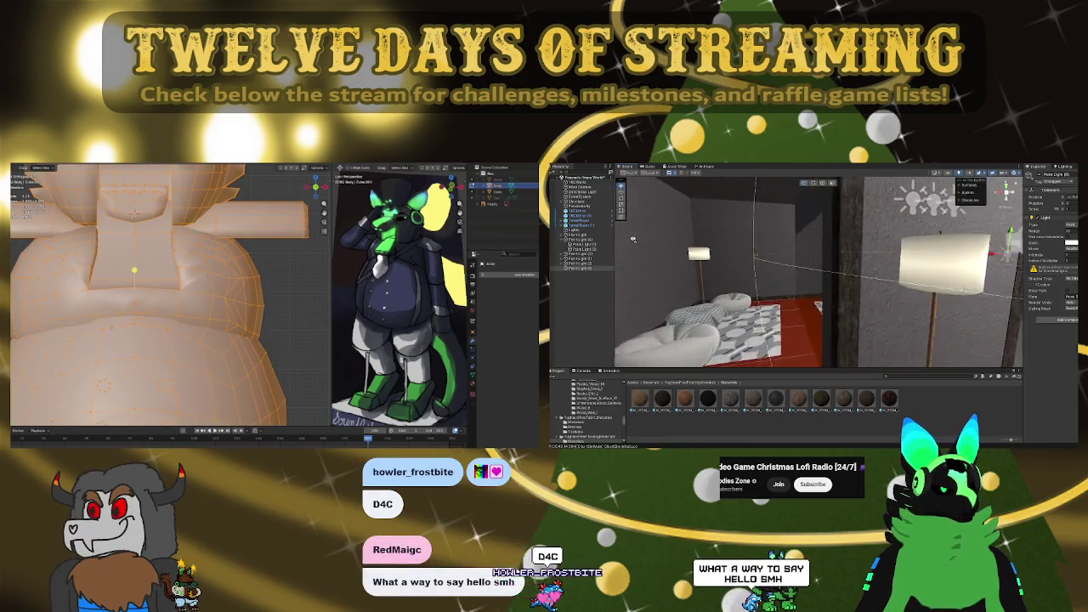
{"action": "key", "text": "f"}
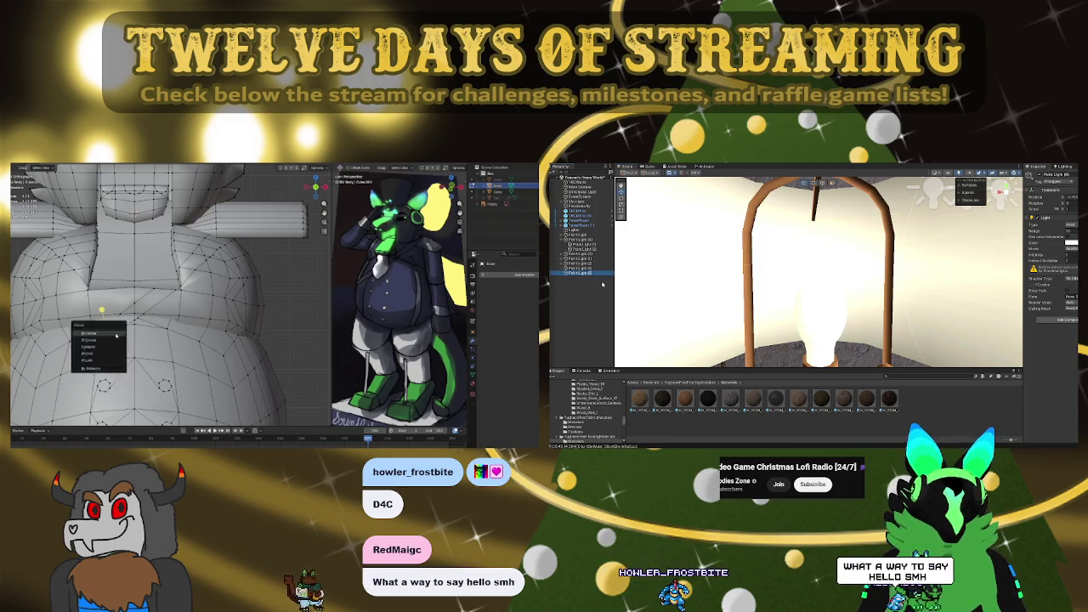
Apply a vertex operation on the Blender body mesh and zoom out around it
{"action": "left_click", "coordinate": [115, 336]}
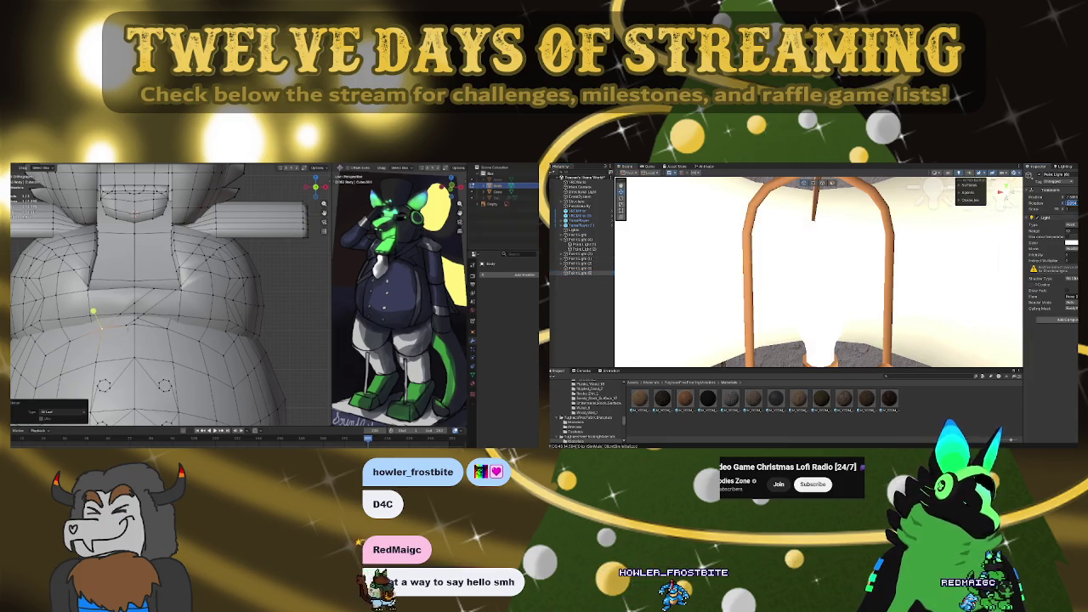
{"action": "middle_click_drag", "start_coordinate": [170, 298], "coordinate": [204, 280]}
{"action": "scroll", "coordinate": [170, 297], "scroll_direction": "down", "scroll_amount": 3}
{"action": "scroll", "coordinate": [882, 270], "scroll_direction": "down", "scroll_amount": 5}
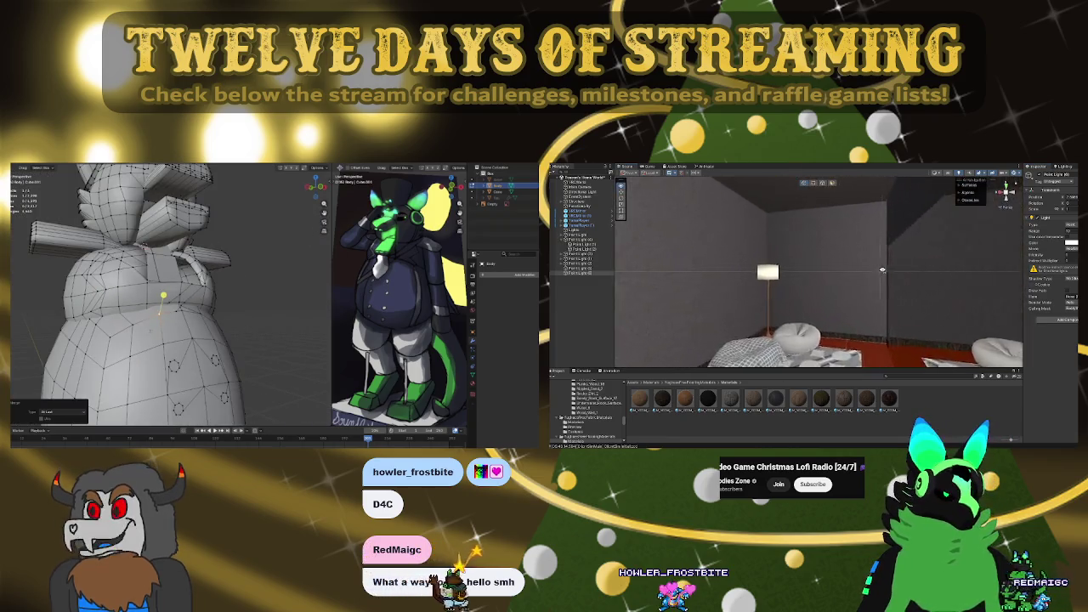
{"action": "scroll", "coordinate": [882, 270], "scroll_direction": "up", "scroll_amount": 5}
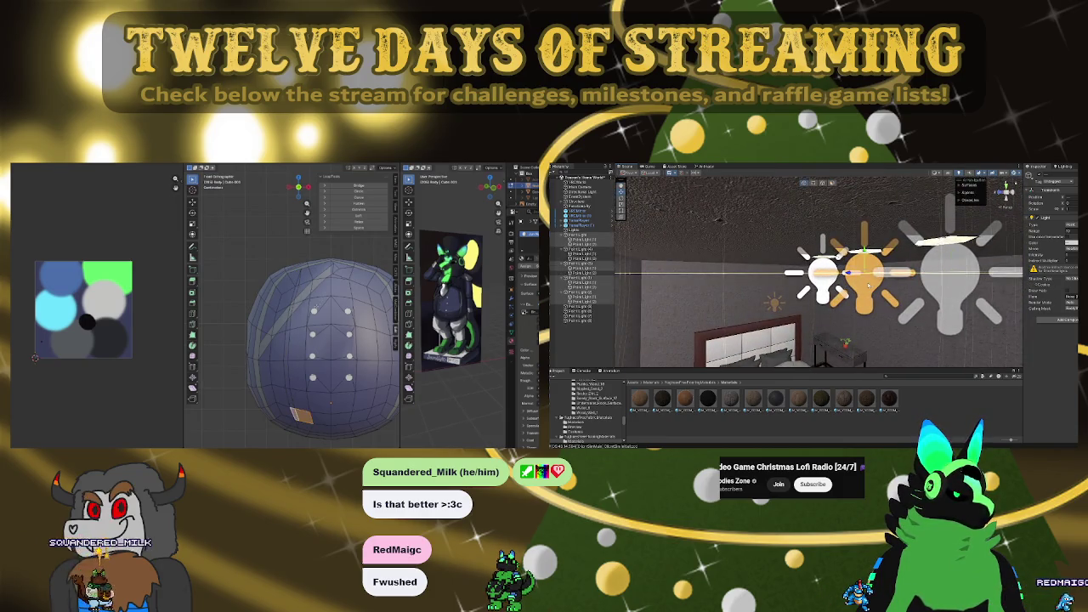
{"action": "key", "text": "alt+h"}
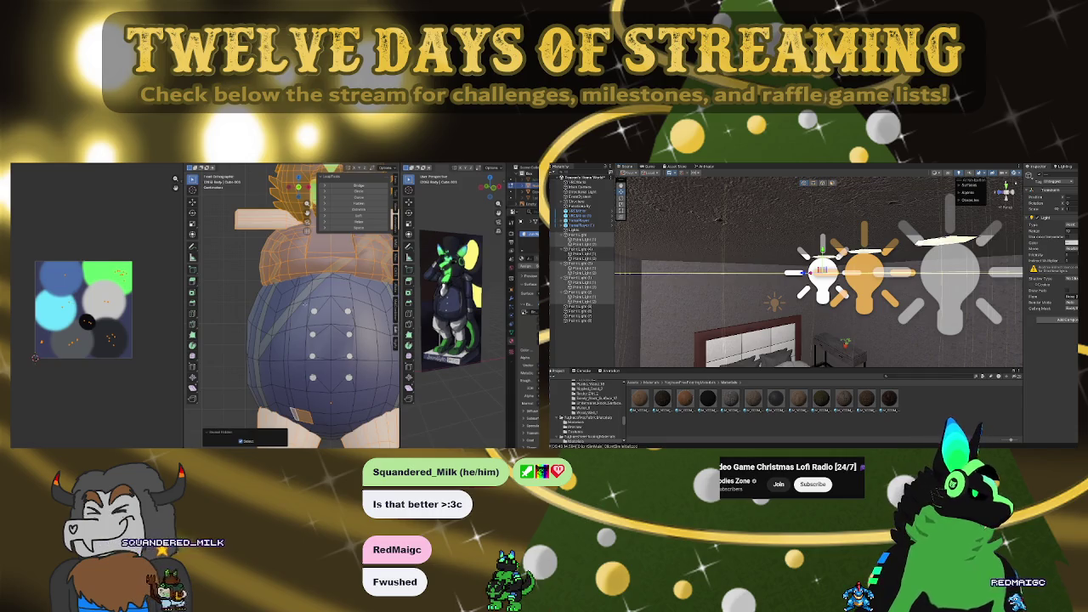
{"action": "key", "text": "alt+a"}
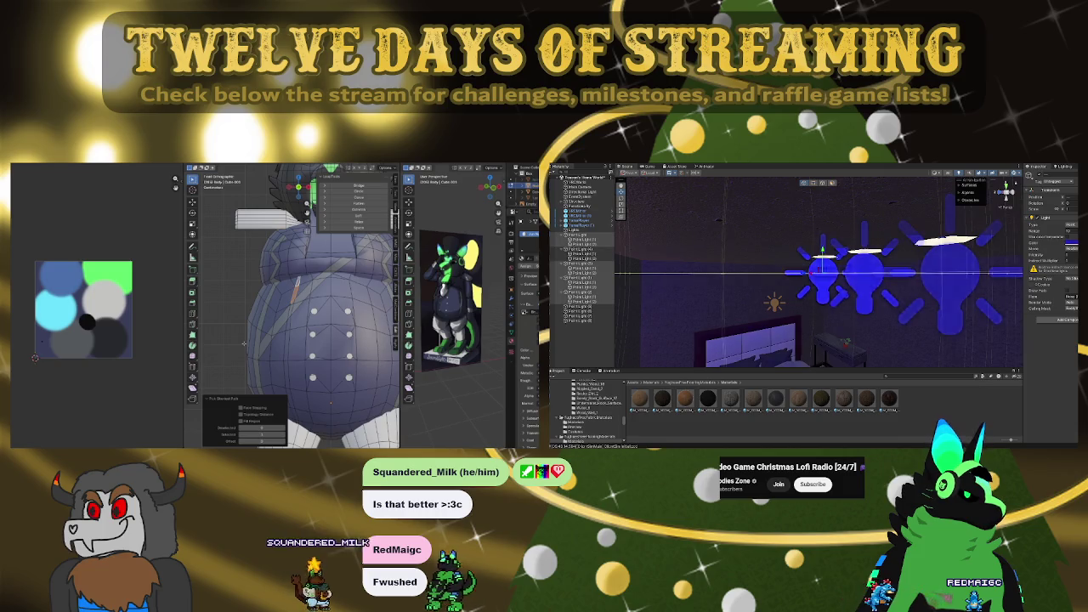
{"action": "key", "text": "alt+h"}
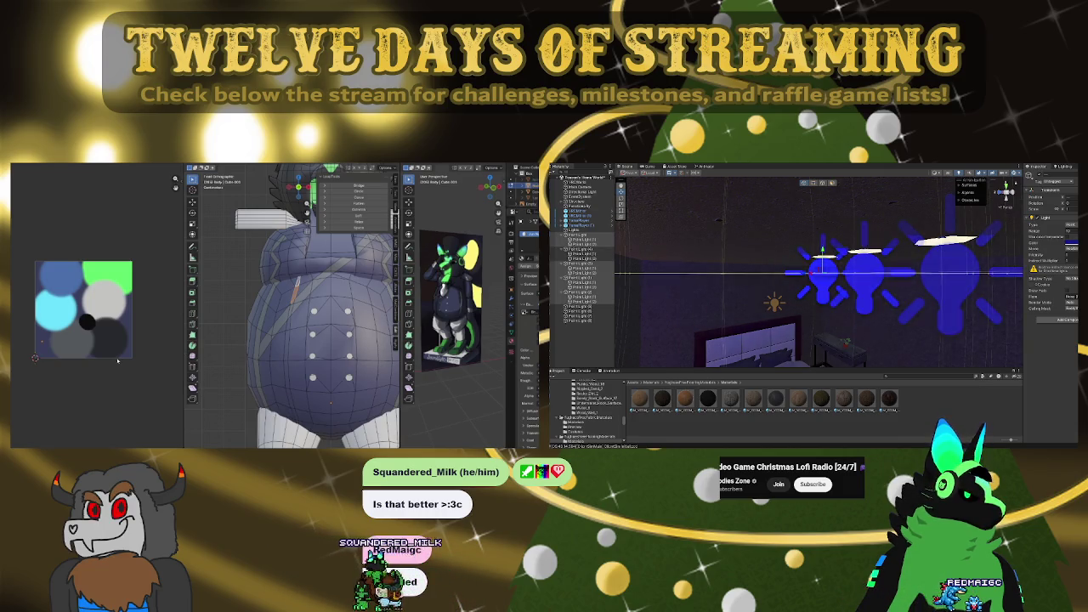
{"action": "mouse_move", "coordinate": [765, 281]}
{"action": "right_mouse_down"}
{"action": "mouse_move", "coordinate": [702, 264]}
{"action": "mouse_move", "coordinate": [939, 261]}
{"action": "right_mouse_up"}
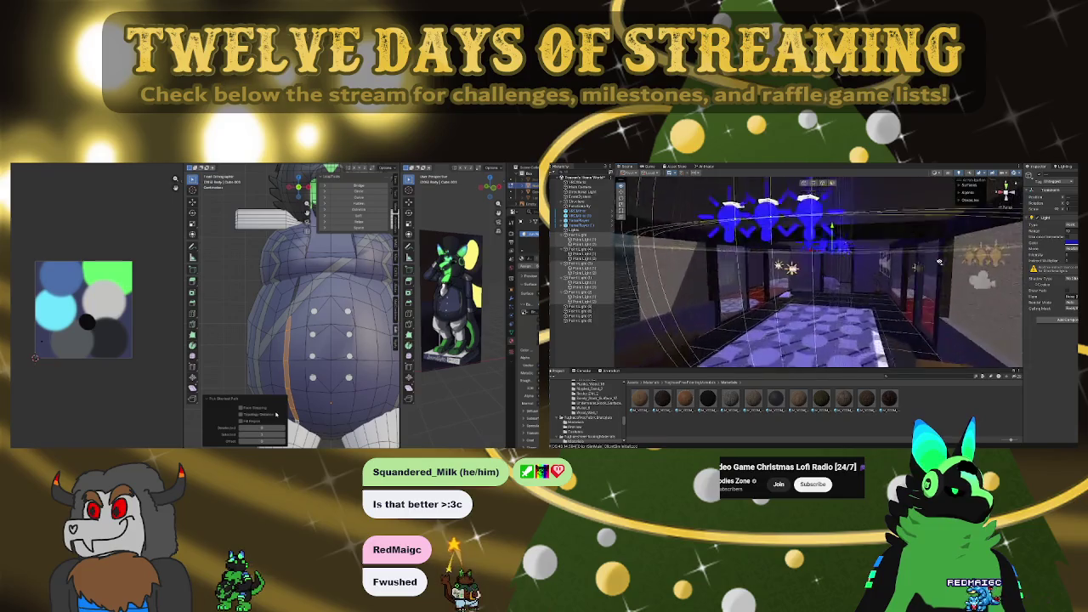
{"action": "right_click_drag", "start_coordinate": [939, 261], "coordinate": [799, 279]}
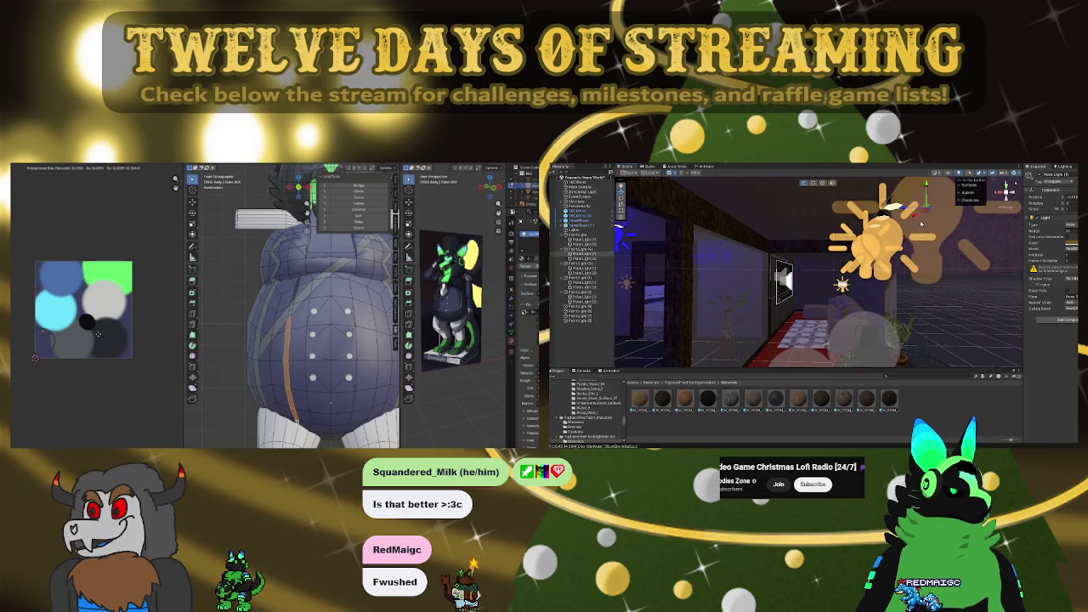
{"action": "scroll", "coordinate": [367, 312], "scroll_direction": "down", "scroll_amount": 5}
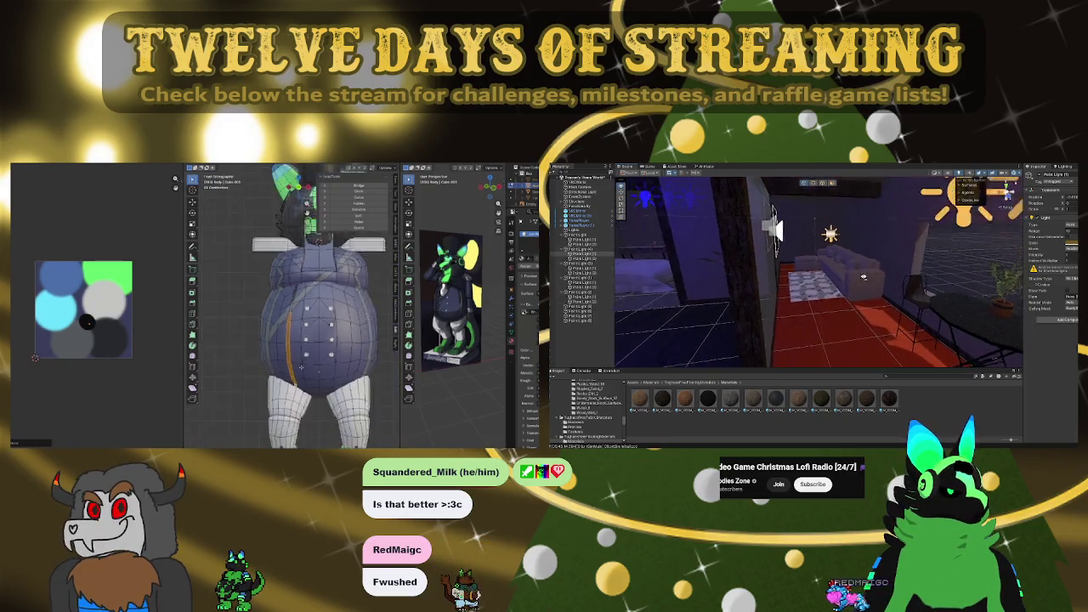
{"action": "middle_click_drag", "start_coordinate": [367, 312], "coordinate": [374, 306]}
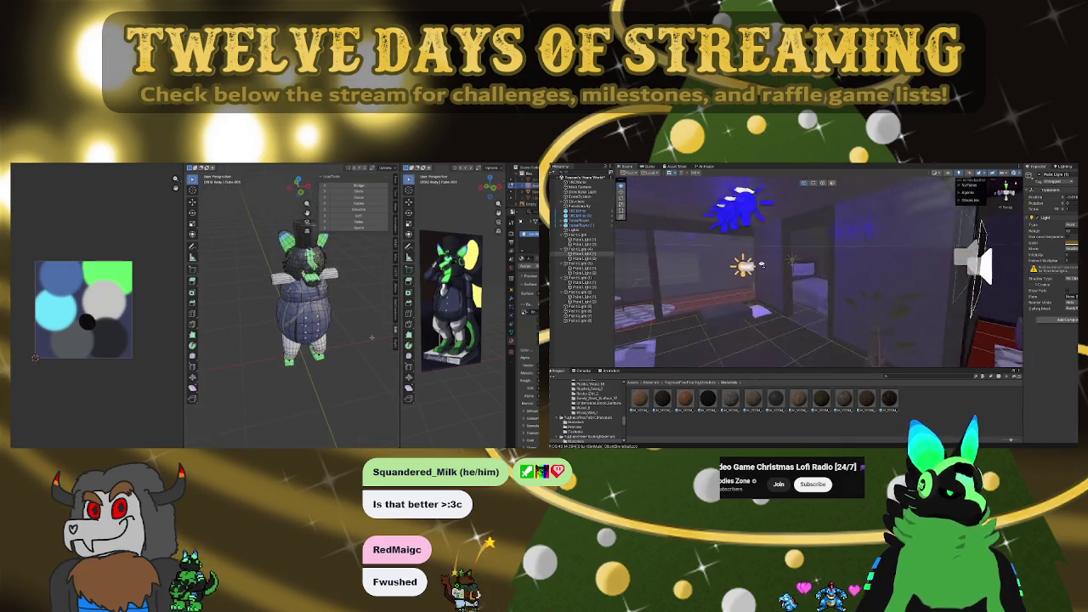
{"action": "scroll", "coordinate": [390, 308], "scroll_direction": "up", "scroll_amount": 2}
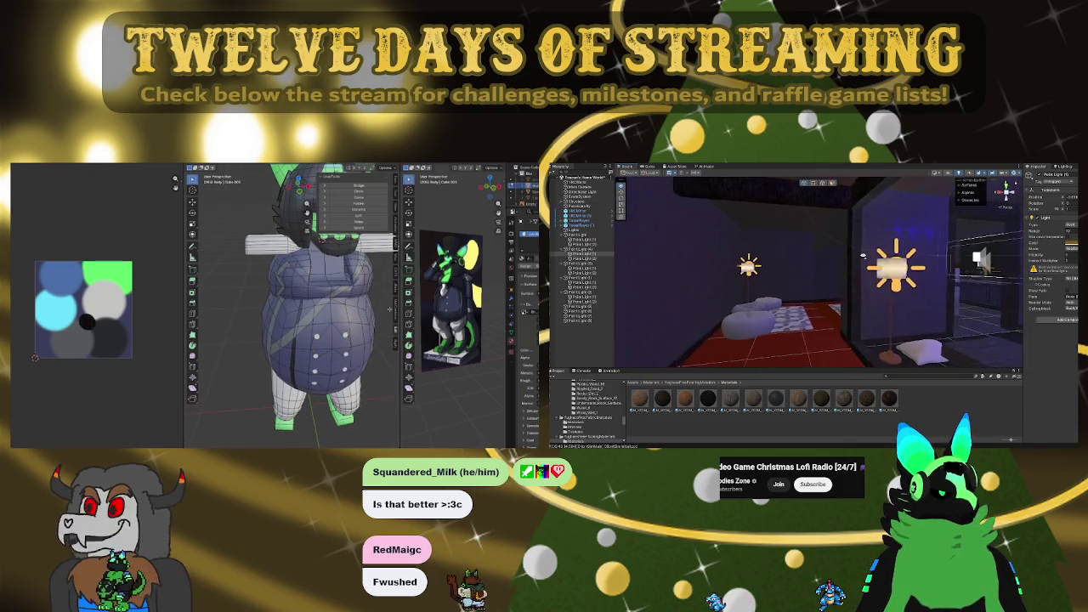
{"action": "scroll", "coordinate": [390, 309], "scroll_direction": "up", "scroll_amount": 3}
{"action": "scroll", "coordinate": [390, 309], "scroll_direction": "down", "scroll_amount": 3}
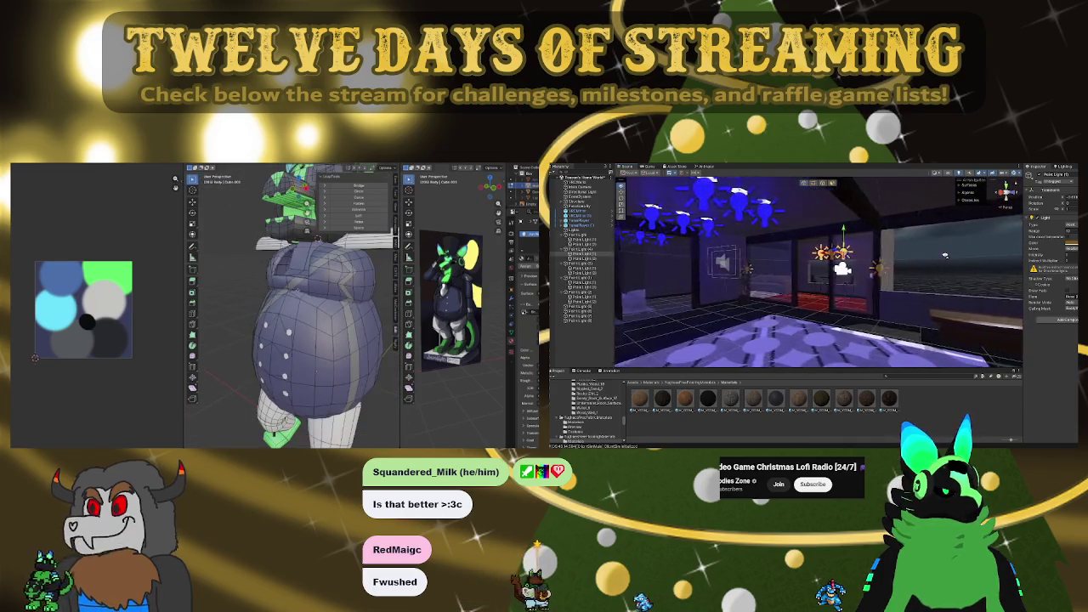
{"action": "right_click_drag", "start_coordinate": [945, 255], "coordinate": [846, 259]}
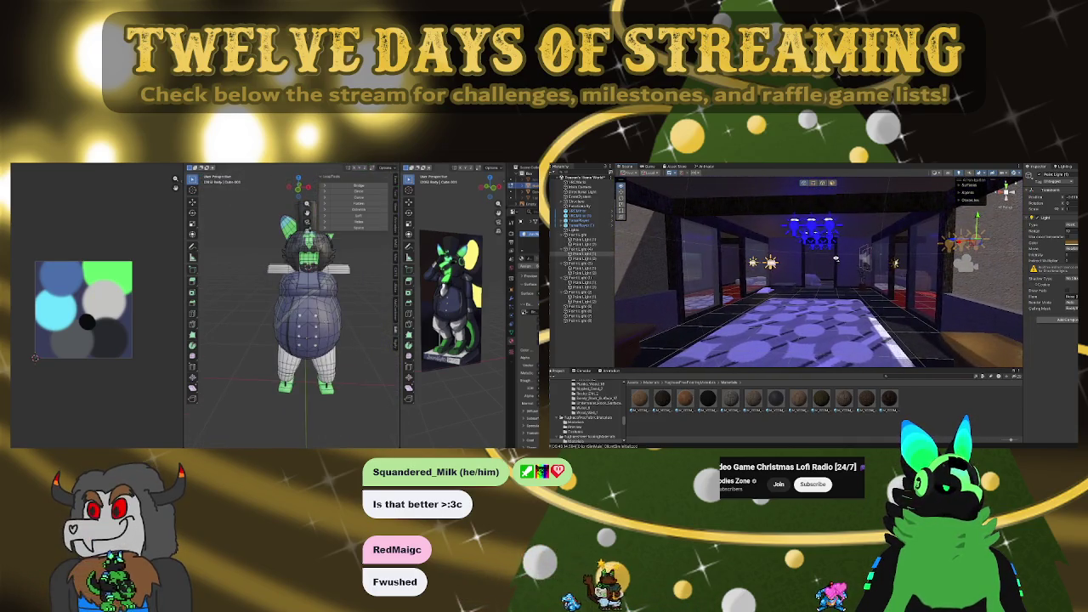
{"action": "scroll", "coordinate": [845, 258], "scroll_direction": "up", "scroll_amount": 2}
{"action": "right_click_drag", "start_coordinate": [843, 252], "coordinate": [845, 254]}
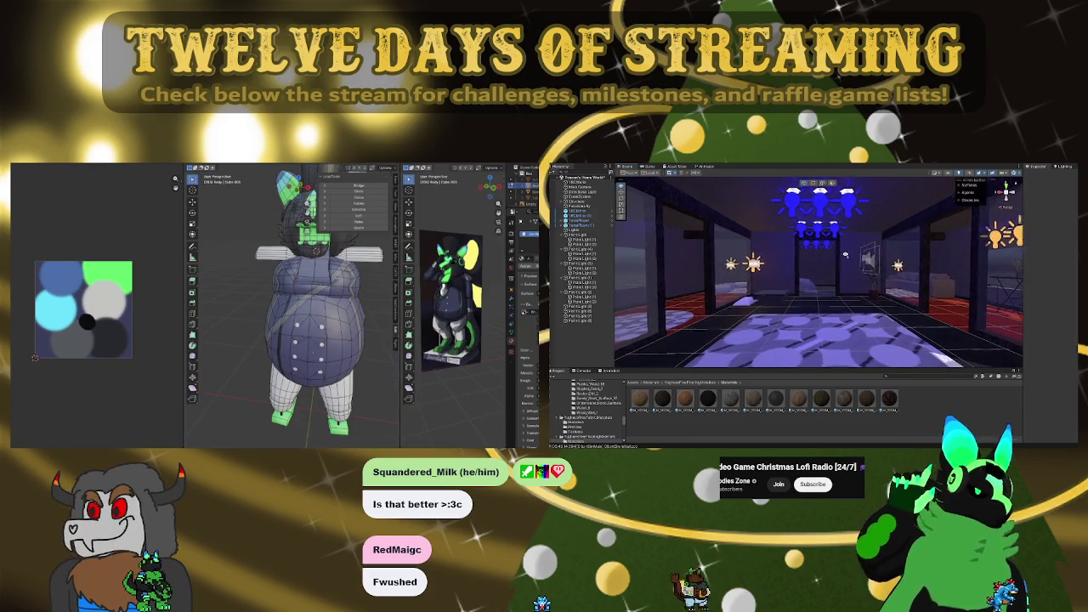
{"action": "right_click_drag", "start_coordinate": [856, 217], "coordinate": [842, 230]}
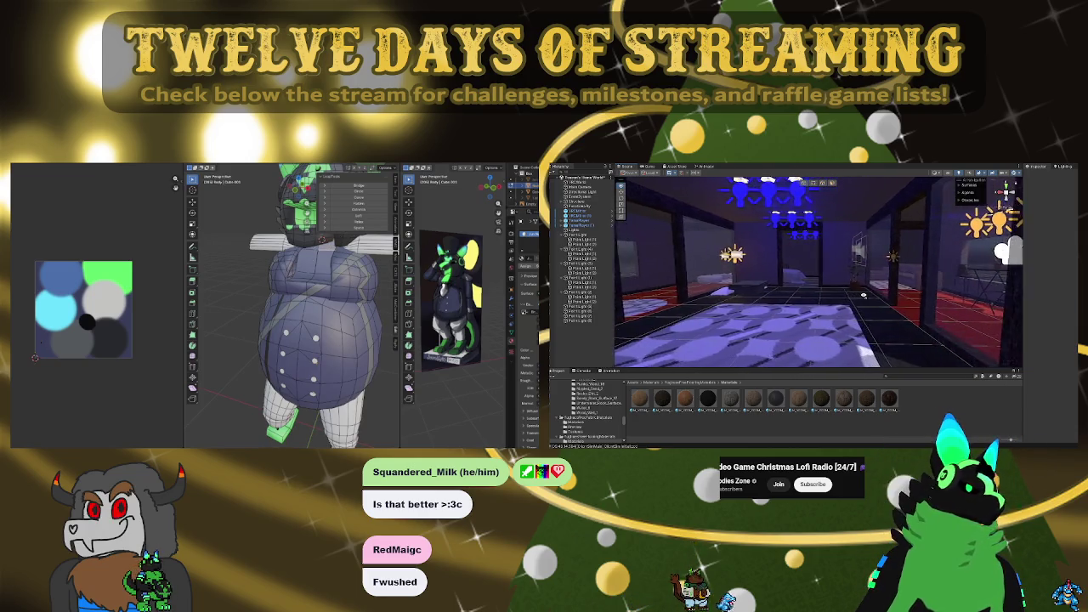
{"action": "mouse_move", "coordinate": [837, 296]}
{"action": "right_mouse_down"}
{"action": "mouse_move", "coordinate": [844, 310]}
{"action": "mouse_move", "coordinate": [869, 299]}
{"action": "mouse_move", "coordinate": [904, 205]}
{"action": "mouse_move", "coordinate": [850, 281]}
{"action": "mouse_move", "coordinate": [924, 297]}
{"action": "right_mouse_up"}
{"action": "left_click", "coordinate": [882, 252]}
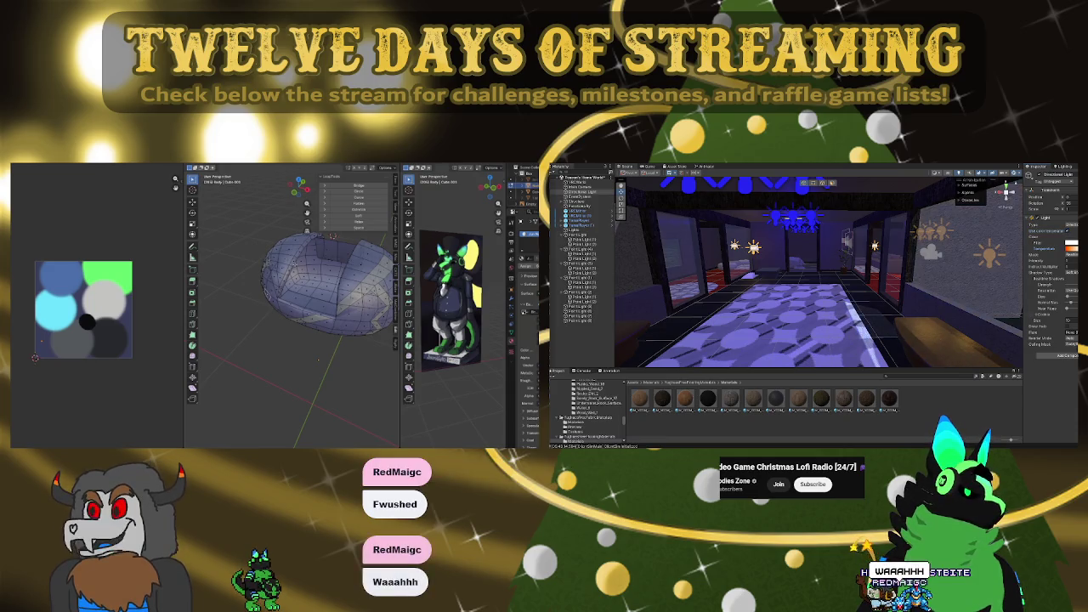
{"action": "key", "text": "alt+h"}
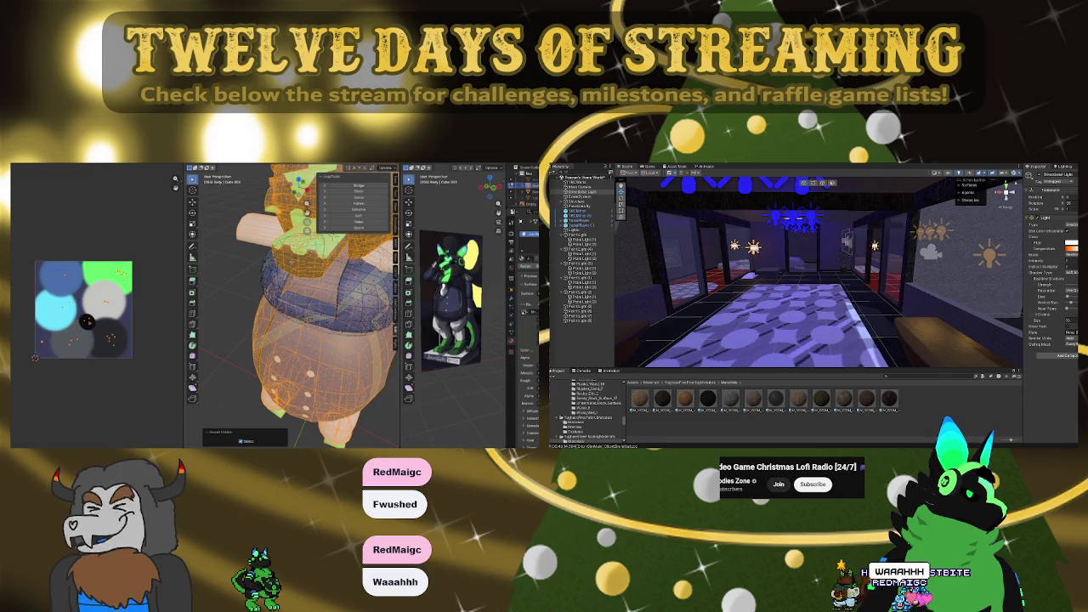
{"action": "key", "text": "alt+a"}
{"action": "mouse_move", "coordinate": [863, 274]}
{"action": "right_mouse_down"}
{"action": "mouse_move", "coordinate": [830, 266]}
{"action": "mouse_move", "coordinate": [860, 267]}
{"action": "mouse_move", "coordinate": [849, 291]}
{"action": "mouse_move", "coordinate": [888, 289]}
{"action": "right_mouse_up"}
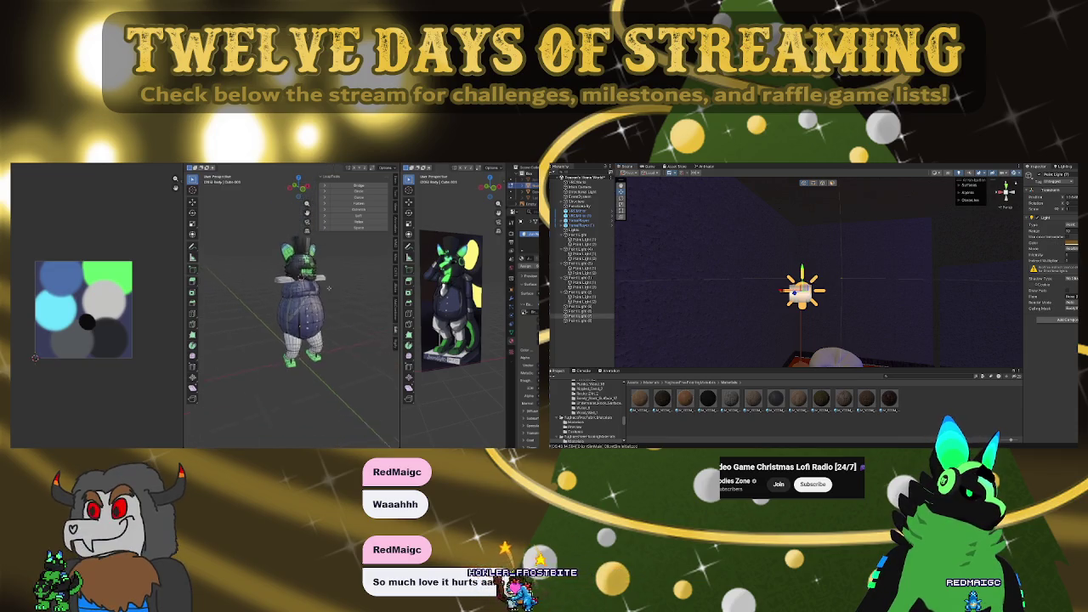
Turn toward the wall lights, then select one point light and frame it
{"action": "scroll", "coordinate": [306, 298], "scroll_direction": "up", "scroll_amount": 3}
{"action": "middle_click_drag", "start_coordinate": [306, 297], "coordinate": [340, 297]}
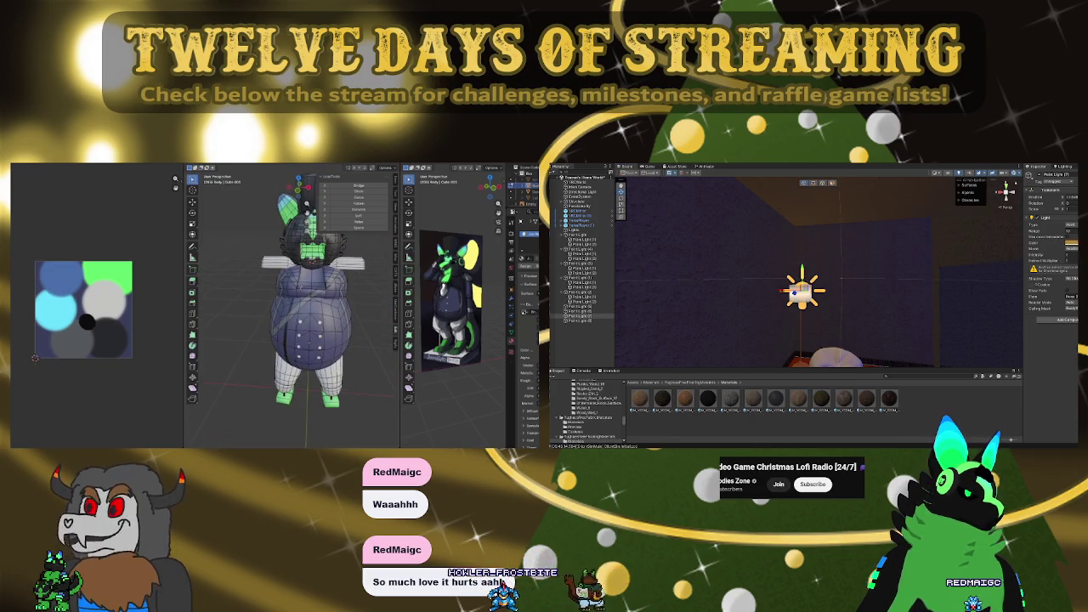
{"action": "scroll", "coordinate": [289, 306], "scroll_direction": "up", "scroll_amount": 3}
{"action": "scroll", "coordinate": [289, 305], "scroll_direction": "up", "scroll_amount": 3}
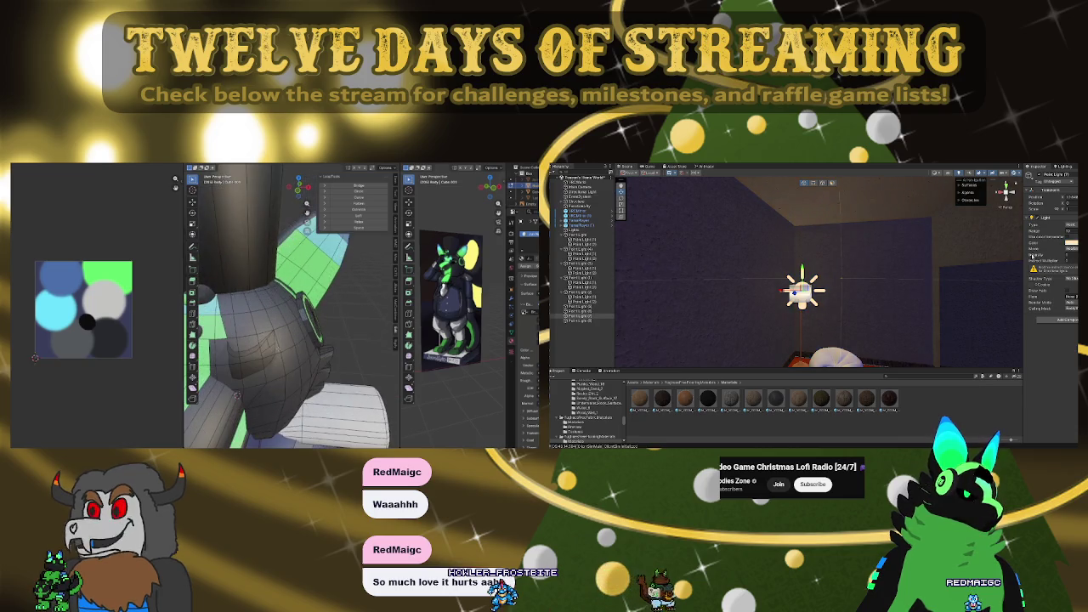
{"action": "mouse_move", "coordinate": [920, 249]}
{"action": "right_mouse_down"}
{"action": "mouse_move", "coordinate": [942, 251]}
{"action": "mouse_move", "coordinate": [939, 239]}
{"action": "right_mouse_up"}
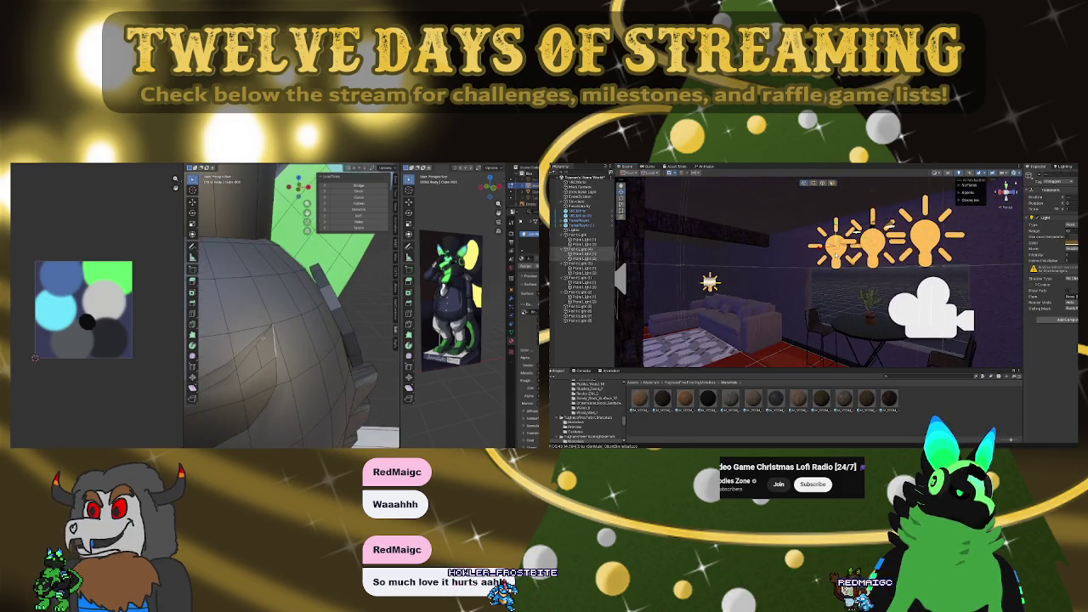
{"action": "left_click", "coordinate": [832, 247]}
{"action": "key", "text": "f"}
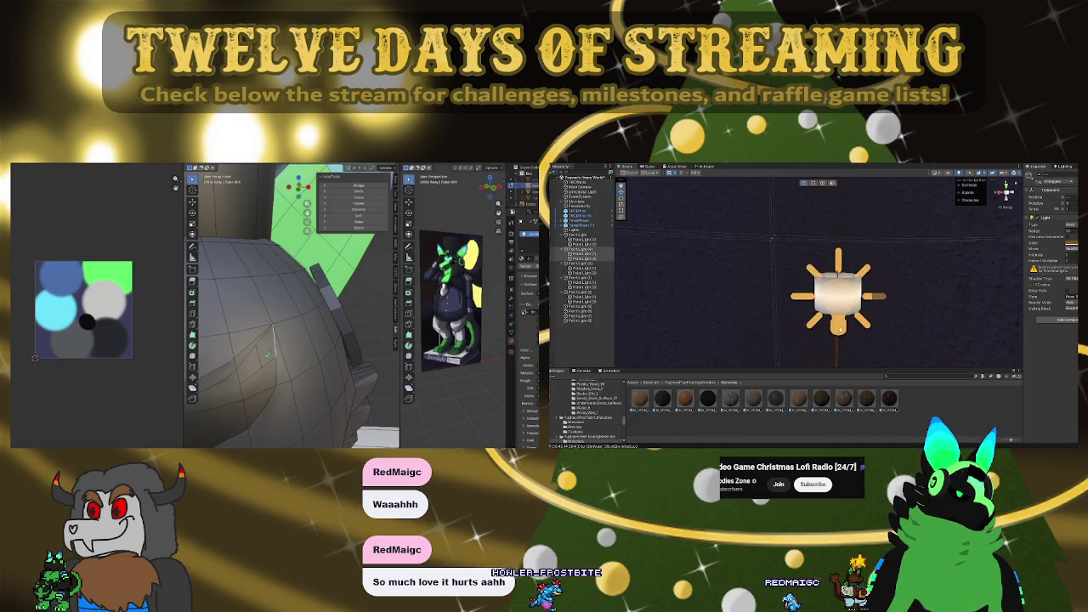
Re-centre the view on the wall point light, then select the wall behind it
{"action": "right_click_drag", "start_coordinate": [926, 273], "coordinate": [916, 291]}
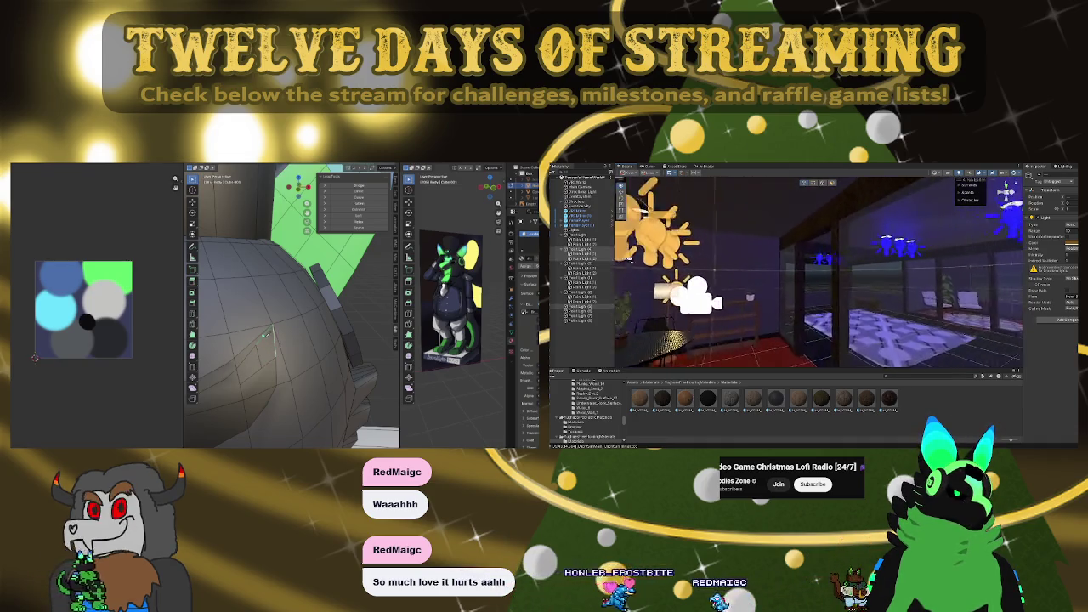
{"action": "key", "text": "f"}
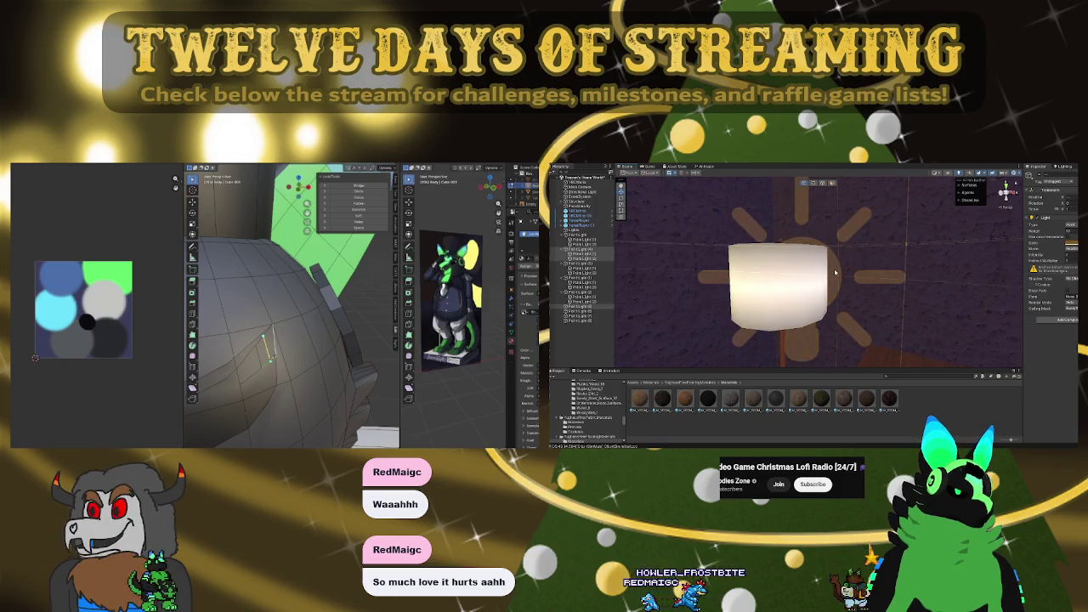
{"action": "scroll", "coordinate": [835, 272], "scroll_direction": "down", "scroll_amount": 3}
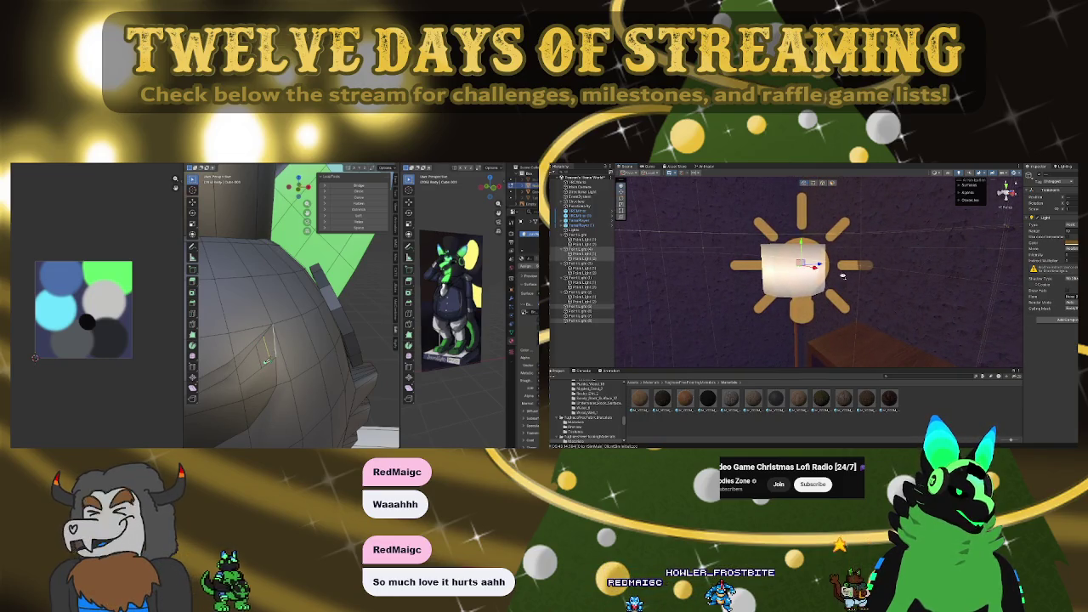
{"action": "right_click_drag", "start_coordinate": [842, 276], "coordinate": [676, 265]}
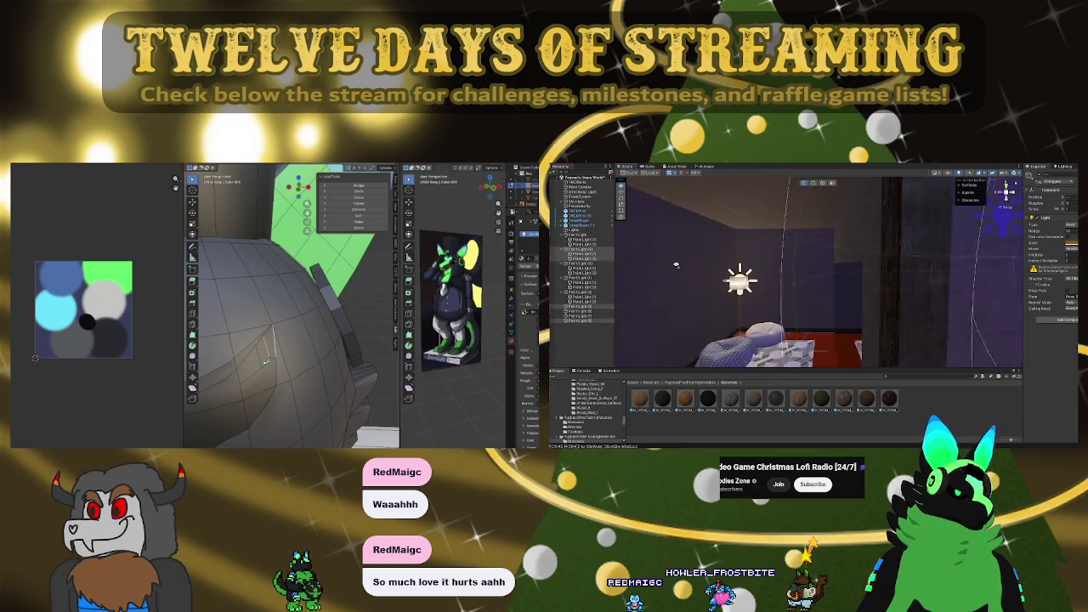
{"action": "key", "text": "f"}
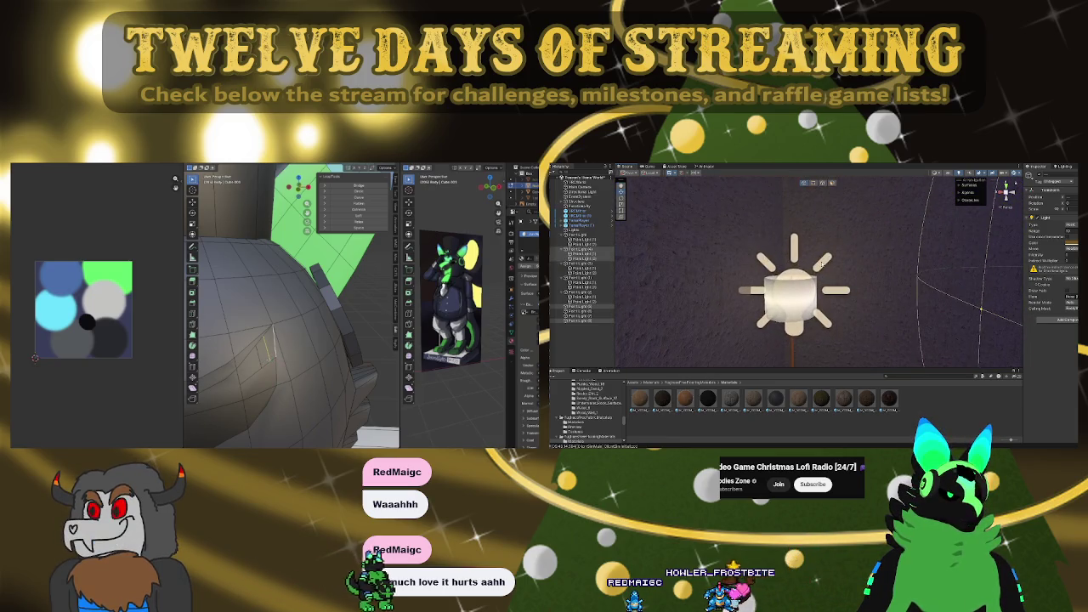
{"action": "left_click", "coordinate": [869, 274]}
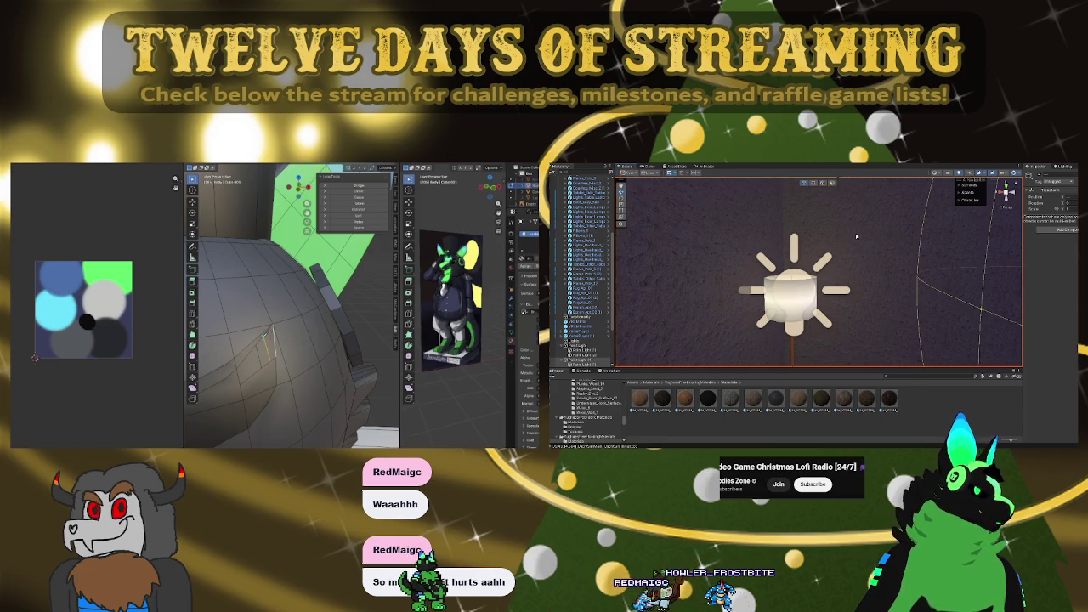
Dim the selected point light, then select and frame a small face on the Blender mesh
{"action": "left_click", "coordinate": [790, 267]}
{"action": "right_click_drag", "start_coordinate": [838, 297], "coordinate": [730, 293]}
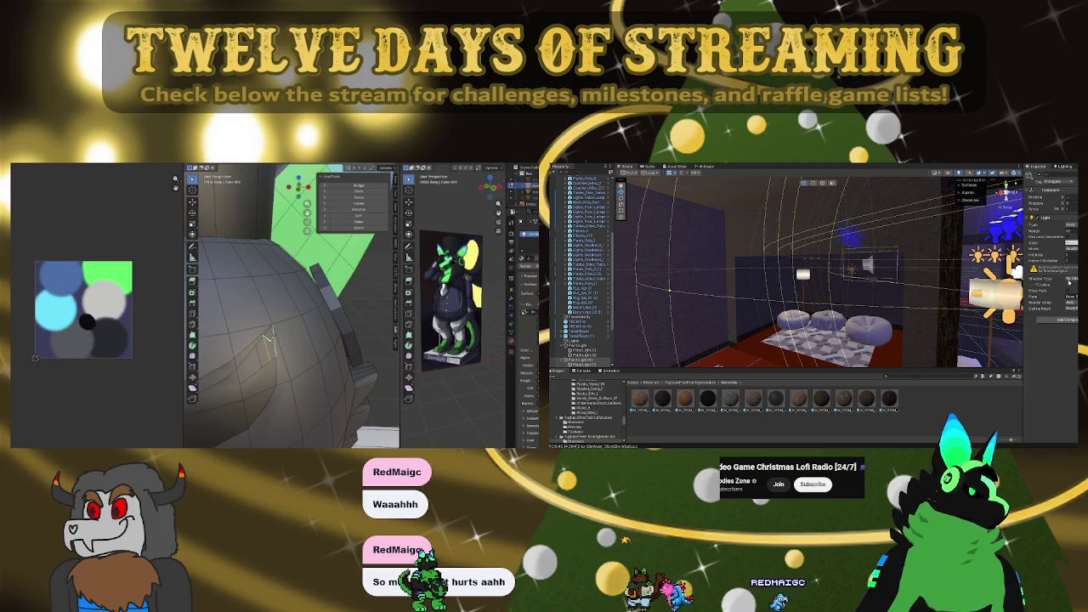
{"action": "left_click", "coordinate": [1069, 282]}
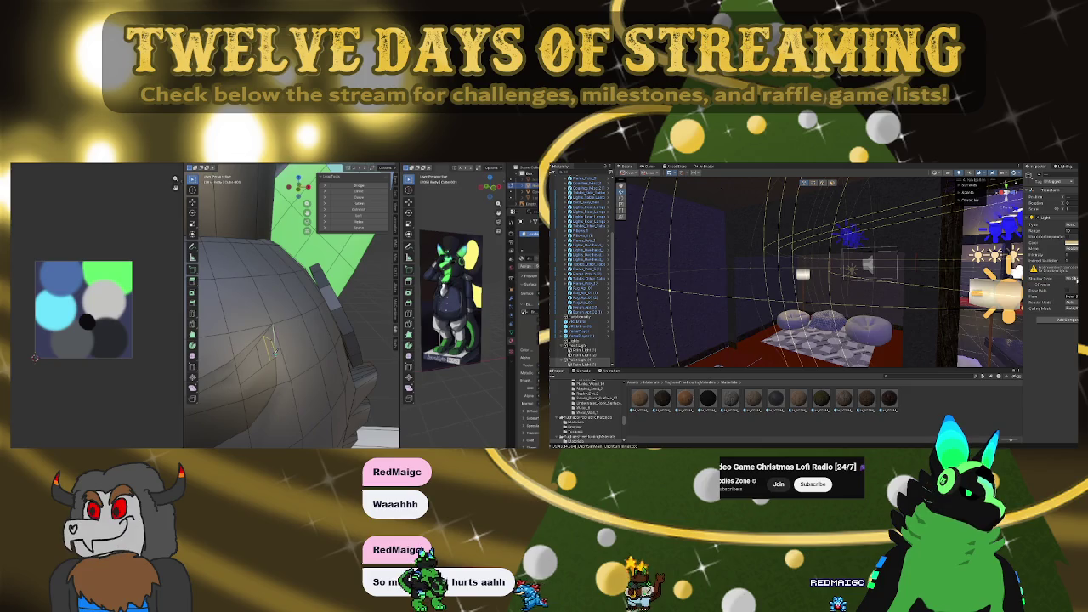
{"action": "left_click", "coordinate": [269, 349]}
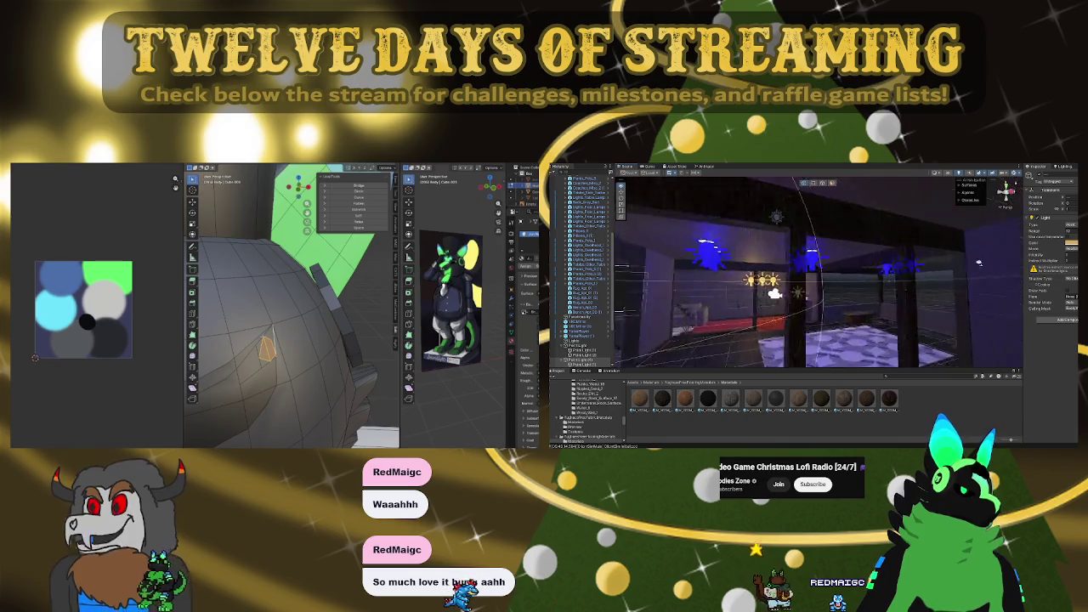
{"action": "key", "text": "KP_Decimal"}
{"action": "middle_click_drag", "start_coordinate": [261, 370], "coordinate": [246, 293]}
Move past the floor lamp's light to the potted plant and shift the plant slightly left
{"action": "mouse_move", "coordinate": [690, 231]}
{"action": "right_mouse_down"}
{"action": "mouse_move", "coordinate": [671, 242]}
{"action": "mouse_move", "coordinate": [718, 235]}
{"action": "right_mouse_up"}
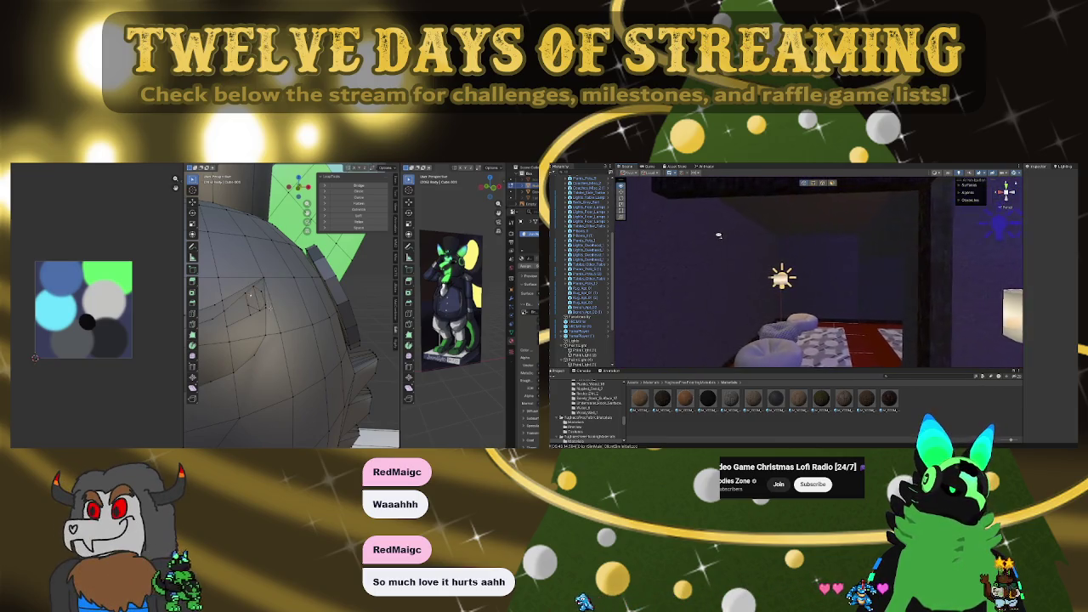
{"action": "right_click_drag", "start_coordinate": [718, 235], "coordinate": [723, 238]}
{"action": "left_click", "coordinate": [733, 265]}
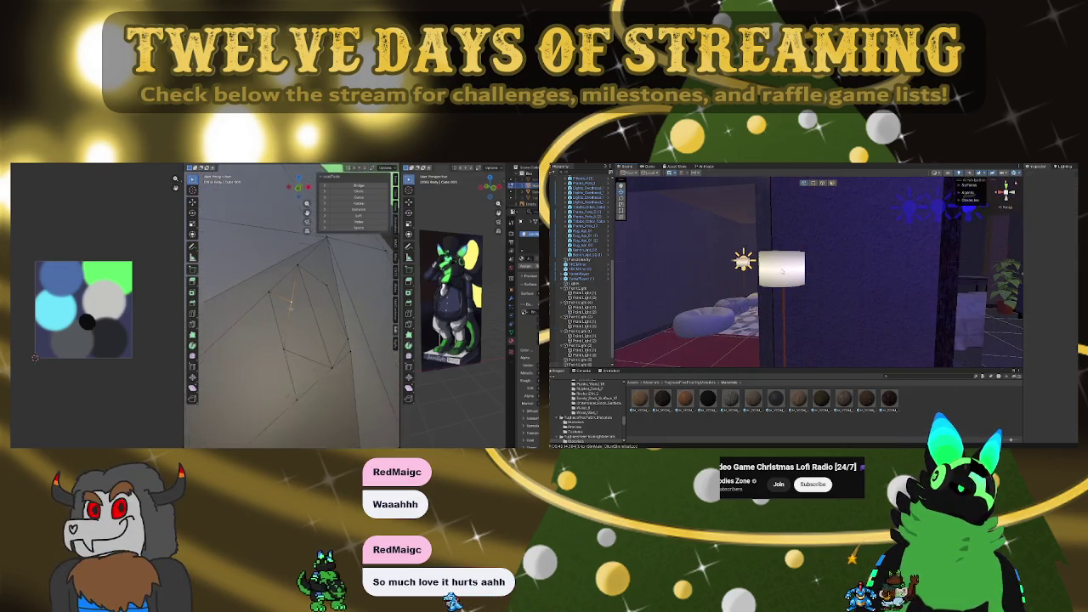
{"action": "right_click_drag", "start_coordinate": [775, 266], "coordinate": [865, 306]}
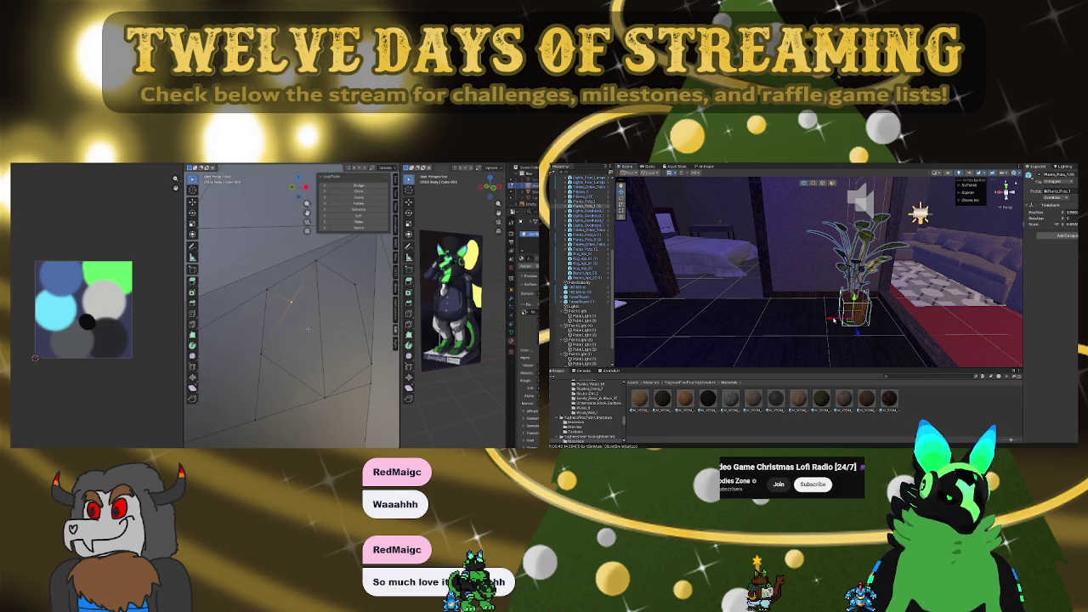
{"action": "right_click_drag", "start_coordinate": [865, 307], "coordinate": [834, 341]}
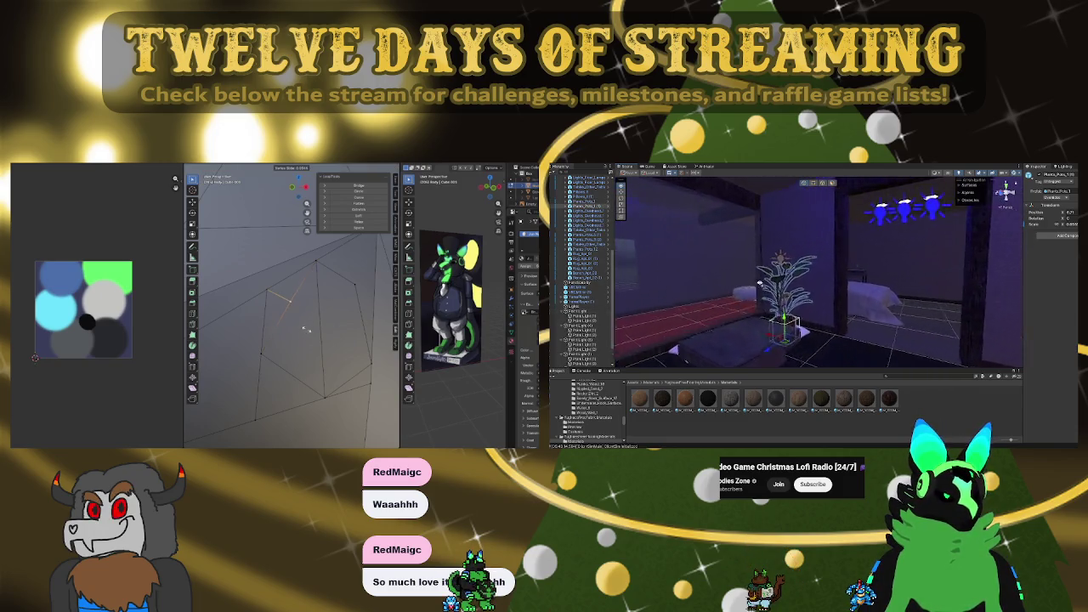
{"action": "left_click", "coordinate": [835, 340]}
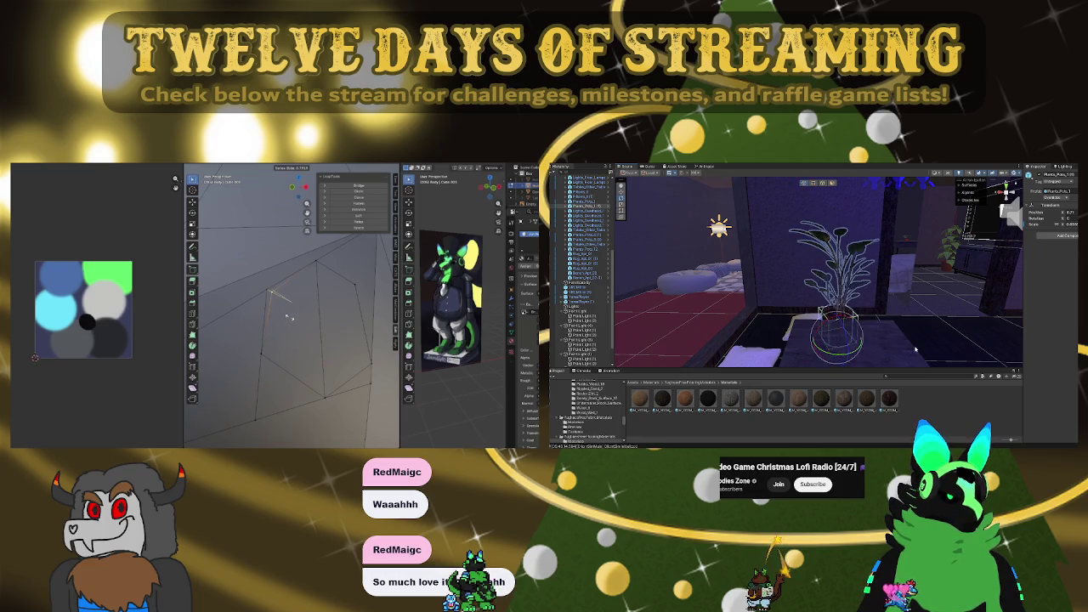
{"action": "left_click_drag", "start_coordinate": [857, 337], "coordinate": [845, 337]}
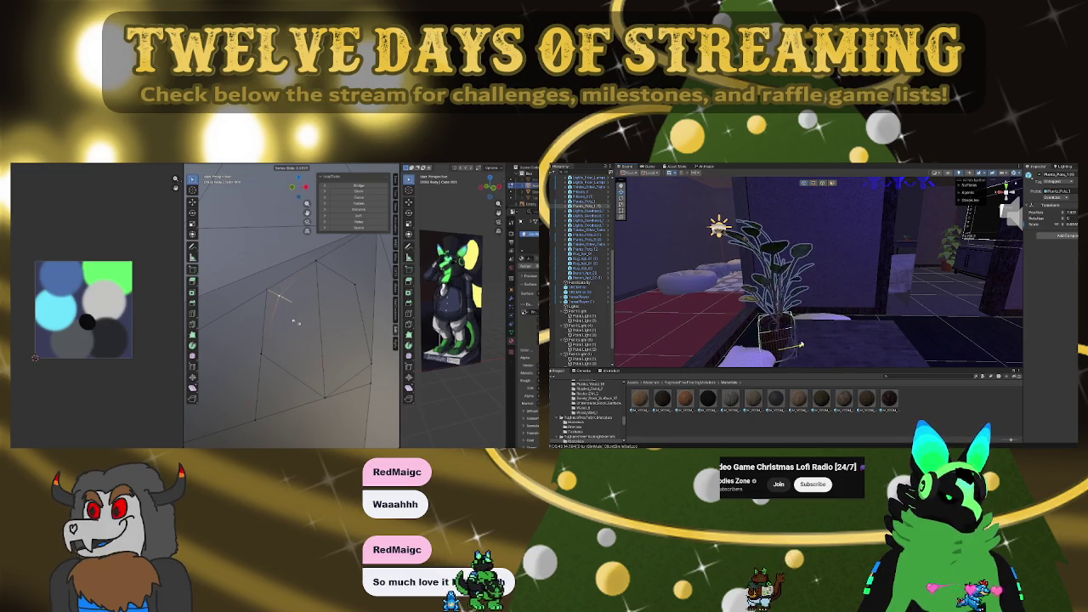
Confirm the Blender vertex slide along its edge, then orbit around the potted plant
{"action": "left_click", "coordinate": [292, 323]}
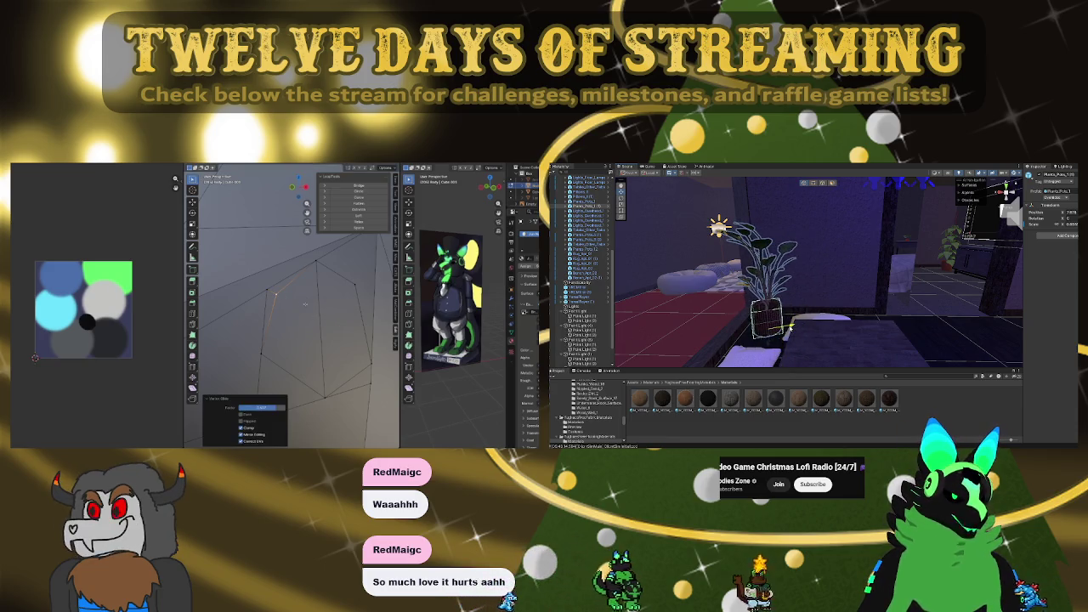
{"action": "scroll", "coordinate": [800, 334], "scroll_direction": "up", "scroll_amount": 5}
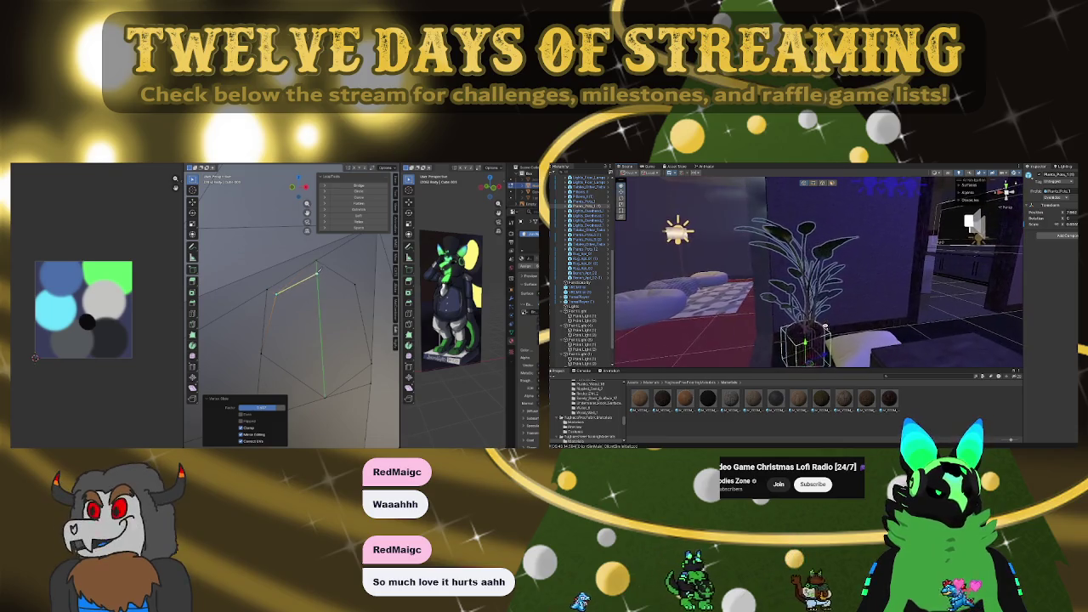
{"action": "mouse_move", "coordinate": [871, 295]}
{"action": "left_mouse_down", "text": "alt"}
{"action": "mouse_move", "coordinate": [843, 328]}
{"action": "mouse_move", "coordinate": [896, 331]}
{"action": "left_mouse_up", "text": "alt"}
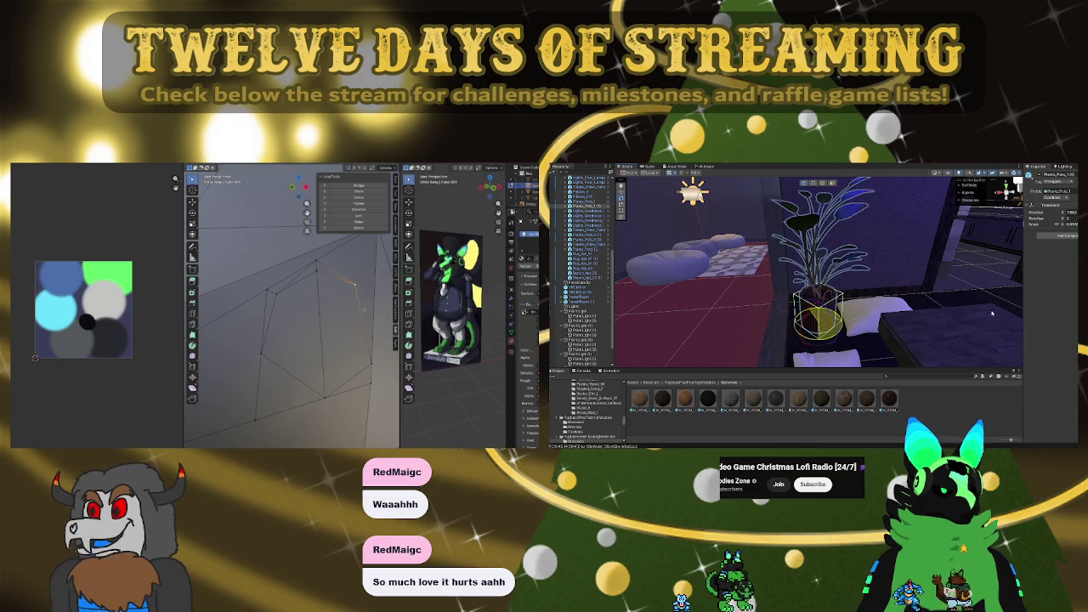
{"action": "left_click_drag", "start_coordinate": [805, 315], "coordinate": [810, 320], "text": "alt"}
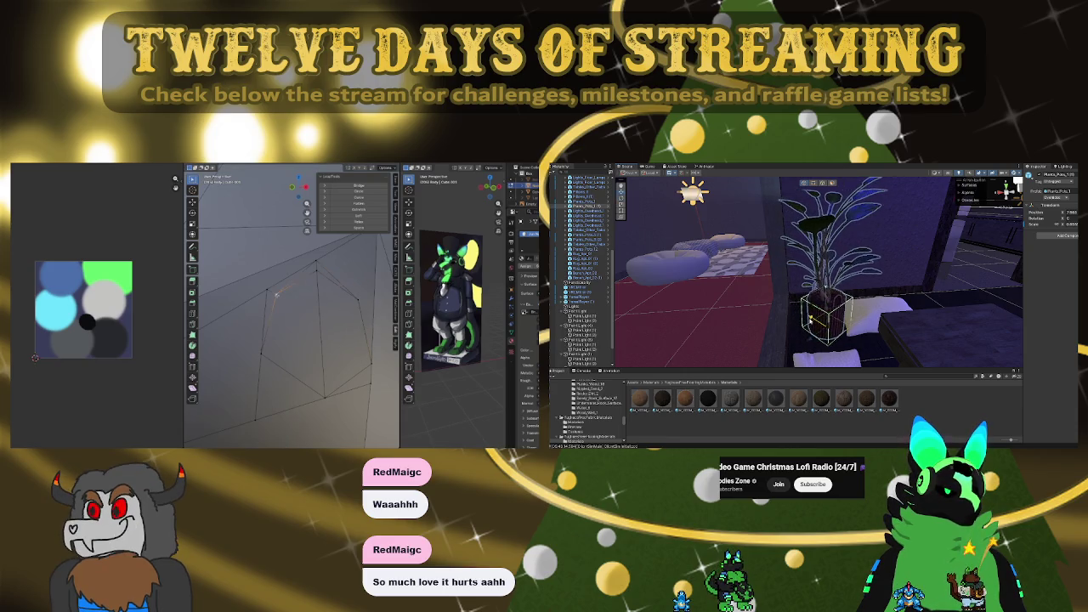
Turn to the hanging-lamp room, then select and centre one of its point lights
{"action": "mouse_move", "coordinate": [899, 313]}
{"action": "left_mouse_down", "text": "alt"}
{"action": "mouse_move", "coordinate": [909, 298]}
{"action": "mouse_move", "coordinate": [877, 284]}
{"action": "mouse_move", "coordinate": [747, 280]}
{"action": "mouse_move", "coordinate": [697, 257]}
{"action": "left_mouse_up", "text": "alt"}
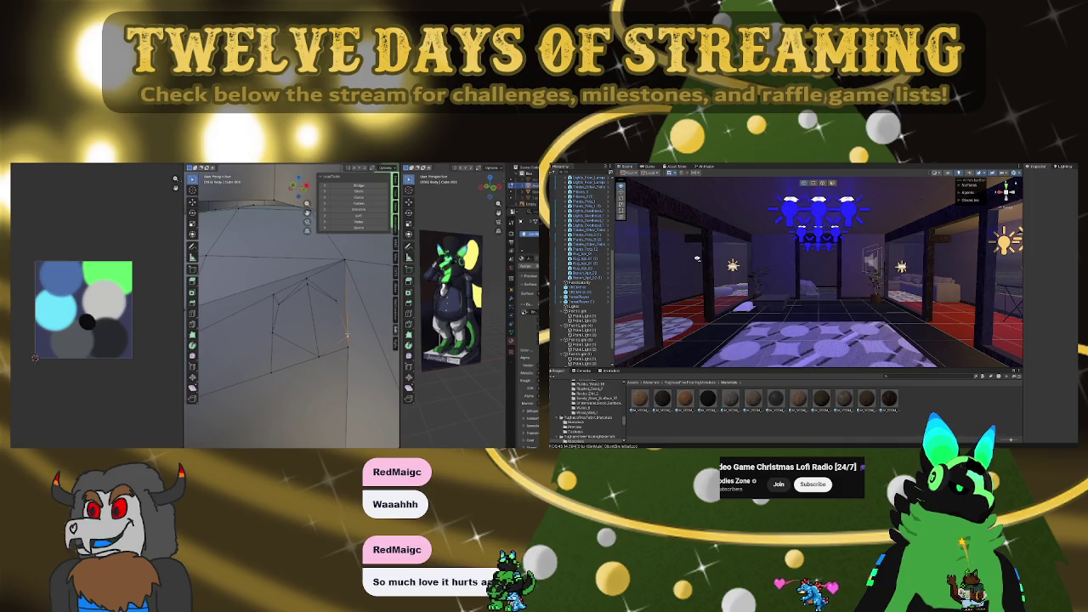
{"action": "mouse_move", "coordinate": [698, 257]}
{"action": "left_mouse_down", "text": "alt"}
{"action": "mouse_move", "coordinate": [844, 247]}
{"action": "mouse_move", "coordinate": [790, 277]}
{"action": "mouse_move", "coordinate": [867, 277]}
{"action": "left_mouse_up", "text": "alt"}
{"action": "left_click", "coordinate": [790, 277]}
{"action": "key", "text": "f"}
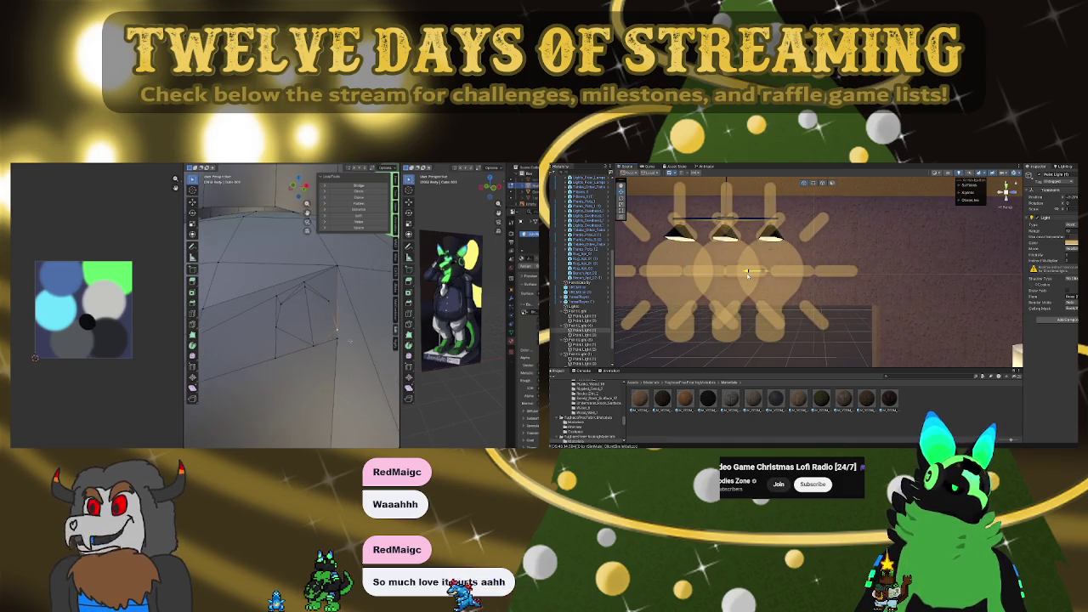
{"action": "scroll", "coordinate": [714, 281], "scroll_direction": "down", "scroll_amount": 5}
{"action": "scroll", "coordinate": [714, 280], "scroll_direction": "down", "scroll_amount": 5}
{"action": "key", "text": "f"}
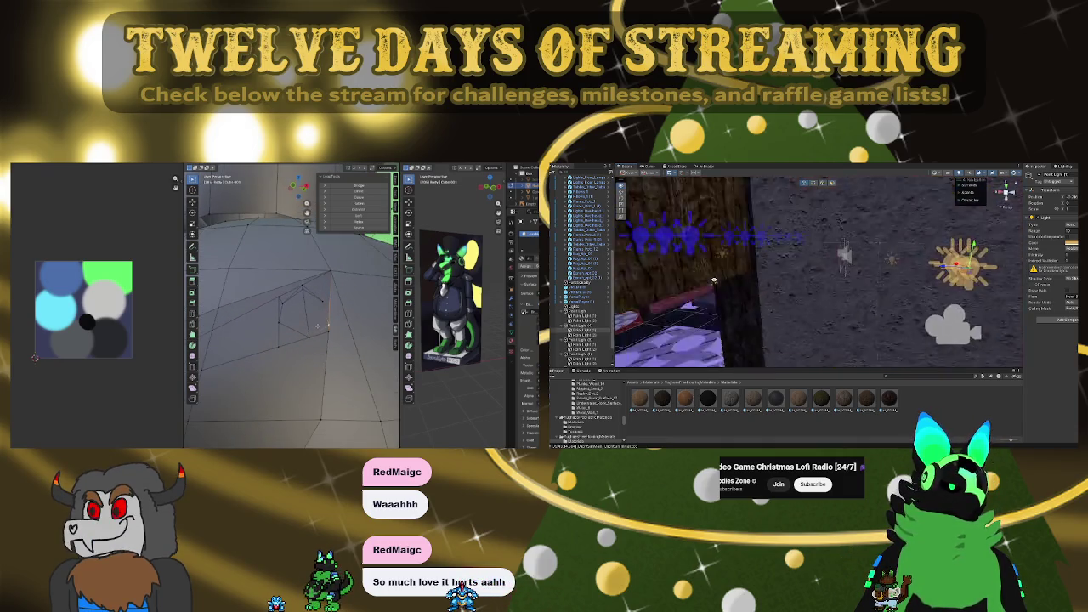
{"action": "scroll", "coordinate": [784, 273], "scroll_direction": "up", "scroll_amount": 3}
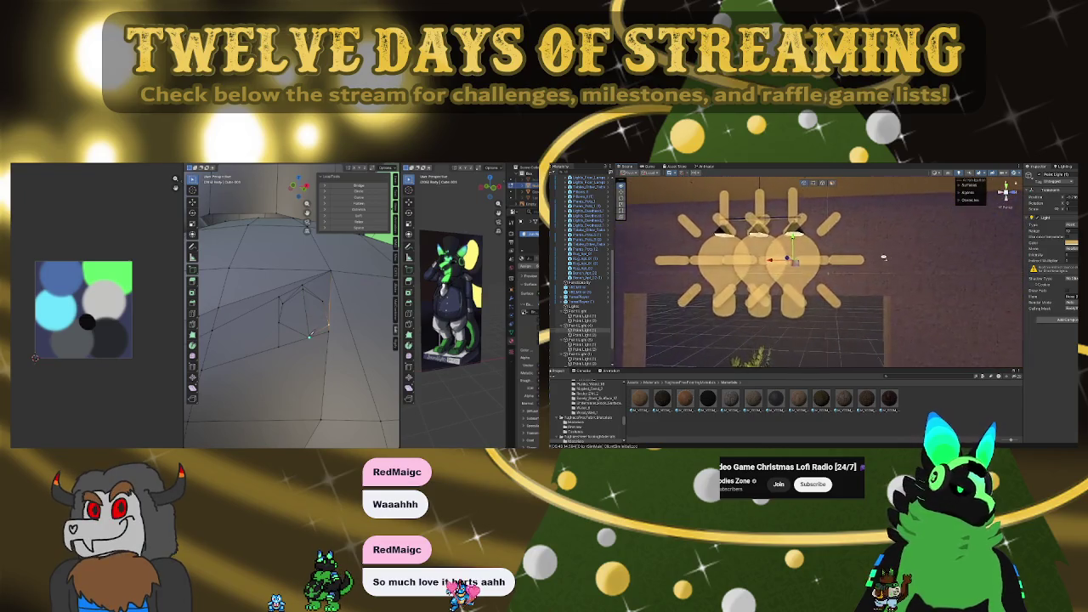
{"action": "scroll", "coordinate": [784, 273], "scroll_direction": "up", "scroll_amount": 3}
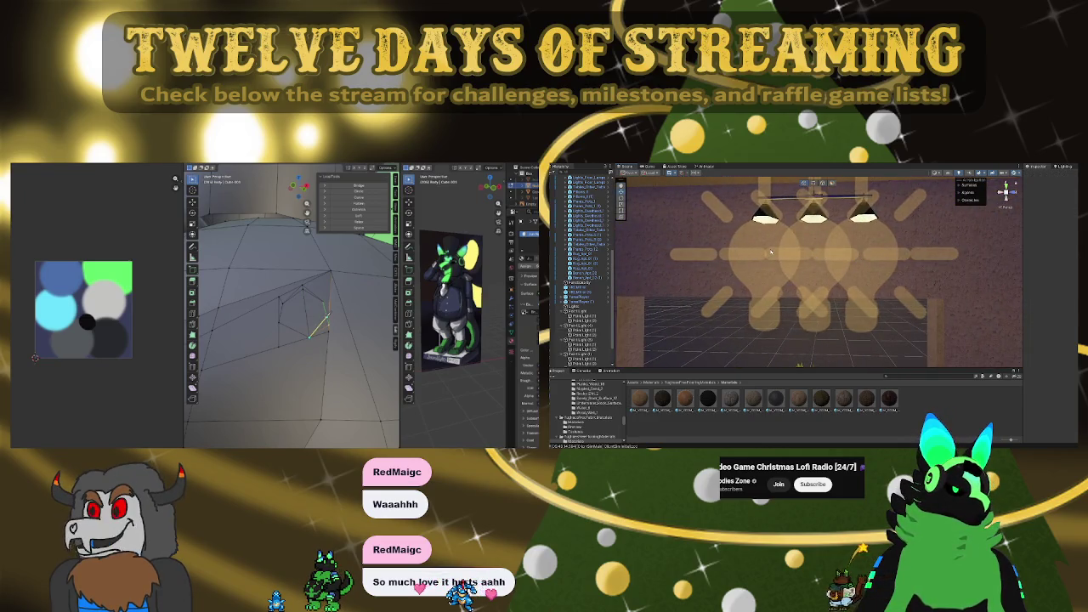
{"action": "left_click", "coordinate": [751, 245]}
{"action": "left_click", "coordinate": [871, 229]}
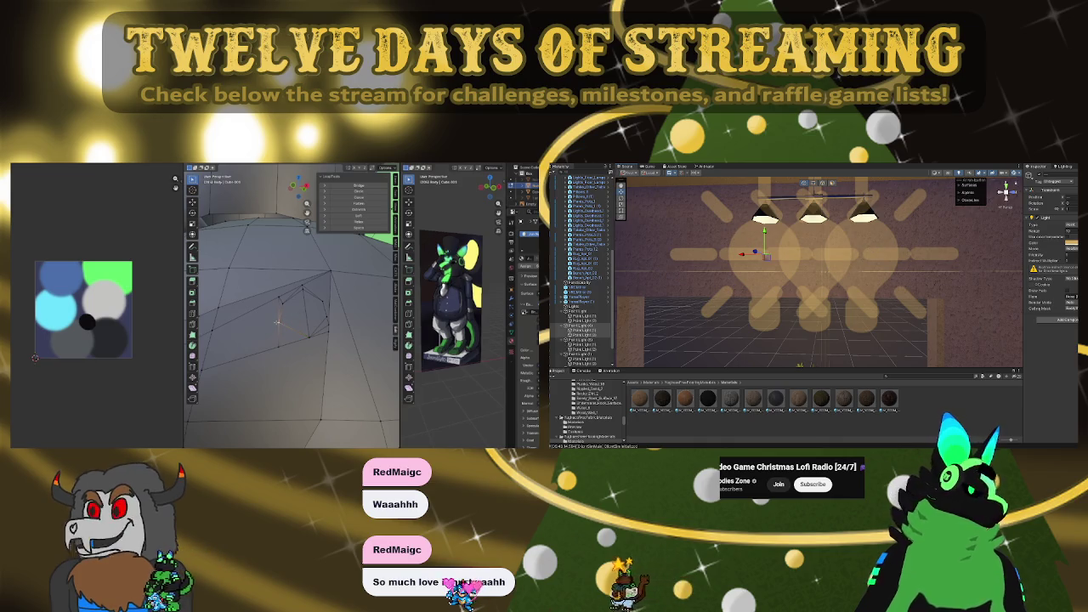
{"action": "left_click", "coordinate": [276, 322]}
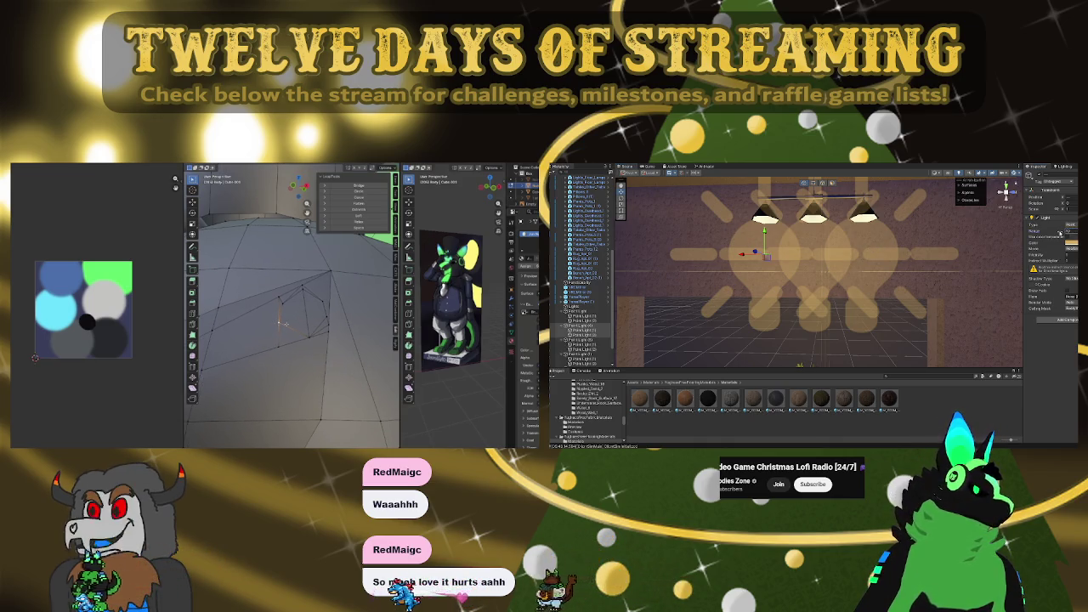
{"action": "key", "text": "g"}
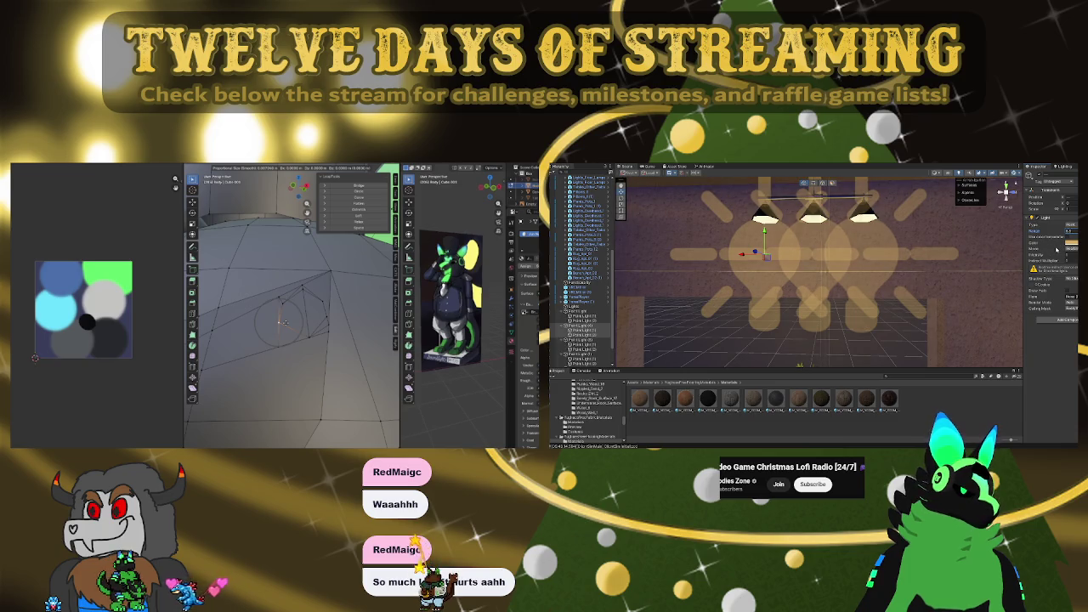
{"action": "left_click", "coordinate": [283, 322]}
{"action": "middle_click_drag", "start_coordinate": [283, 321], "coordinate": [288, 311]}
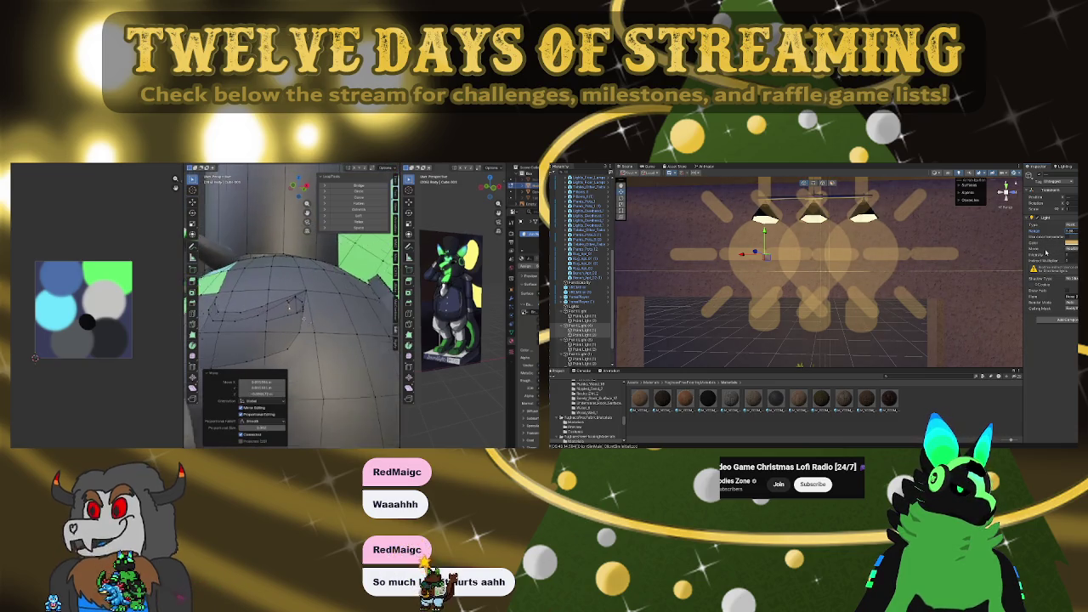
{"action": "mouse_move", "coordinate": [765, 272]}
{"action": "right_mouse_down"}
{"action": "mouse_move", "coordinate": [777, 311]}
{"action": "mouse_move", "coordinate": [823, 272]}
{"action": "mouse_move", "coordinate": [770, 259]}
{"action": "mouse_move", "coordinate": [852, 228]}
{"action": "right_mouse_up"}
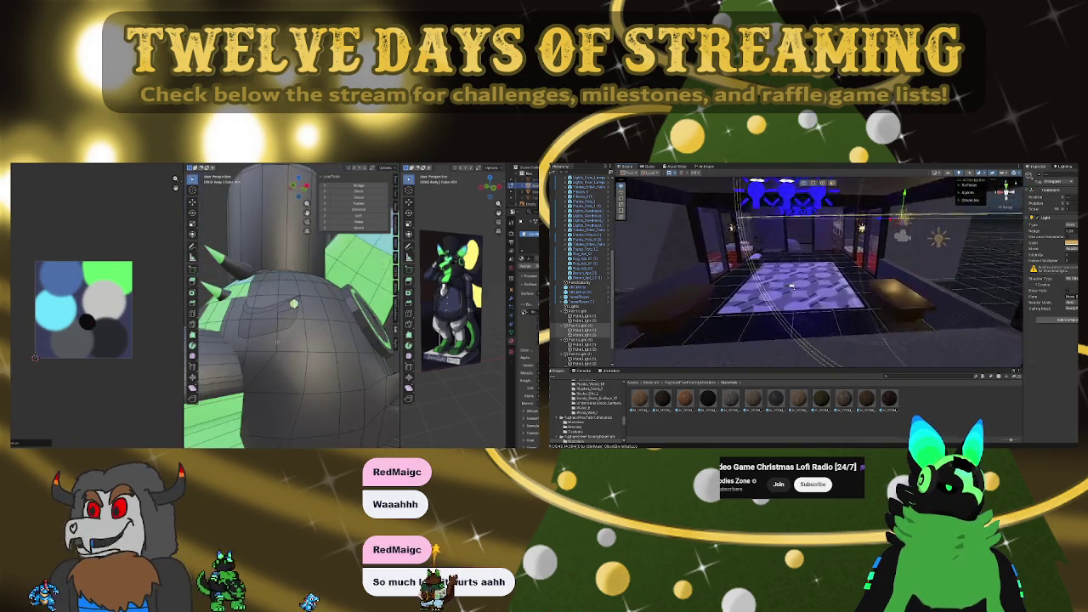
{"action": "right_click_drag", "start_coordinate": [792, 282], "coordinate": [807, 255]}
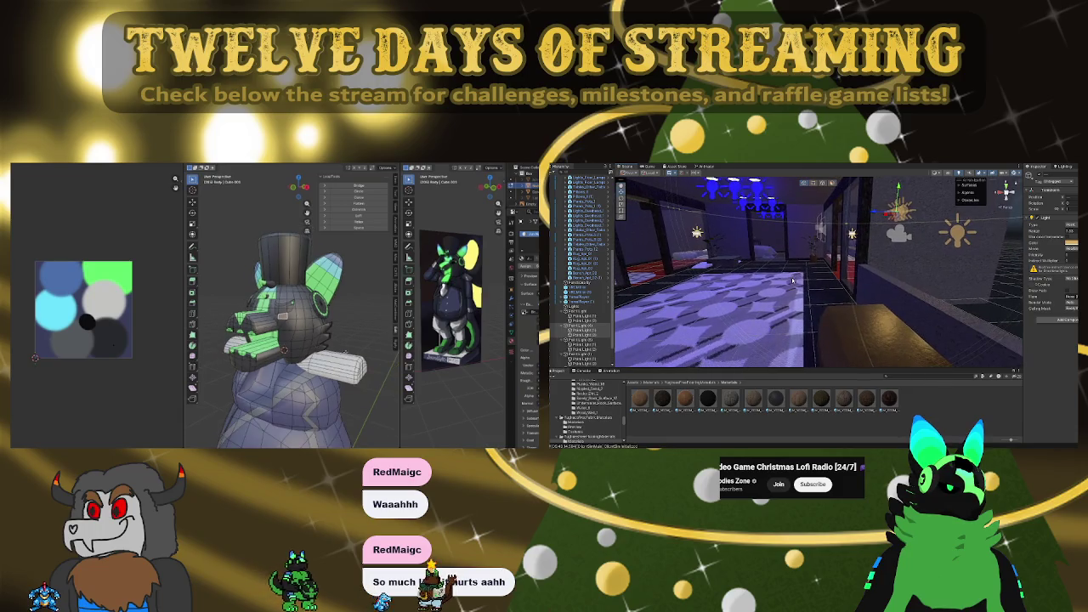
{"action": "key", "text": "KP_1"}
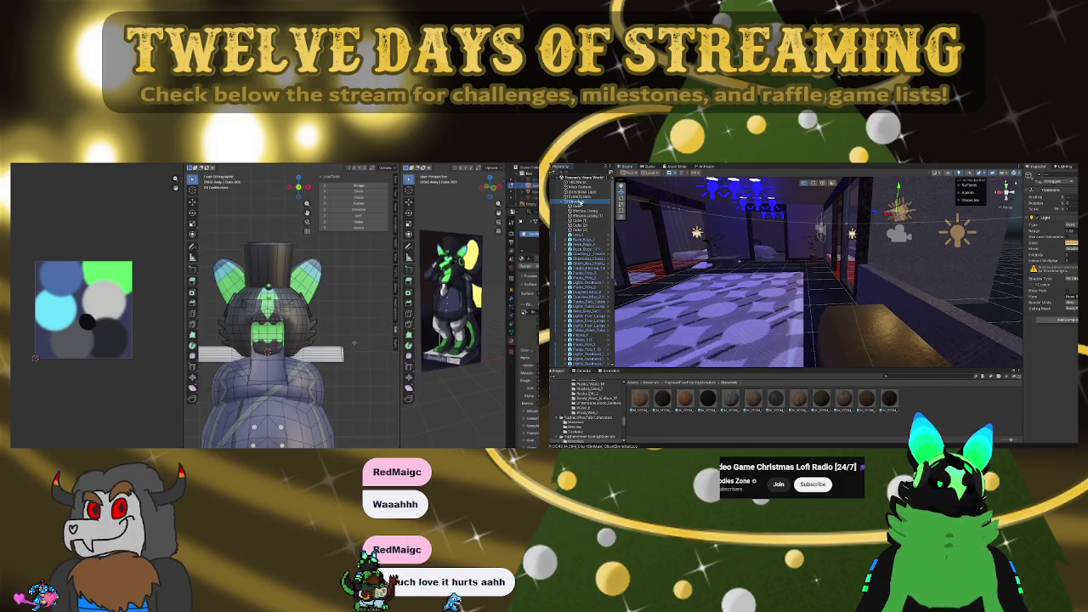
{"action": "scroll", "coordinate": [355, 341], "scroll_direction": "up", "scroll_amount": 5}
{"action": "scroll", "coordinate": [354, 341], "scroll_direction": "up", "scroll_amount": 3}
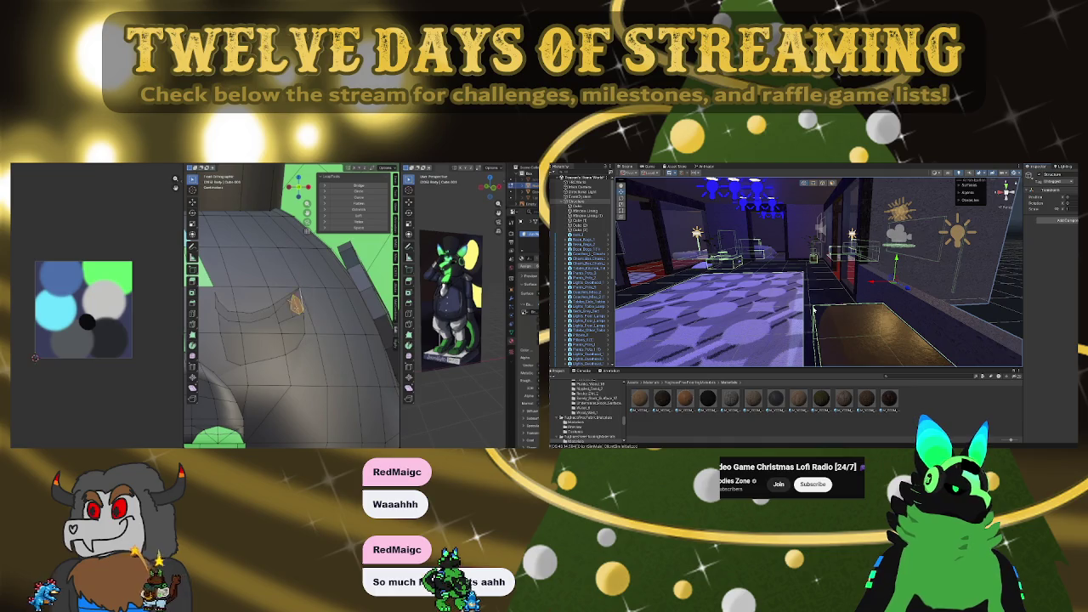
{"action": "key", "text": "a"}
{"action": "scroll", "coordinate": [812, 278], "scroll_direction": "down", "scroll_amount": 2}
{"action": "key", "text": "alt+a"}
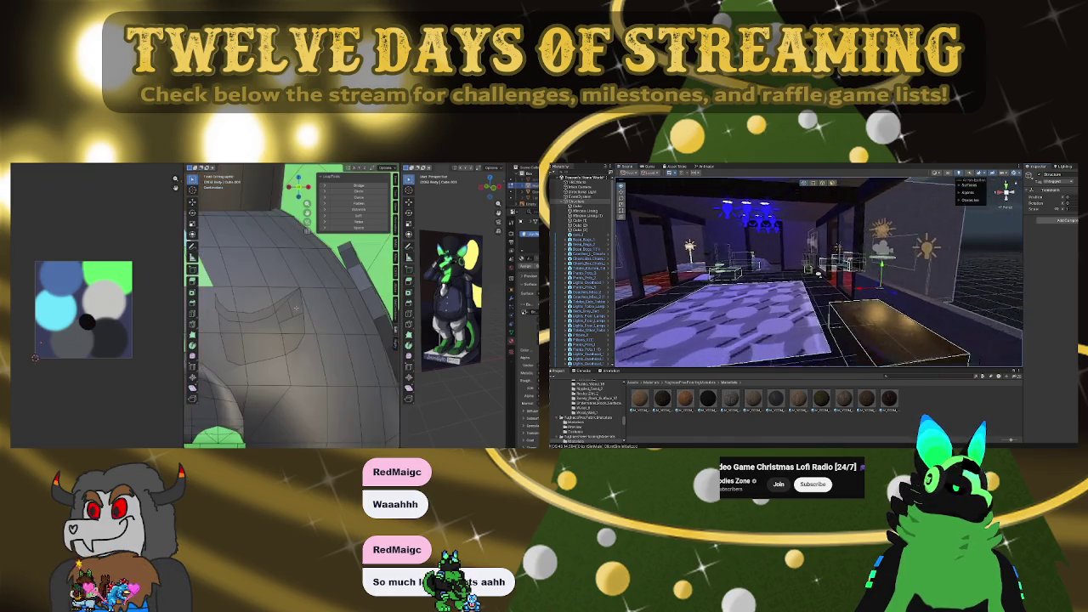
{"action": "right_click_drag", "start_coordinate": [931, 260], "coordinate": [909, 238]}
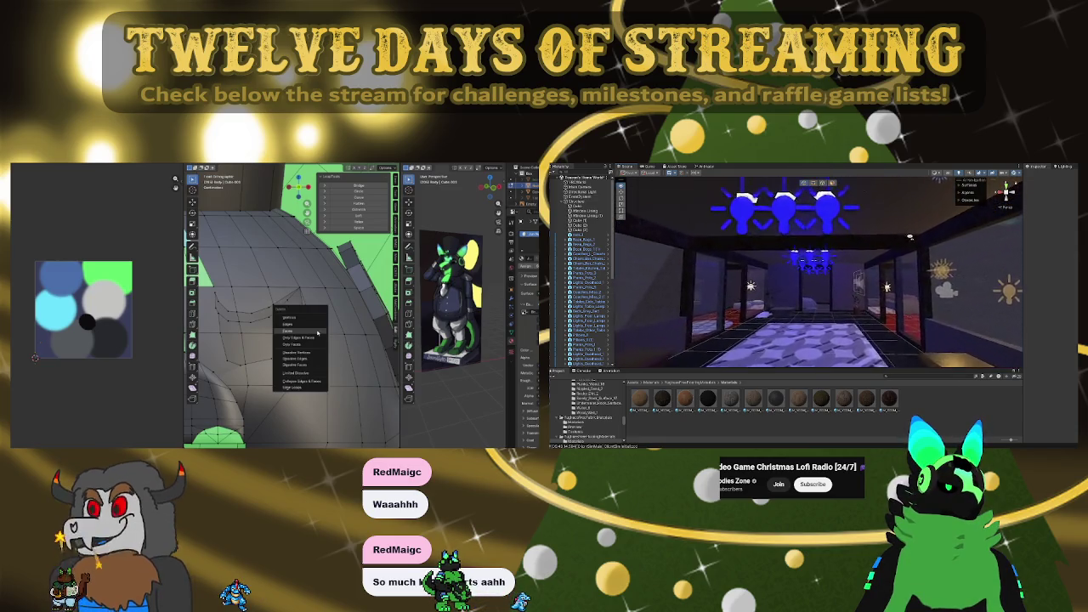
{"action": "mouse_move", "coordinate": [909, 236]}
{"action": "right_mouse_down"}
{"action": "mouse_move", "coordinate": [823, 283]}
{"action": "mouse_move", "coordinate": [915, 268]}
{"action": "mouse_move", "coordinate": [837, 340]}
{"action": "right_mouse_up"}
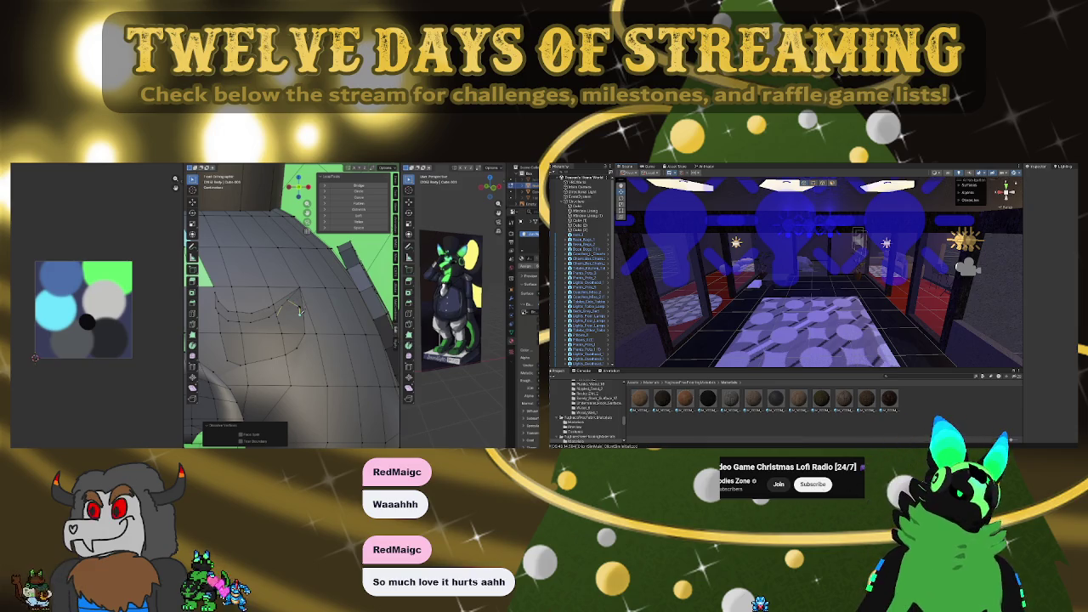
{"action": "mouse_move", "coordinate": [748, 368]}
{"action": "right_mouse_down"}
{"action": "mouse_move", "coordinate": [827, 311]}
{"action": "mouse_move", "coordinate": [934, 327]}
{"action": "right_mouse_up"}
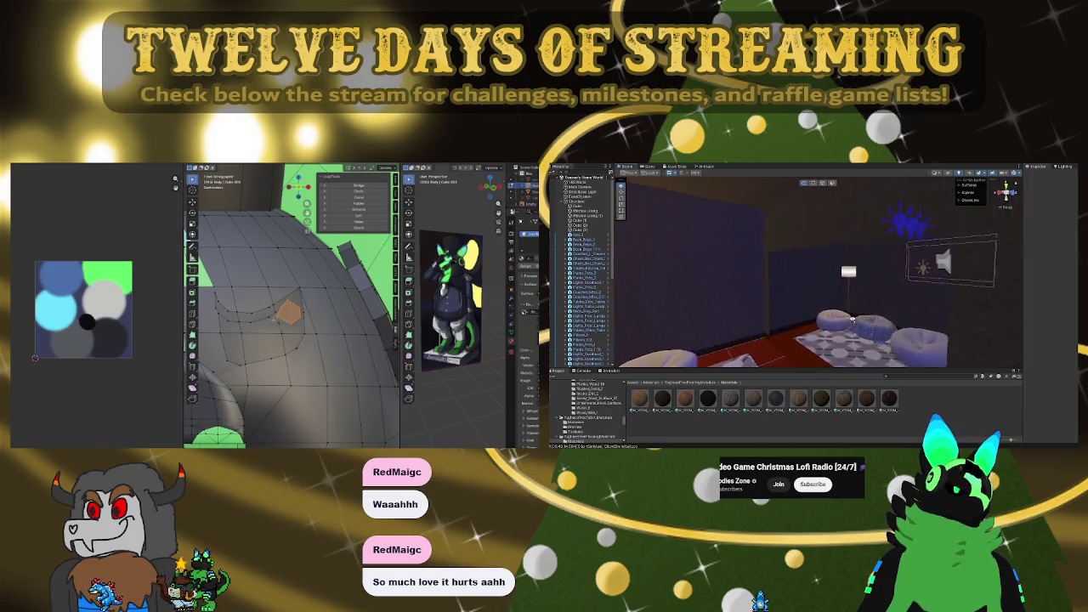
Select the large wall mirror and pick its VRCMirror object
{"action": "left_click", "coordinate": [934, 327]}
{"action": "mouse_move", "coordinate": [934, 328]}
{"action": "right_mouse_down"}
{"action": "mouse_move", "coordinate": [860, 272]}
{"action": "mouse_move", "coordinate": [851, 287]}
{"action": "mouse_move", "coordinate": [861, 261]}
{"action": "right_mouse_up"}
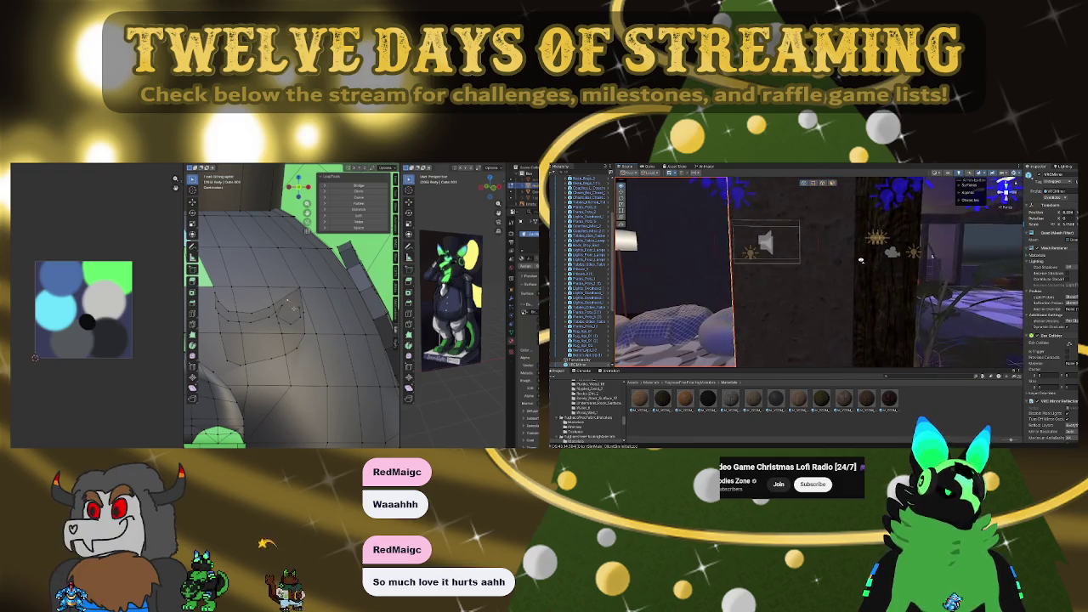
{"action": "scroll", "coordinate": [586, 272], "scroll_direction": "down", "scroll_amount": 5}
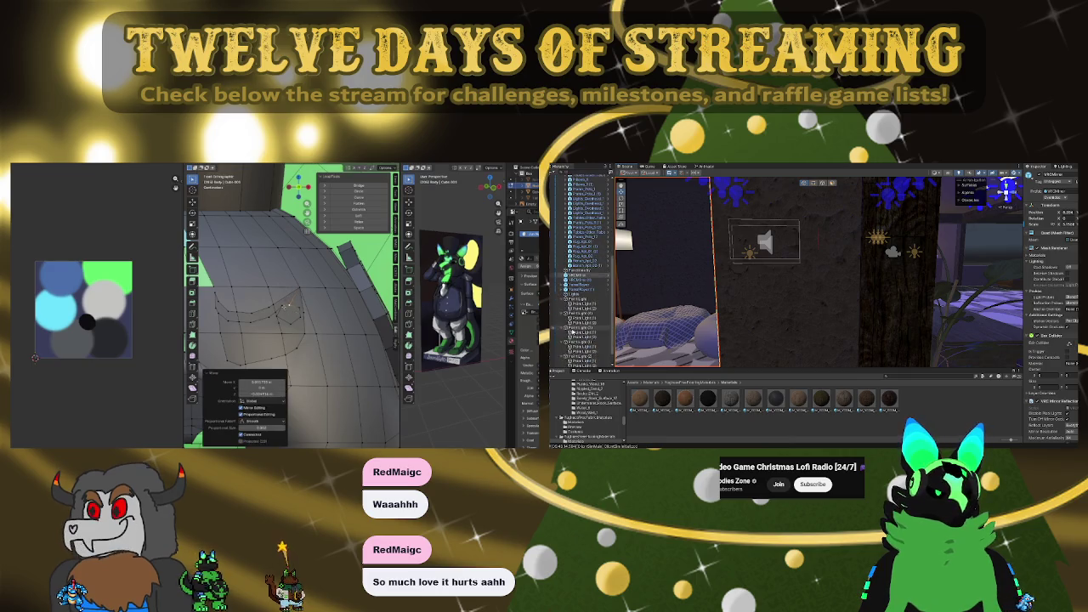
{"action": "left_click", "coordinate": [578, 264]}
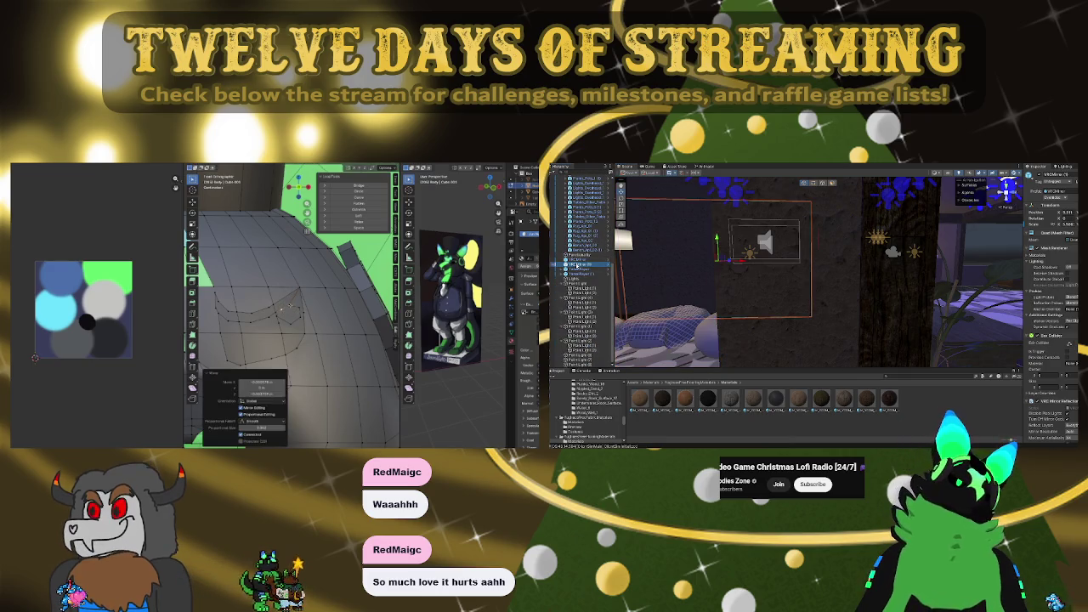
{"action": "left_click", "coordinate": [579, 265]}
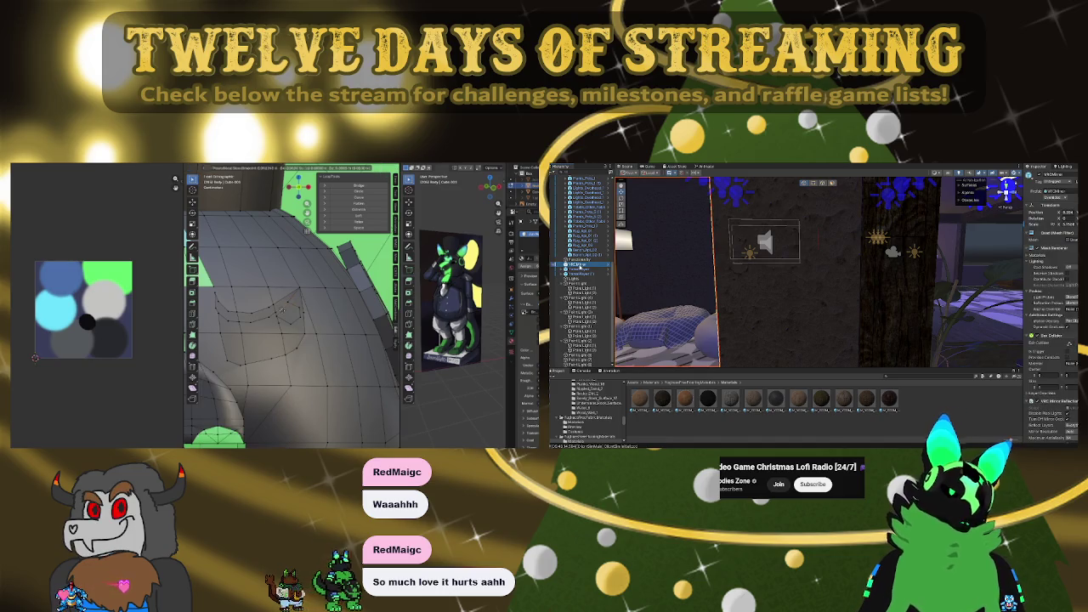
In Blender, nudge the selected vertices slightly and leave Edit Mode
{"action": "right_click", "coordinate": [280, 308]}
{"action": "left_click", "coordinate": [278, 317]}
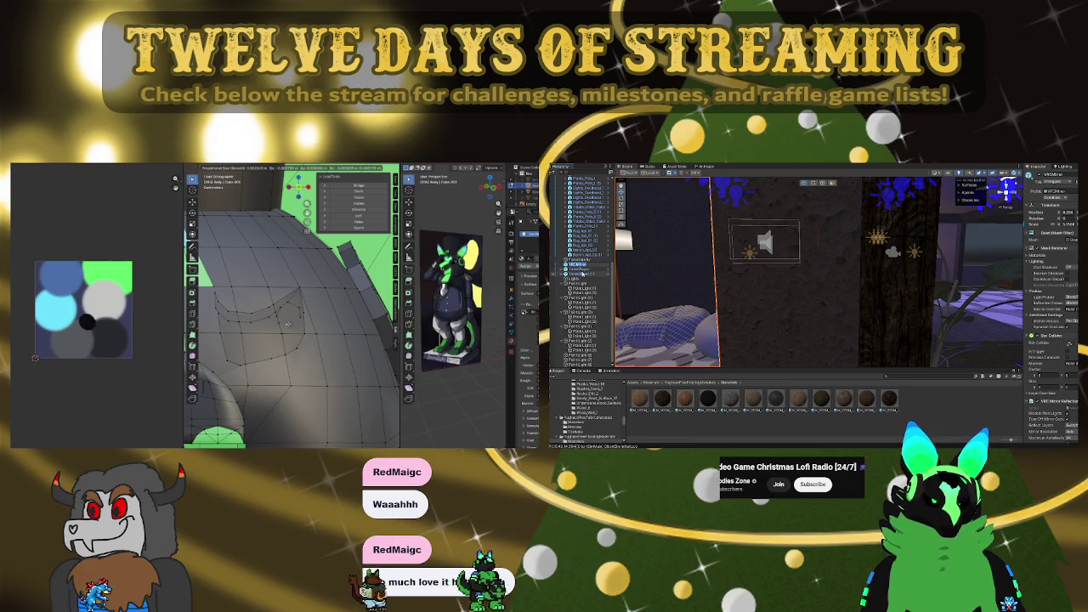
{"action": "left_click_drag", "start_coordinate": [291, 322], "coordinate": [285, 323]}
{"action": "left_click_drag", "start_coordinate": [243, 381], "coordinate": [255, 381]}
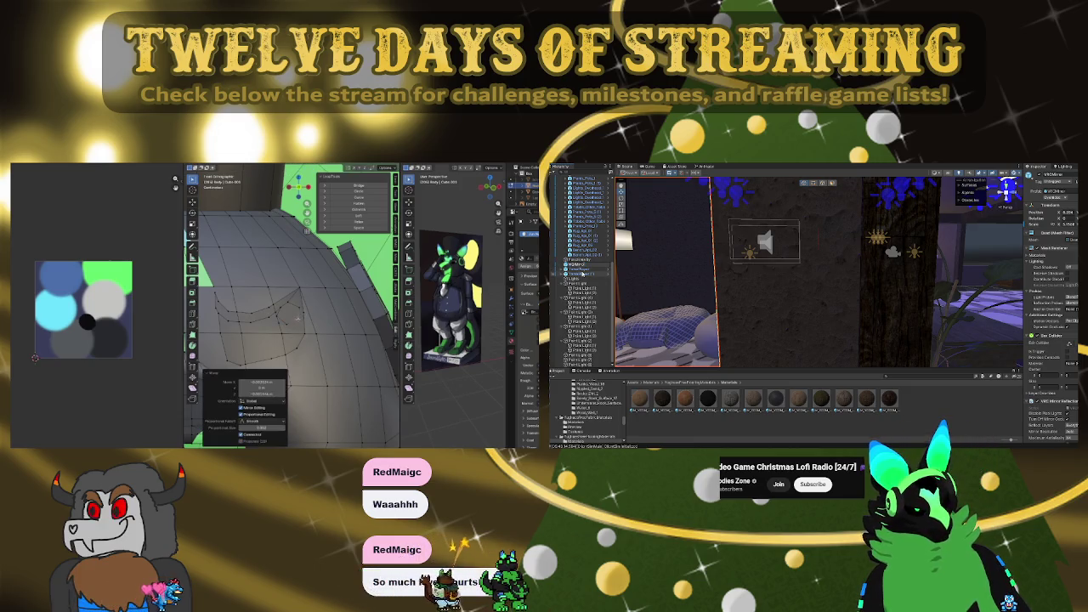
{"action": "key", "text": "Tab"}
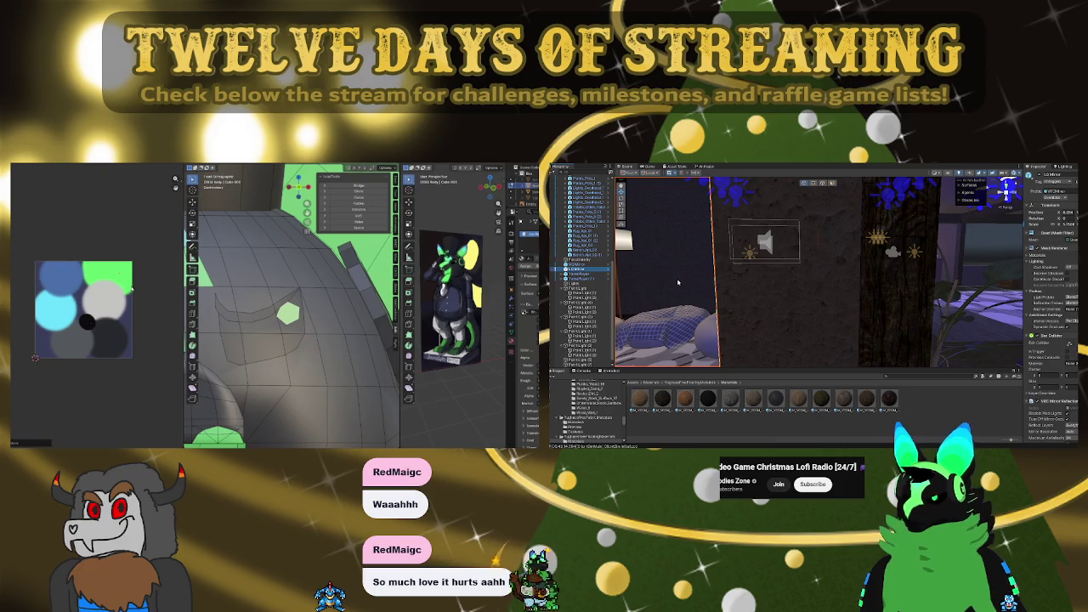
Scroll through the Hierarchy and select the first point light
{"action": "scroll", "coordinate": [352, 324], "scroll_direction": "down", "scroll_amount": 3}
{"action": "scroll", "coordinate": [352, 324], "scroll_direction": "down", "scroll_amount": 2}
{"action": "scroll", "coordinate": [352, 324], "scroll_direction": "down", "scroll_amount": 2}
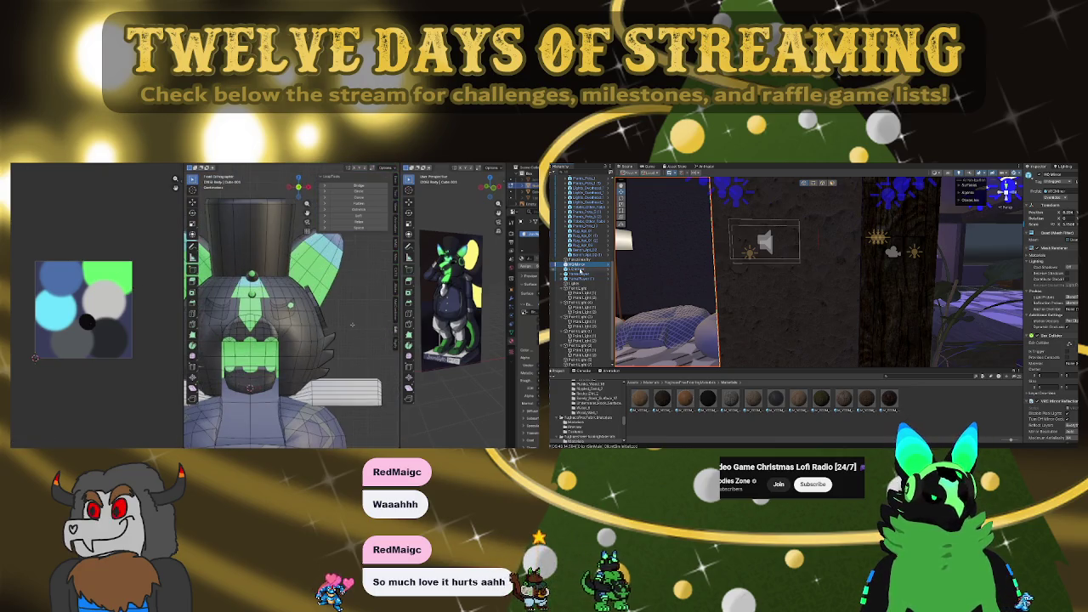
{"action": "scroll", "coordinate": [352, 324], "scroll_direction": "down", "scroll_amount": 3}
{"action": "scroll", "coordinate": [352, 324], "scroll_direction": "up", "scroll_amount": 1}
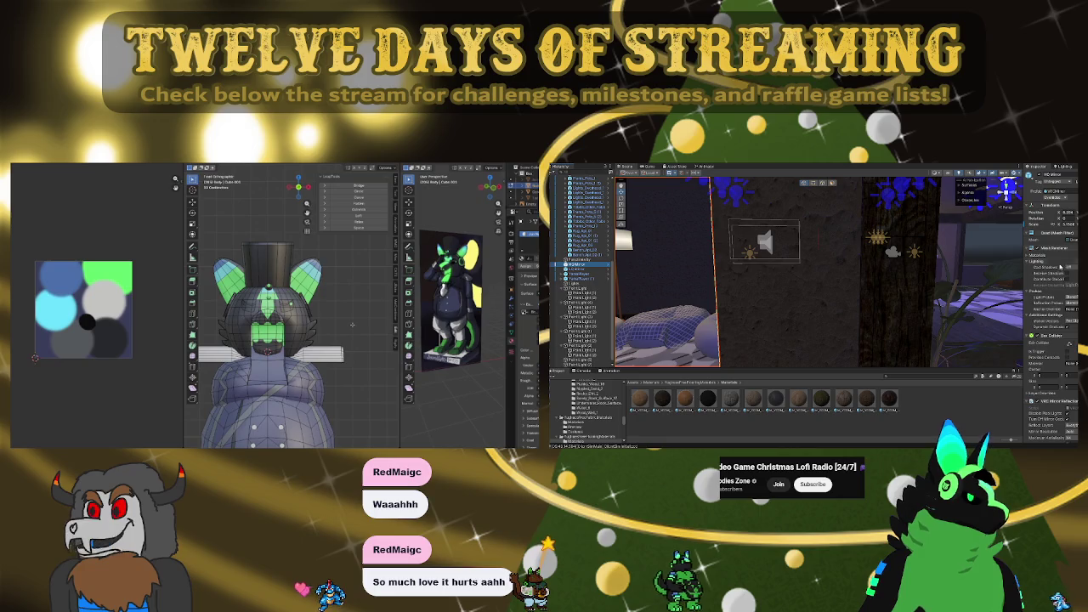
{"action": "scroll", "coordinate": [352, 324], "scroll_direction": "up", "scroll_amount": 3}
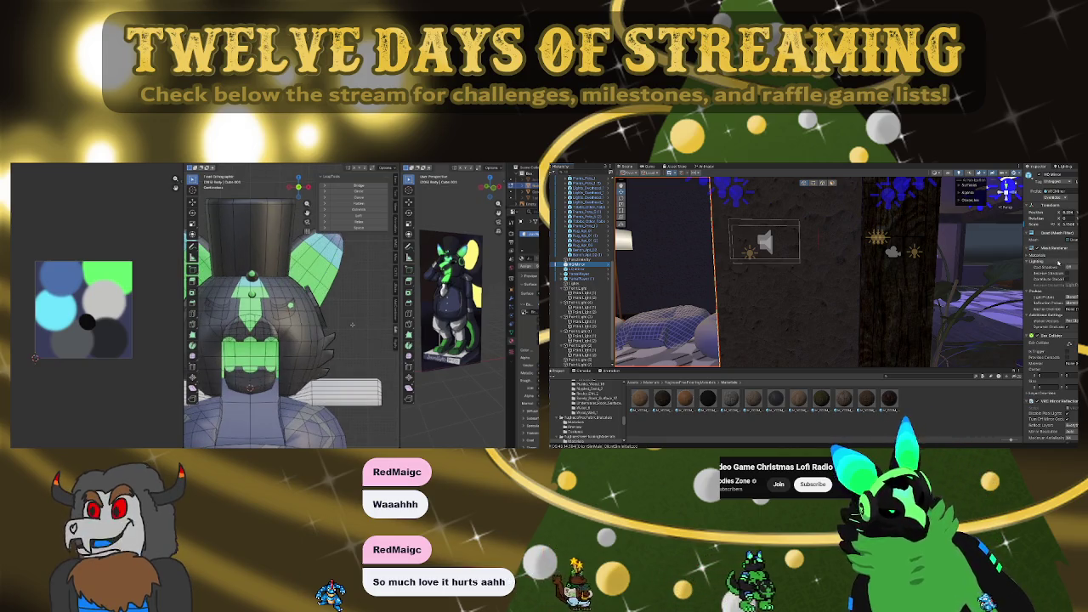
{"action": "scroll", "coordinate": [301, 329], "scroll_direction": "down", "scroll_amount": 3}
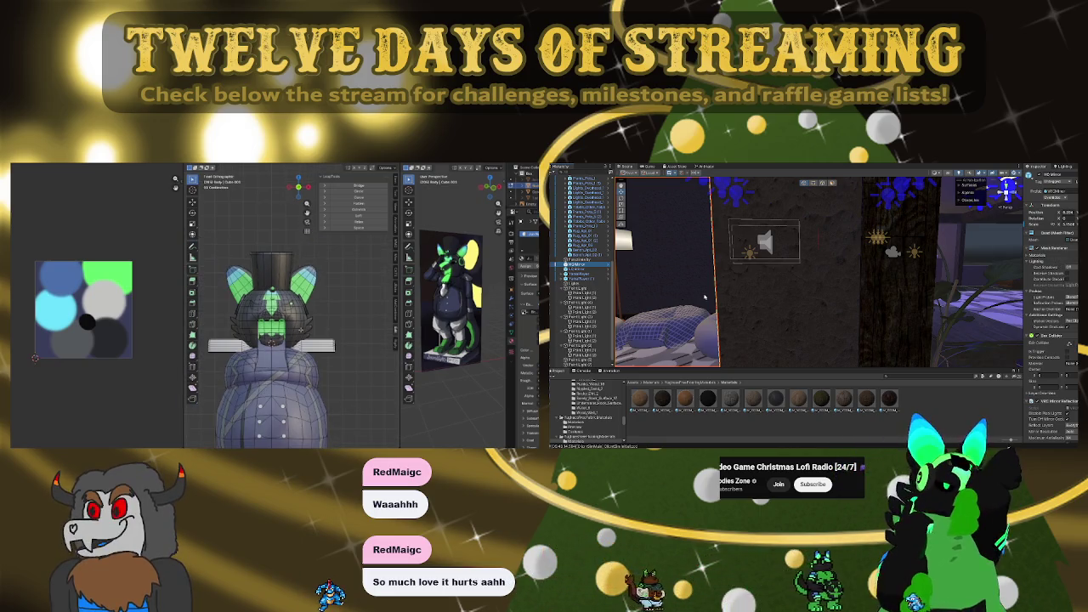
{"action": "scroll", "coordinate": [300, 330], "scroll_direction": "up", "scroll_amount": 2}
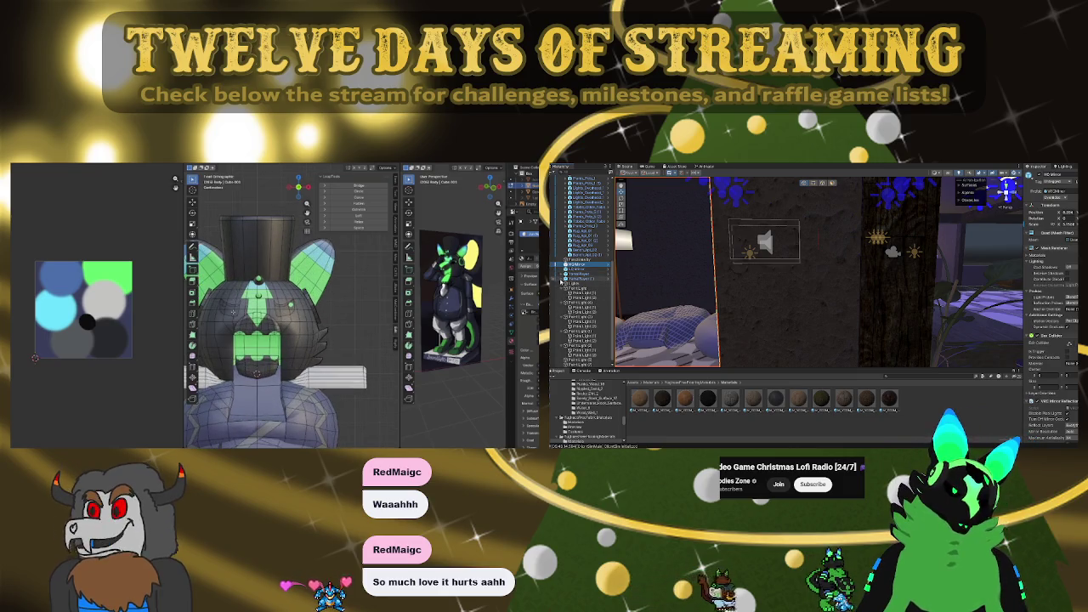
{"action": "scroll", "coordinate": [233, 311], "scroll_direction": "up", "scroll_amount": 2}
{"action": "left_click", "coordinate": [575, 287]}
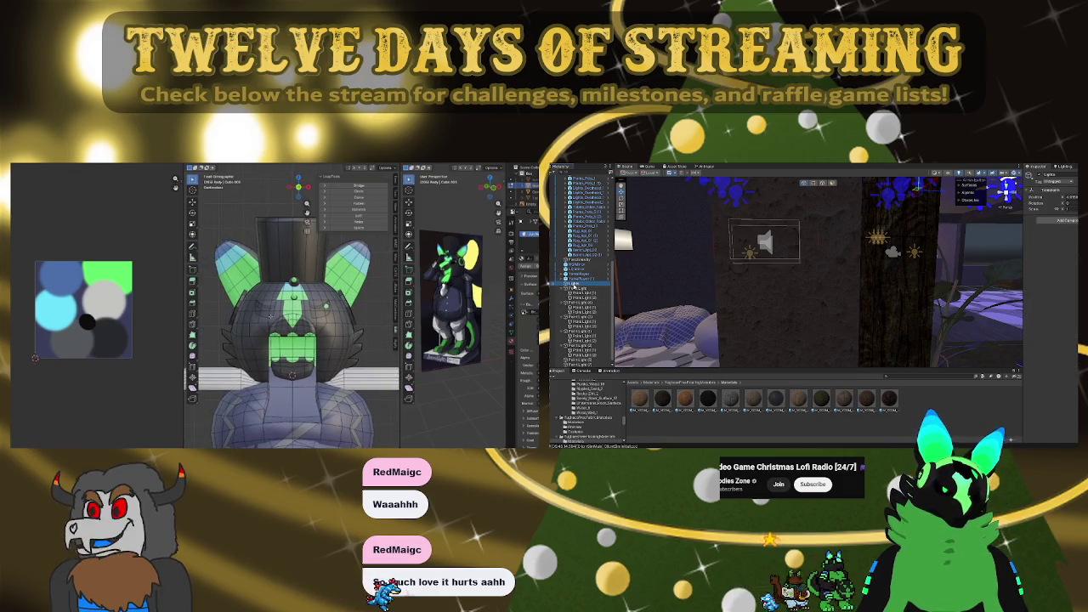
Shift-click the last point light to select the whole run of point lights
{"action": "scroll", "coordinate": [270, 316], "scroll_direction": "up", "scroll_amount": 2}
{"action": "scroll", "coordinate": [247, 328], "scroll_direction": "up", "scroll_amount": 1}
{"action": "scroll", "coordinate": [235, 334], "scroll_direction": "up", "scroll_amount": 1}
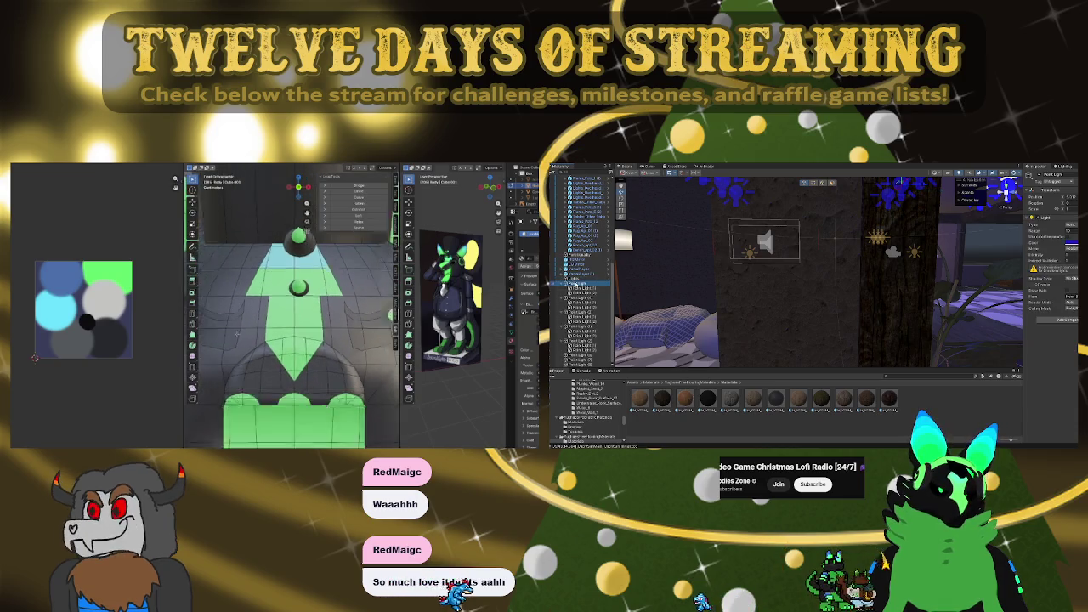
{"action": "scroll", "coordinate": [236, 334], "scroll_direction": "down", "scroll_amount": 3}
{"action": "left_click", "coordinate": [578, 364], "text": "shift"}
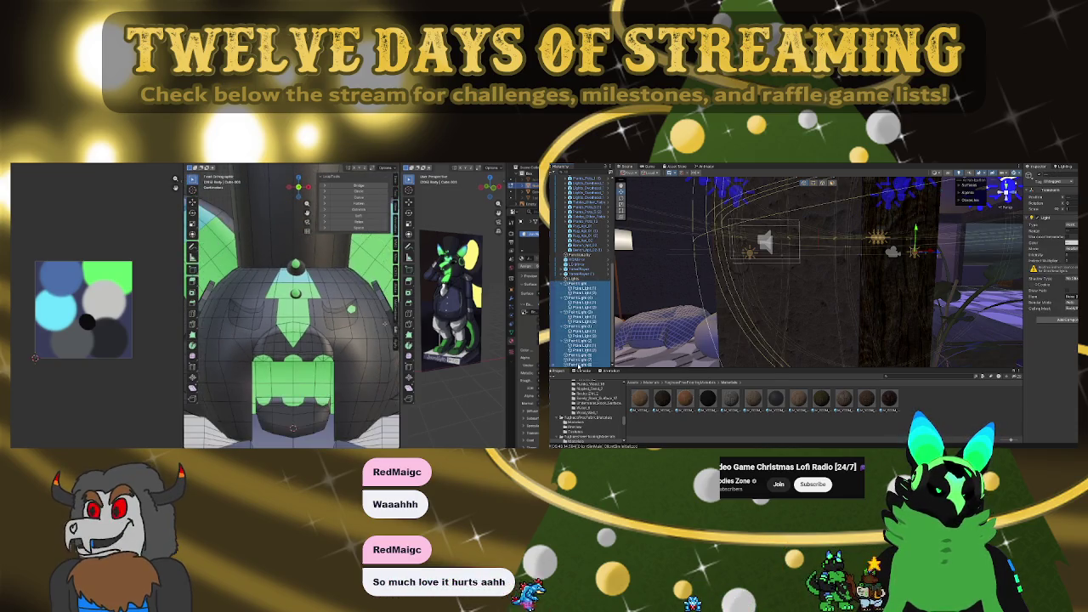
{"action": "scroll", "coordinate": [247, 316], "scroll_direction": "up", "scroll_amount": 2}
{"action": "scroll", "coordinate": [247, 316], "scroll_direction": "up", "scroll_amount": 1}
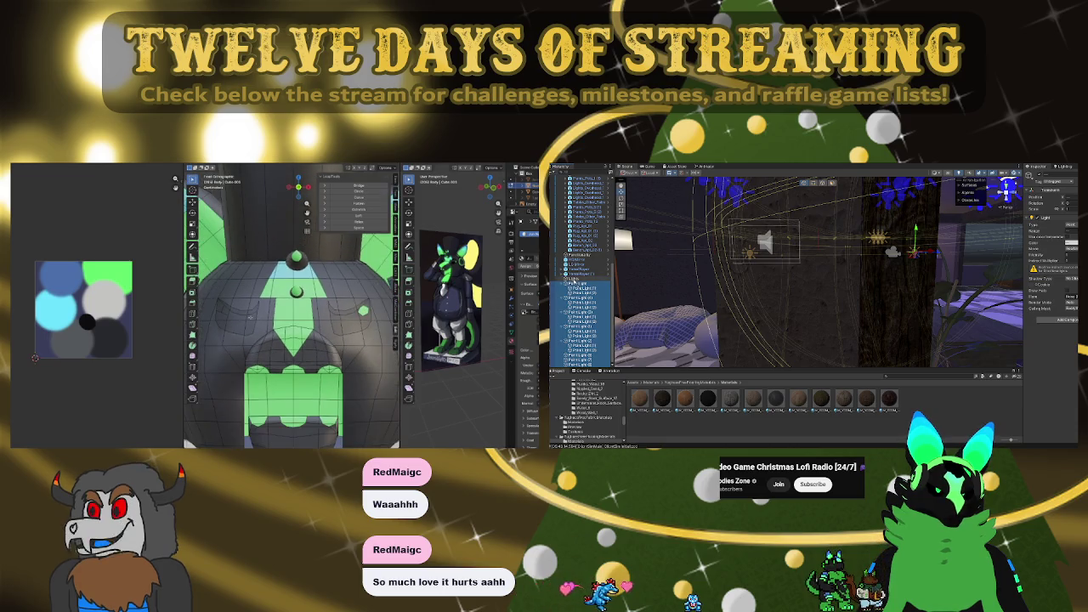
{"action": "scroll", "coordinate": [239, 314], "scroll_direction": "up", "scroll_amount": 1}
{"action": "scroll", "coordinate": [246, 317], "scroll_direction": "up", "scroll_amount": 1}
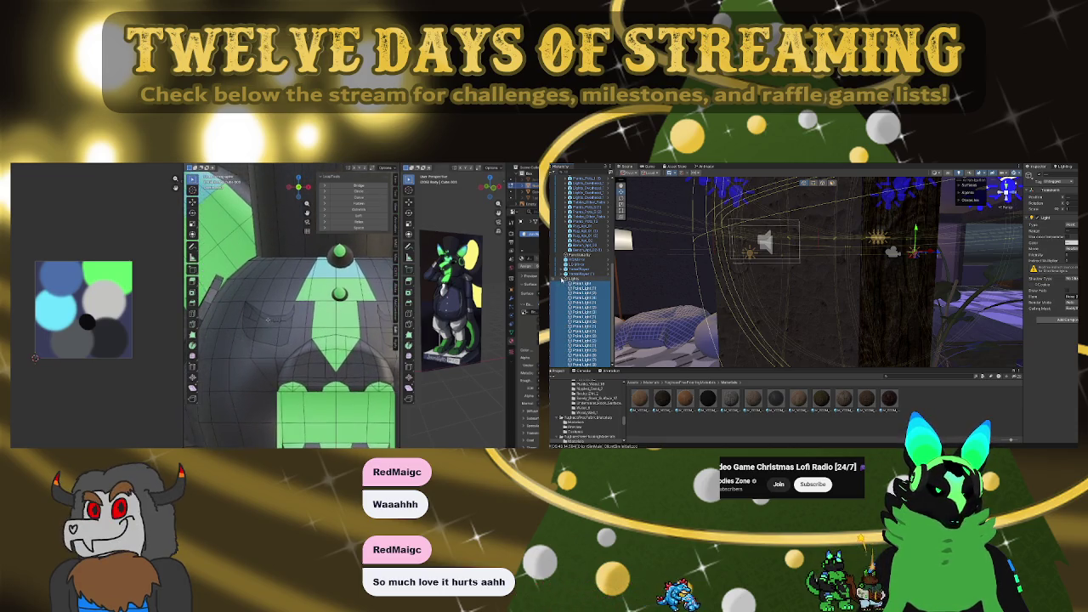
{"action": "scroll", "coordinate": [259, 318], "scroll_direction": "up", "scroll_amount": 2}
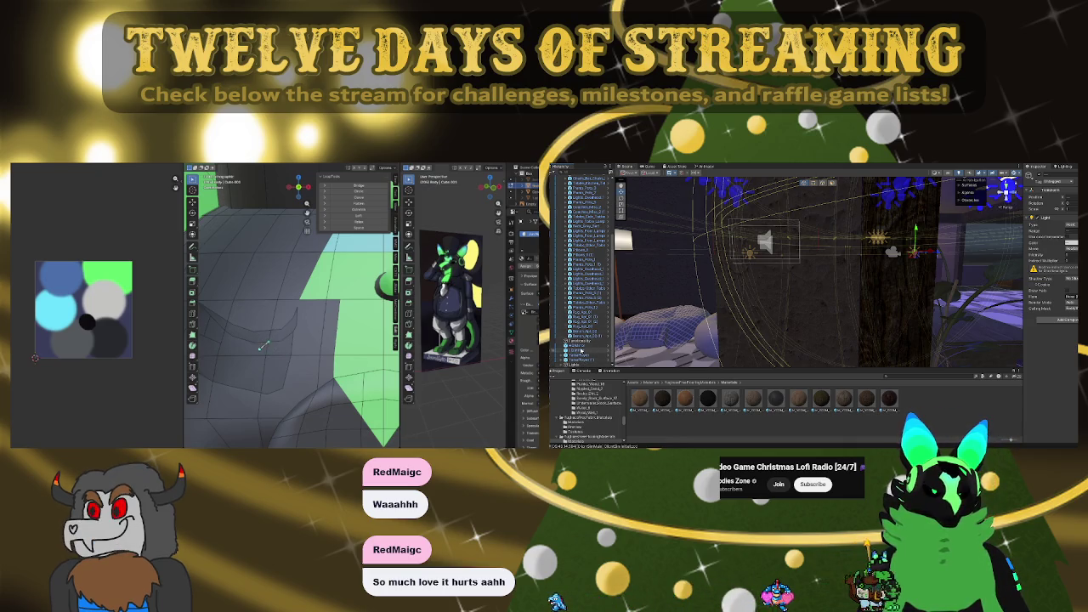
Select the Cube and frame it beside the floor lamp and beanbags
{"action": "left_click", "coordinate": [582, 347]}
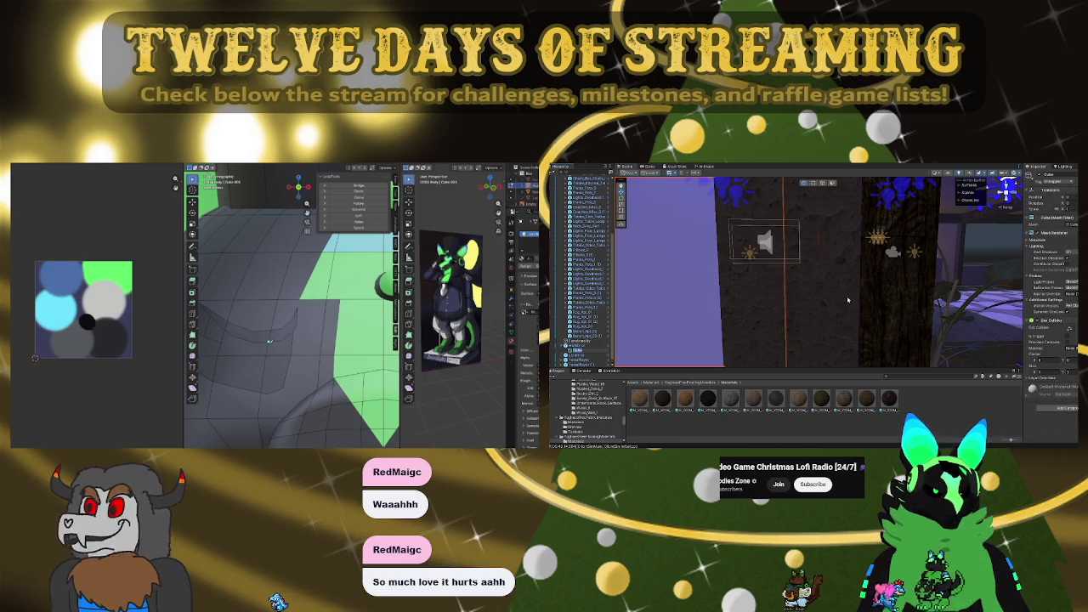
{"action": "middle_click_drag", "start_coordinate": [660, 325], "coordinate": [815, 298]}
{"action": "right_click_drag", "start_coordinate": [815, 299], "coordinate": [779, 300]}
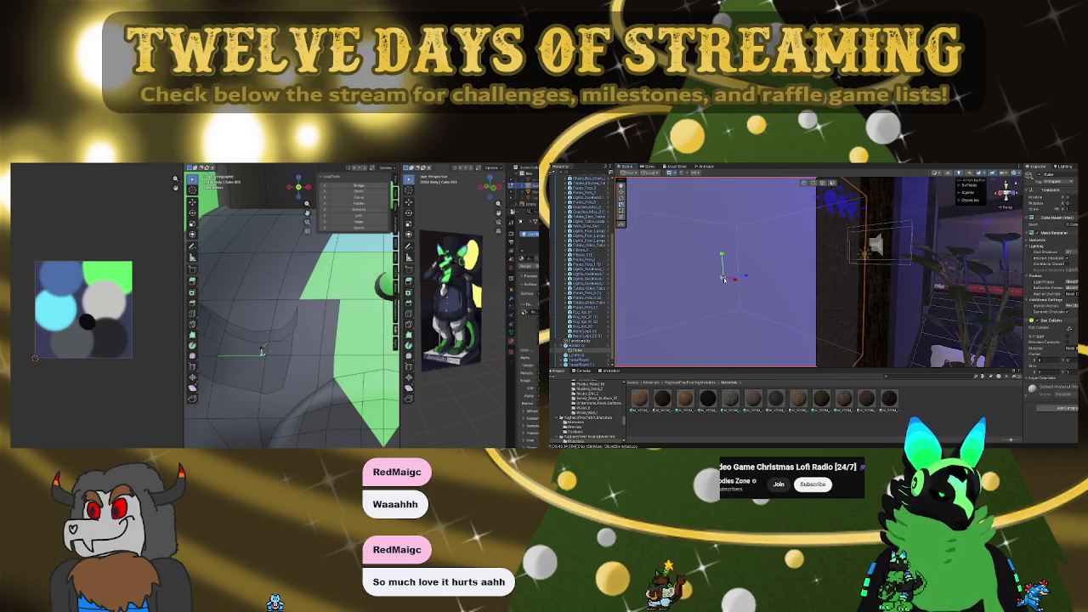
{"action": "scroll", "coordinate": [724, 279], "scroll_direction": "down", "scroll_amount": 5}
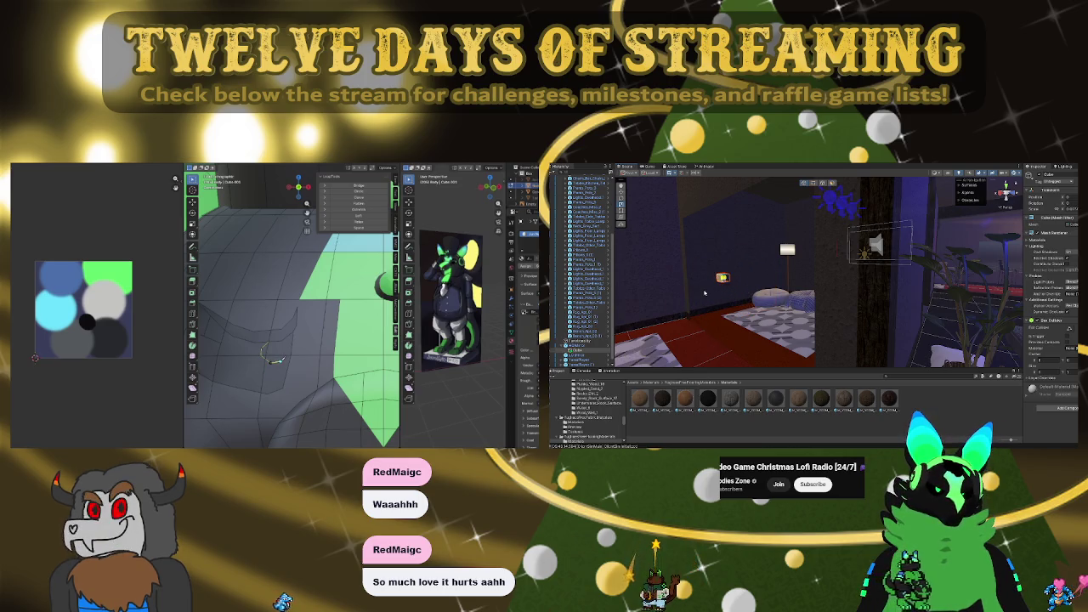
{"action": "right_click_drag", "start_coordinate": [705, 298], "coordinate": [719, 314]}
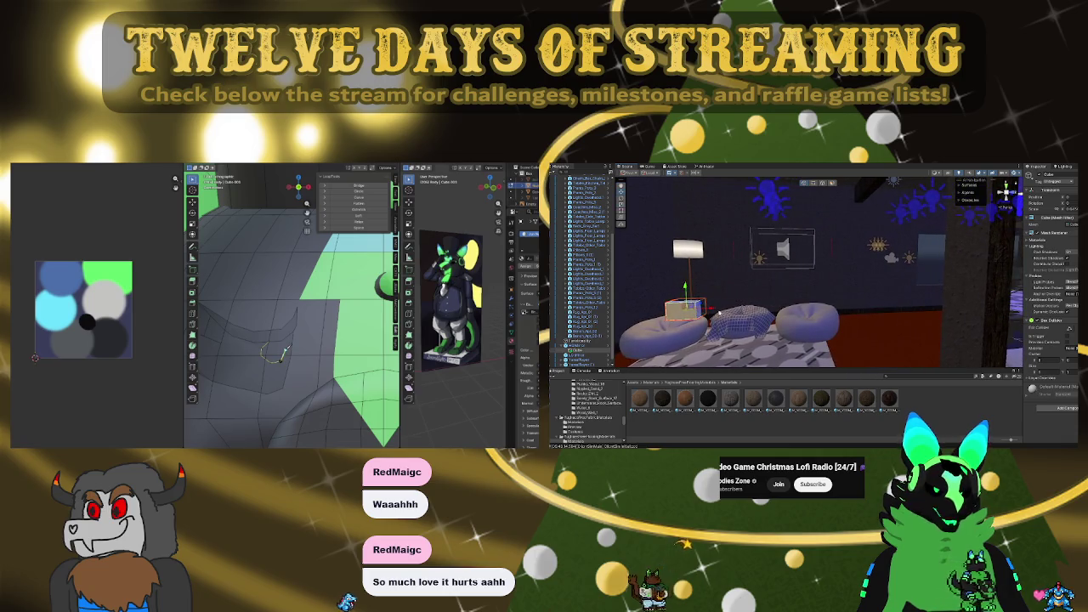
Move the cube toward the wall, undoing a trial flattening of it
{"action": "left_click_drag", "start_coordinate": [980, 316], "coordinate": [992, 316]}
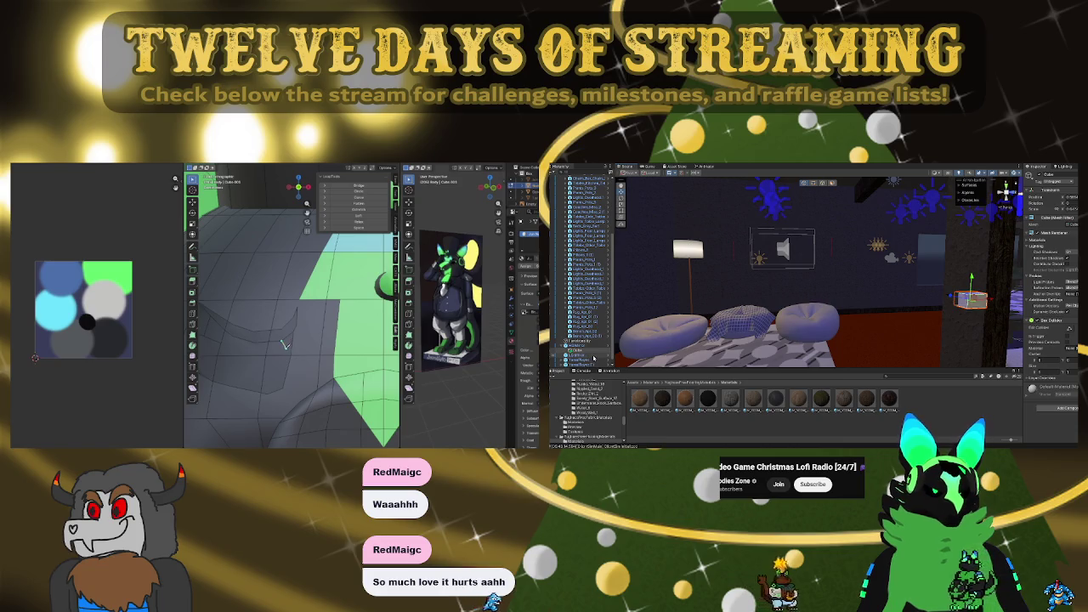
{"action": "scroll", "coordinate": [585, 352], "scroll_direction": "down", "scroll_amount": 3}
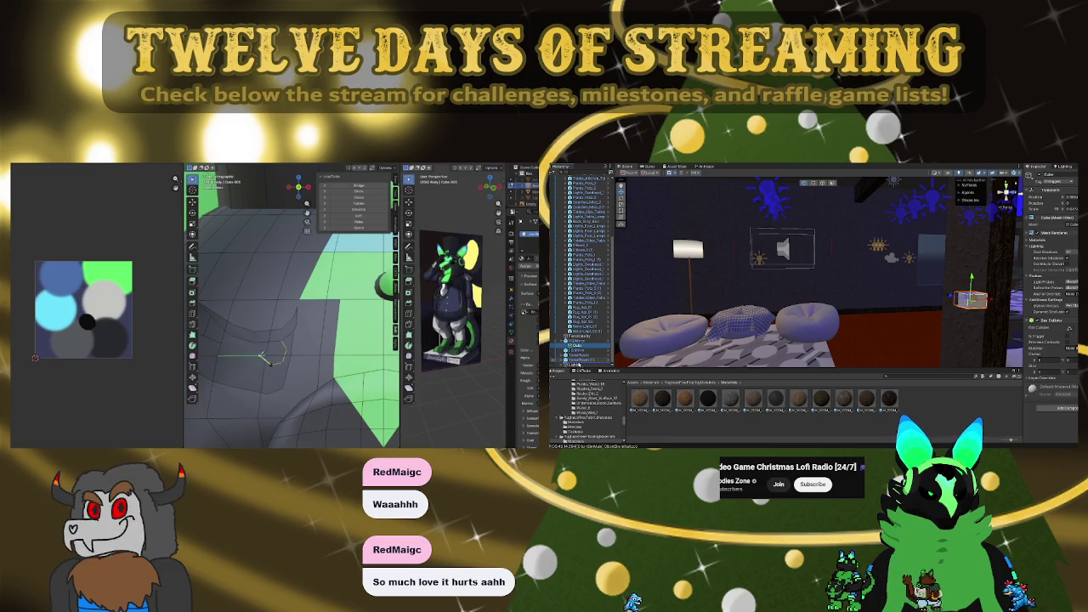
{"action": "right_click_drag", "start_coordinate": [1026, 281], "coordinate": [906, 298]}
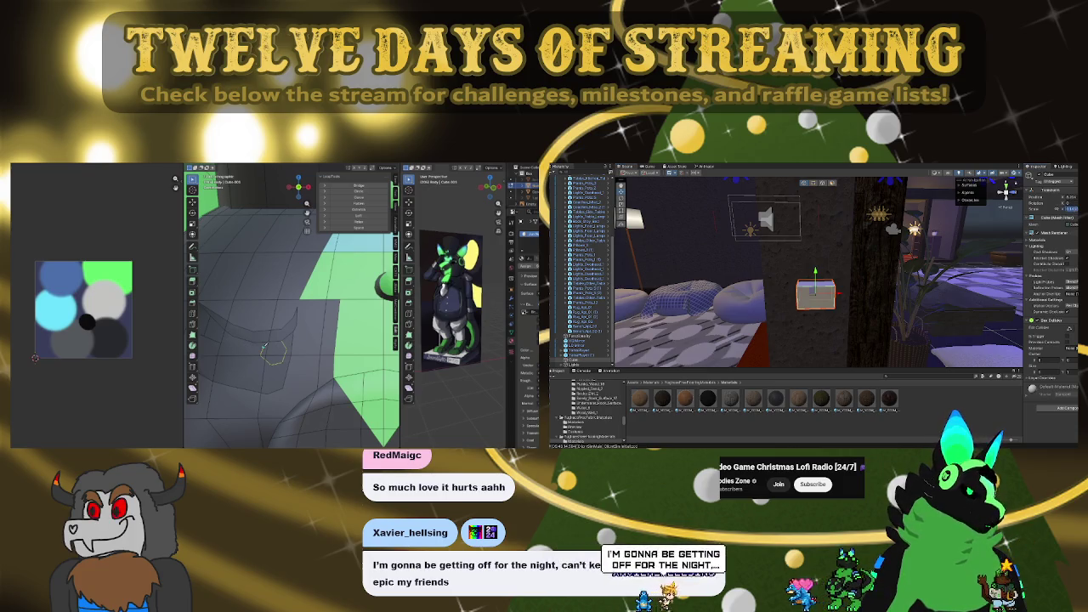
{"action": "left_click_drag", "start_coordinate": [1074, 211], "coordinate": [1062, 211]}
{"action": "key", "text": "ctrl+z"}
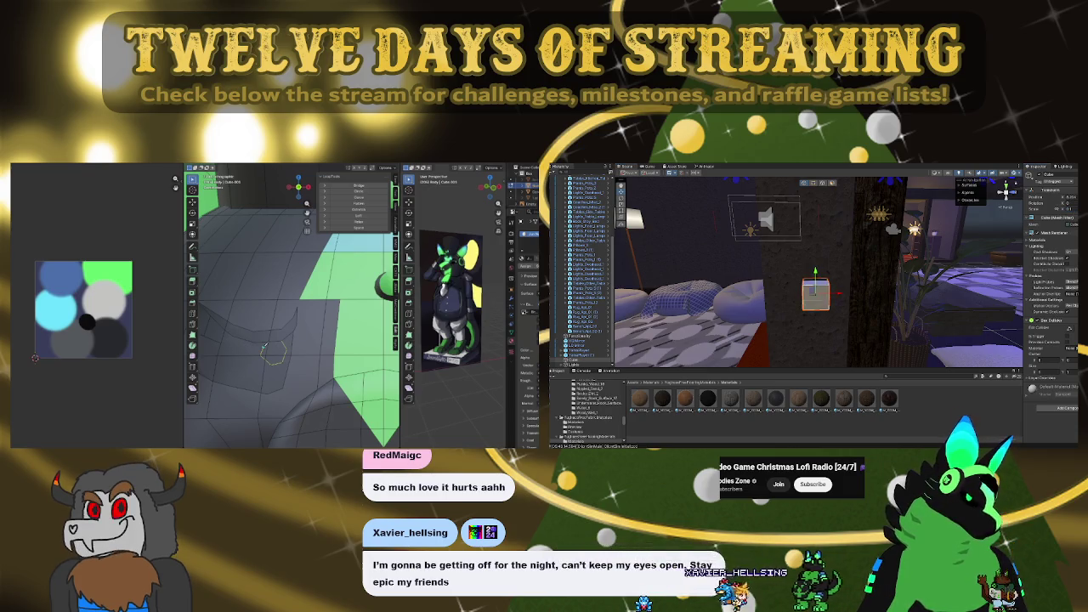
Apply a dark material to the cube from the Project window
{"action": "left_click_drag", "start_coordinate": [858, 335], "coordinate": [826, 336], "text": "alt"}
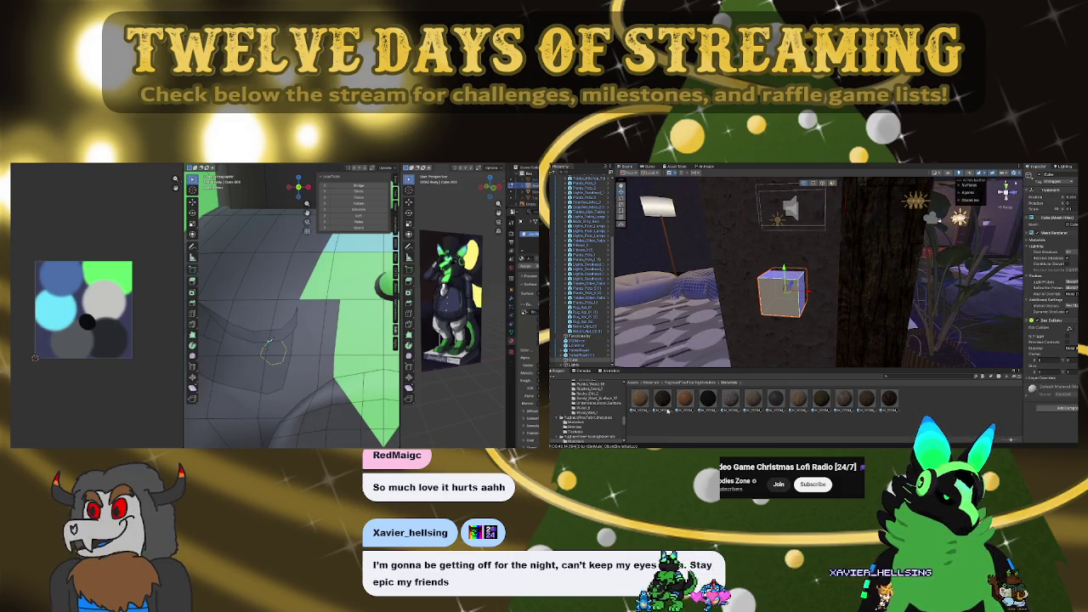
{"action": "left_click_drag", "start_coordinate": [661, 399], "coordinate": [776, 306]}
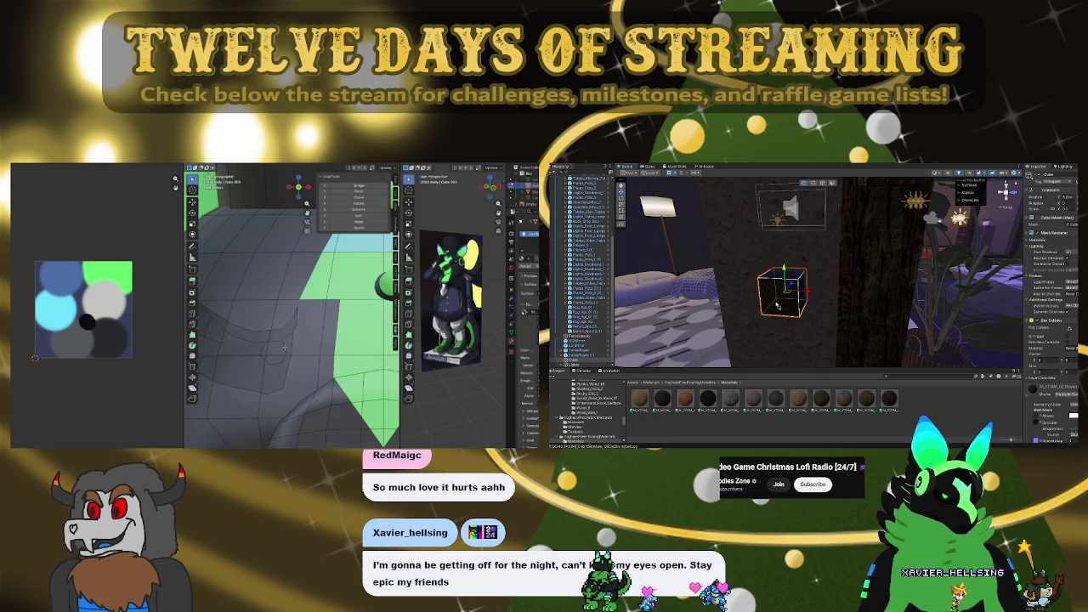
{"action": "mouse_move", "coordinate": [840, 332]}
{"action": "right_mouse_down"}
{"action": "mouse_move", "coordinate": [775, 301]}
{"action": "mouse_move", "coordinate": [776, 311]}
{"action": "mouse_move", "coordinate": [828, 269]}
{"action": "right_mouse_up"}
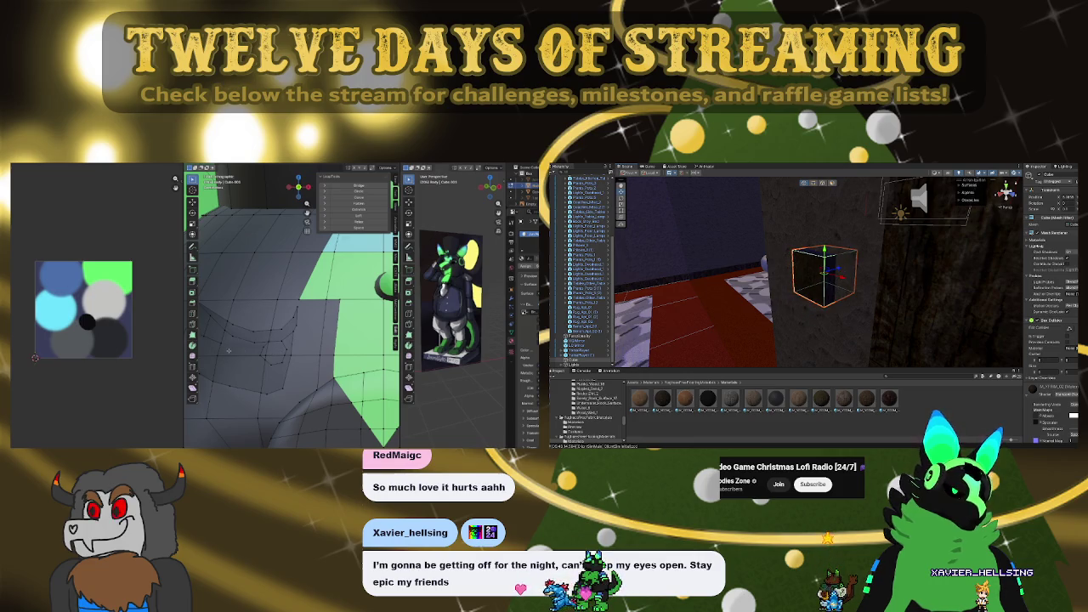
Flatten the cube into a thin wall panel; start moving a Blender face patch
{"action": "left_click_drag", "start_coordinate": [839, 271], "coordinate": [837, 270]}
{"action": "left_click", "coordinate": [274, 348], "text": "ctrl"}
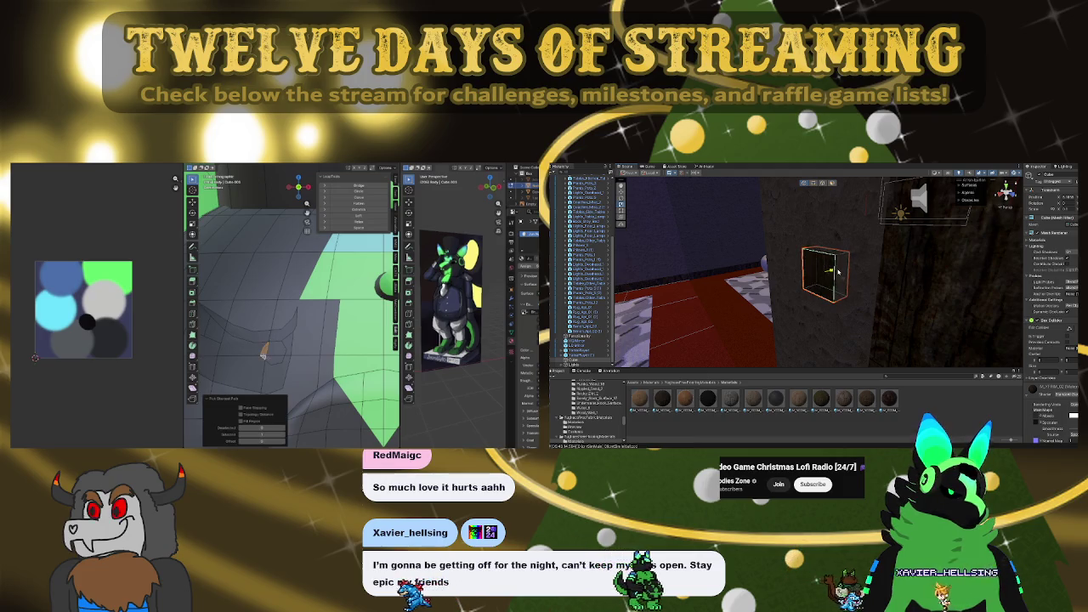
{"action": "key", "text": "g"}
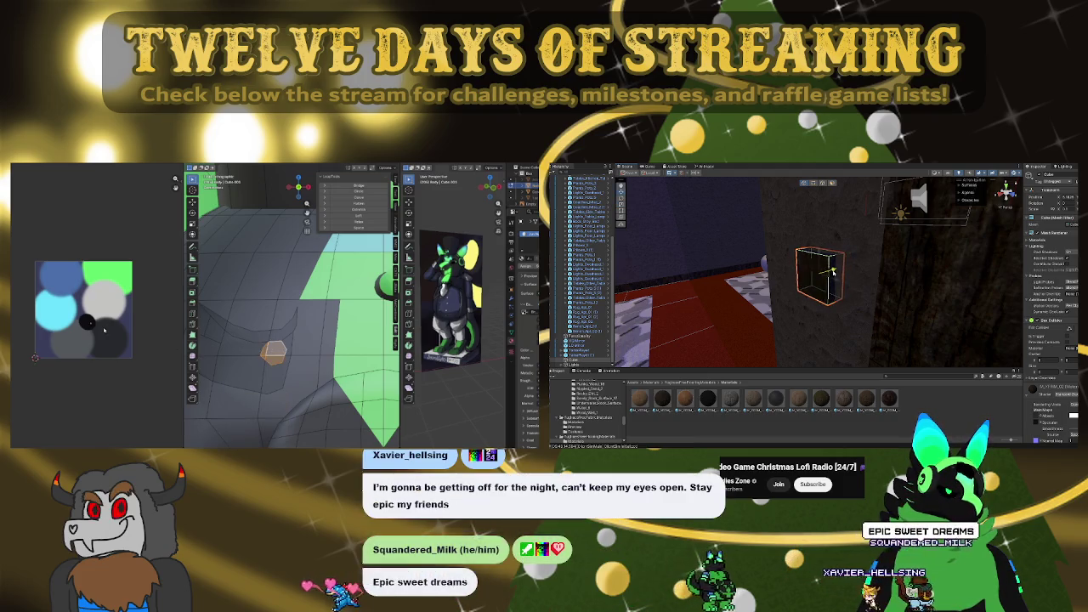
{"action": "mouse_move", "coordinate": [760, 336]}
{"action": "right_mouse_down"}
{"action": "mouse_move", "coordinate": [847, 312]}
{"action": "mouse_move", "coordinate": [826, 327]}
{"action": "mouse_move", "coordinate": [761, 333]}
{"action": "mouse_move", "coordinate": [835, 303]}
{"action": "right_mouse_up"}
{"action": "key", "text": "Home"}
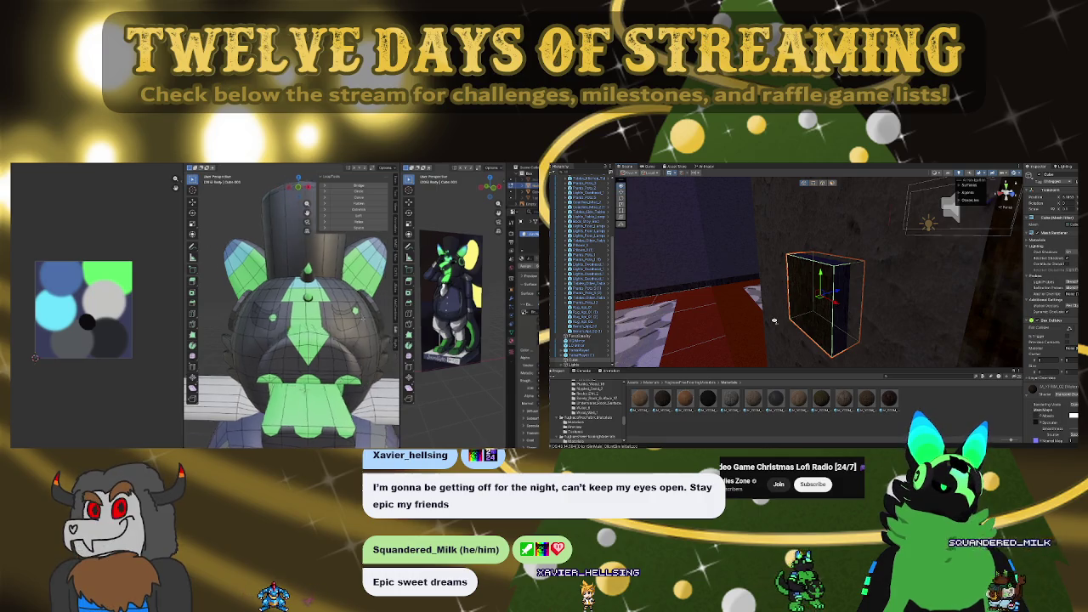
Shrink the wall panel evenly around its centre
{"action": "scroll", "coordinate": [841, 302], "scroll_direction": "down", "scroll_amount": 5}
{"action": "scroll", "coordinate": [864, 302], "scroll_direction": "up", "scroll_amount": 5}
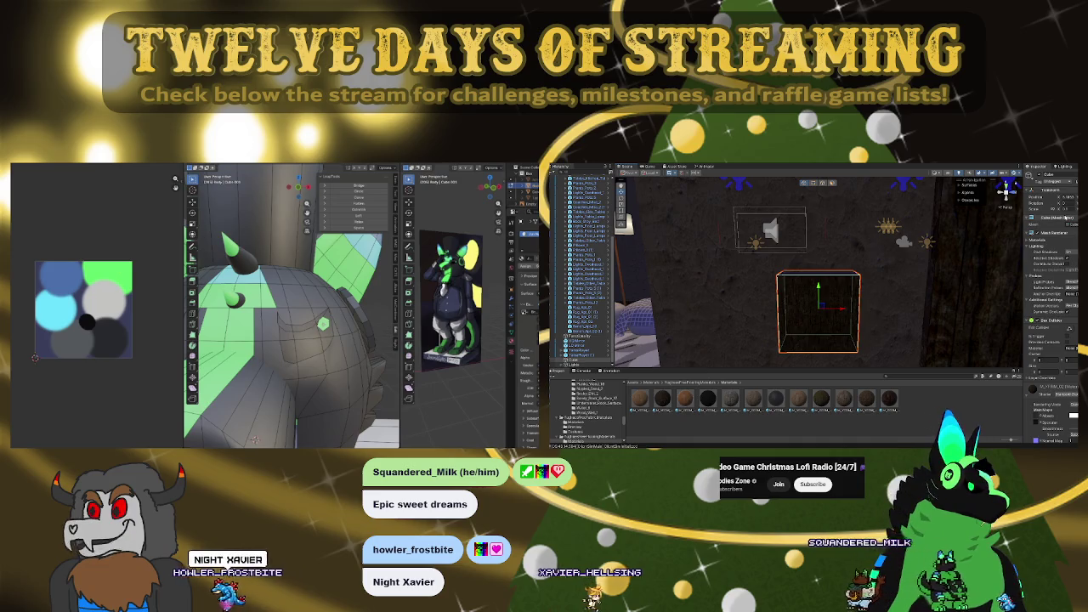
{"action": "left_click_drag", "start_coordinate": [818, 308], "coordinate": [961, 306]}
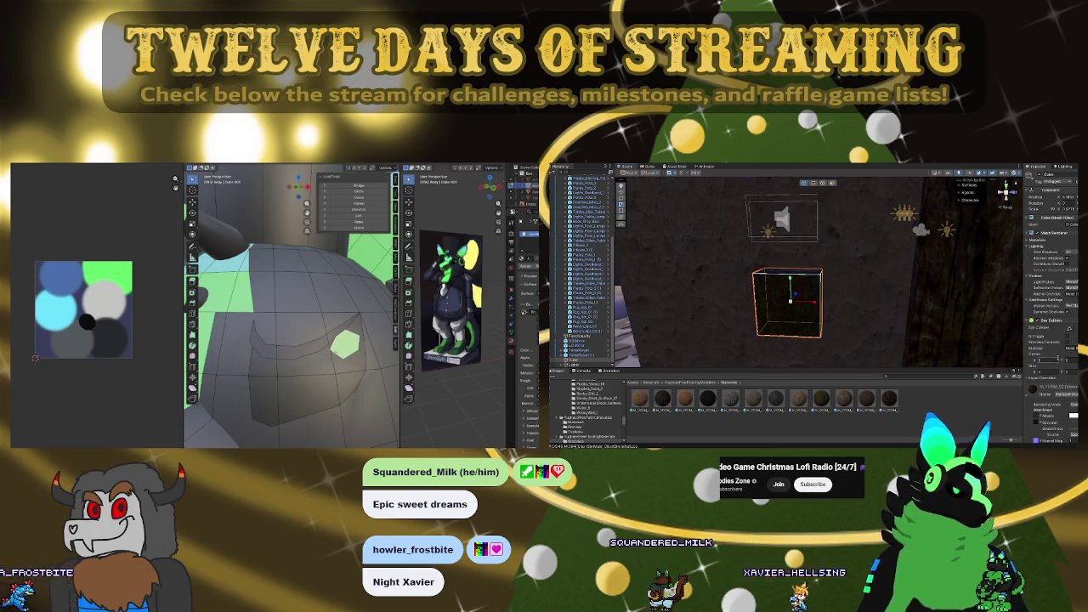
{"action": "scroll", "coordinate": [1042, 342], "scroll_direction": "down", "scroll_amount": 3}
{"action": "scroll", "coordinate": [1045, 349], "scroll_direction": "down", "scroll_amount": 2}
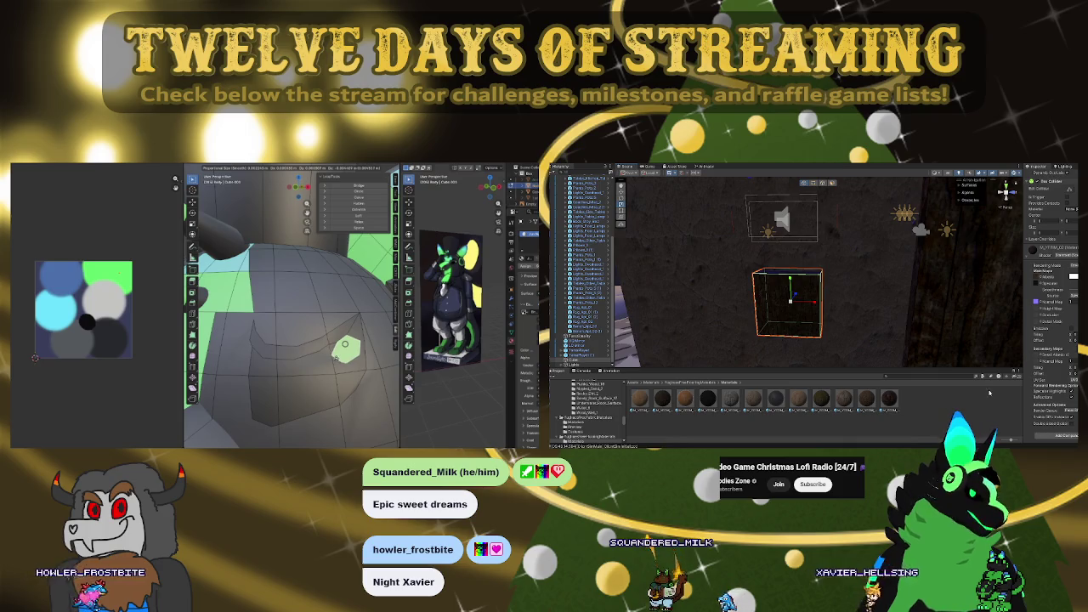
Confirm the Blender face-patch move, grow the selection one ring, and loft between loops
{"action": "left_click", "coordinate": [336, 359]}
{"action": "mouse_move", "coordinate": [337, 358]}
{"action": "middle_mouse_down"}
{"action": "mouse_move", "coordinate": [265, 344]}
{"action": "mouse_move", "coordinate": [286, 341]}
{"action": "middle_mouse_up"}
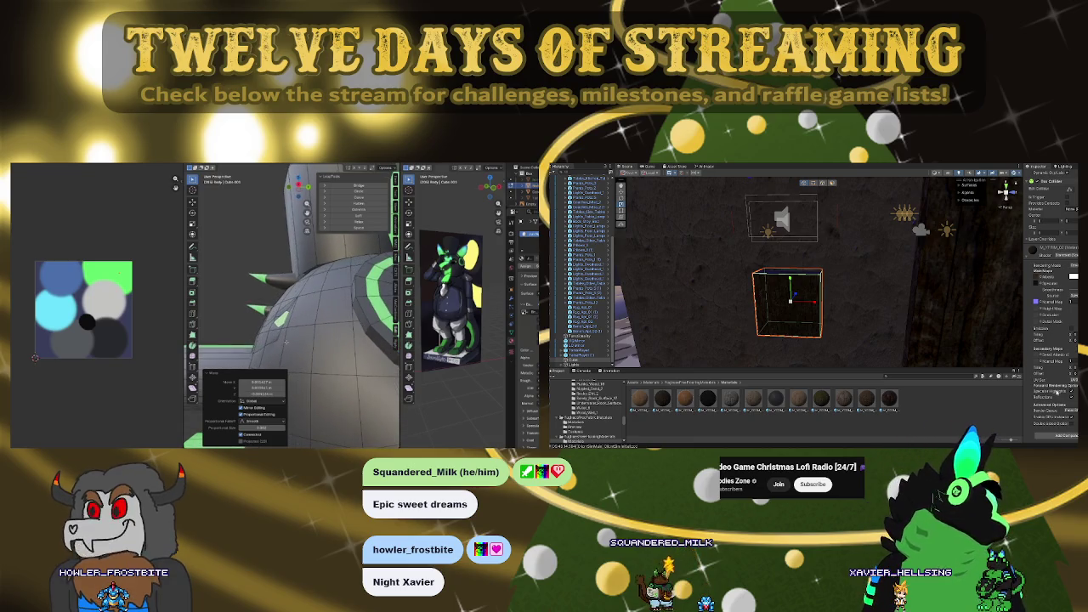
{"action": "key", "text": "ctrl+KP_Add"}
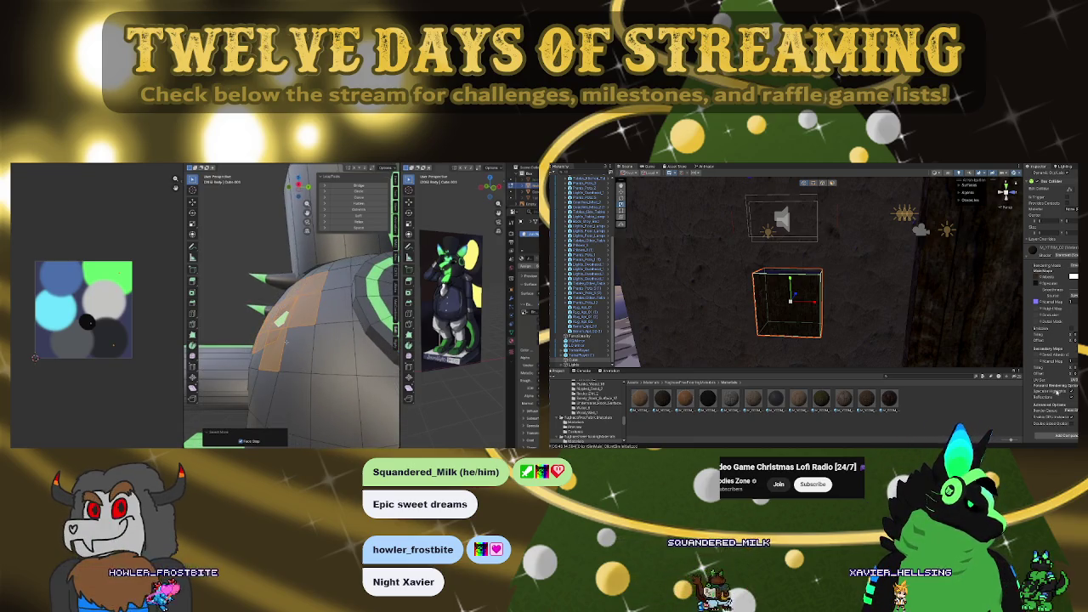
{"action": "scroll", "coordinate": [1054, 378], "scroll_direction": "up", "scroll_amount": 3}
{"action": "scroll", "coordinate": [1053, 374], "scroll_direction": "down", "scroll_amount": 5}
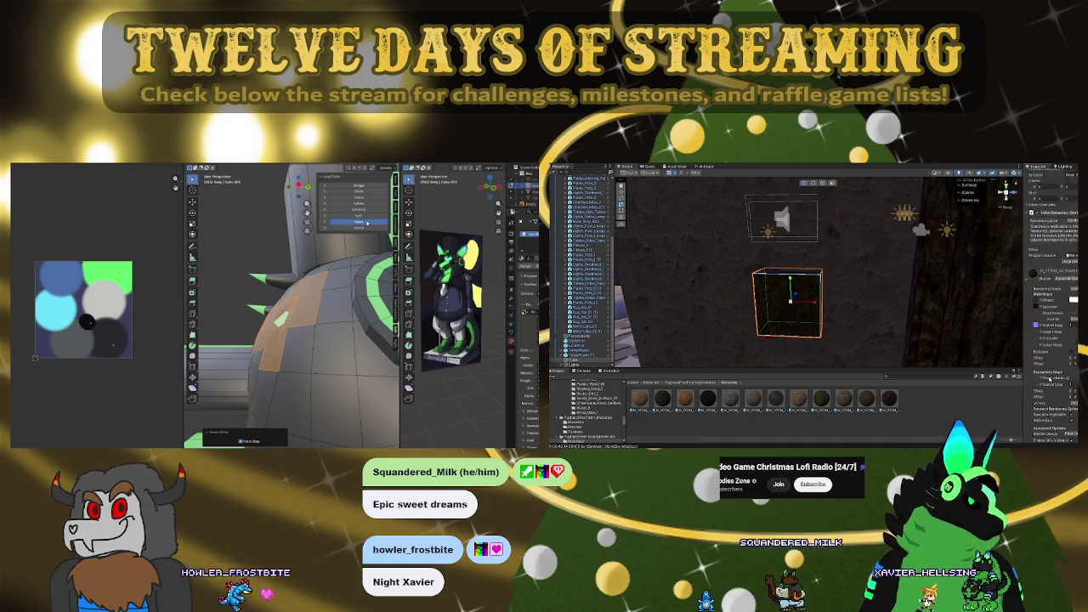
{"action": "left_click", "coordinate": [364, 217]}
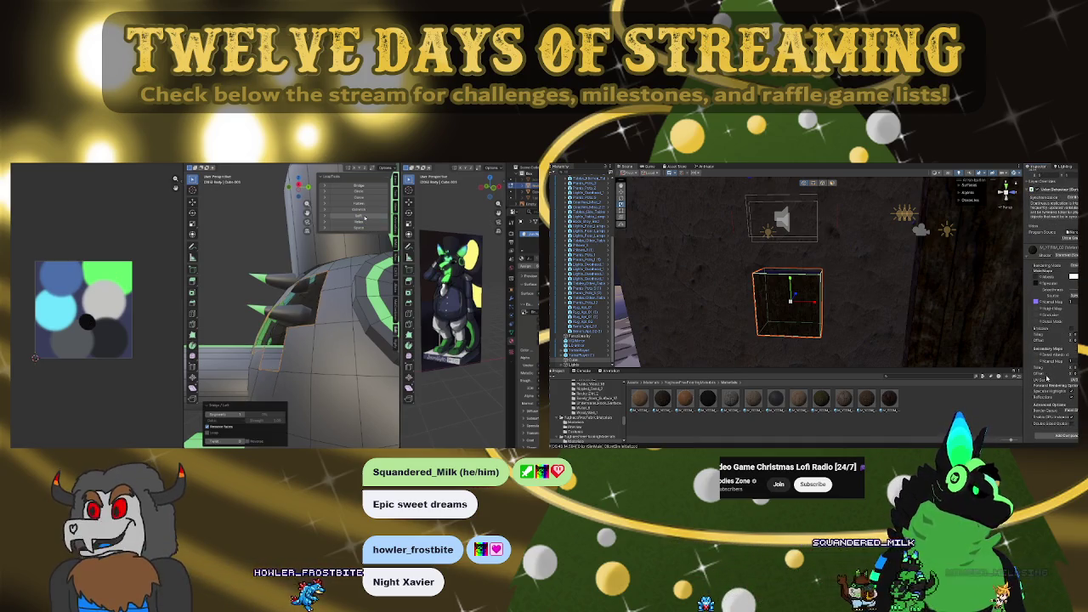
Undo the loft, smooth the selected faces, then deselect the Unity cube
{"action": "scroll", "coordinate": [1047, 376], "scroll_direction": "up", "scroll_amount": 5}
{"action": "key", "text": "ctrl+z"}
{"action": "scroll", "coordinate": [1065, 383], "scroll_direction": "up", "scroll_amount": 3}
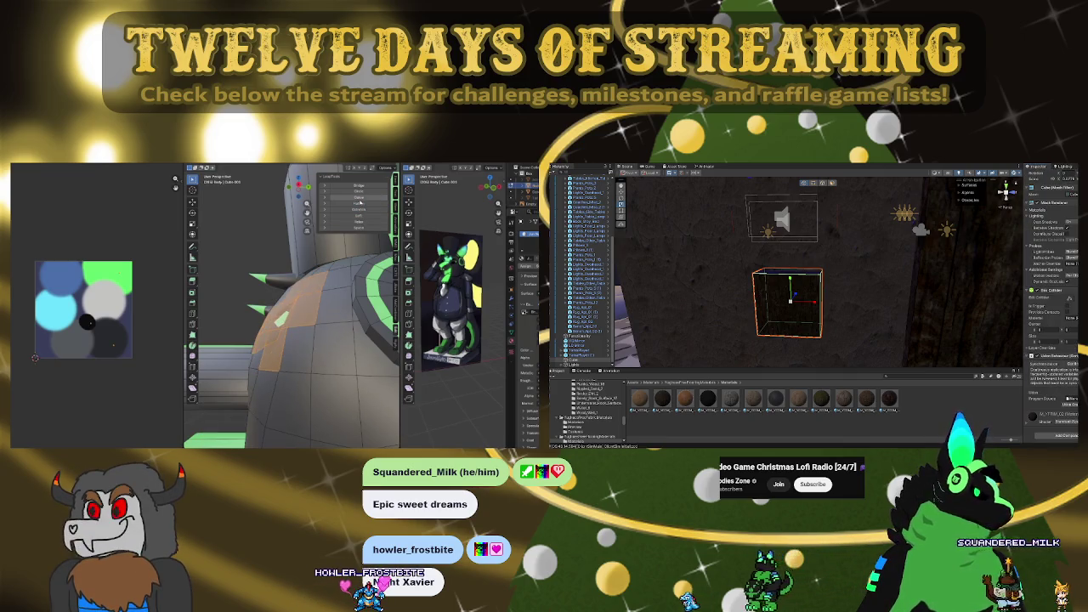
{"action": "left_click", "coordinate": [359, 198]}
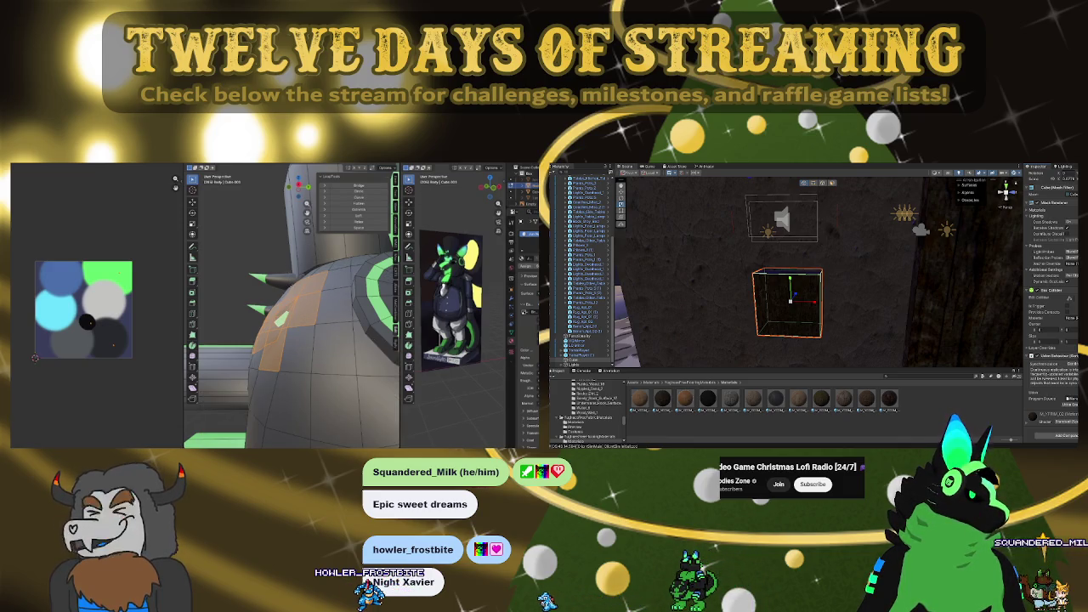
{"action": "middle_click_drag", "start_coordinate": [360, 197], "coordinate": [341, 268]}
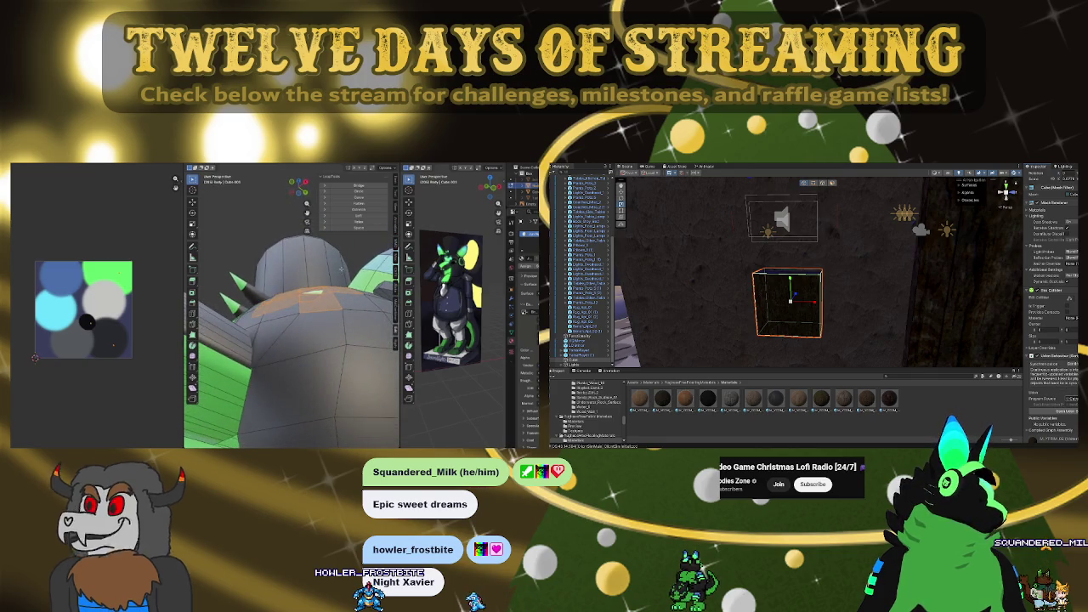
{"action": "left_click", "coordinate": [714, 412]}
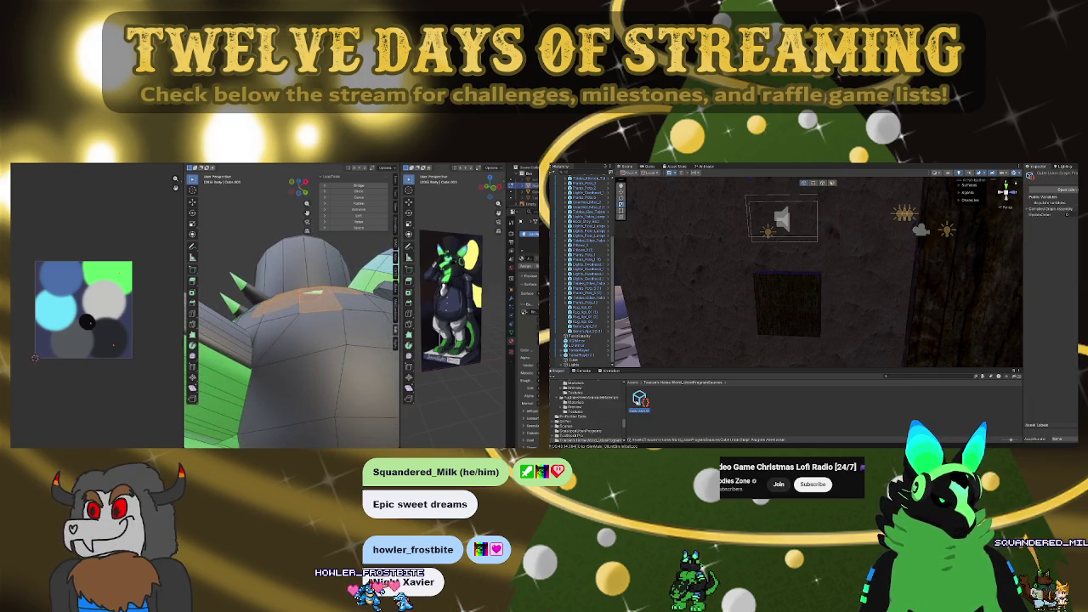
Open the H0 Mirror Toggle Udon program asset in the Udon Graph editor
{"action": "key", "text": "alt+a"}
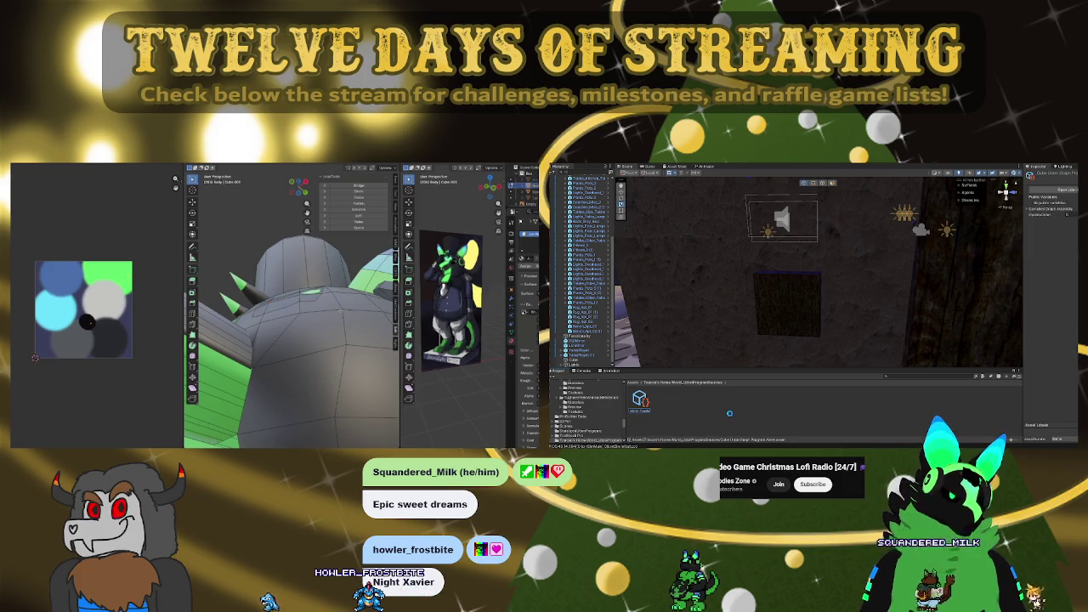
{"action": "left_click", "coordinate": [640, 399]}
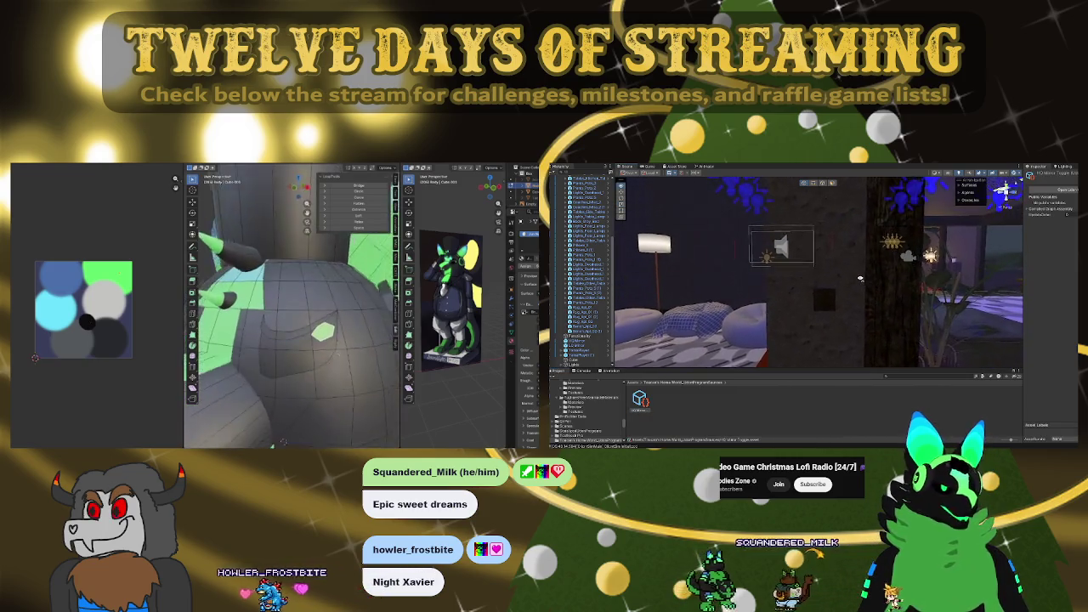
{"action": "middle_click_drag", "start_coordinate": [288, 402], "coordinate": [293, 365]}
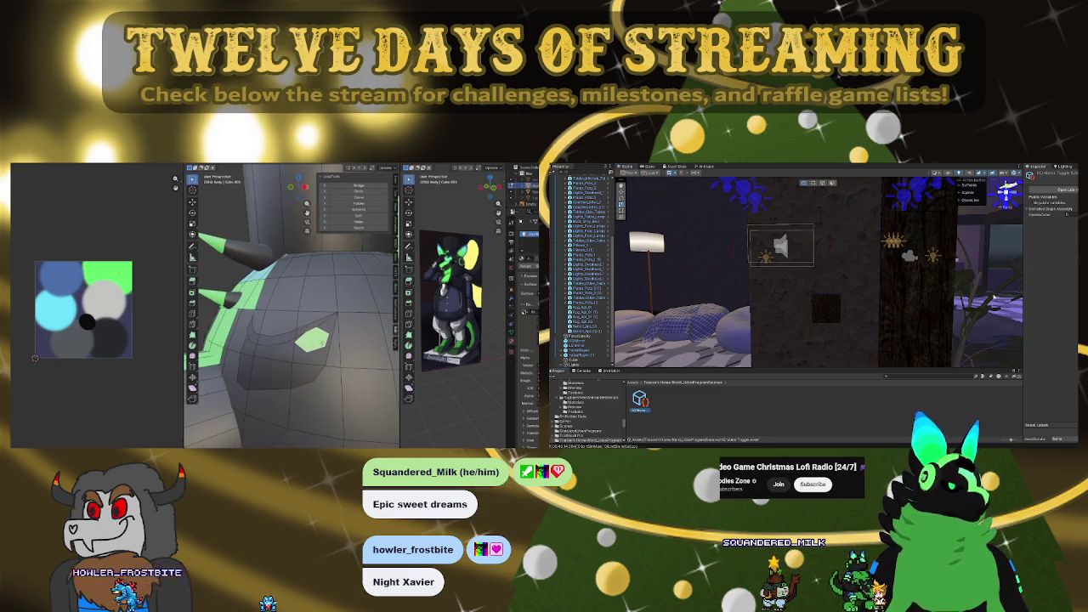
{"action": "left_click", "coordinate": [1065, 190]}
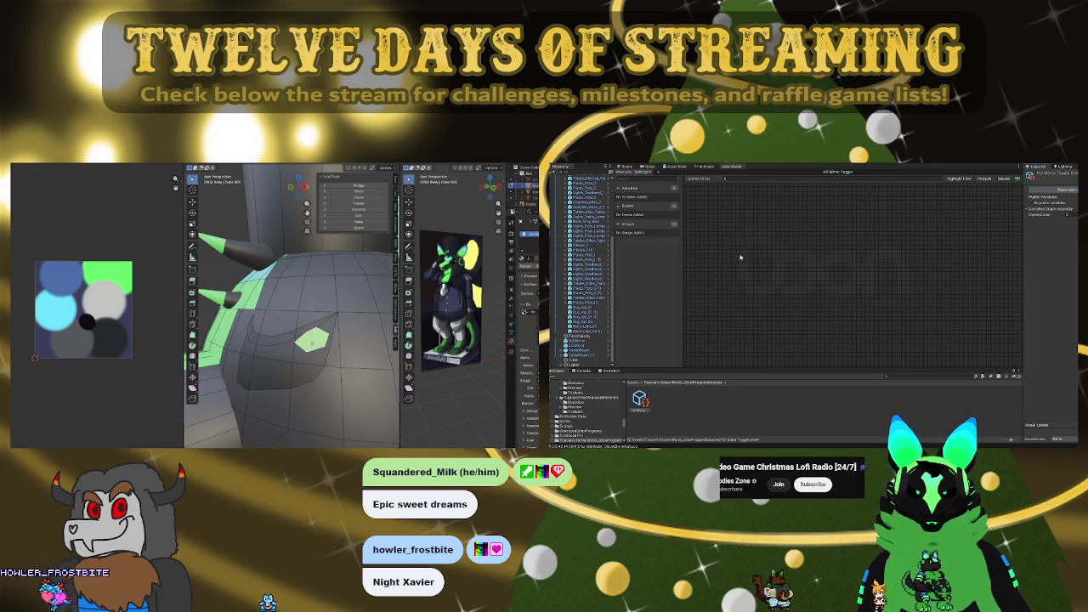
Add a new 'mirror' variable to the Mirror Toggle graph and drag it onto the canvas
{"action": "key", "text": "KP_1"}
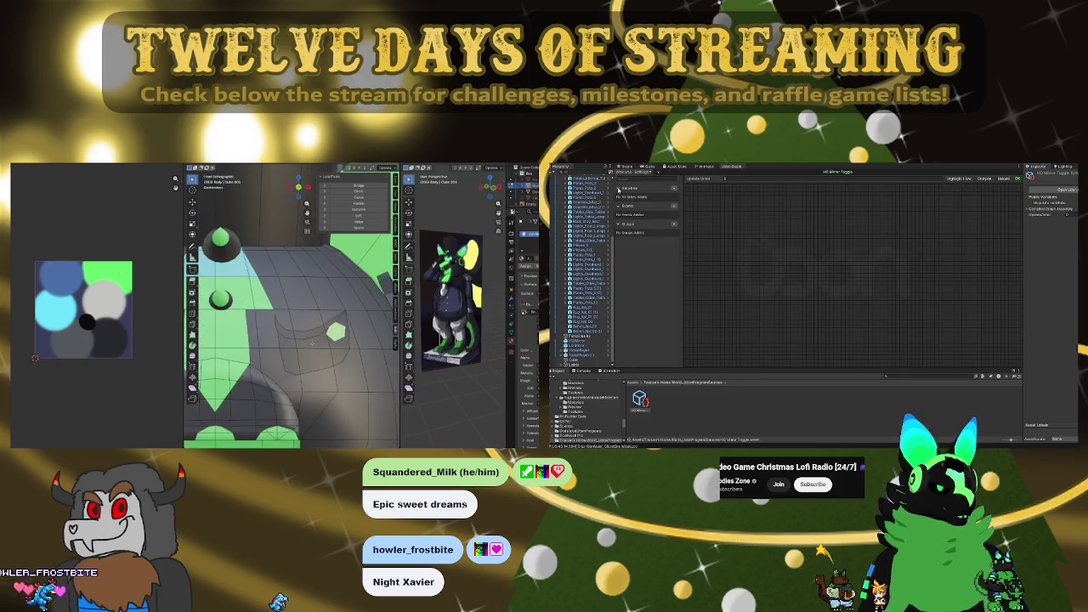
{"action": "left_click", "coordinate": [675, 189]}
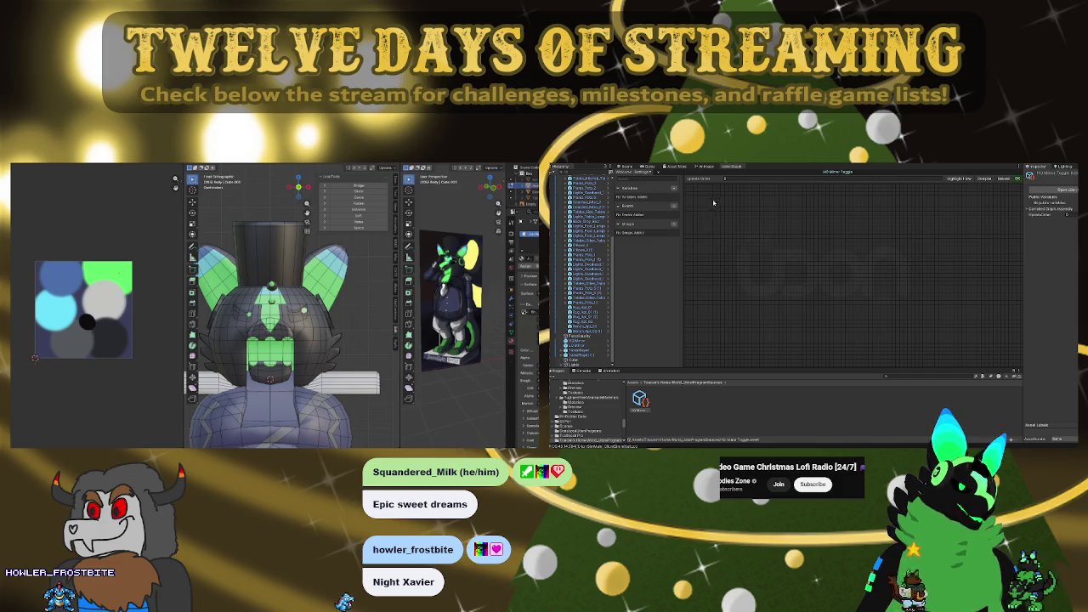
{"action": "scroll", "coordinate": [292, 306], "scroll_direction": "up", "scroll_amount": 3}
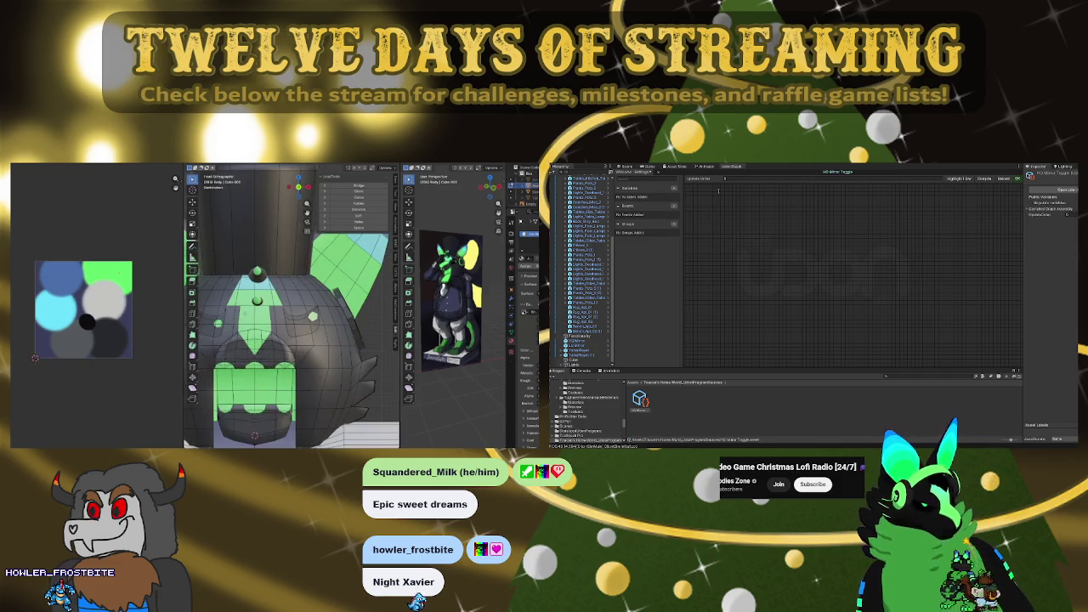
{"action": "key", "text": "KP_Decimal"}
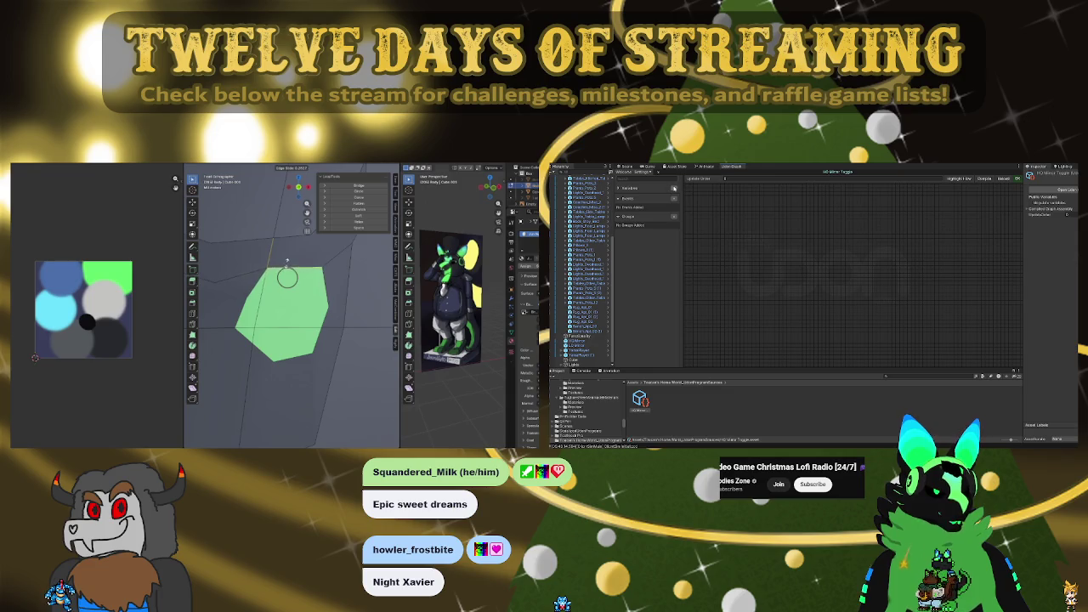
{"action": "left_click", "coordinate": [287, 260]}
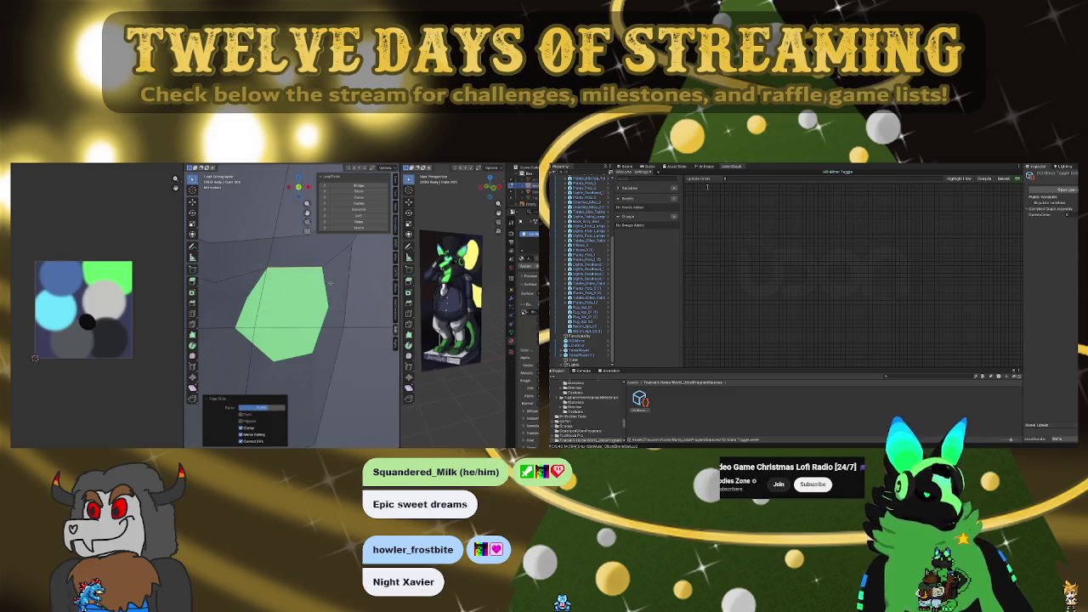
{"action": "left_click", "coordinate": [328, 289]}
{"action": "left_click", "coordinate": [329, 297]}
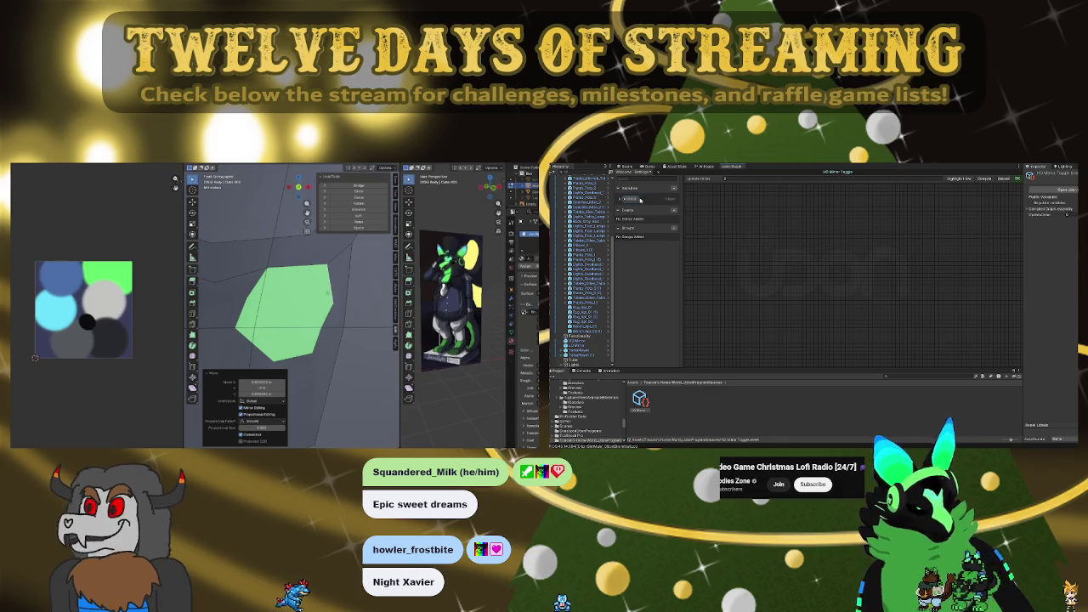
{"action": "left_click_drag", "start_coordinate": [629, 199], "coordinate": [830, 273]}
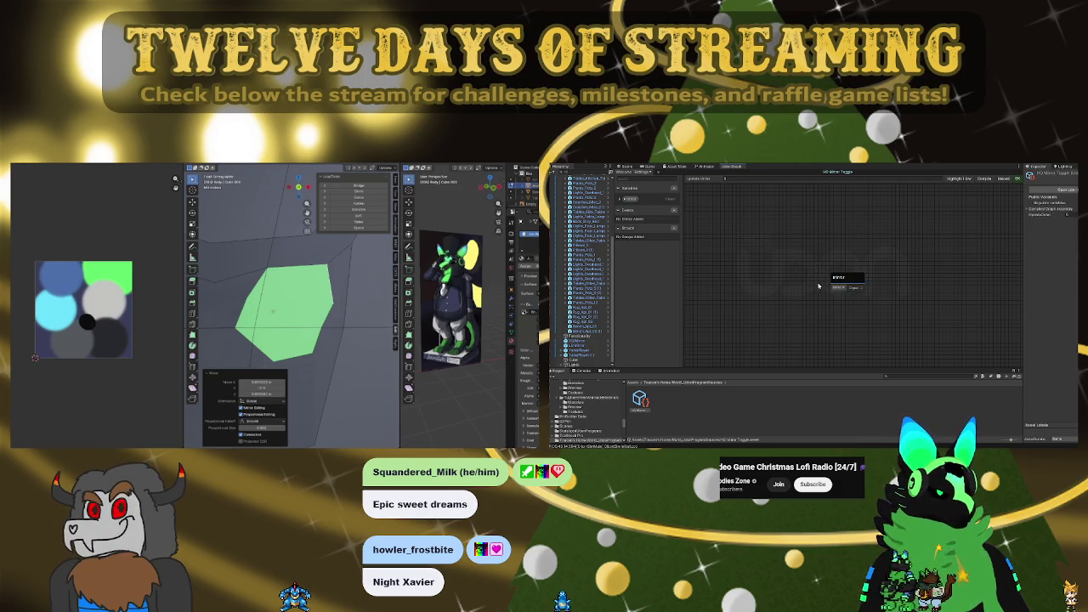
Create a Get node for the mirror variable and place an Interact event node above it
{"action": "left_click", "coordinate": [828, 276]}
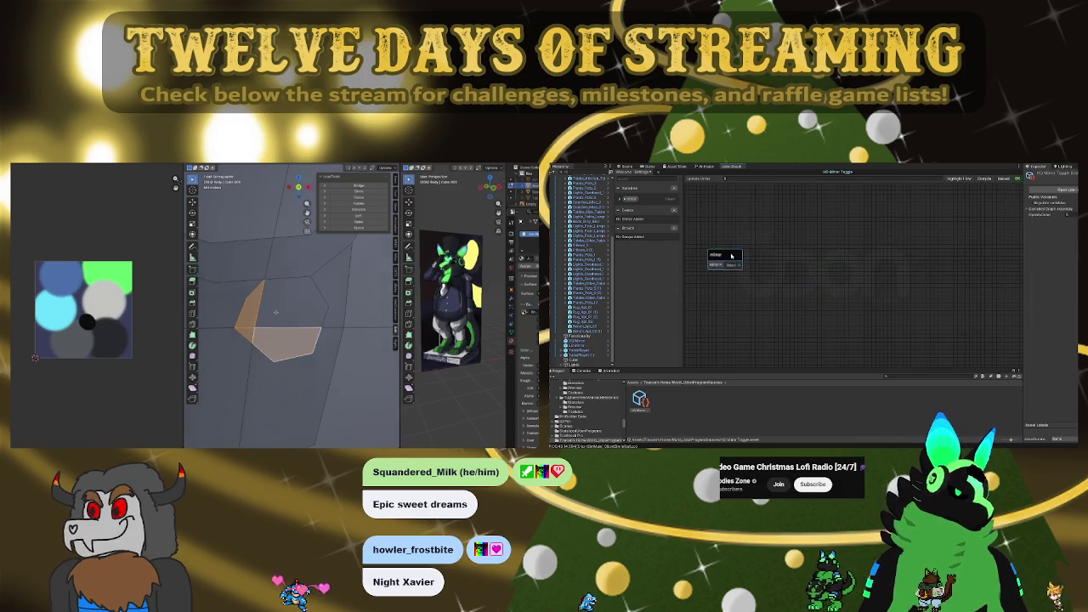
{"action": "left_click_drag", "start_coordinate": [774, 253], "coordinate": [815, 312]}
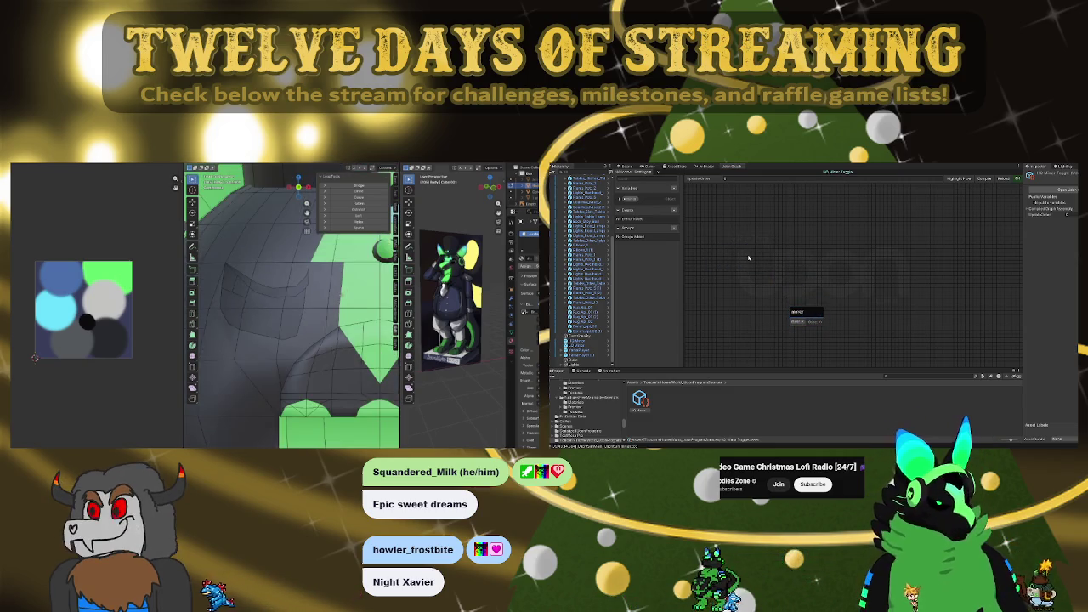
{"action": "left_click", "coordinate": [785, 257]}
{"action": "left_click_drag", "start_coordinate": [786, 257], "coordinate": [788, 262]}
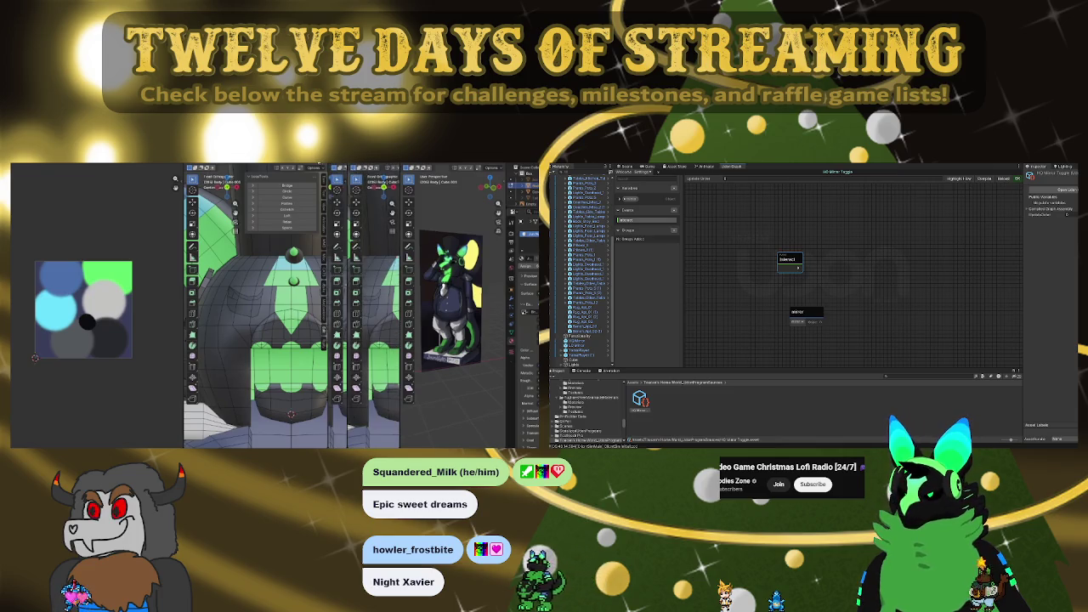
Close the LoopTools popup, rearrange the modeller's viewport areas and side panel, and deselect all mesh elements
{"action": "key", "text": "Escape"}
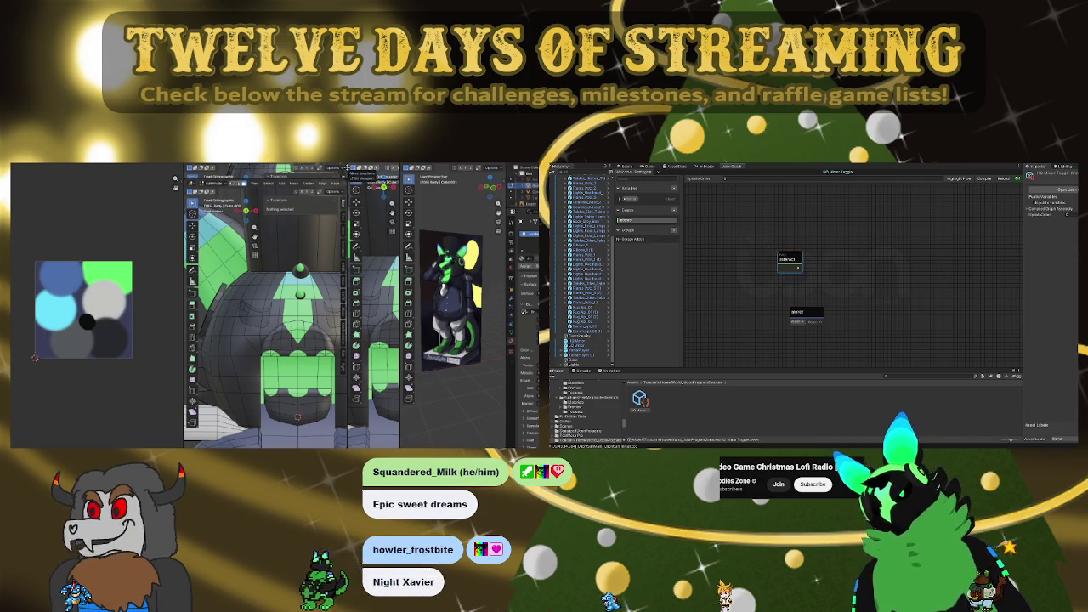
{"action": "key", "text": "n"}
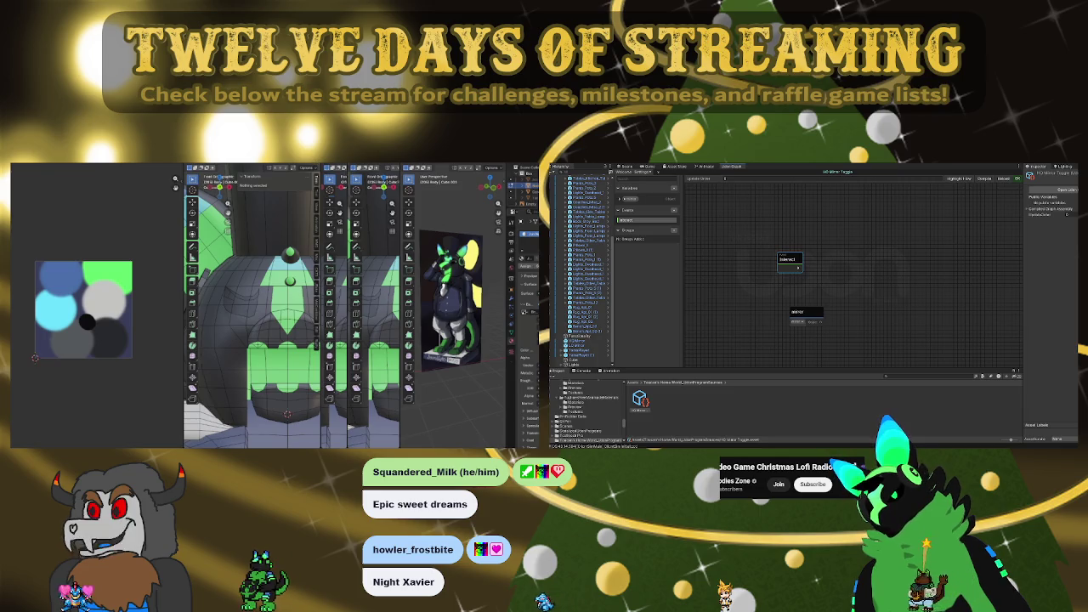
{"action": "left_click_drag", "start_coordinate": [321, 297], "coordinate": [349, 297]}
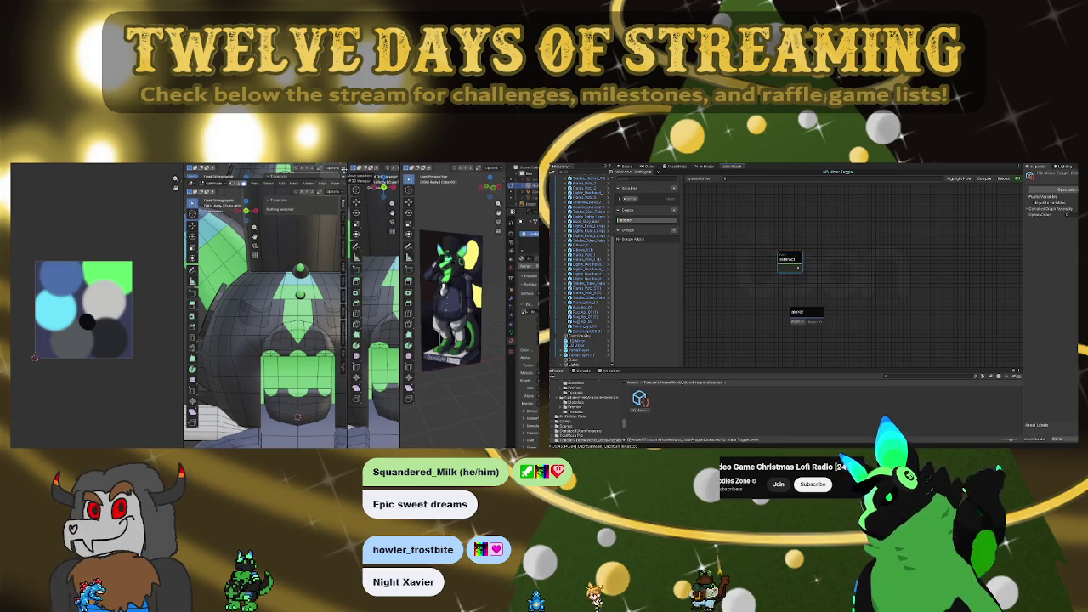
{"action": "left_click_drag", "start_coordinate": [344, 170], "coordinate": [391, 182]}
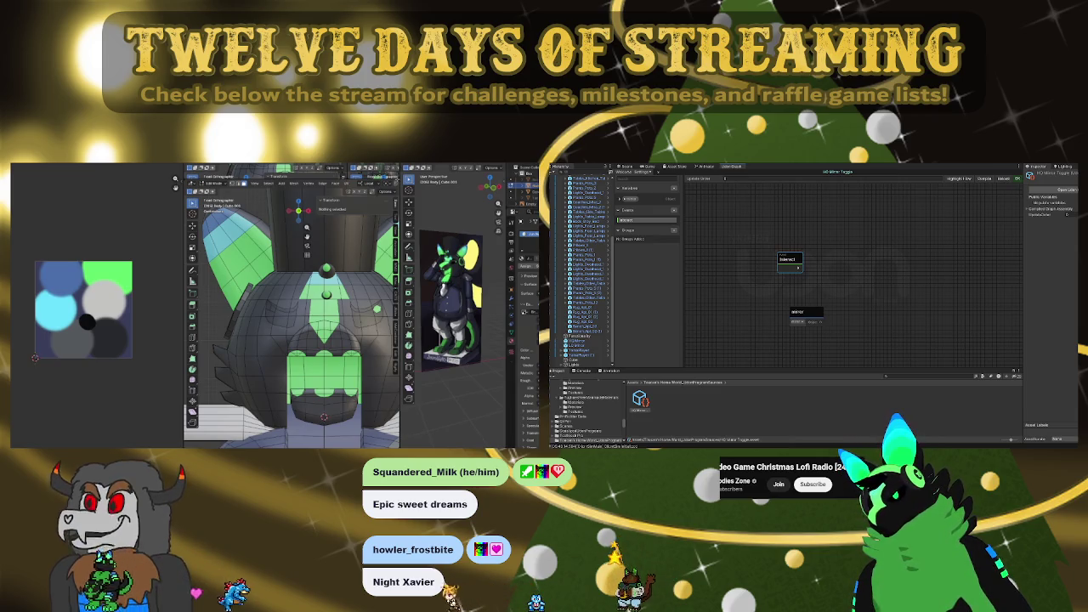
{"action": "left_click_drag", "start_coordinate": [397, 172], "coordinate": [347, 212]}
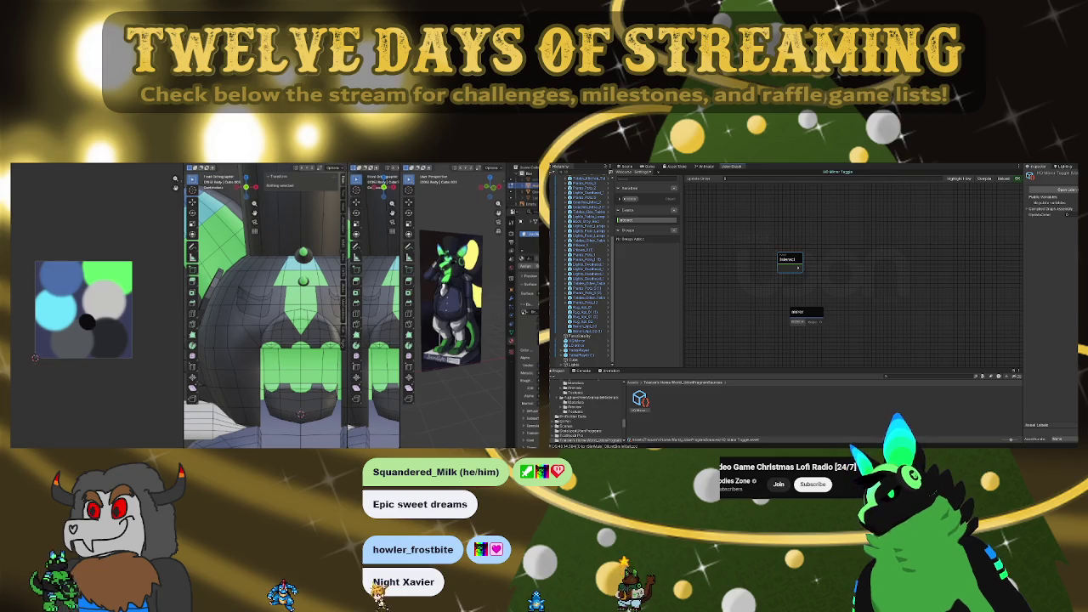
{"action": "left_click_drag", "start_coordinate": [346, 170], "coordinate": [387, 183]}
{"action": "key", "text": "n"}
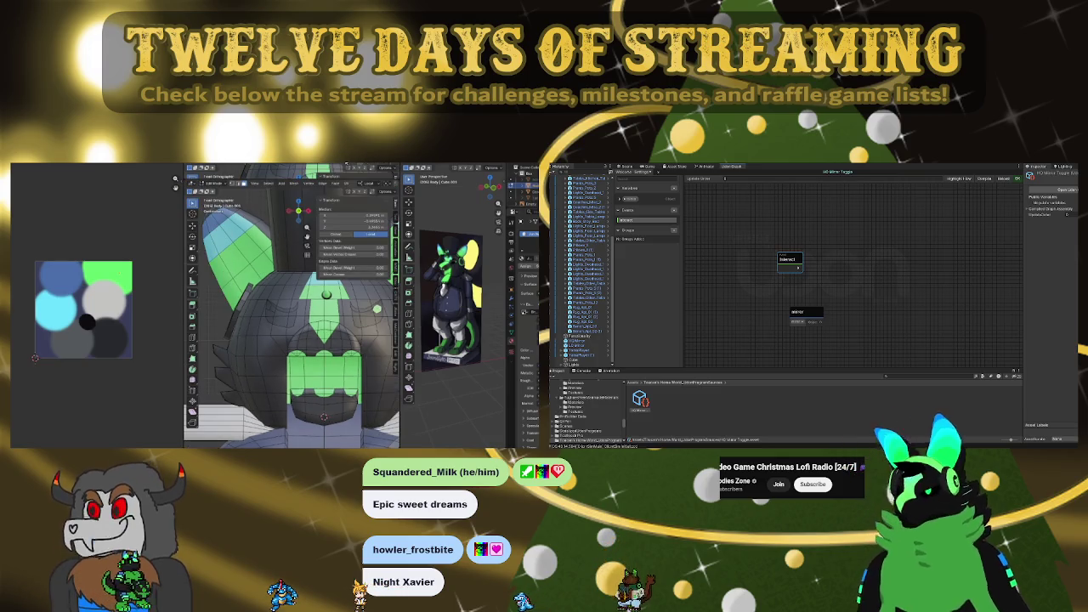
{"action": "key", "text": "alt+a"}
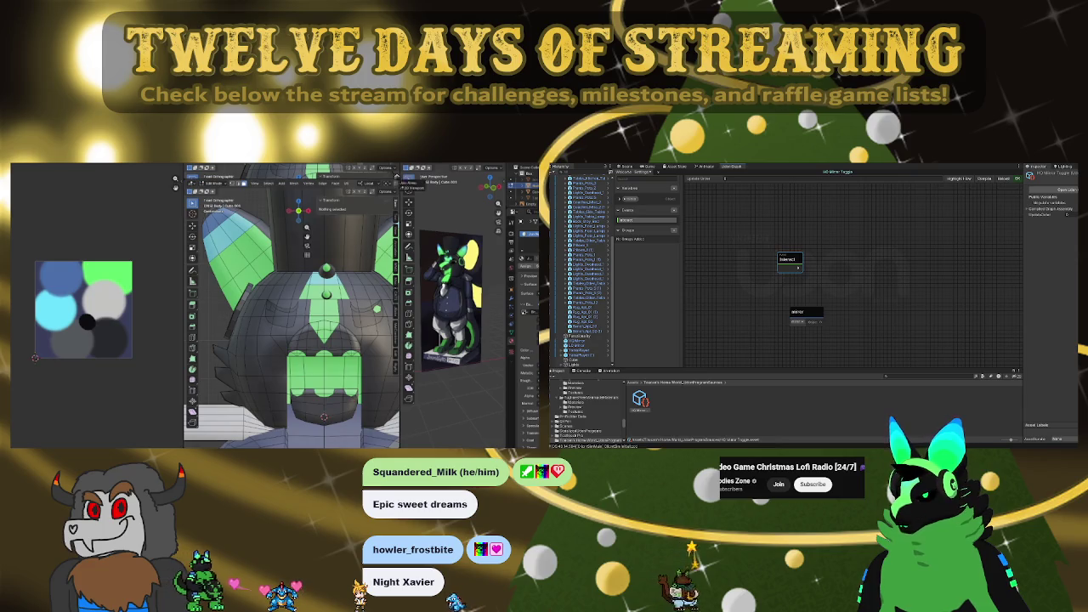
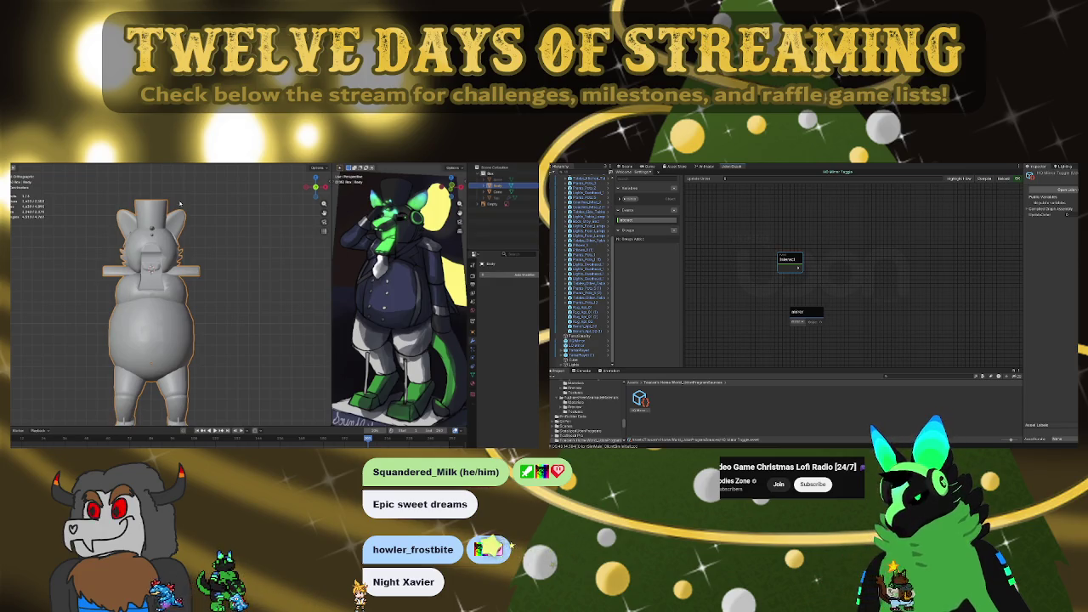
Split the 3D view into two side-by-side views, both using Material Preview shading
{"action": "left_click", "coordinate": [198, 204]}
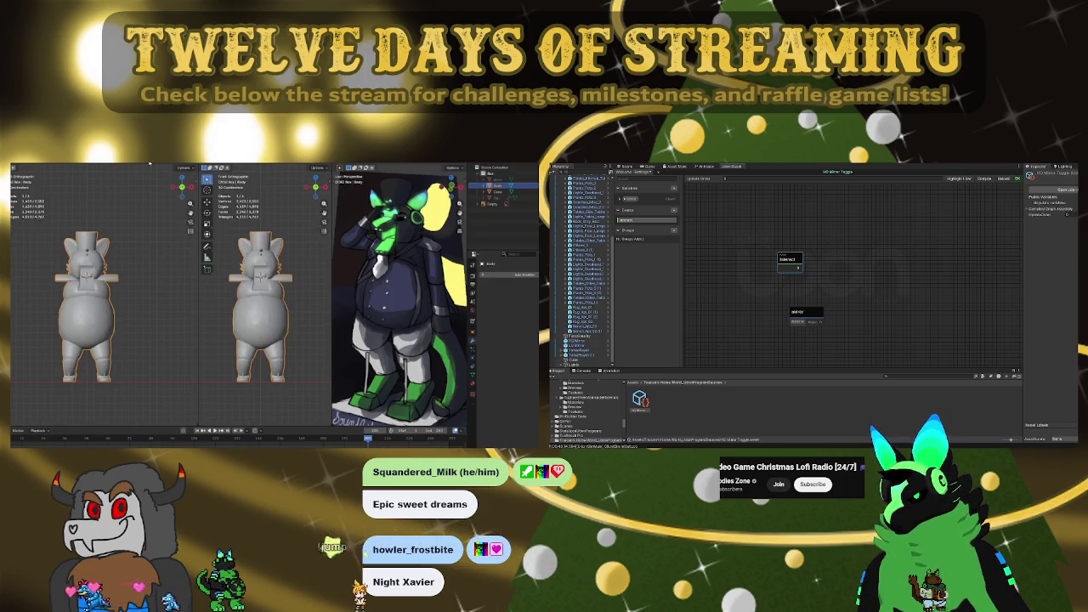
{"action": "left_click", "coordinate": [182, 165]}
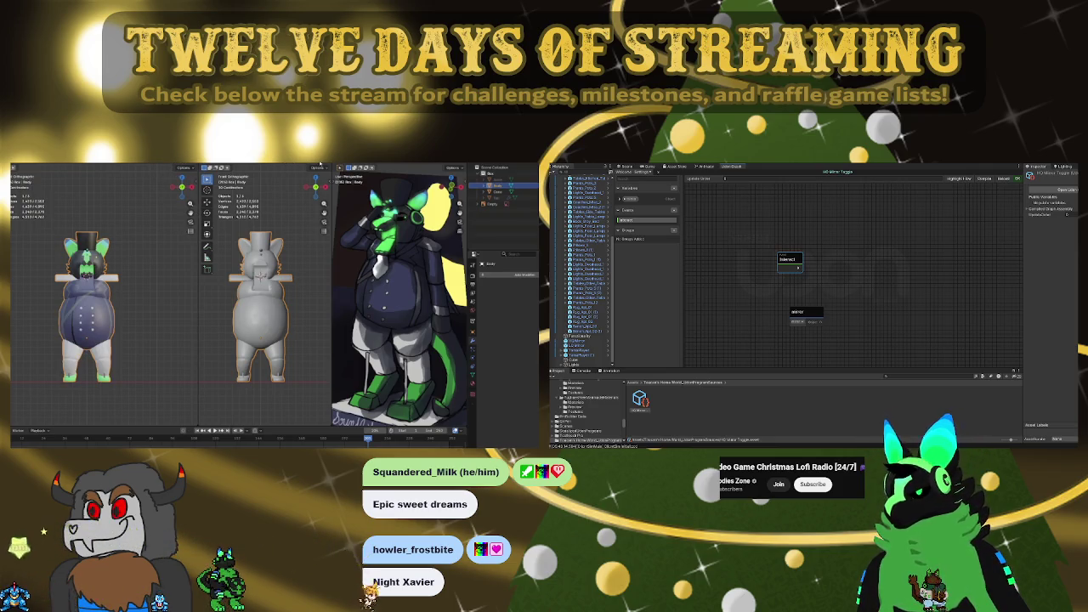
{"action": "left_click", "coordinate": [314, 163]}
Zoom and orbit onto the hat and head, then put the body mesh into Edit Mode
{"action": "scroll", "coordinate": [265, 252], "scroll_direction": "up", "scroll_amount": 5}
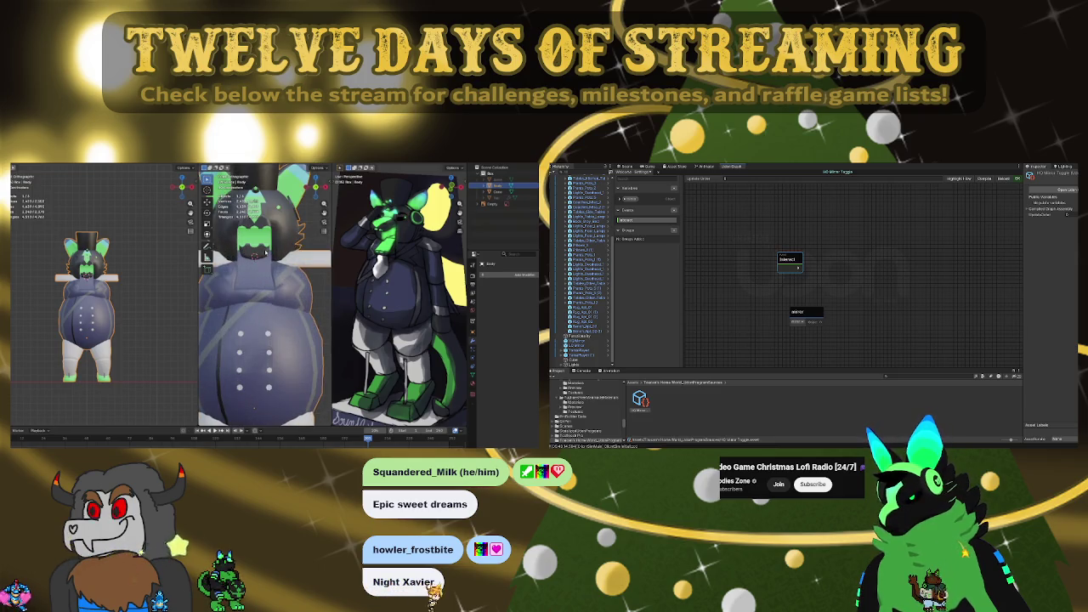
{"action": "mouse_move", "coordinate": [264, 250]}
{"action": "middle_mouse_down"}
{"action": "mouse_move", "coordinate": [279, 348]}
{"action": "mouse_move", "coordinate": [242, 357]}
{"action": "middle_mouse_up"}
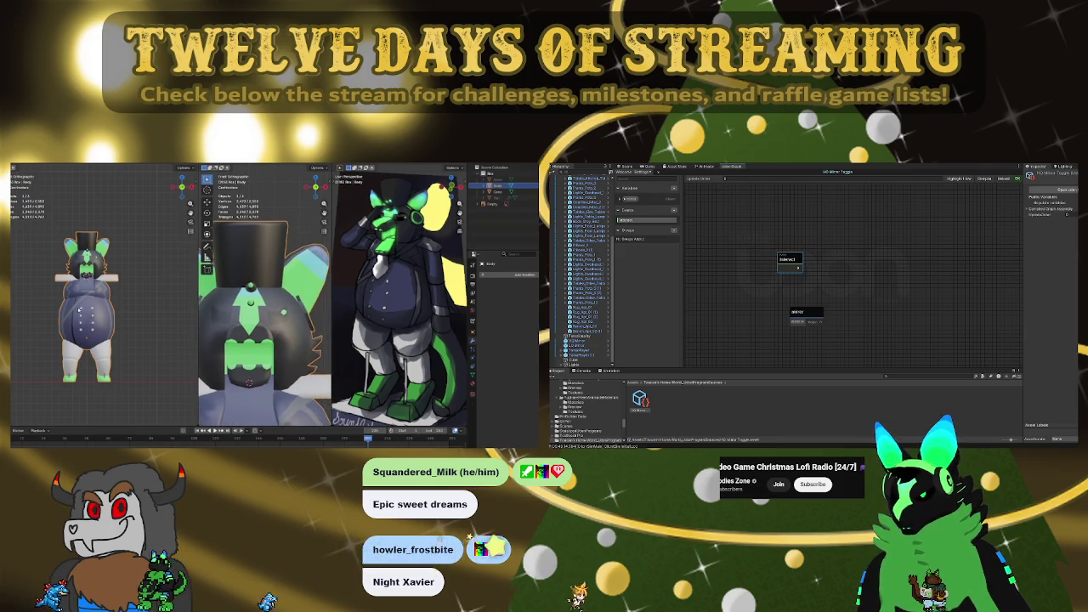
{"action": "scroll", "coordinate": [79, 311], "scroll_direction": "up", "scroll_amount": 3}
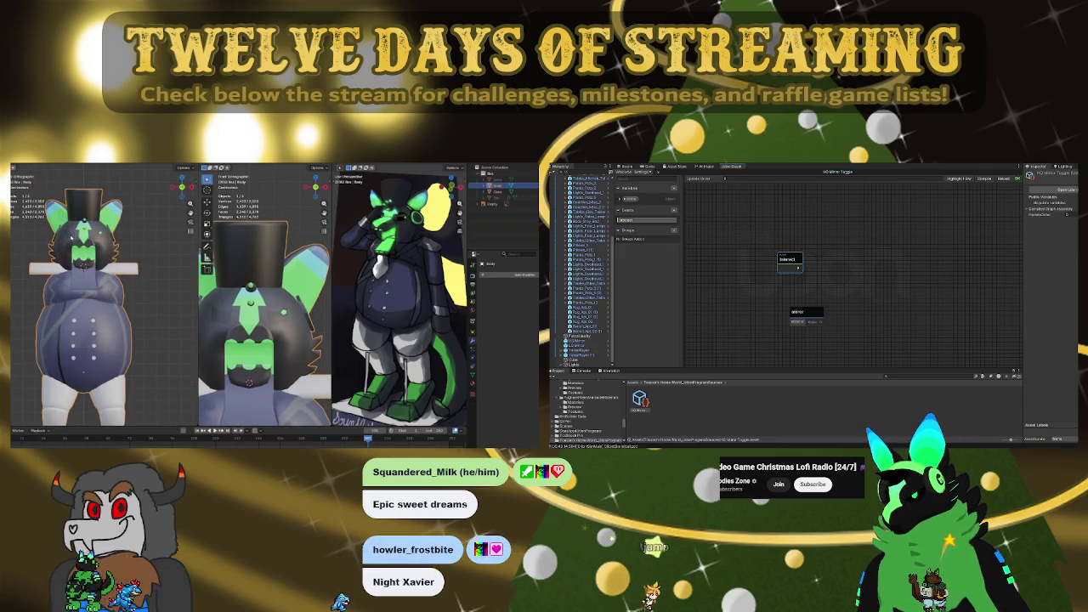
{"action": "key", "text": "Tab"}
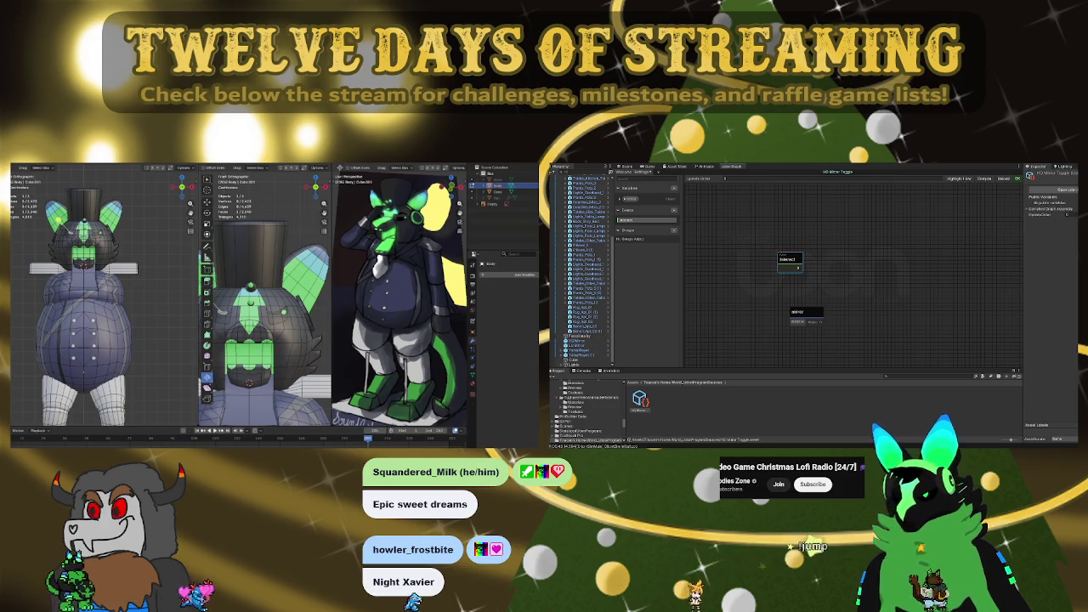
Frame the selected face near the head and make the wireframe visible
{"action": "key", "text": "KP_Decimal"}
{"action": "scroll", "coordinate": [99, 262], "scroll_direction": "down", "scroll_amount": 3}
{"action": "key", "text": "KP_Decimal"}
{"action": "scroll", "coordinate": [161, 323], "scroll_direction": "up", "scroll_amount": 3}
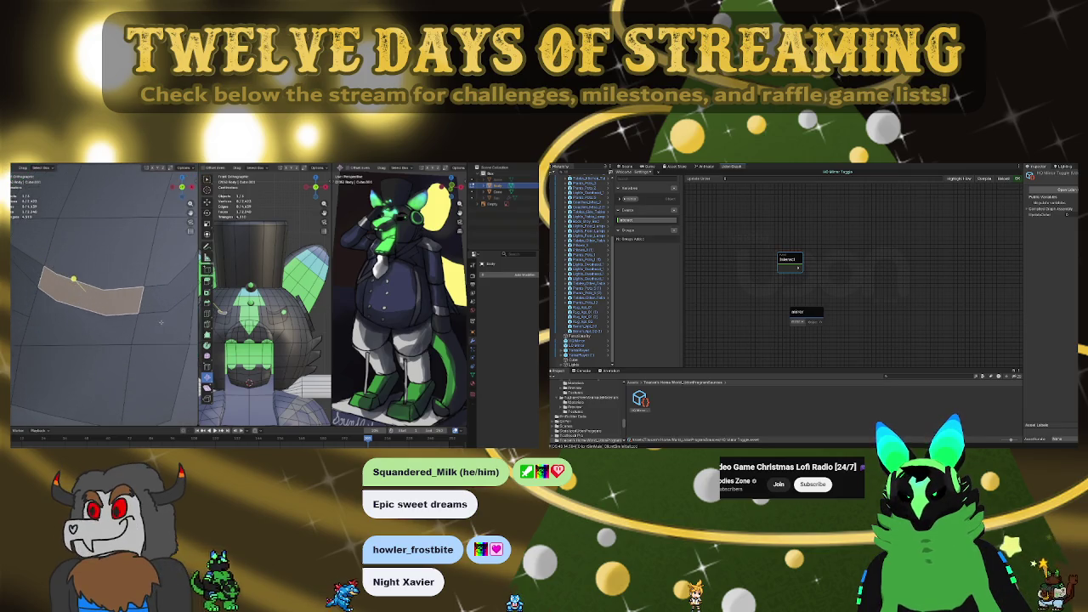
{"action": "middle_click_drag", "start_coordinate": [161, 301], "coordinate": [95, 274]}
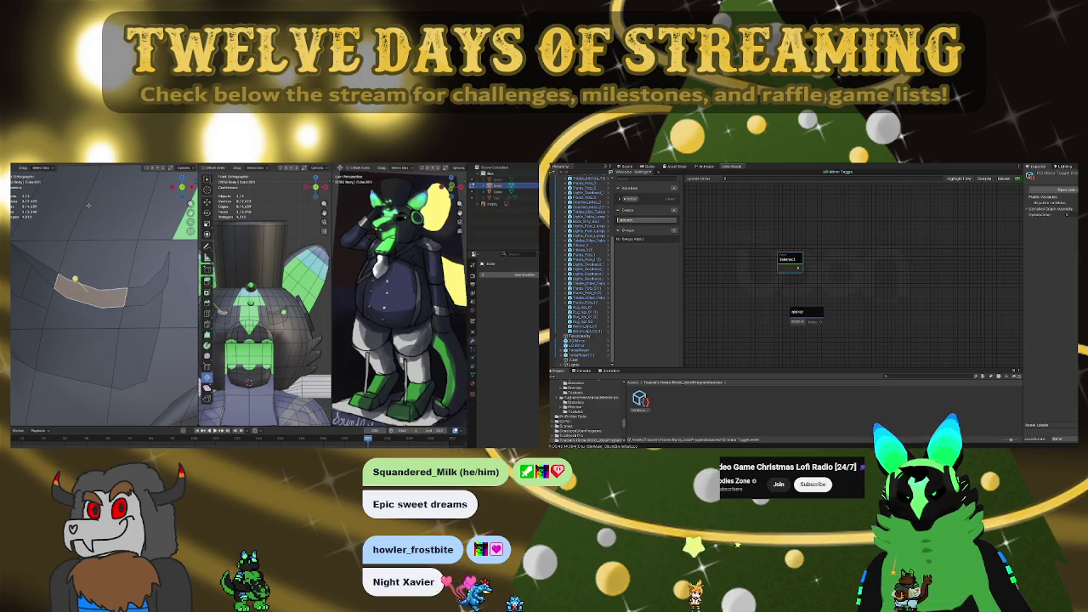
{"action": "key", "text": "Tab"}
Slide a vertex, then a shortest edge path, along the curved edge
{"action": "left_click", "coordinate": [146, 303]}
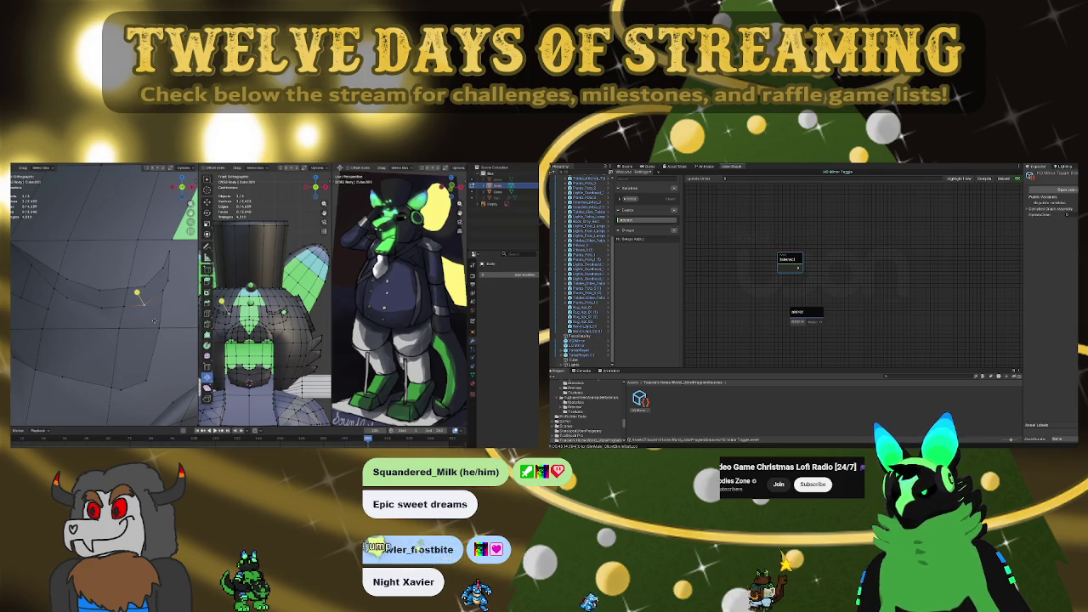
{"action": "key", "text": "g"}
{"action": "left_click_drag", "start_coordinate": [761, 265], "coordinate": [761, 269]}
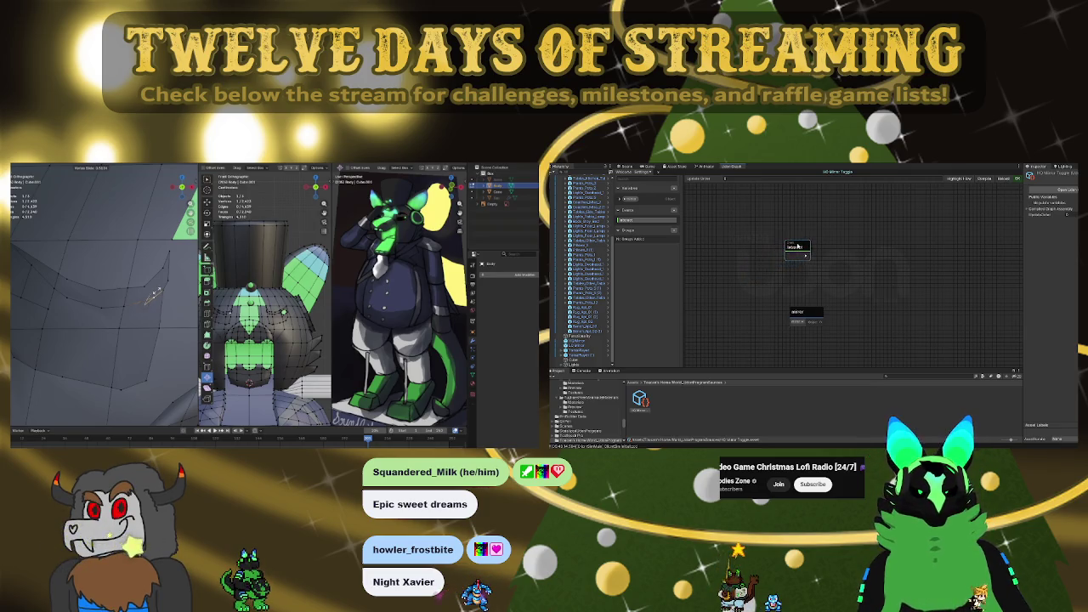
{"action": "left_click", "coordinate": [151, 291]}
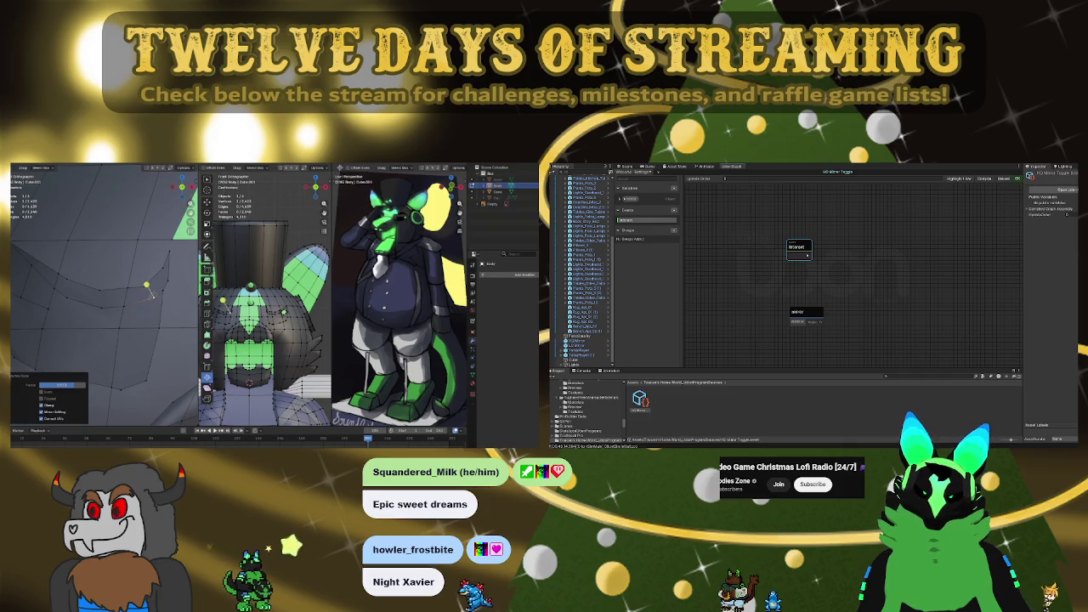
{"action": "left_click", "coordinate": [163, 290], "text": "ctrl"}
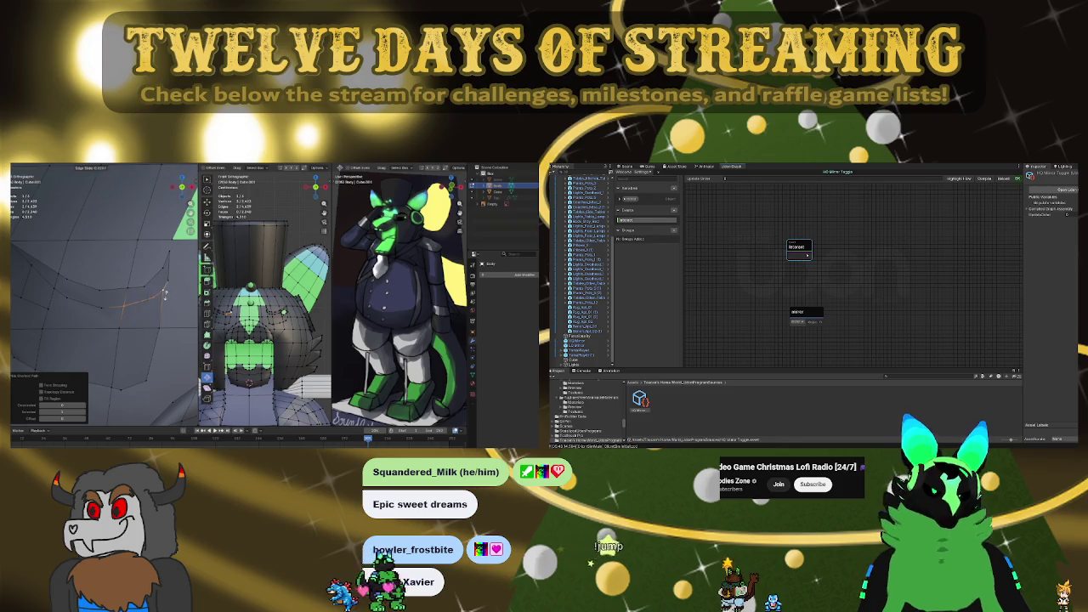
{"action": "key", "text": "g"}
{"action": "key", "text": "g"}
{"action": "left_click", "coordinate": [162, 285]}
Move another vertex on the curve freely up and left to reshape the edge
{"action": "left_click", "coordinate": [156, 274]}
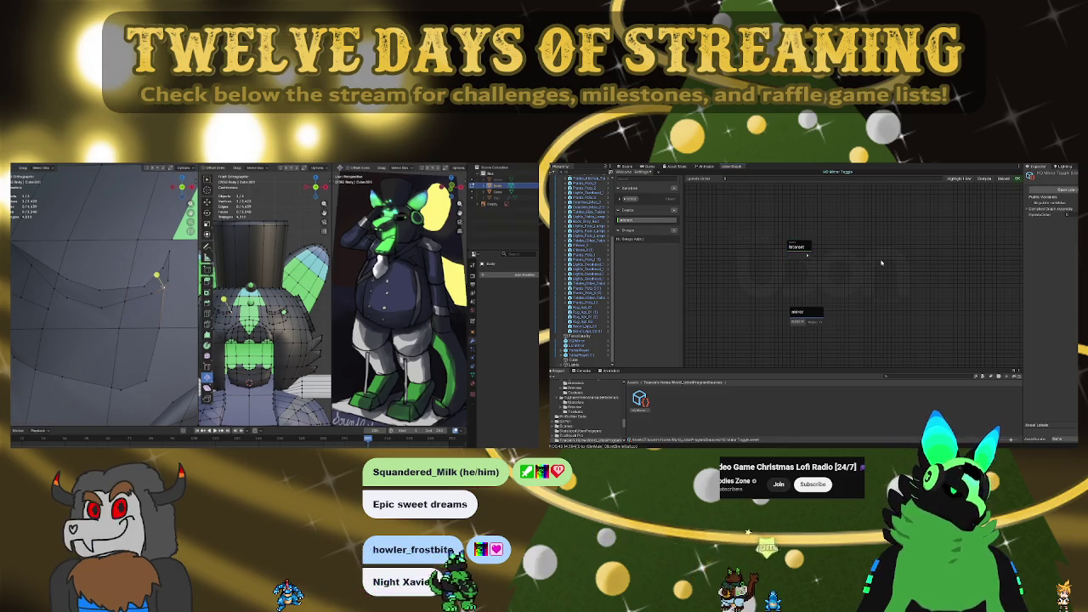
{"action": "key", "text": "g"}
{"action": "key", "text": "g"}
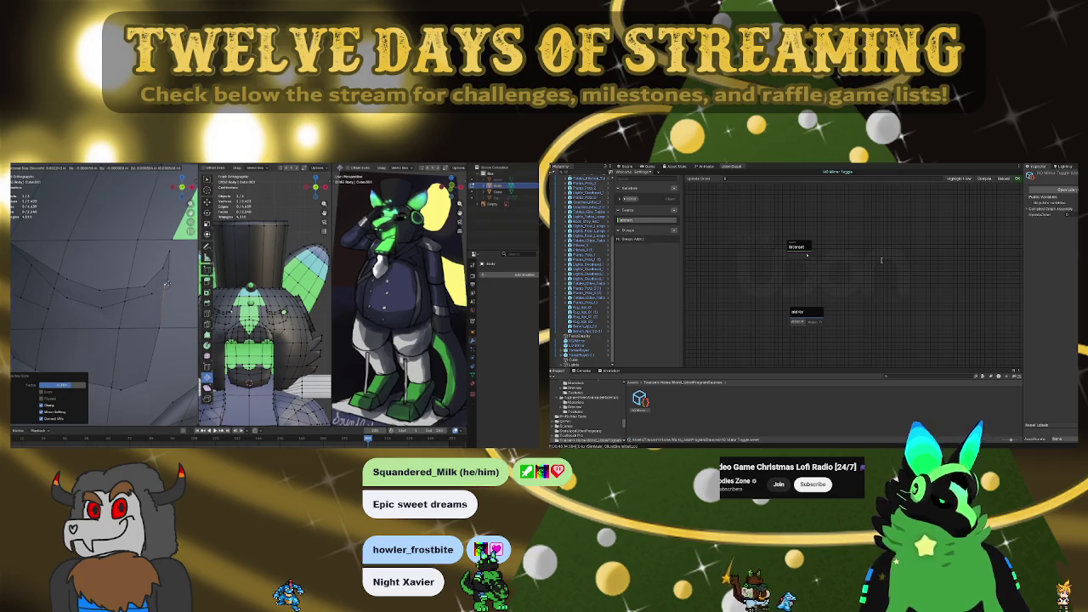
{"action": "key", "text": "Return"}
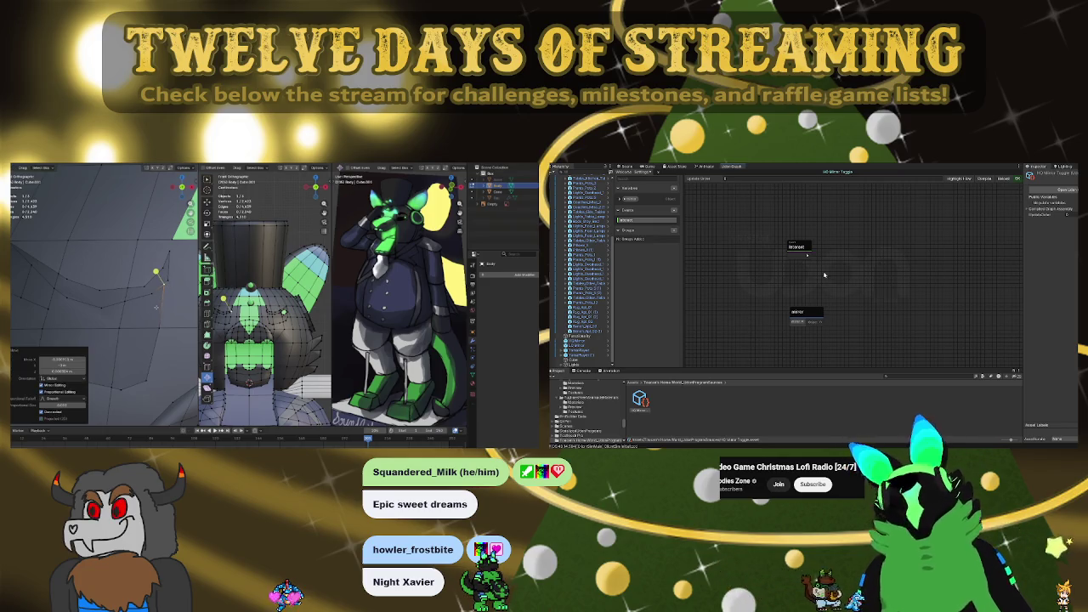
{"action": "left_click_drag", "start_coordinate": [804, 311], "coordinate": [761, 283]}
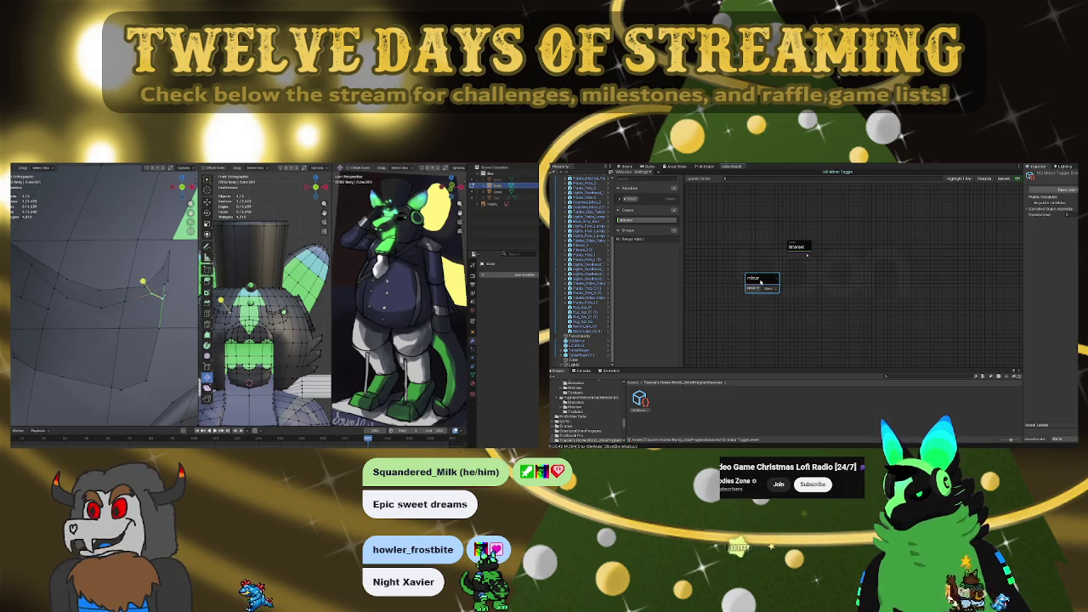
Replace the mirror variable with a new one named mirrorHQ and place it in the graph
{"action": "left_click", "coordinate": [631, 198]}
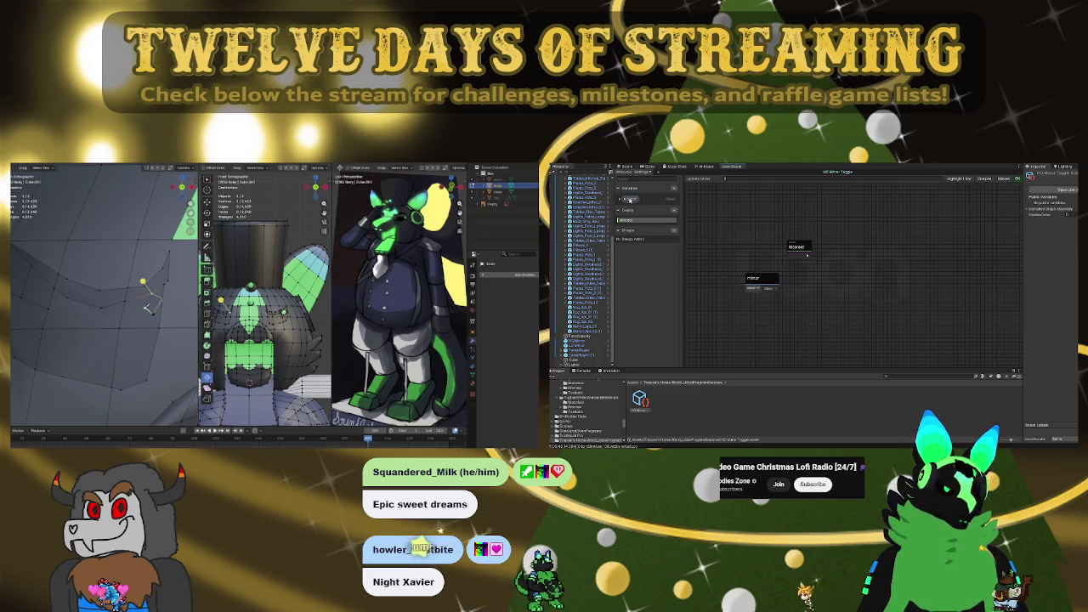
{"action": "key", "text": "Delete"}
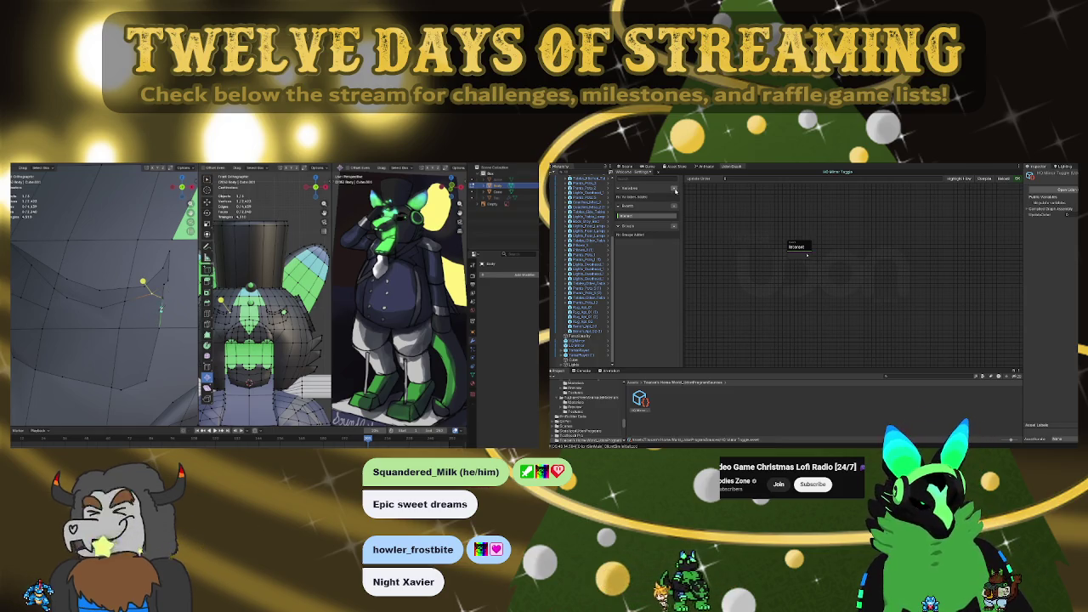
{"action": "key", "text": "ctrl+z"}
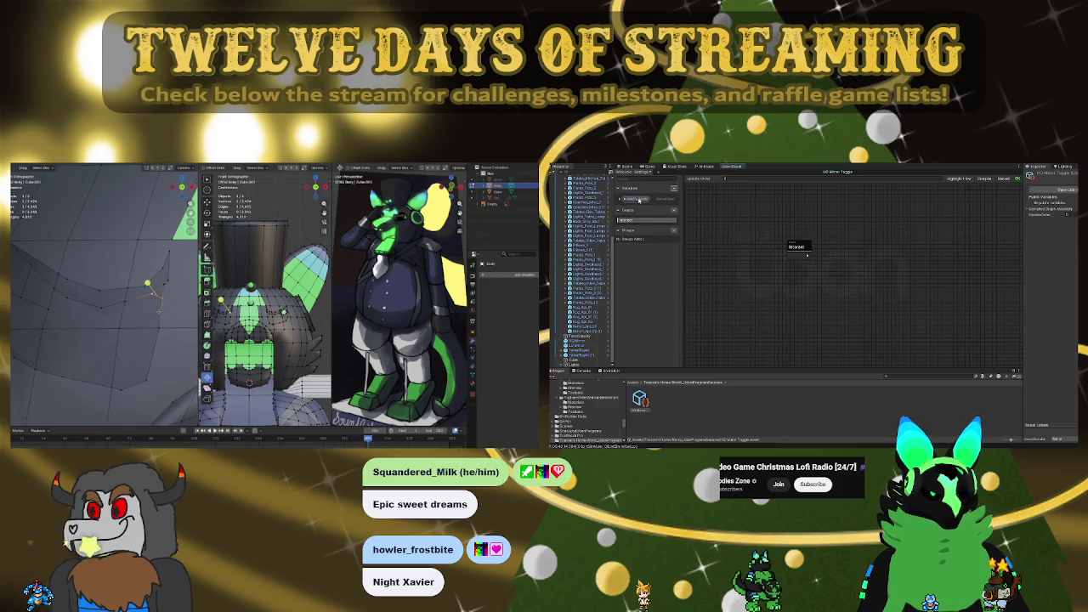
{"action": "double_click", "coordinate": [639, 200]}
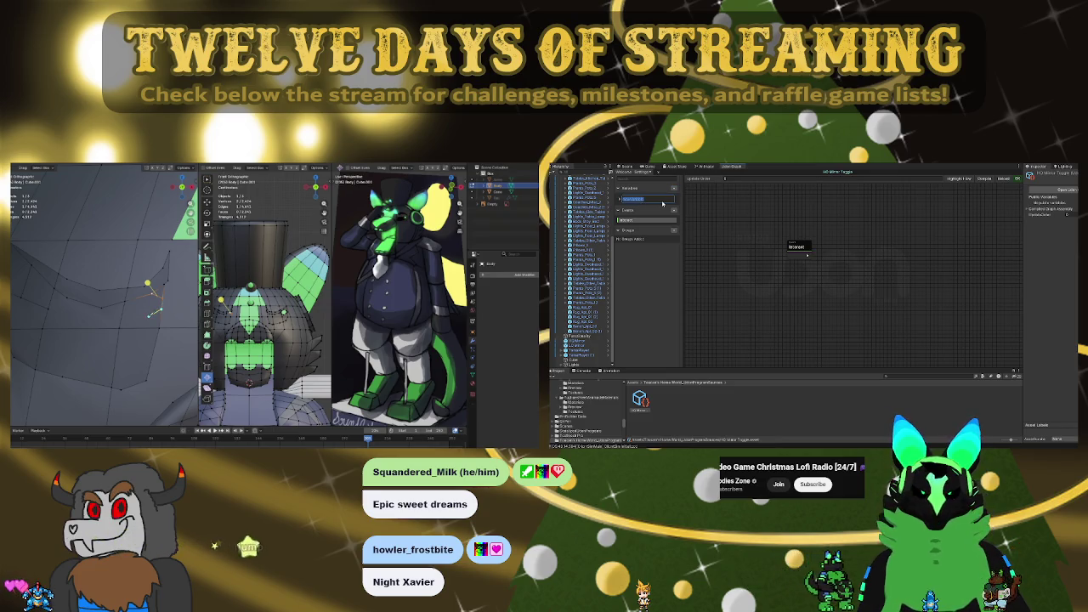
{"action": "type", "text": "mirrorHQ"}
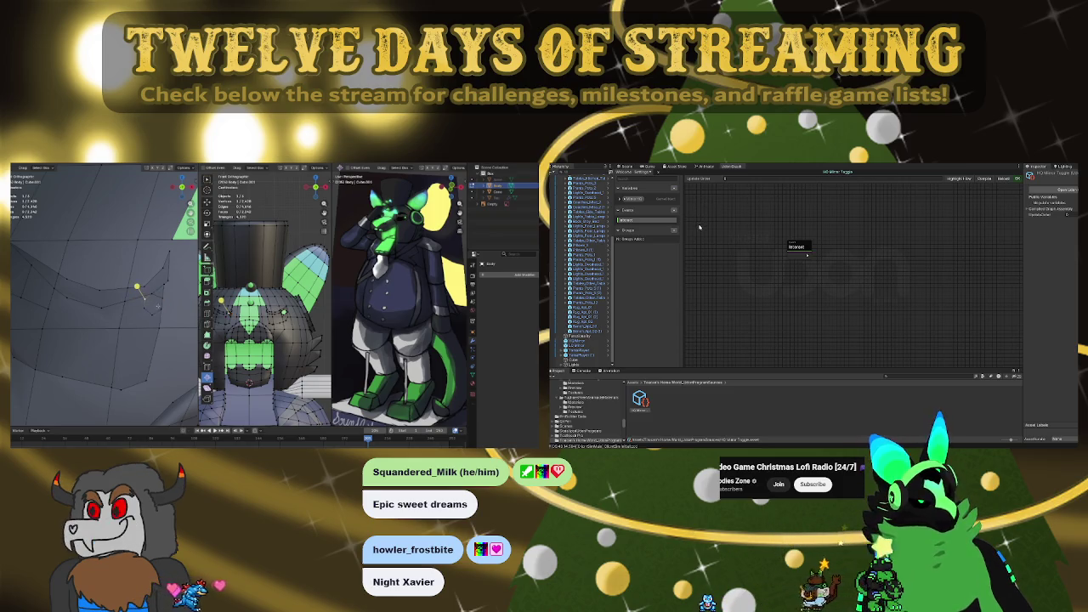
{"action": "left_click", "coordinate": [633, 200]}
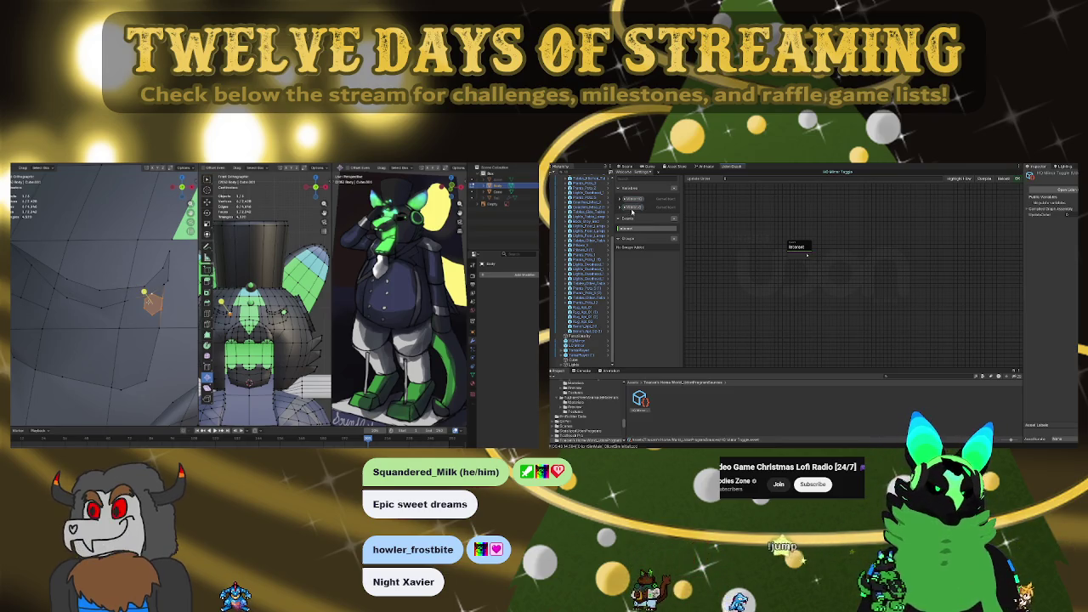
{"action": "mouse_move", "coordinate": [640, 201]}
{"action": "left_mouse_down"}
{"action": "mouse_move", "coordinate": [738, 248]}
{"action": "mouse_move", "coordinate": [755, 280]}
{"action": "left_mouse_up"}
Chain MirrorHQ through Get activeSelf and UnaryNegation into a SetActive node
{"action": "left_click", "coordinate": [749, 247]}
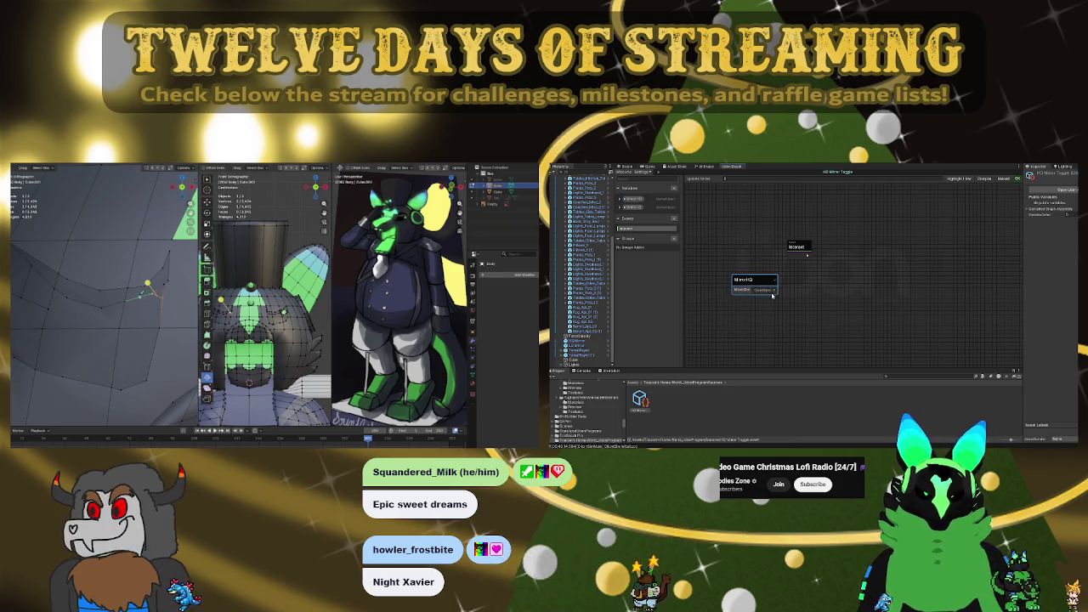
{"action": "left_click", "coordinate": [801, 324]}
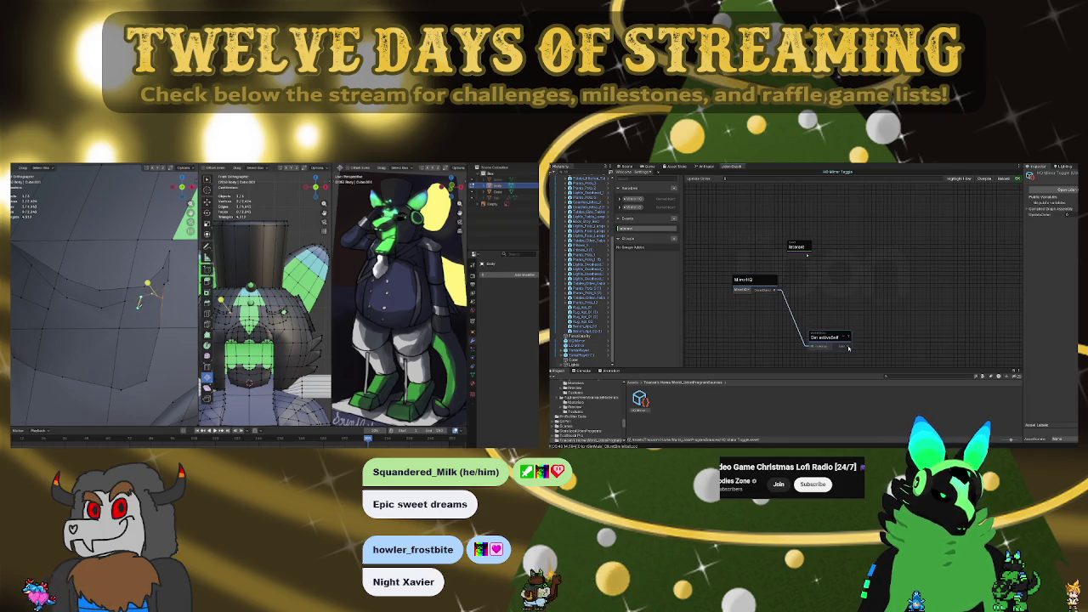
{"action": "middle_click_drag", "start_coordinate": [848, 347], "coordinate": [850, 340]}
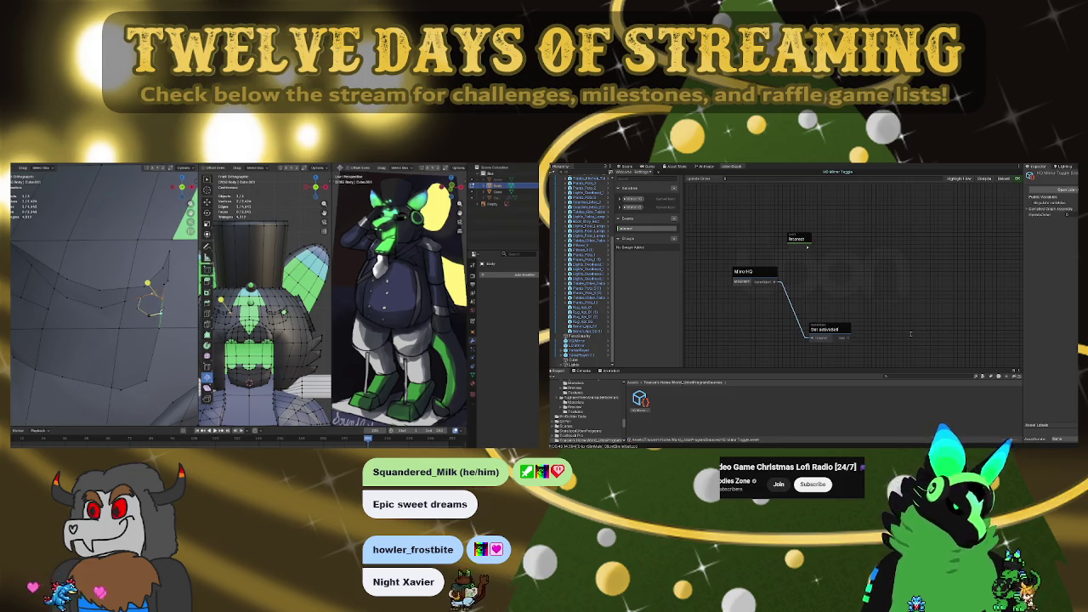
{"action": "left_click", "coordinate": [939, 355]}
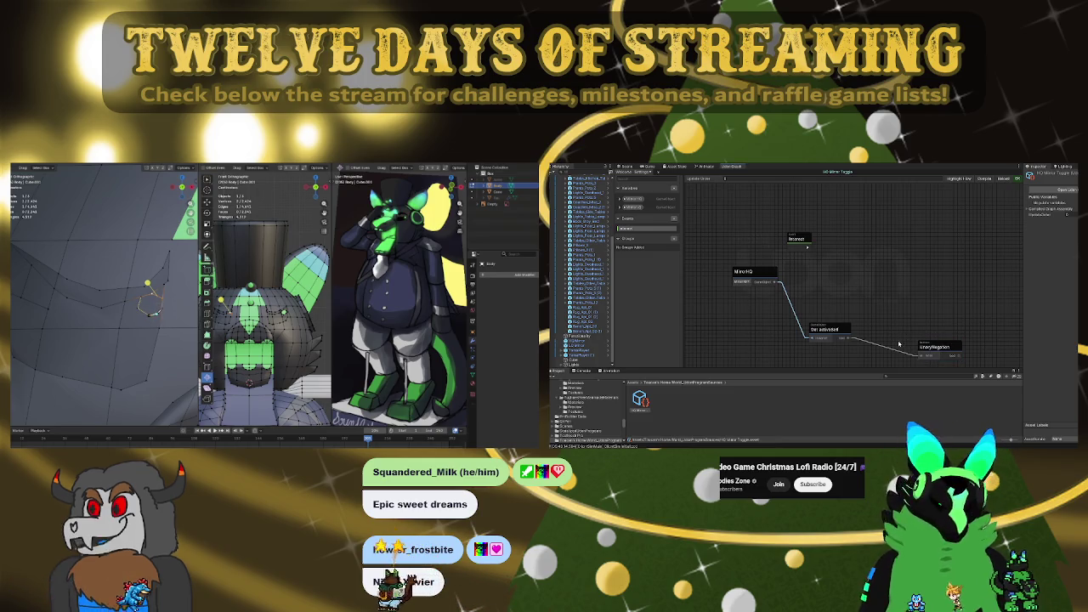
{"action": "middle_click_drag", "start_coordinate": [960, 356], "coordinate": [961, 354]}
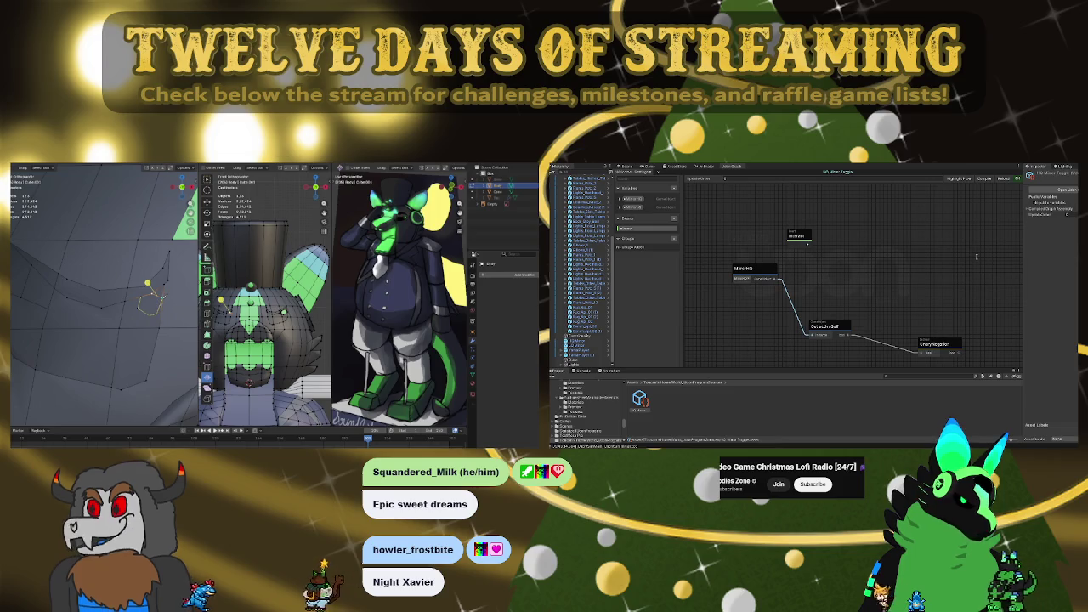
{"action": "left_click", "coordinate": [1008, 280]}
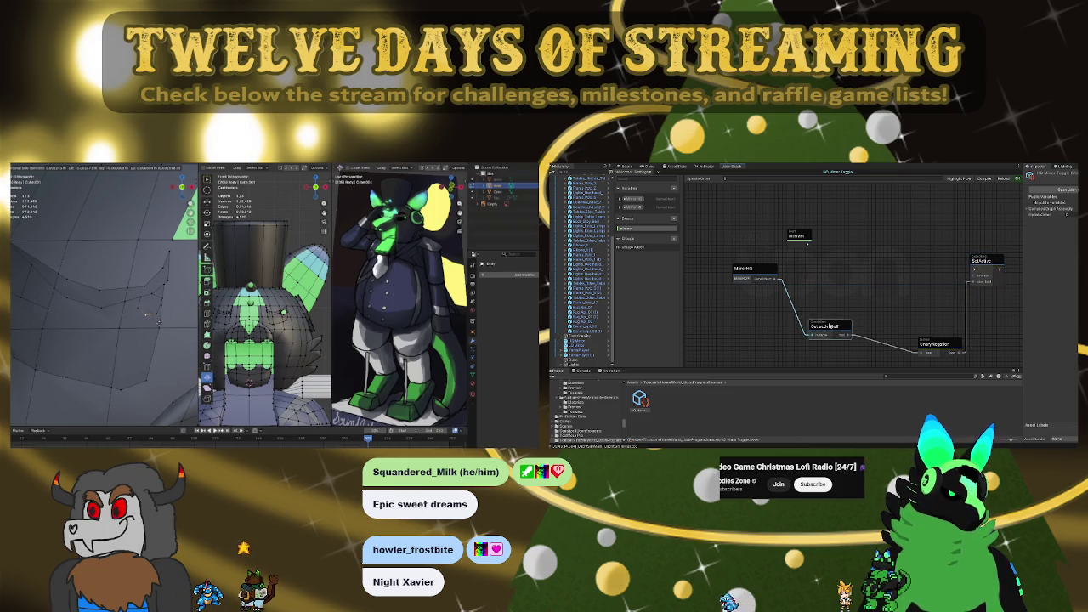
Tidy the Get activeSelf, UnaryNegation and SetActive nodes and wire Interact into SetActive
{"action": "left_click_drag", "start_coordinate": [803, 311], "coordinate": [805, 308]}
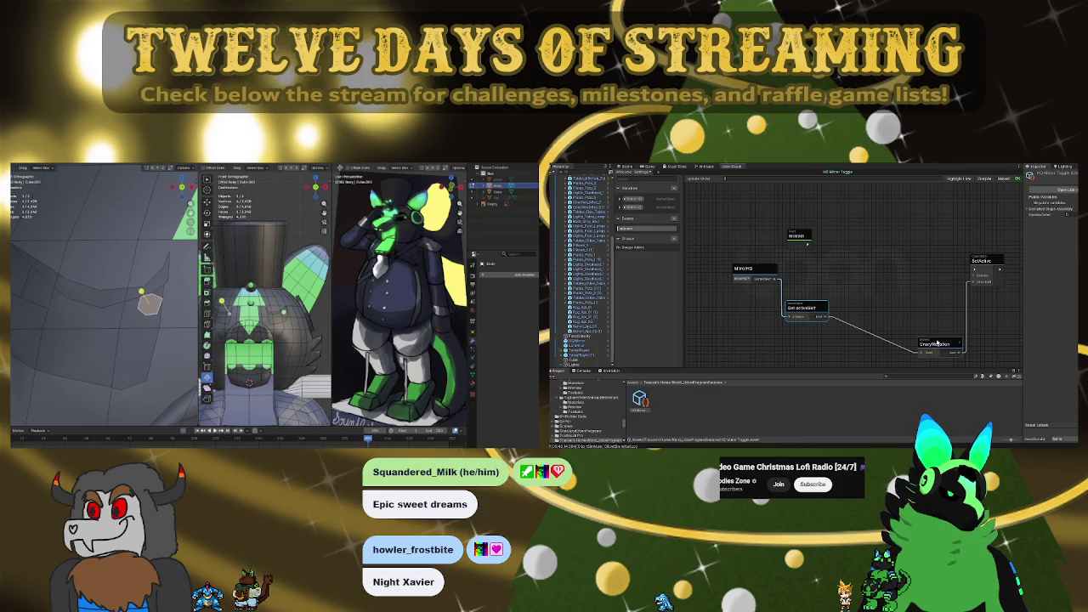
{"action": "left_click_drag", "start_coordinate": [937, 343], "coordinate": [863, 308]}
{"action": "left_click", "coordinate": [892, 345]}
{"action": "left_click_drag", "start_coordinate": [876, 309], "coordinate": [860, 303]}
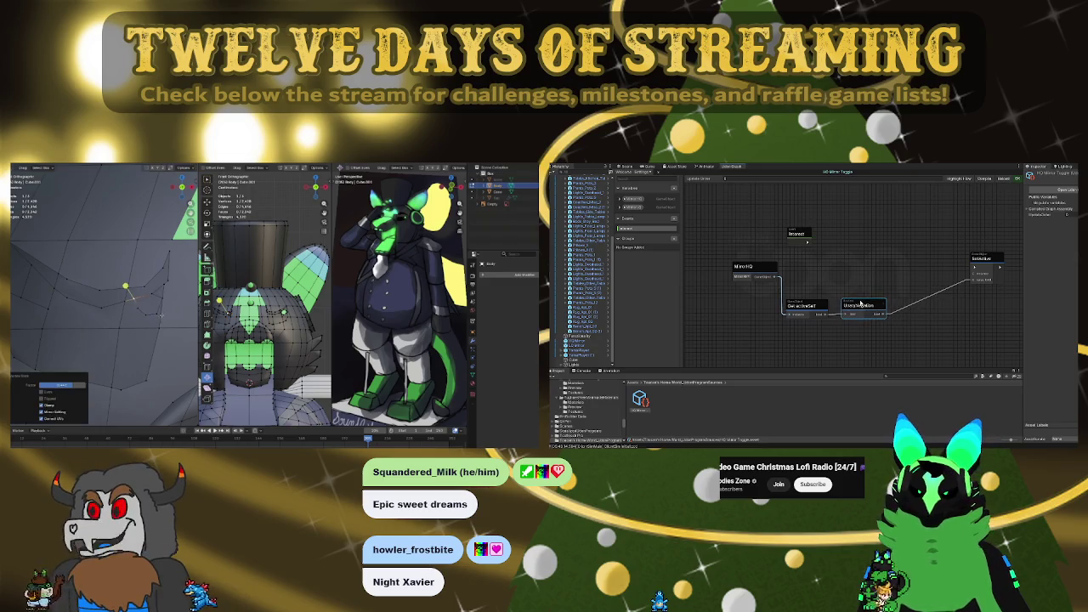
{"action": "left_click_drag", "start_coordinate": [985, 257], "coordinate": [913, 250]}
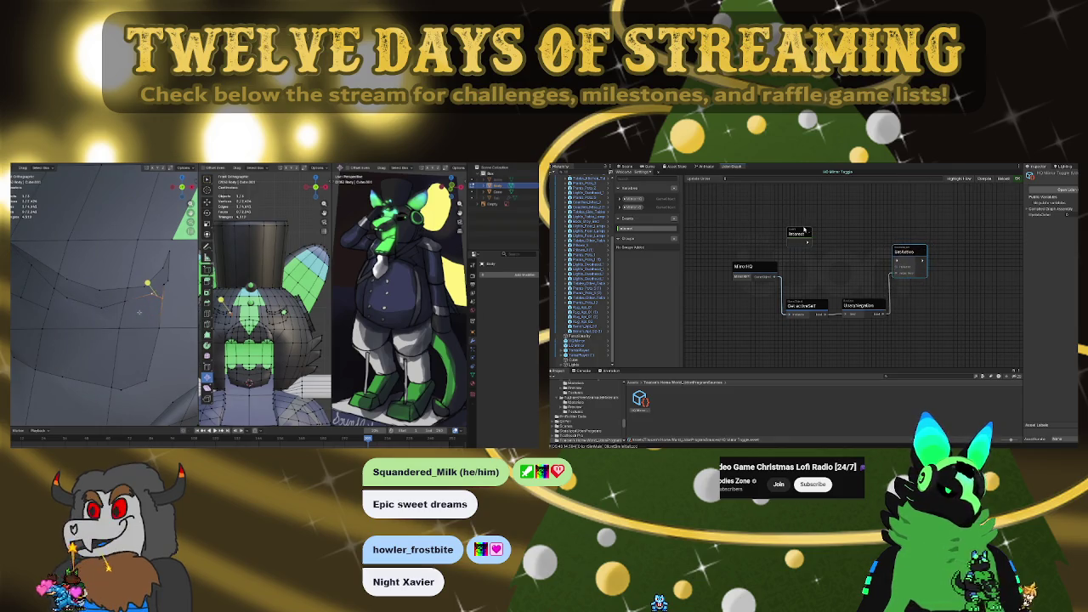
{"action": "mouse_move", "coordinate": [809, 235]}
{"action": "left_mouse_down"}
{"action": "mouse_move", "coordinate": [896, 263]}
{"action": "mouse_move", "coordinate": [1000, 267]}
{"action": "left_mouse_up"}
Wire the MirrorLQ variable's output into a second SetActive node
{"action": "left_click", "coordinate": [170, 321]}
{"action": "left_click", "coordinate": [153, 291]}
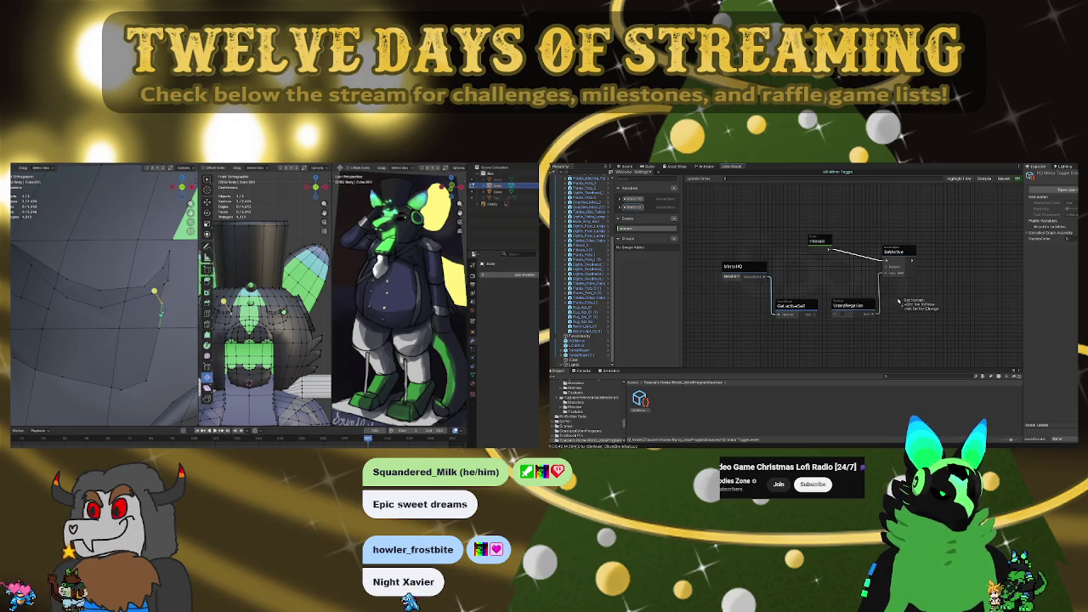
{"action": "left_click_drag", "start_coordinate": [975, 271], "coordinate": [993, 280]}
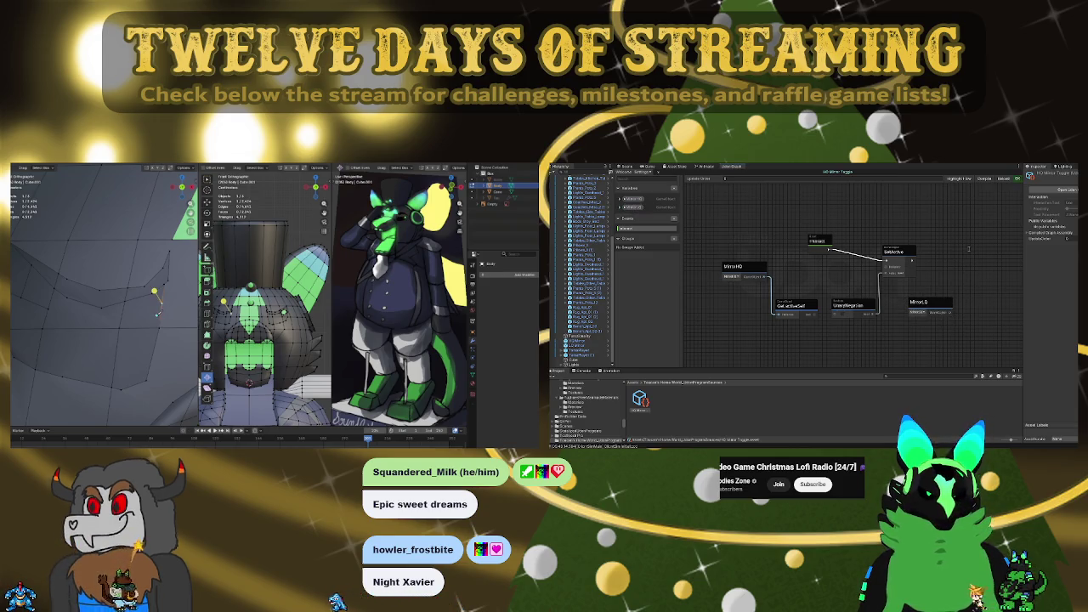
{"action": "key", "text": "Return"}
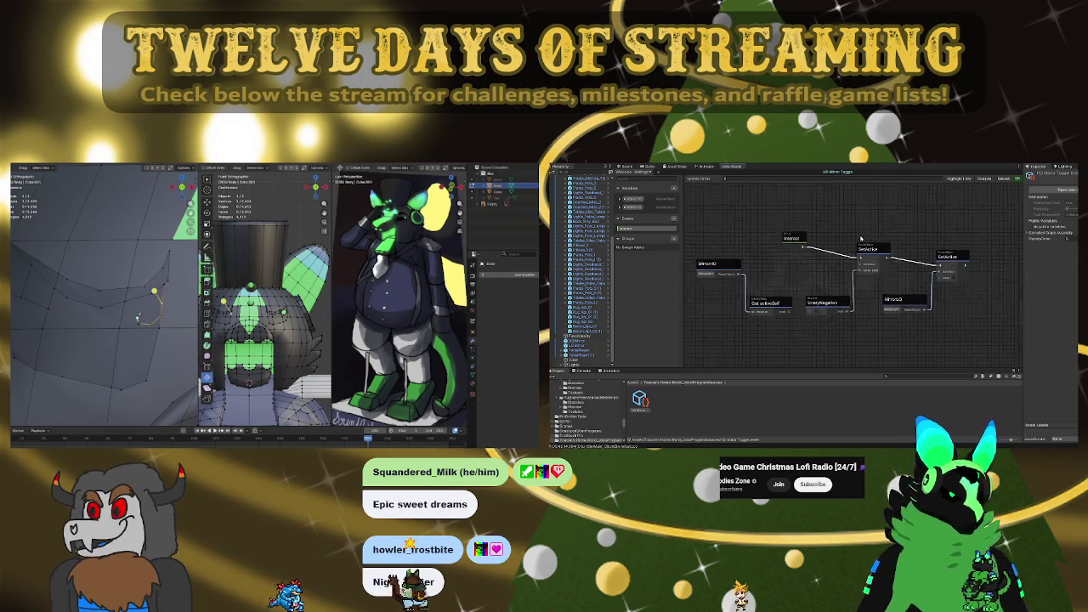
{"action": "middle_click_drag", "start_coordinate": [908, 259], "coordinate": [871, 243]}
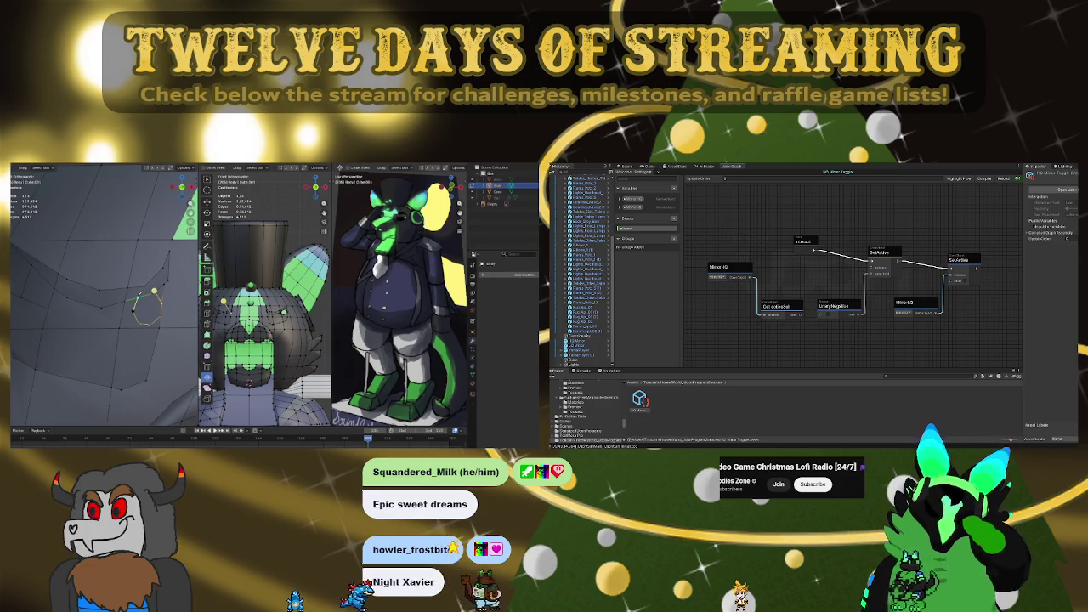
{"action": "key", "text": "3"}
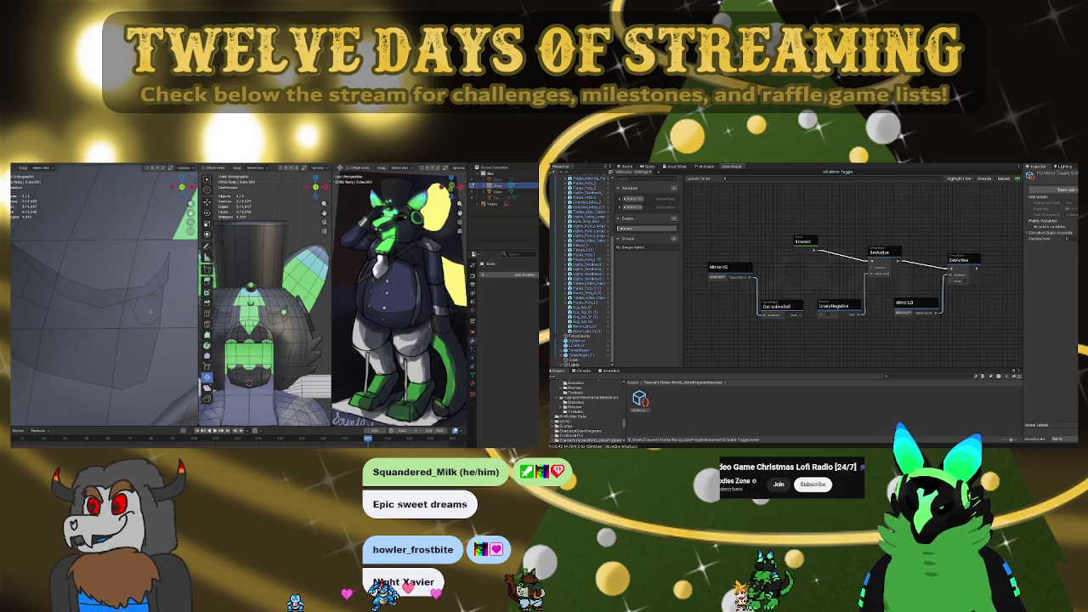
{"action": "left_click", "coordinate": [149, 311]}
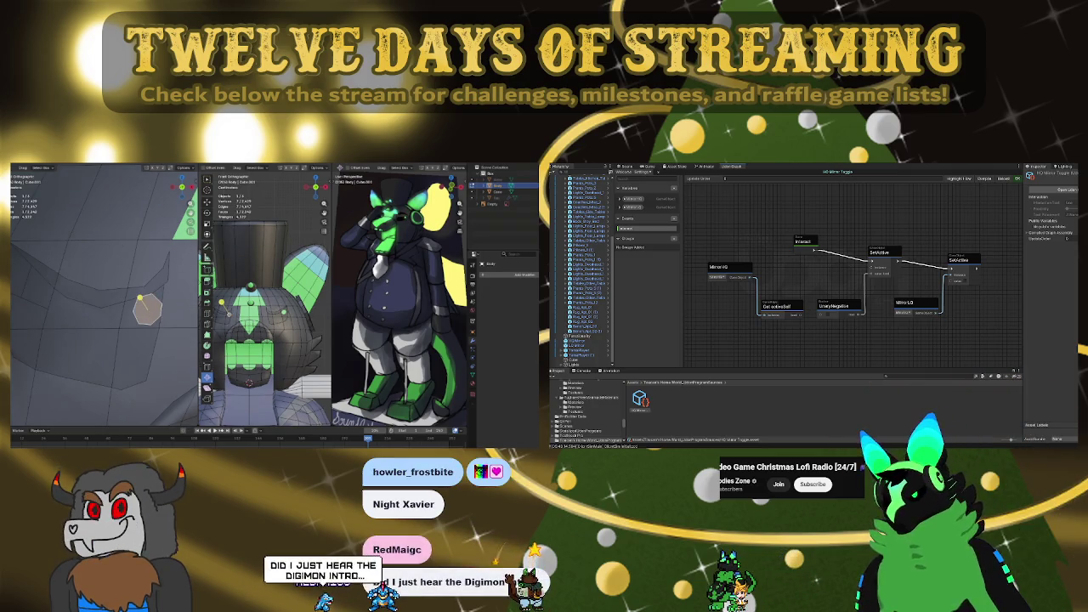
Switch to the palette workspace and move the head vertices with smooth proportional falloff
{"action": "key", "text": "alt+Tab"}
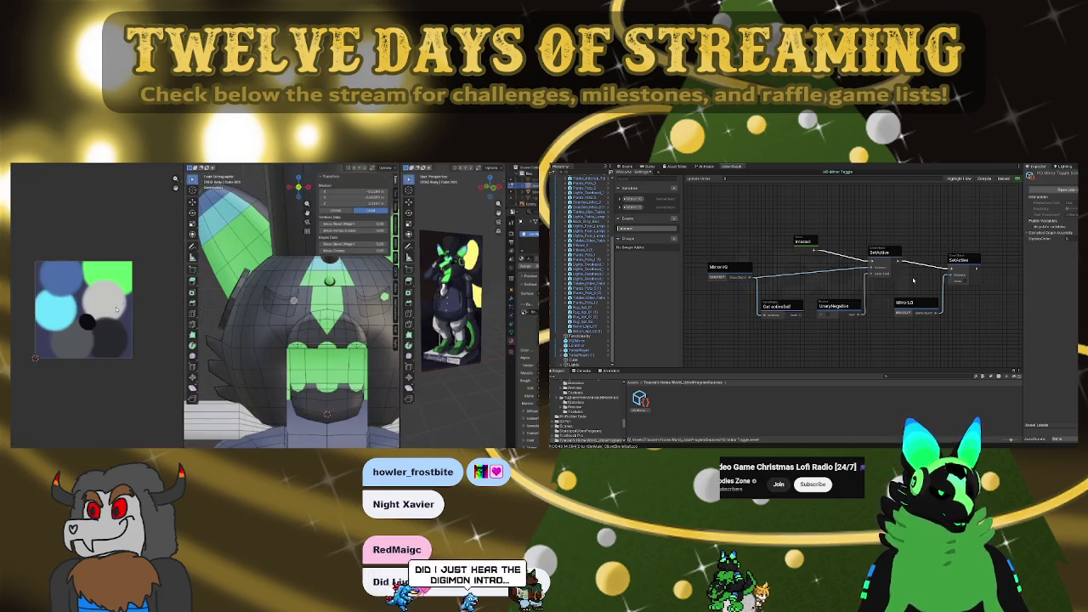
{"action": "key", "text": "g"}
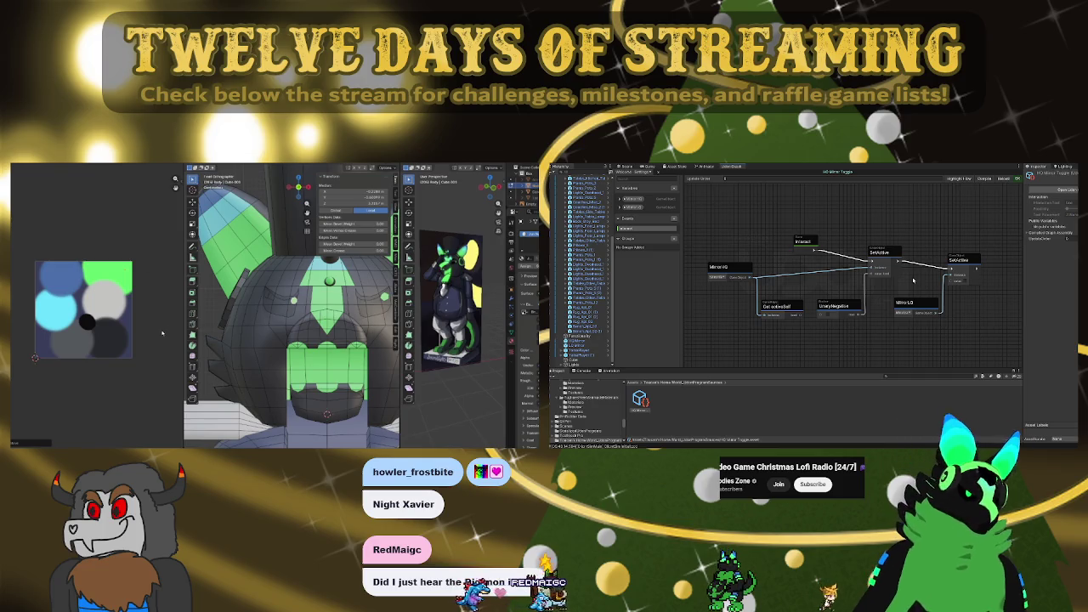
{"action": "key", "text": "ctrl+z"}
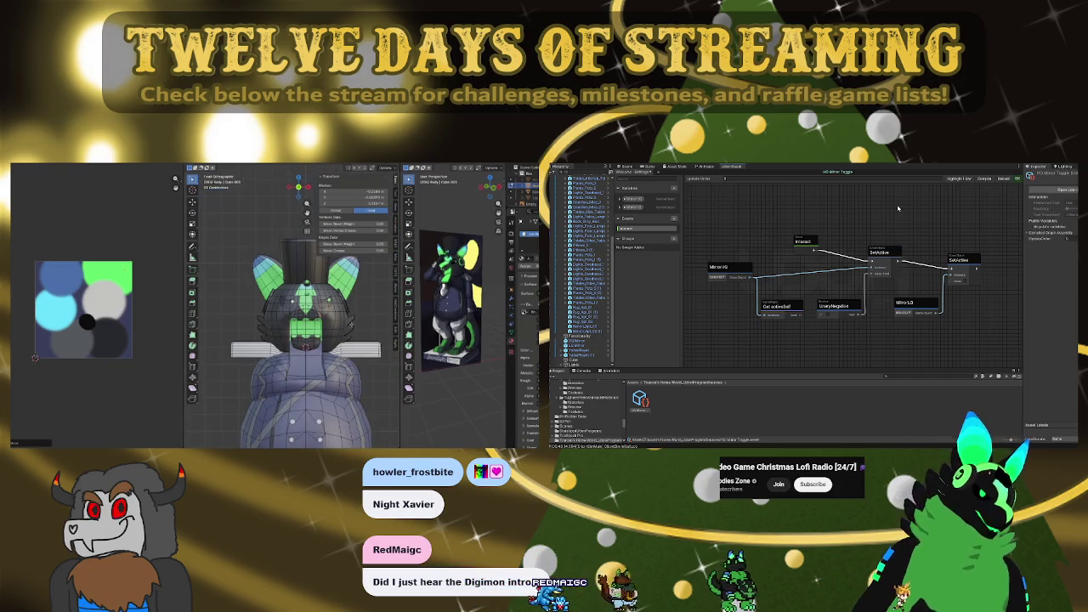
Zoom around the view, then select the MirrorHQ node in the Udon graph
{"action": "scroll", "coordinate": [356, 323], "scroll_direction": "down", "scroll_amount": 4}
{"action": "scroll", "coordinate": [340, 316], "scroll_direction": "down", "scroll_amount": 1}
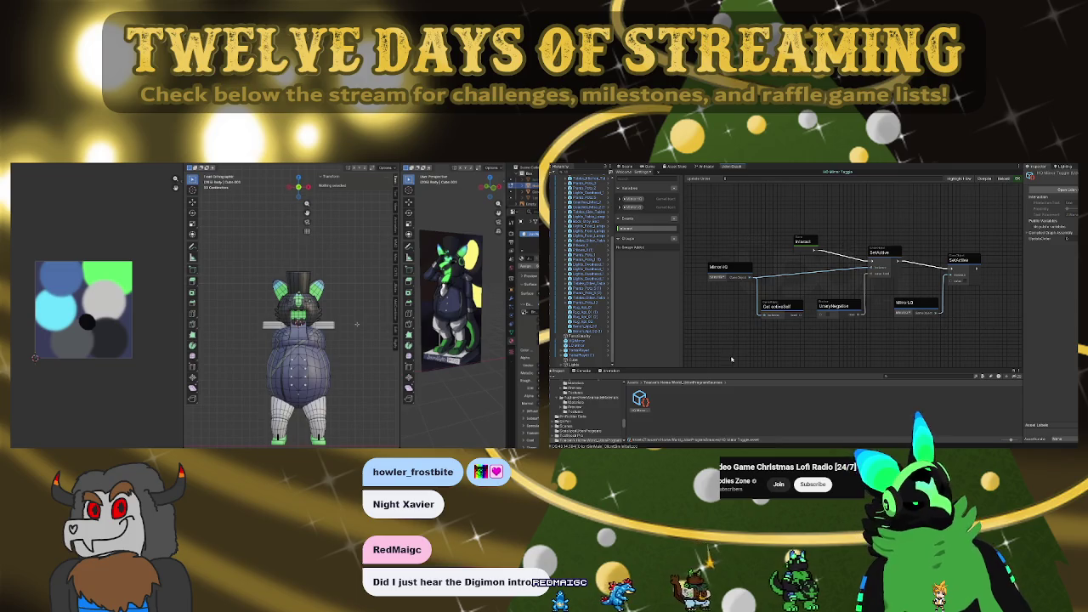
{"action": "scroll", "coordinate": [337, 313], "scroll_direction": "up", "scroll_amount": 2}
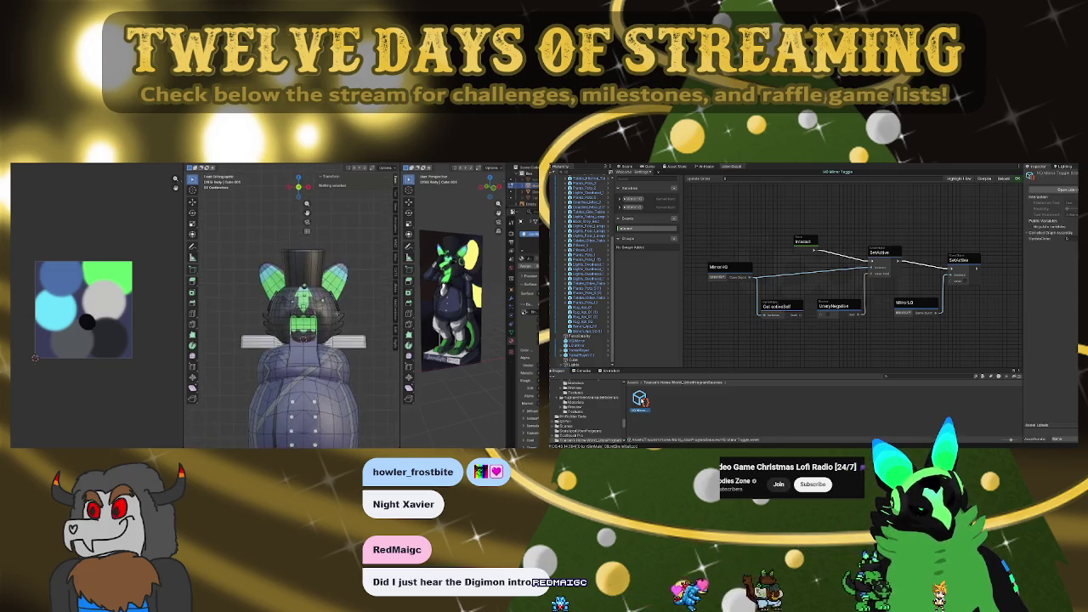
{"action": "scroll", "coordinate": [337, 314], "scroll_direction": "up", "scroll_amount": 3}
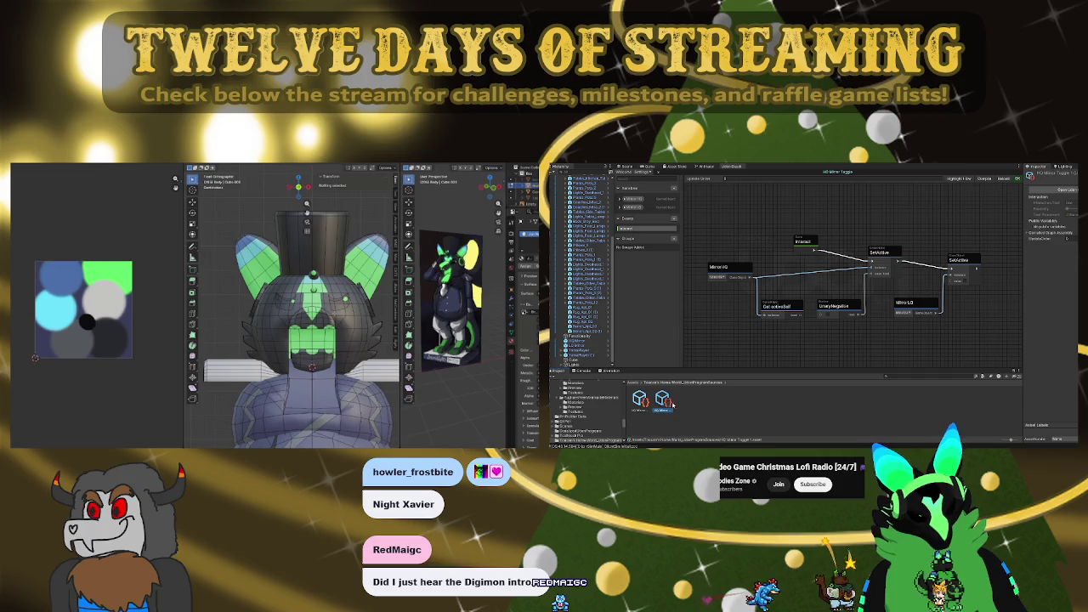
{"action": "scroll", "coordinate": [291, 306], "scroll_direction": "up", "scroll_amount": 3}
{"action": "scroll", "coordinate": [292, 306], "scroll_direction": "down", "scroll_amount": 2}
{"action": "scroll", "coordinate": [291, 306], "scroll_direction": "up", "scroll_amount": 4}
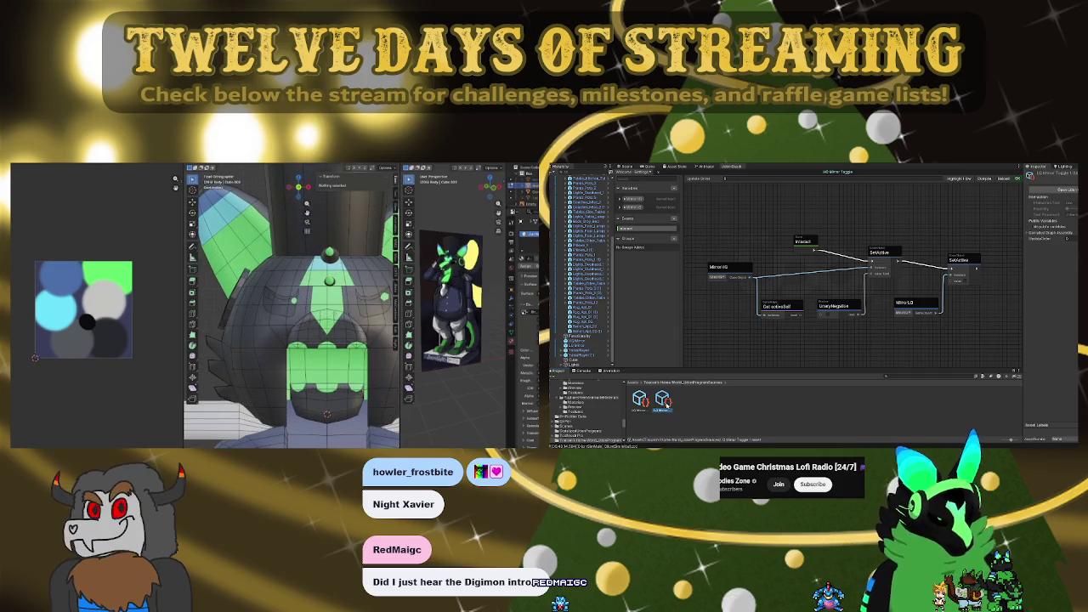
{"action": "scroll", "coordinate": [292, 306], "scroll_direction": "down", "scroll_amount": 5}
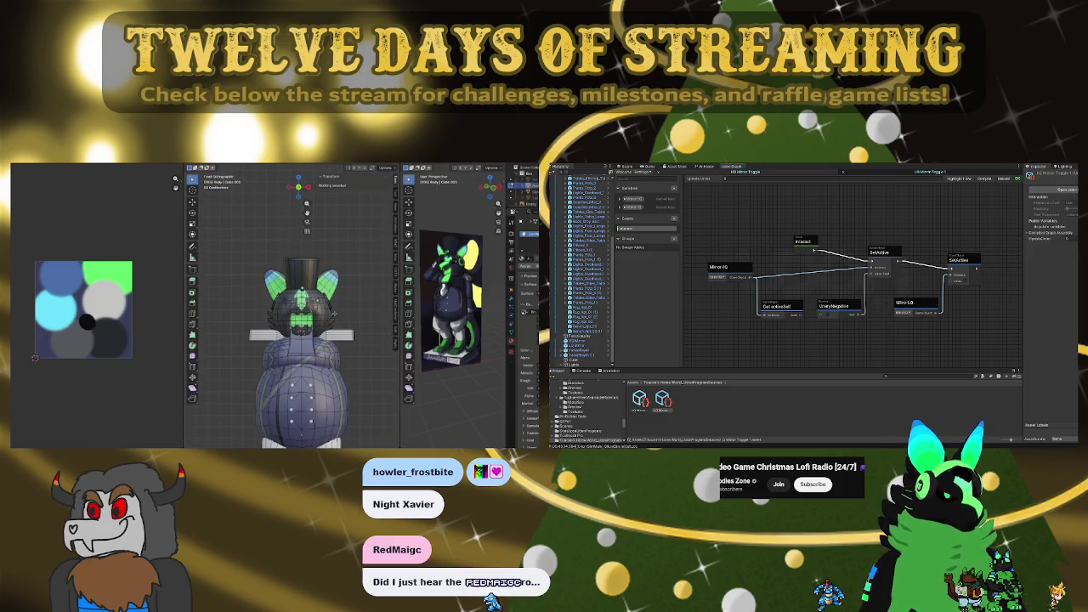
{"action": "scroll", "coordinate": [291, 306], "scroll_direction": "up", "scroll_amount": 4}
{"action": "scroll", "coordinate": [292, 306], "scroll_direction": "up", "scroll_amount": 2}
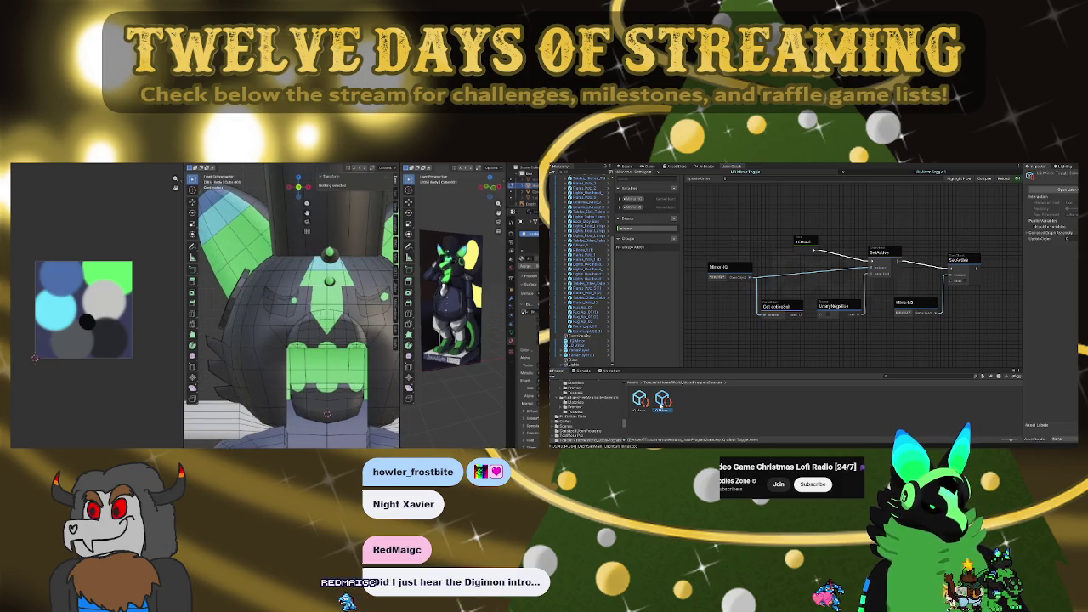
{"action": "scroll", "coordinate": [281, 283], "scroll_direction": "down", "scroll_amount": 5}
{"action": "scroll", "coordinate": [291, 340], "scroll_direction": "down", "scroll_amount": 2}
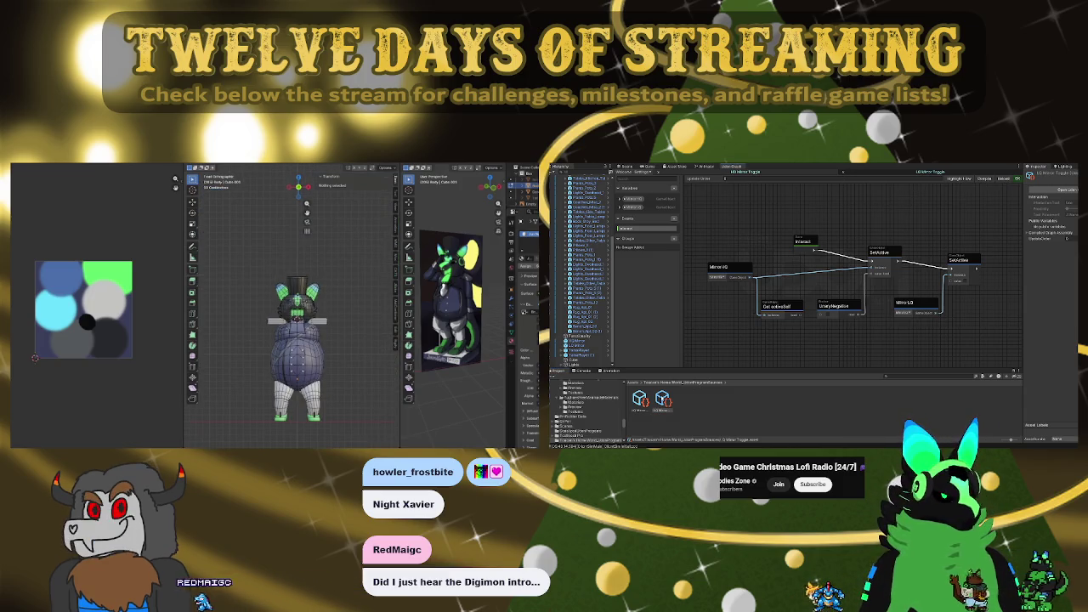
{"action": "left_click", "coordinate": [735, 266]}
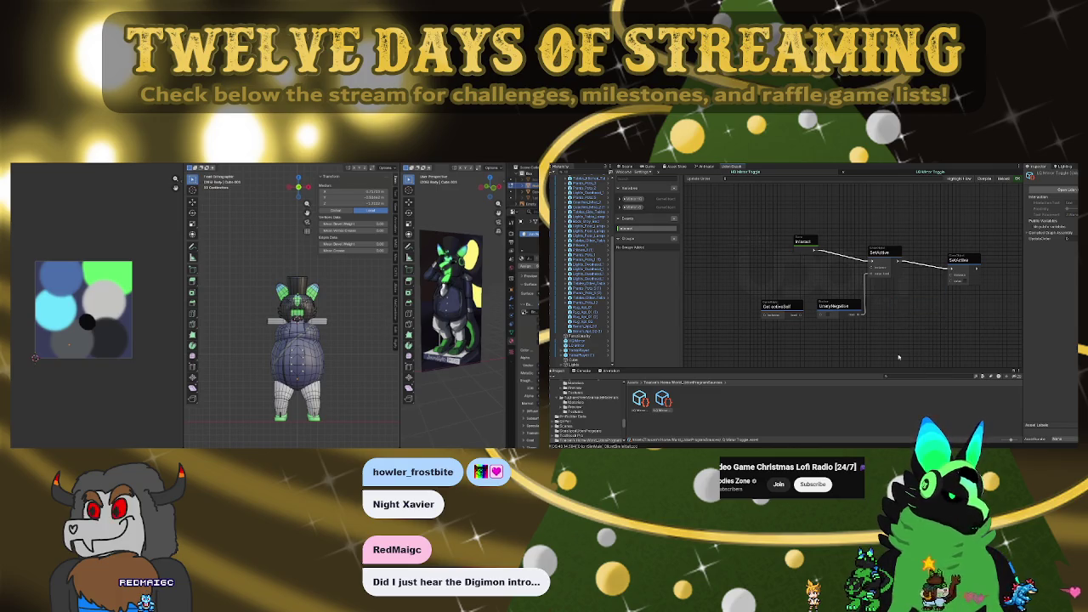
Select a connected mesh piece, orbit behind the head, and enter Edit Mode
{"action": "left_click", "coordinate": [334, 404]}
{"action": "key", "text": "l"}
{"action": "left_click", "coordinate": [284, 416]}
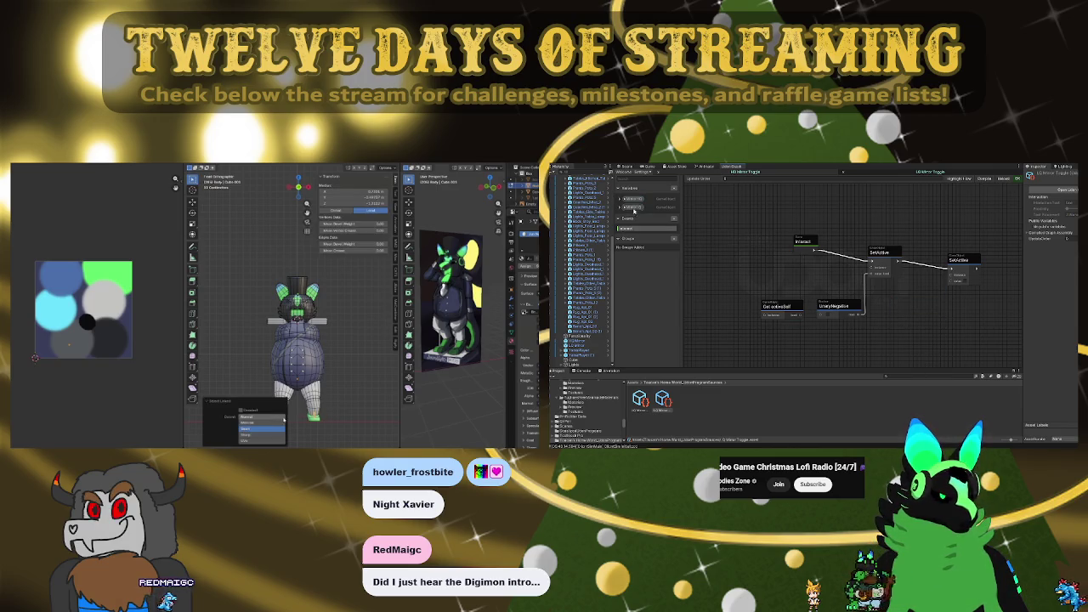
{"action": "scroll", "coordinate": [340, 375], "scroll_direction": "down", "scroll_amount": 3}
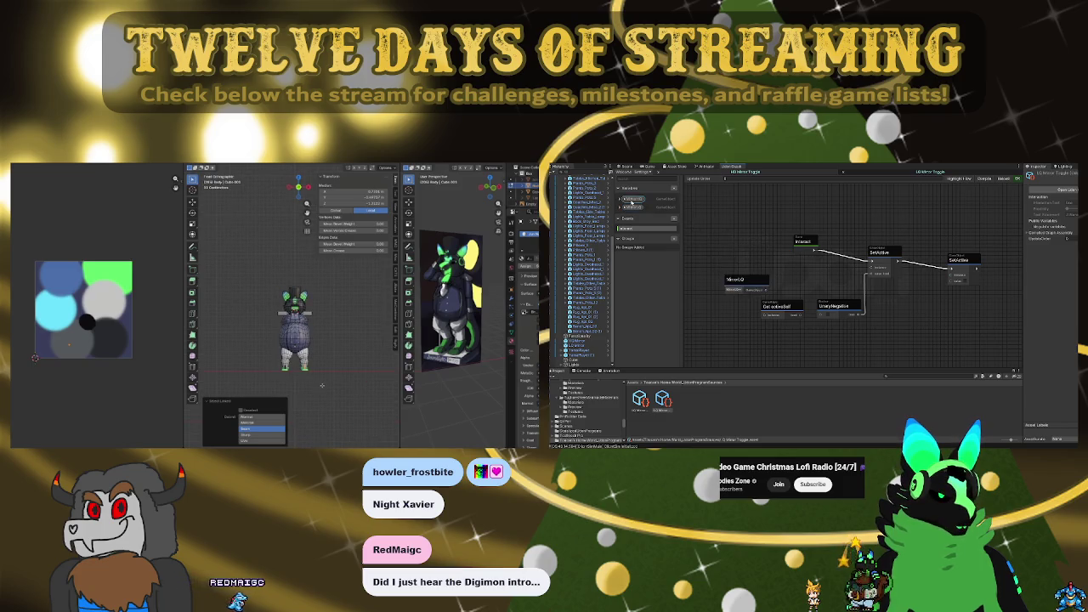
{"action": "scroll", "coordinate": [289, 340], "scroll_direction": "up", "scroll_amount": 5}
{"action": "middle_click_drag", "start_coordinate": [272, 323], "coordinate": [298, 278]}
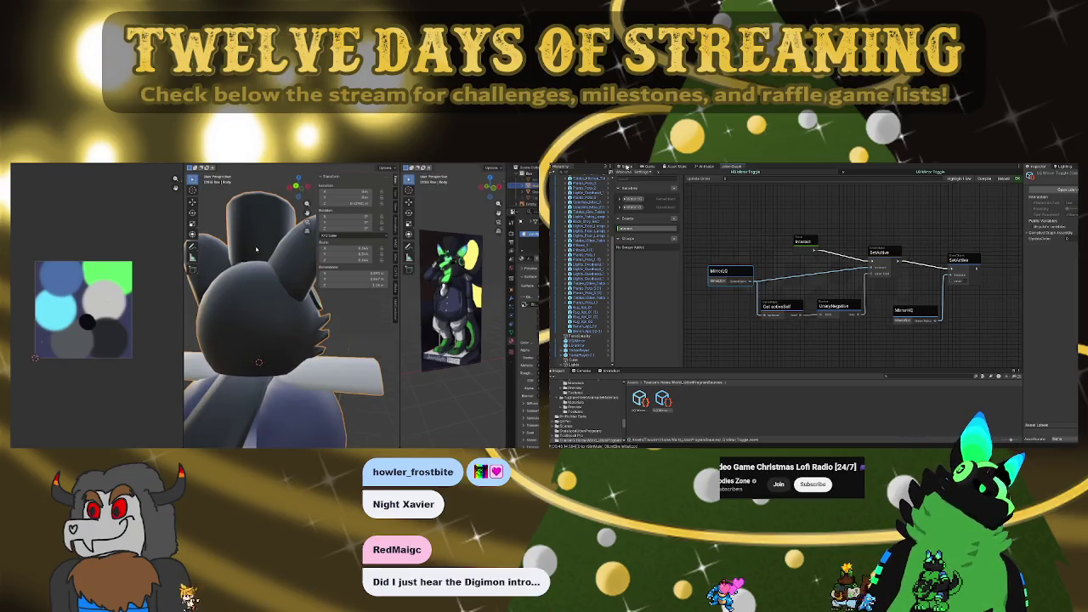
{"action": "key", "text": "Tab"}
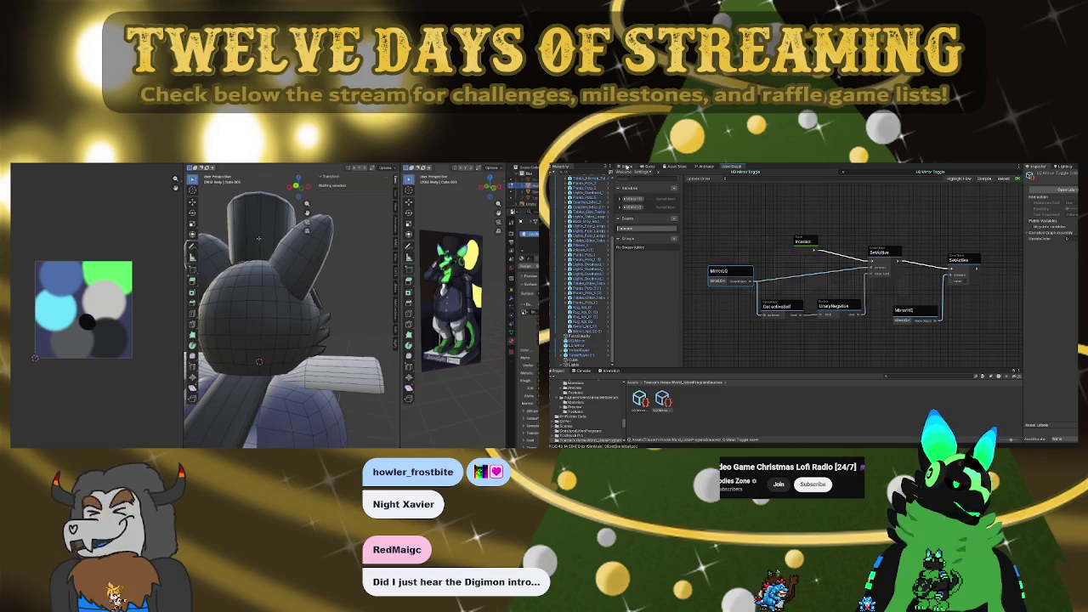
Select the whole top hat and hide everything else with Shift+H
{"action": "left_click", "coordinate": [626, 167]}
{"action": "key", "text": "l"}
{"action": "left_click", "coordinate": [825, 308]}
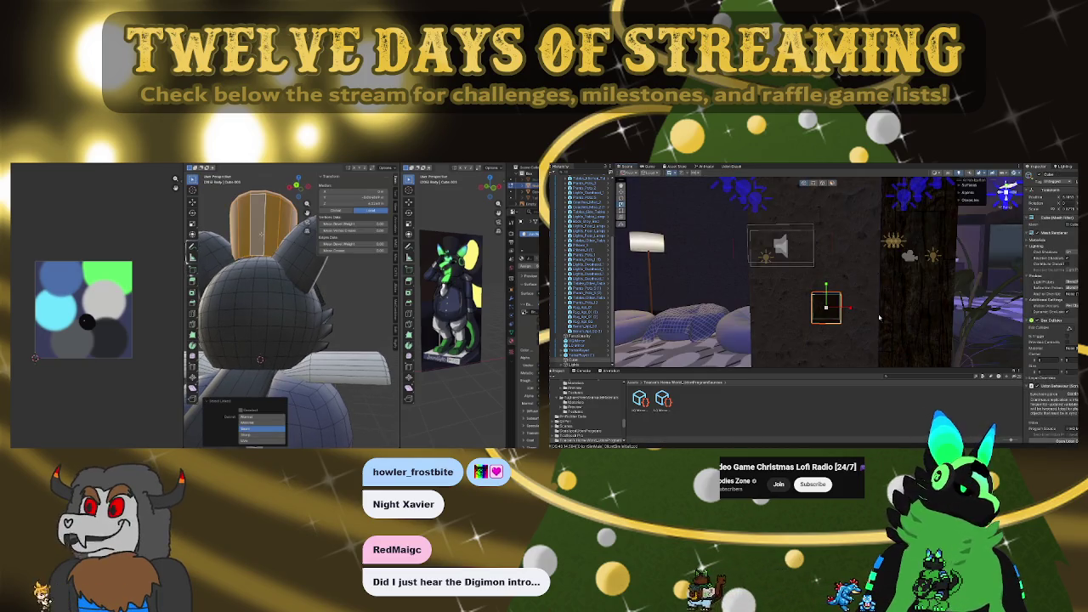
{"action": "scroll", "coordinate": [1055, 390], "scroll_direction": "down", "scroll_amount": 2}
{"action": "key", "text": "shift+h"}
{"action": "scroll", "coordinate": [1053, 355], "scroll_direction": "down", "scroll_amount": 2}
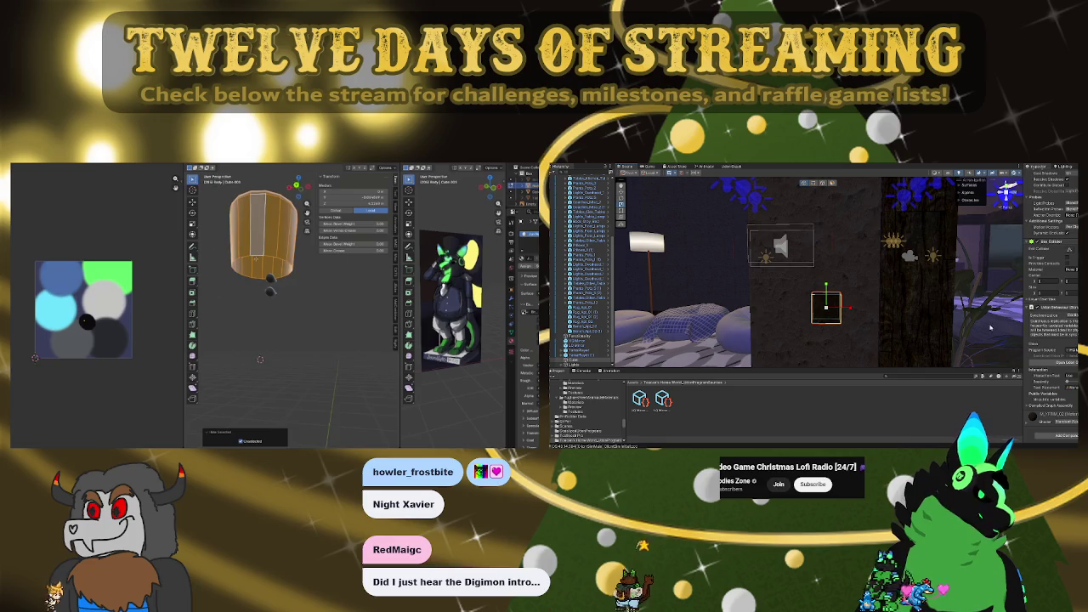
{"action": "mouse_move", "coordinate": [990, 326]}
{"action": "left_mouse_down", "text": "alt"}
{"action": "mouse_move", "coordinate": [904, 288]}
{"action": "mouse_move", "coordinate": [1018, 349]}
{"action": "left_mouse_up", "text": "alt"}
Extrude the hat rim, scale it inward, and reveal the hidden head mesh
{"action": "key", "text": "e"}
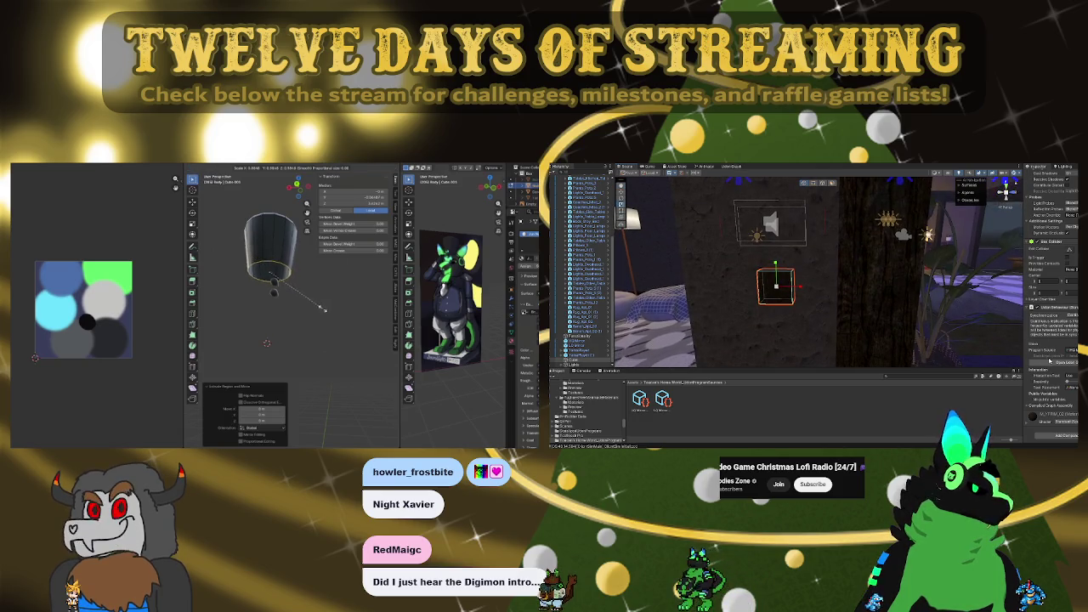
{"action": "double_click", "coordinate": [1048, 360]}
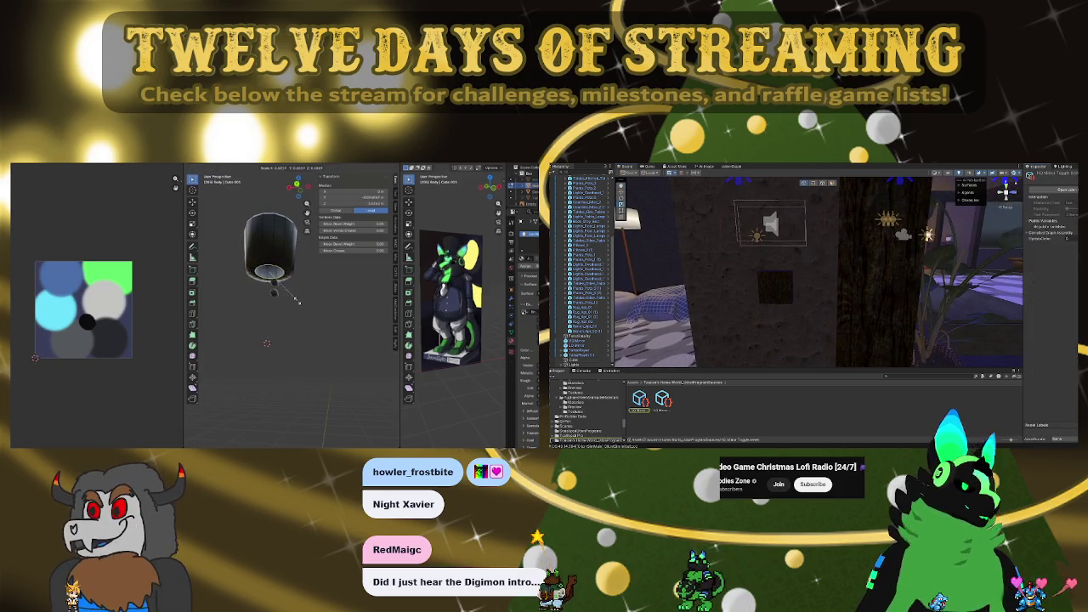
{"action": "key", "text": "Return"}
{"action": "left_click", "coordinate": [729, 167]}
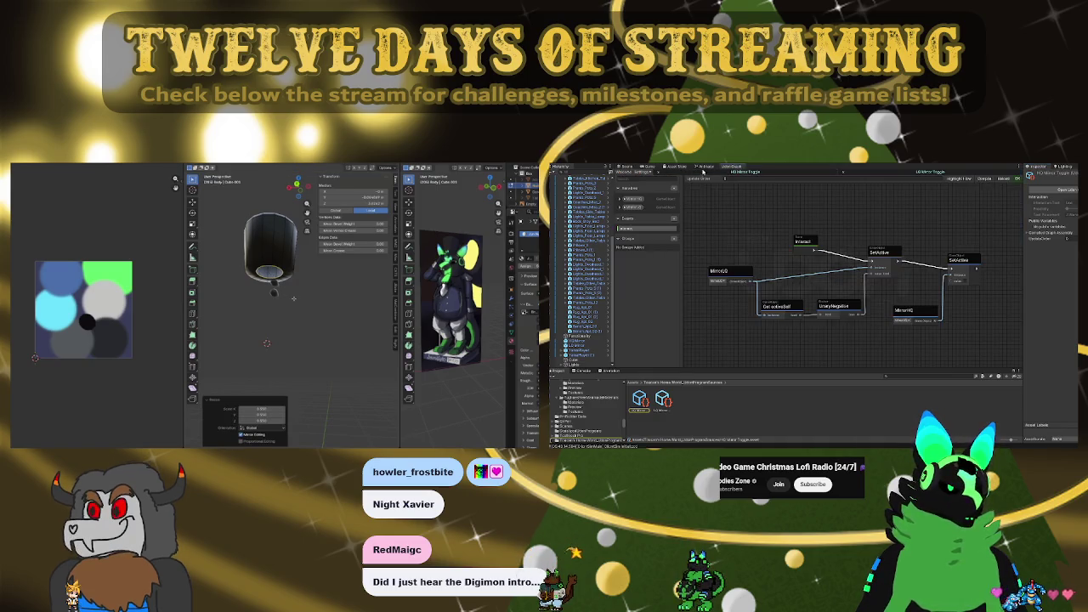
{"action": "left_click", "coordinate": [620, 199]}
{"action": "key", "text": "alt+h"}
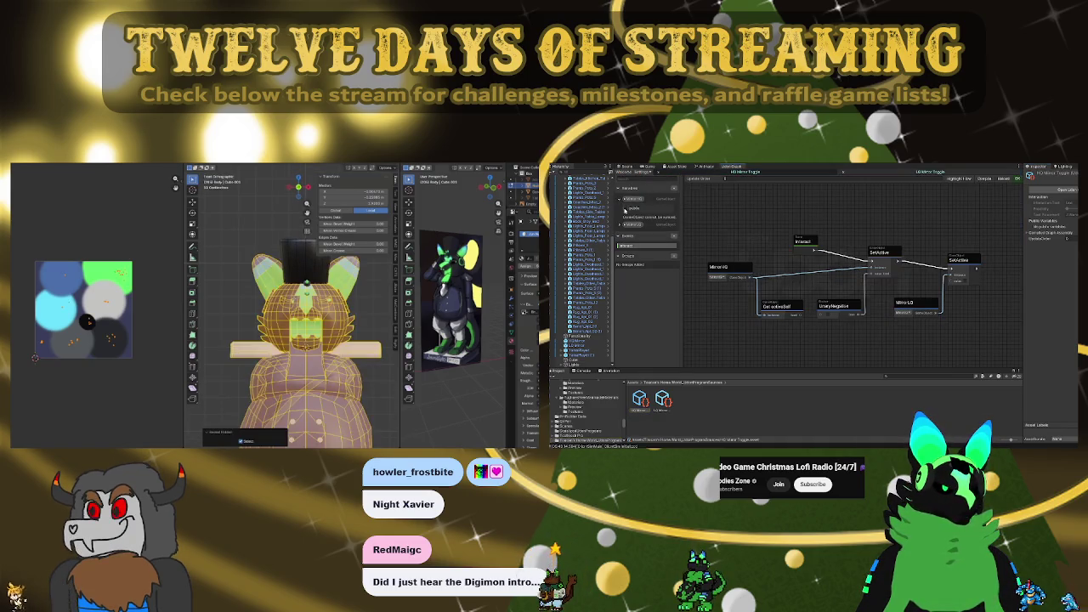
Inspect the LQ Mirror Toggle graph's variables, the scene's dark cube and the compiled Udon Assembly
{"action": "left_click", "coordinate": [896, 173]}
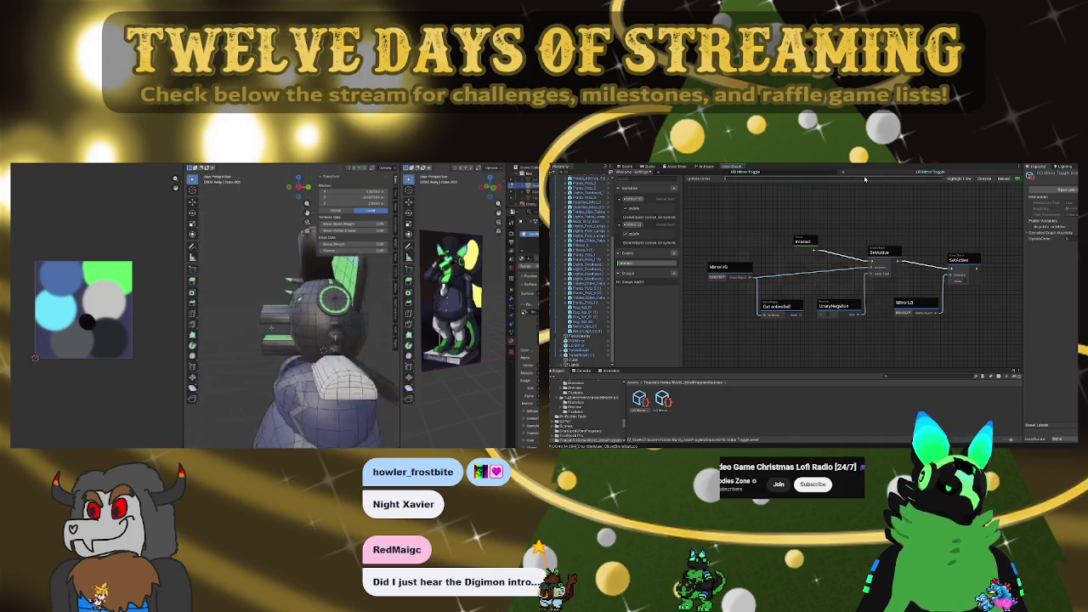
{"action": "left_click", "coordinate": [620, 199]}
{"action": "left_click", "coordinate": [626, 235]}
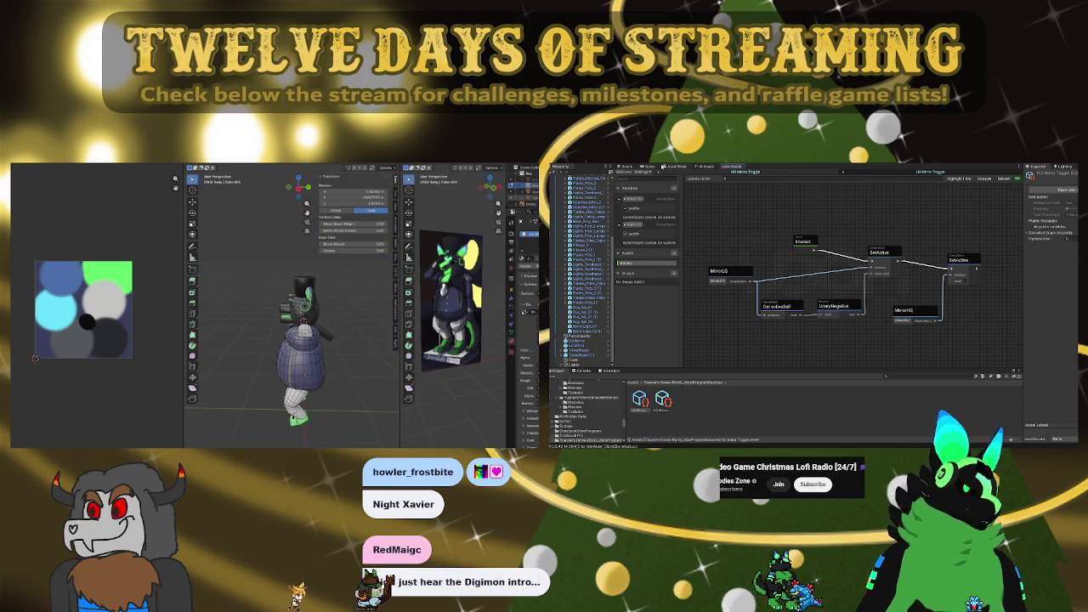
{"action": "left_click", "coordinate": [626, 166]}
{"action": "left_click", "coordinate": [775, 286]}
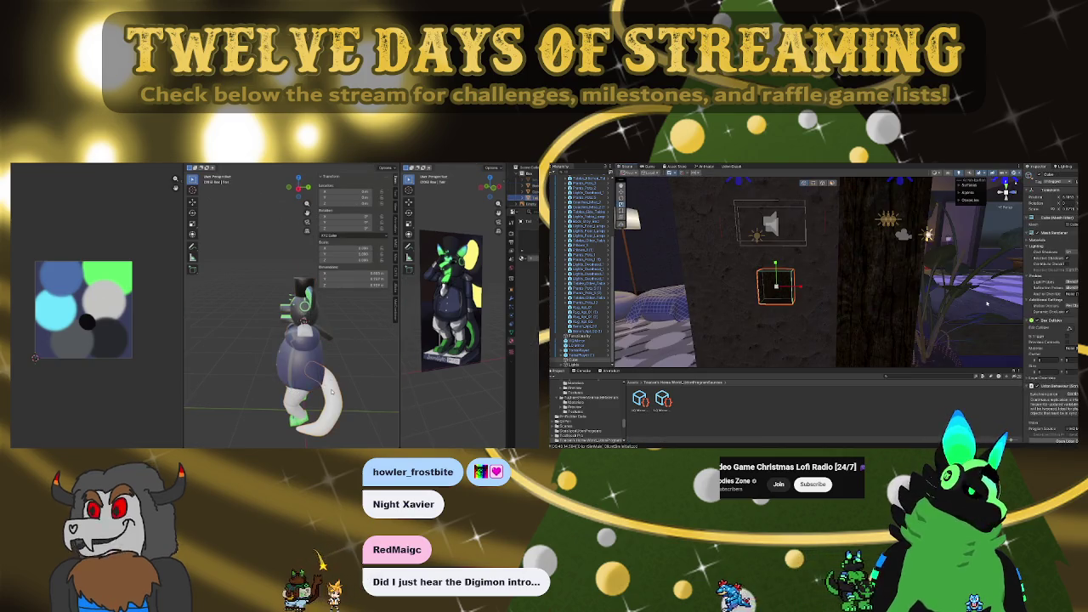
{"action": "scroll", "coordinate": [1049, 317], "scroll_direction": "down", "scroll_amount": 3}
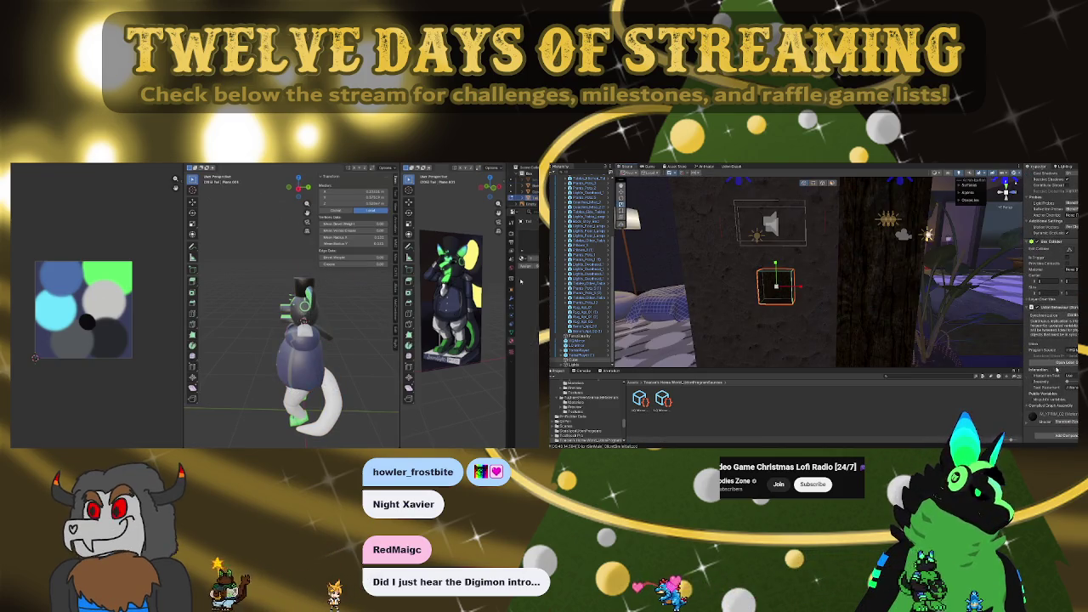
{"action": "right_click", "coordinate": [455, 331]}
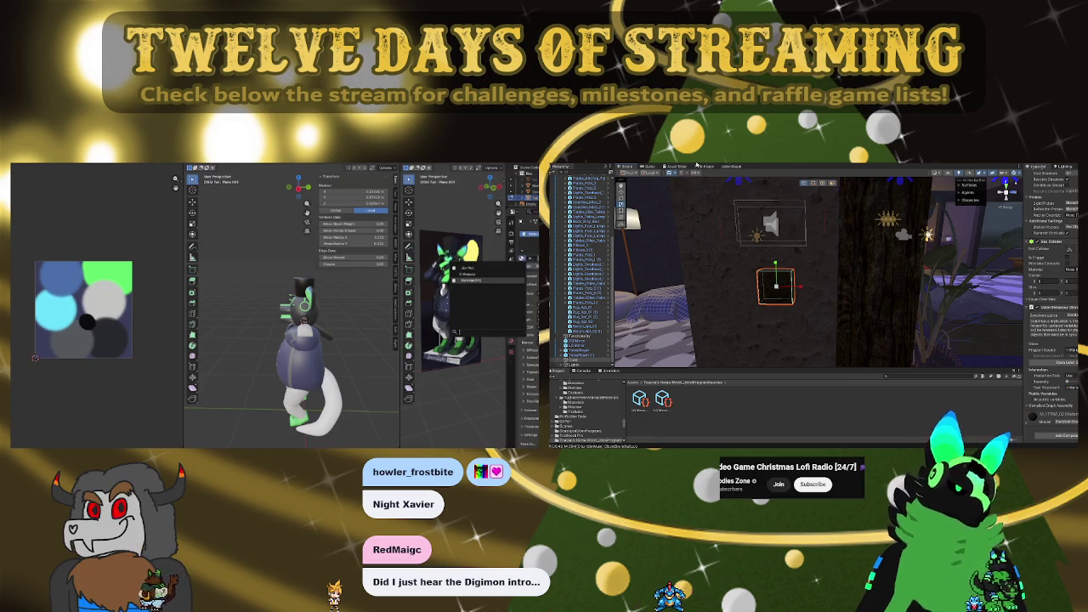
{"action": "left_click", "coordinate": [719, 168]}
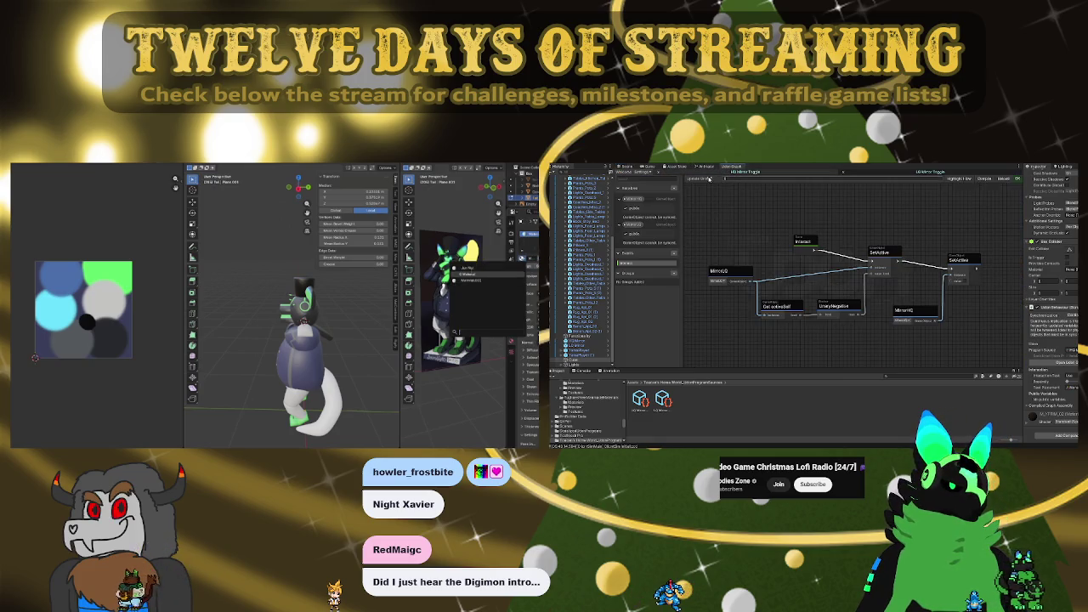
{"action": "left_click", "coordinate": [1006, 179]}
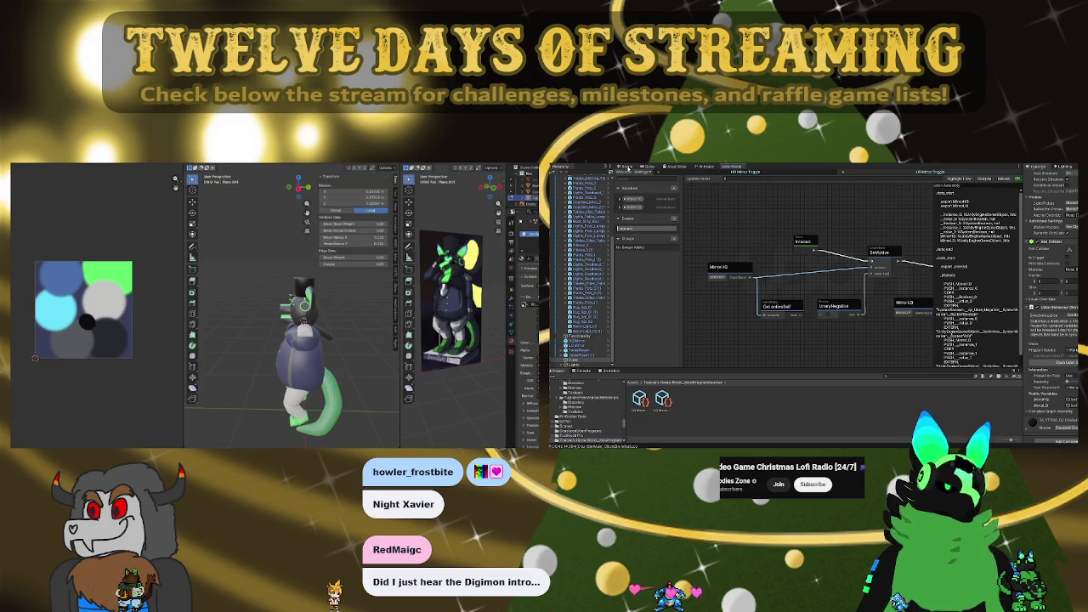
{"action": "left_click", "coordinate": [629, 167]}
Toggle the tail between Edit and Object Mode, then switch to the reference-render workspace
{"action": "key", "text": "Tab"}
{"action": "left_click", "coordinate": [337, 400]}
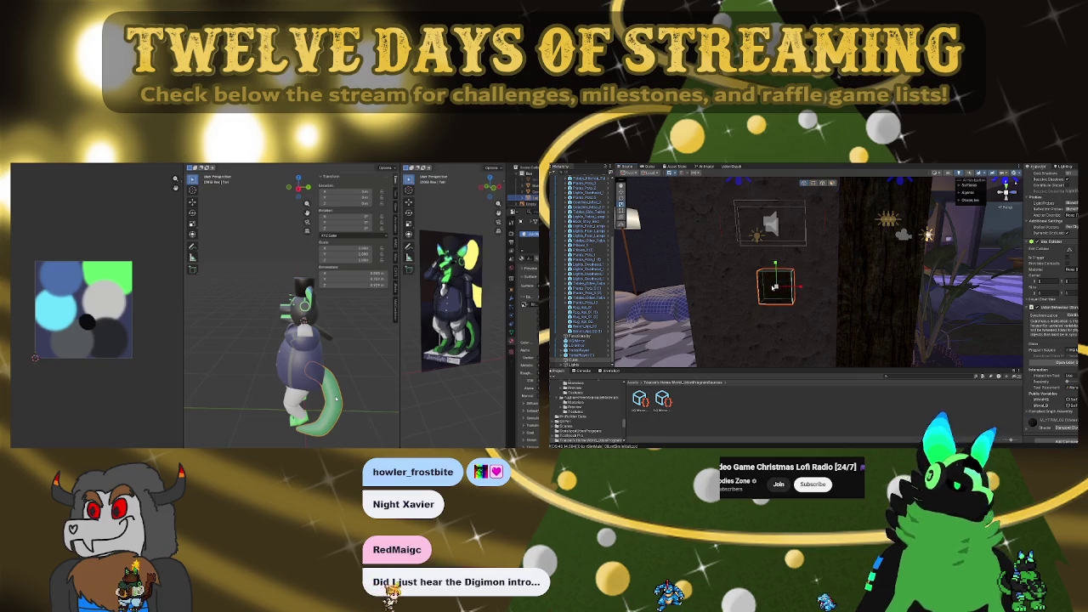
{"action": "key", "text": "Tab"}
{"action": "left_click", "coordinate": [202, 168]}
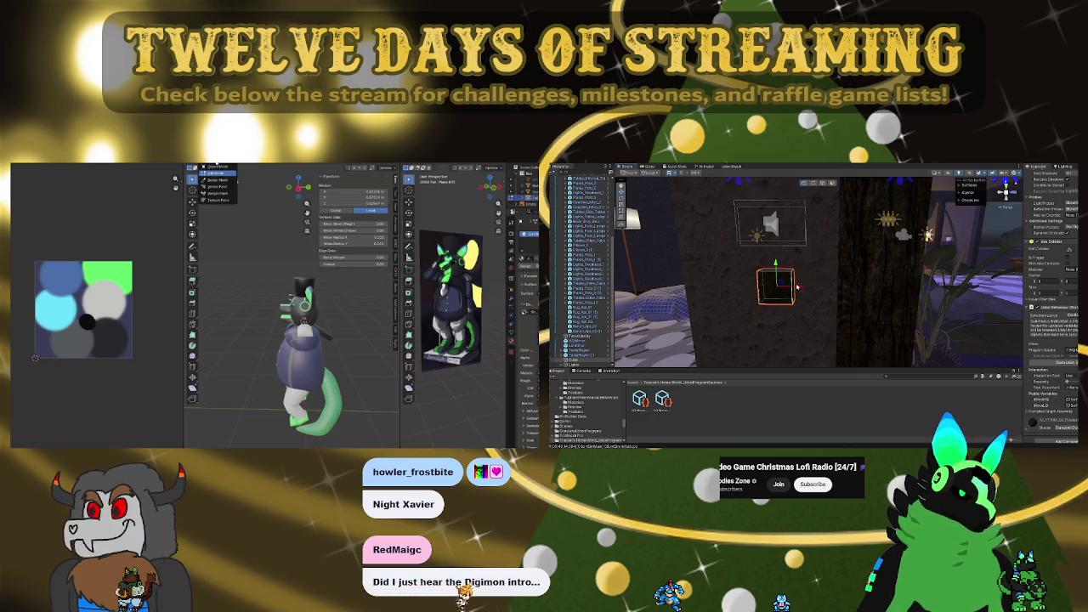
{"action": "left_click", "coordinate": [214, 167]}
{"action": "scroll", "coordinate": [505, 309], "scroll_direction": "down", "scroll_amount": 2}
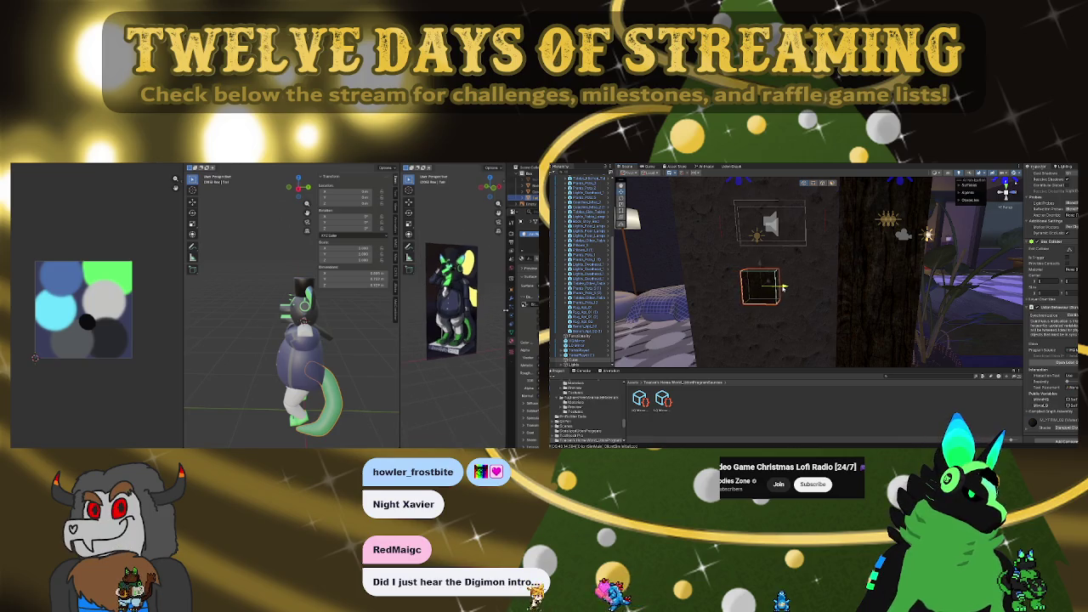
{"action": "right_click_drag", "start_coordinate": [850, 290], "coordinate": [858, 289]}
{"action": "key", "text": "ctrl+Page_Down"}
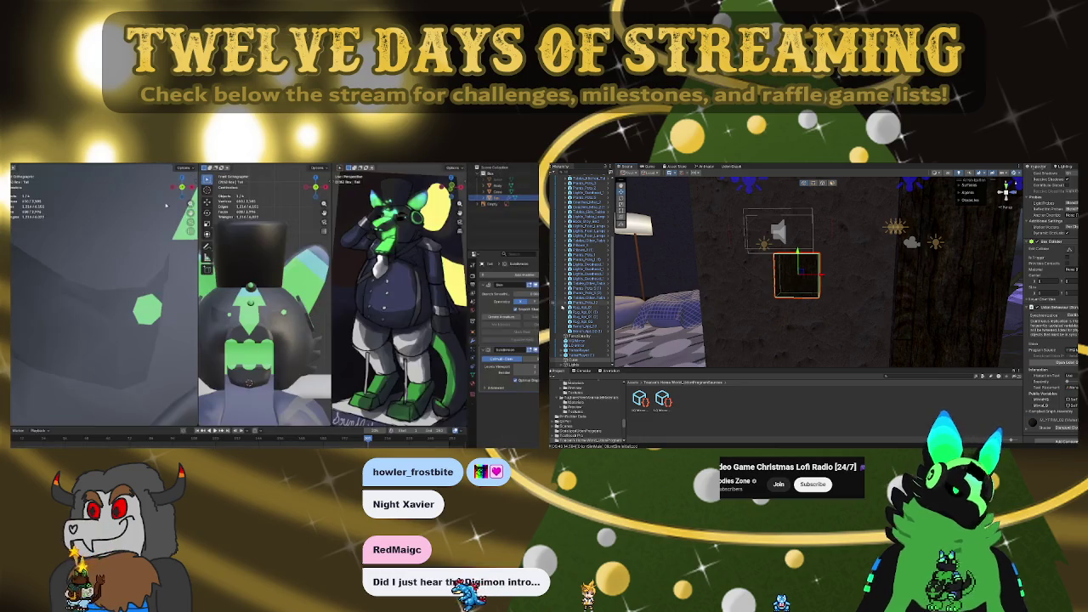
Orbit the left view to face the character, select the tail object and enter Edit Mode
{"action": "scroll", "coordinate": [116, 354], "scroll_direction": "down", "scroll_amount": 3}
{"action": "scroll", "coordinate": [116, 354], "scroll_direction": "down", "scroll_amount": 2}
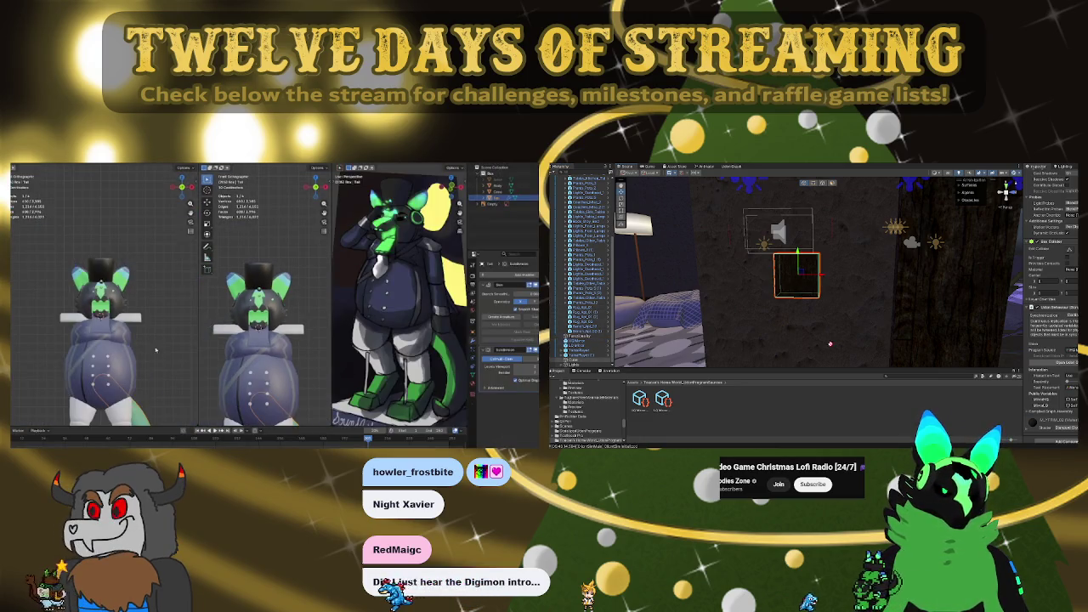
{"action": "mouse_move", "coordinate": [117, 357]}
{"action": "middle_mouse_down"}
{"action": "mouse_move", "coordinate": [99, 352]}
{"action": "mouse_move", "coordinate": [136, 348]}
{"action": "middle_mouse_up"}
{"action": "scroll", "coordinate": [98, 352], "scroll_direction": "up", "scroll_amount": 3}
{"action": "scroll", "coordinate": [172, 347], "scroll_direction": "up", "scroll_amount": 2}
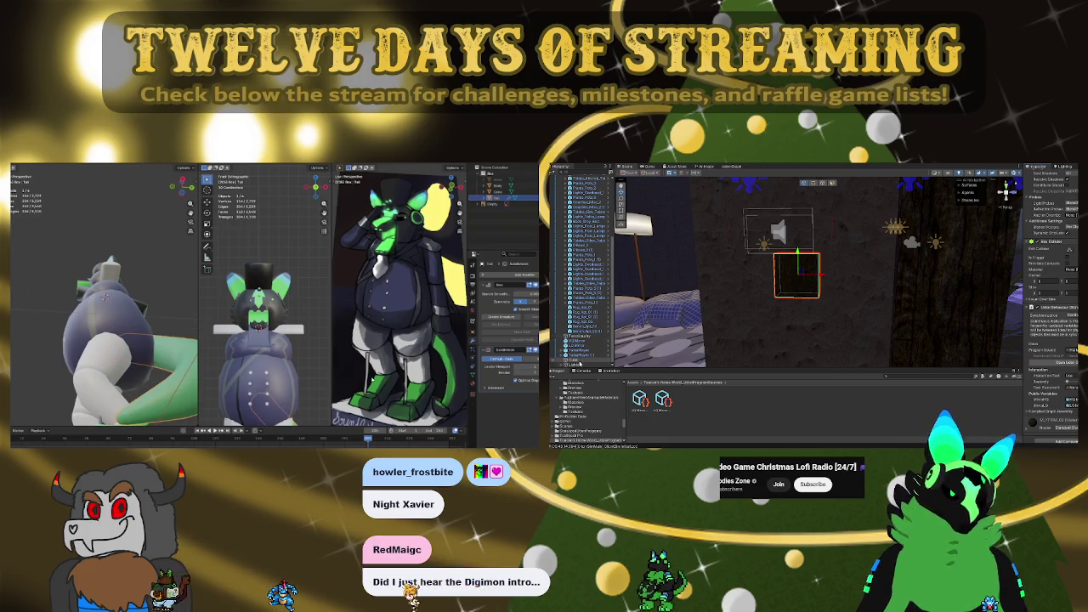
{"action": "scroll", "coordinate": [146, 344], "scroll_direction": "down", "scroll_amount": 5}
{"action": "middle_click_drag", "start_coordinate": [146, 344], "coordinate": [110, 344]}
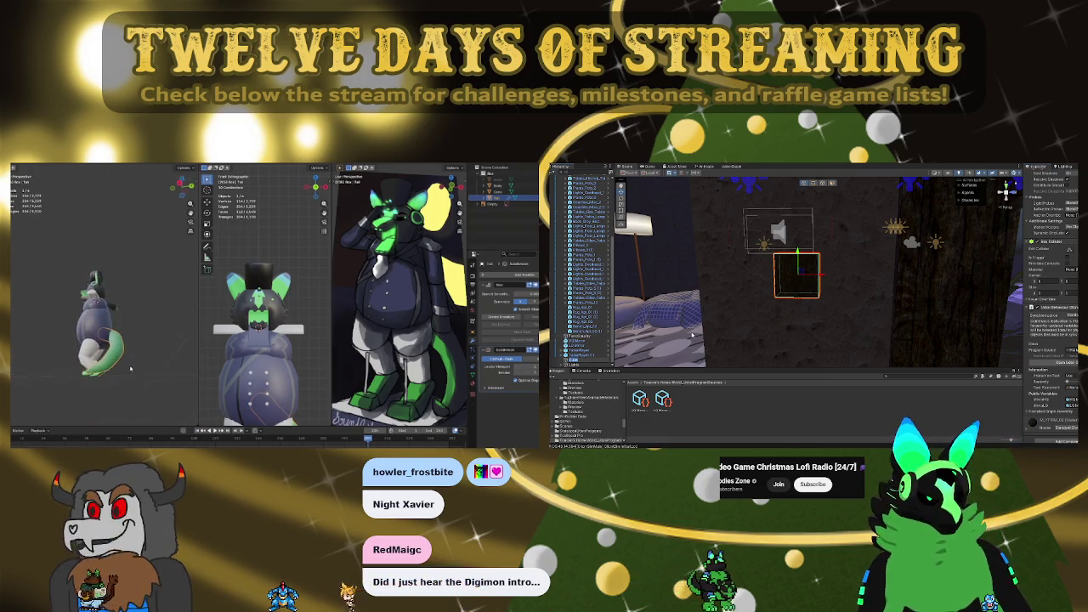
{"action": "left_click", "coordinate": [114, 349]}
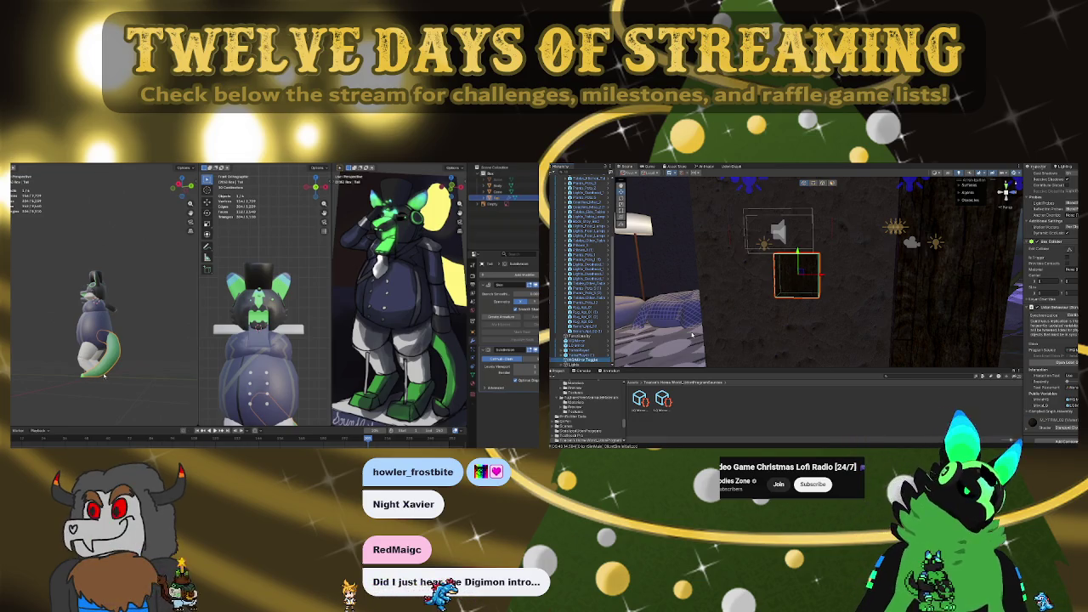
{"action": "key", "text": "Tab"}
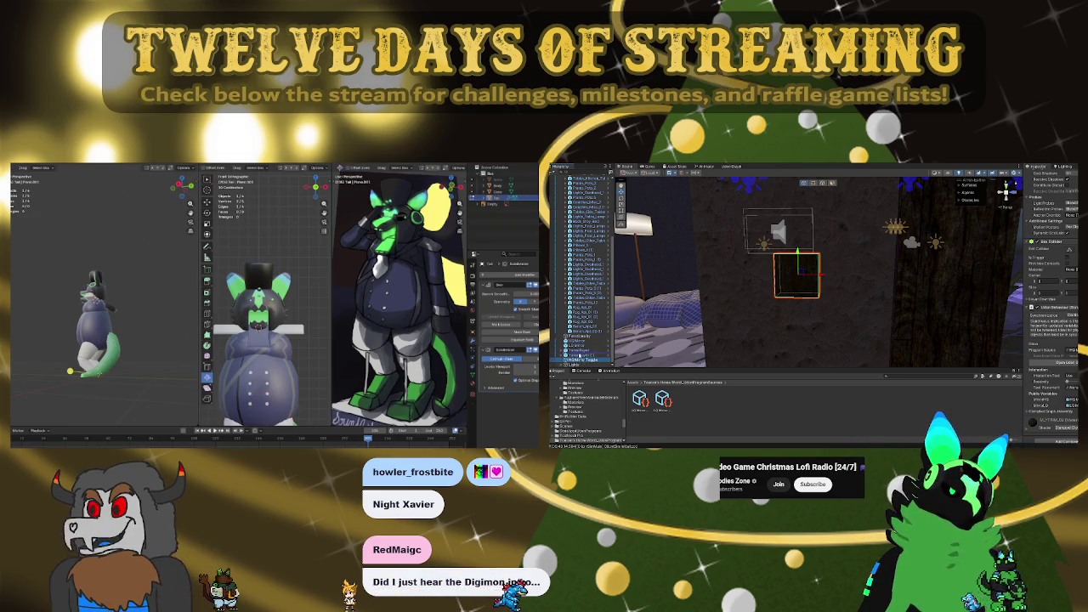
Widen and angle the tail outward, checking it from behind the character
{"action": "mouse_move", "coordinate": [102, 340]}
{"action": "middle_mouse_down"}
{"action": "mouse_move", "coordinate": [144, 340]}
{"action": "mouse_move", "coordinate": [145, 354]}
{"action": "middle_mouse_up"}
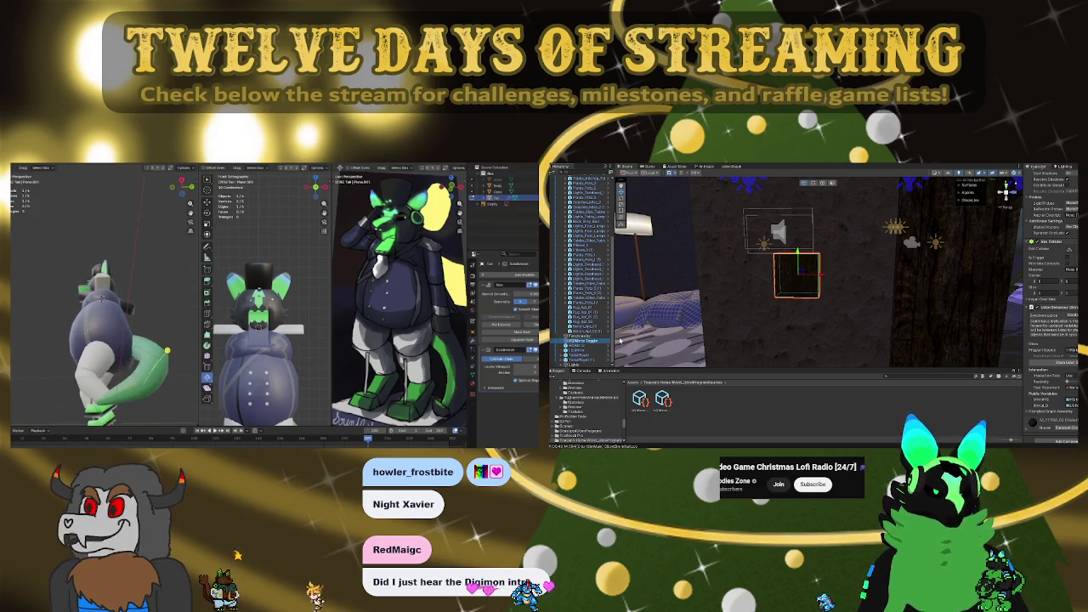
{"action": "scroll", "coordinate": [145, 354], "scroll_direction": "down", "scroll_amount": 2}
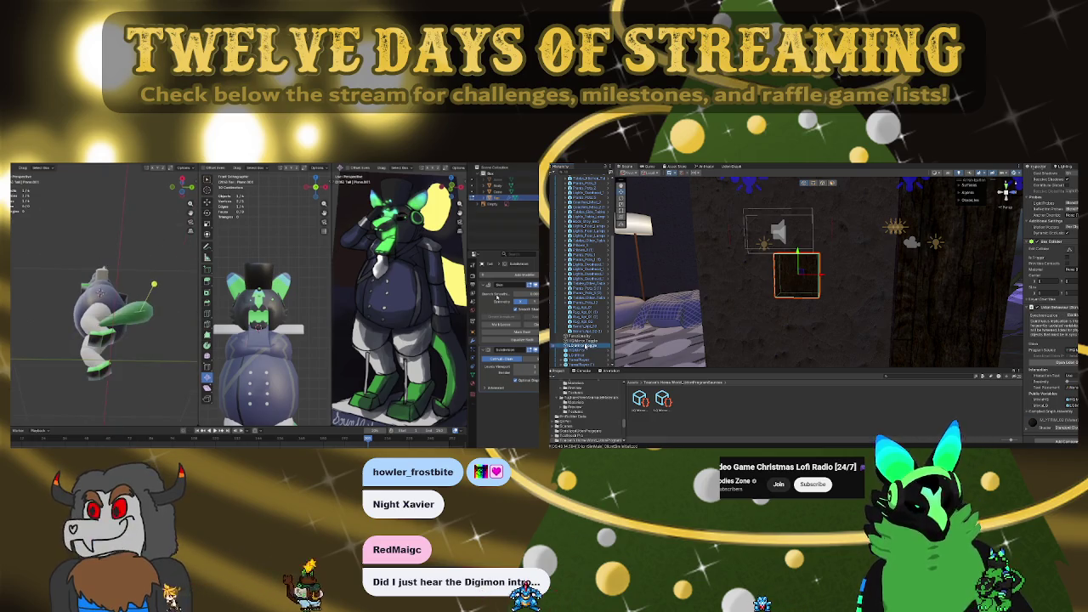
{"action": "key", "text": "ctrl+z"}
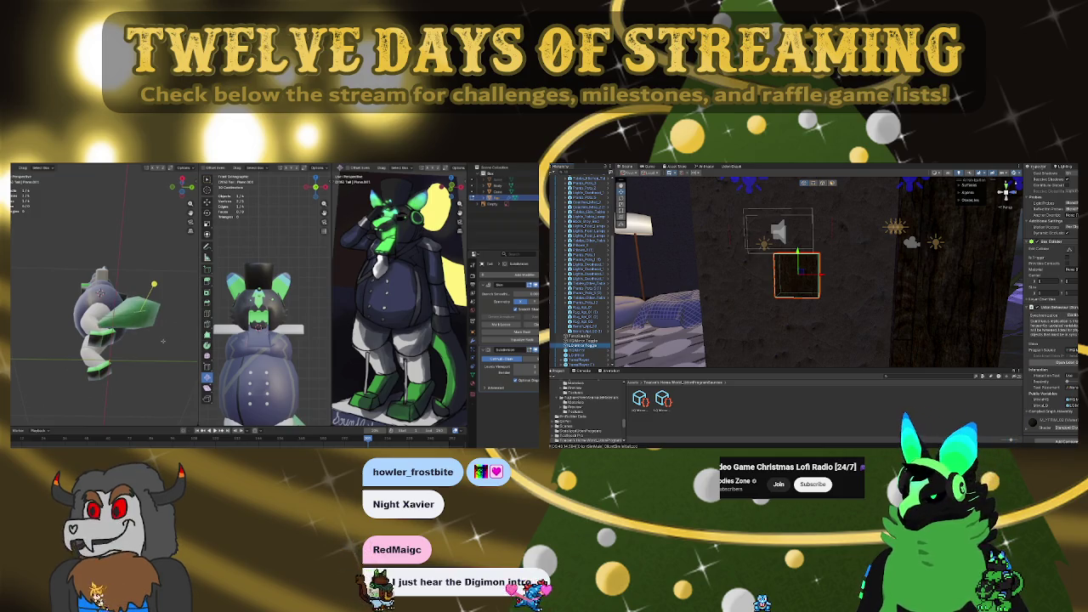
{"action": "middle_click_drag", "start_coordinate": [162, 340], "coordinate": [130, 350]}
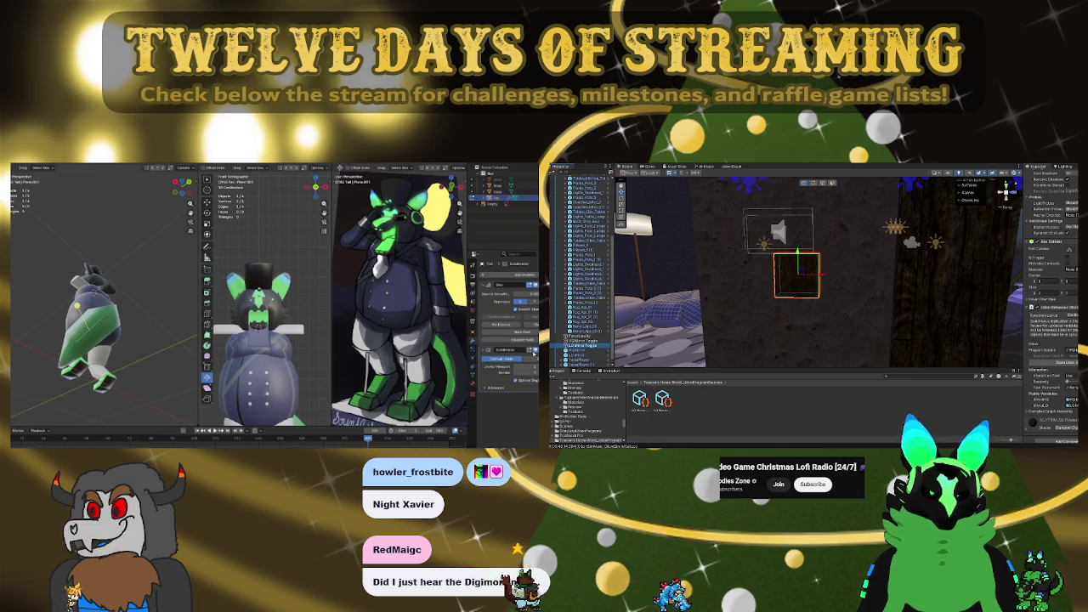
{"action": "mouse_move", "coordinate": [110, 361]}
{"action": "middle_mouse_down"}
{"action": "mouse_move", "coordinate": [176, 361]}
{"action": "mouse_move", "coordinate": [110, 363]}
{"action": "middle_mouse_up"}
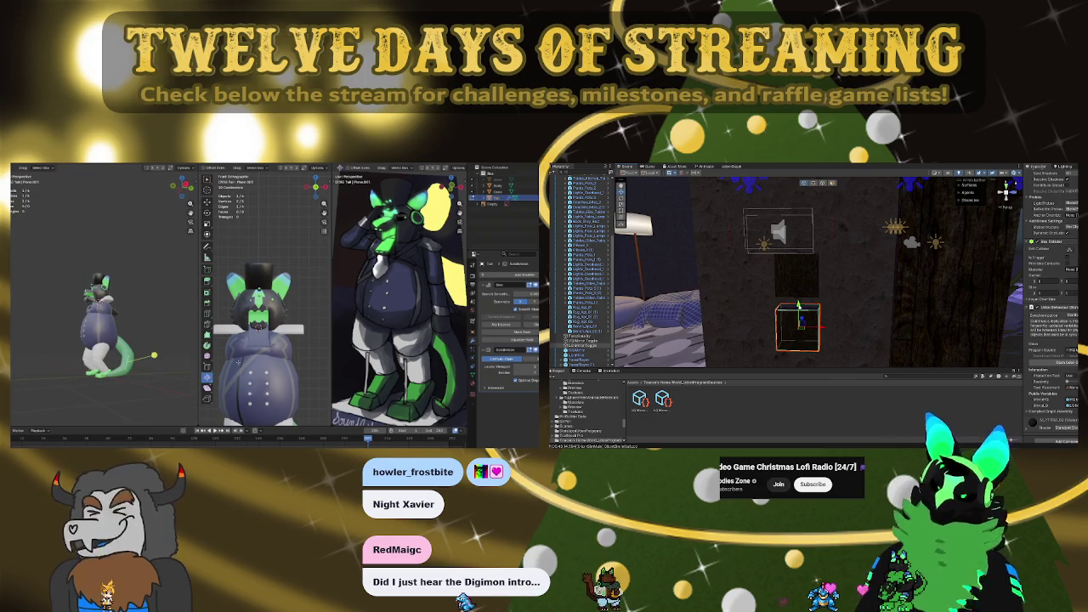
{"action": "scroll", "coordinate": [143, 364], "scroll_direction": "up", "scroll_amount": 3}
{"action": "scroll", "coordinate": [142, 364], "scroll_direction": "up", "scroll_amount": 3}
{"action": "middle_click_drag", "start_coordinate": [143, 364], "coordinate": [103, 296]}
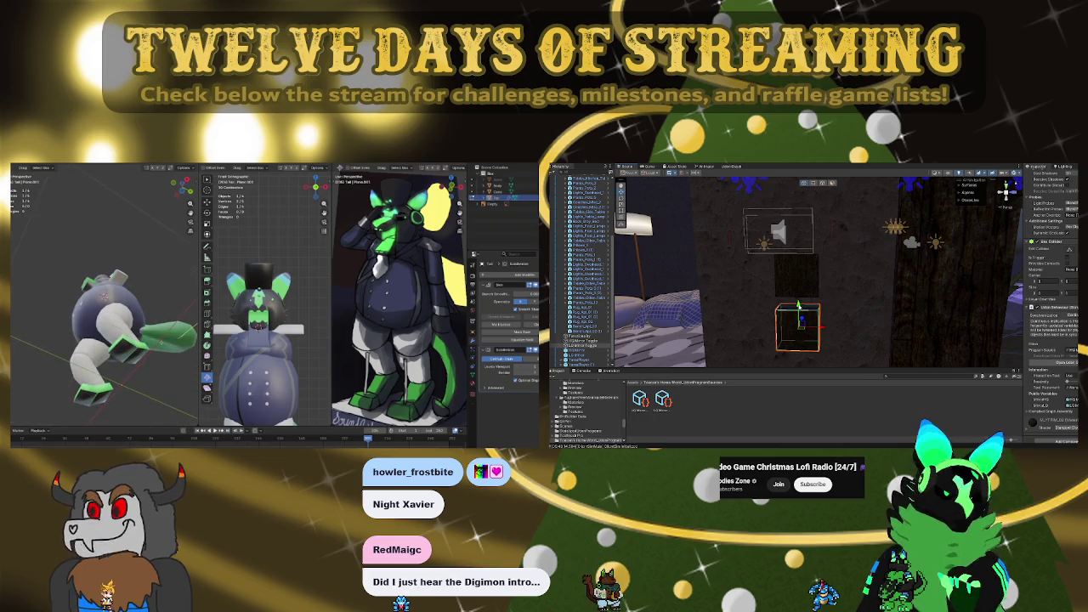
In Unity, select the second project asset and frame the mirror object
{"action": "left_click", "coordinate": [663, 399]}
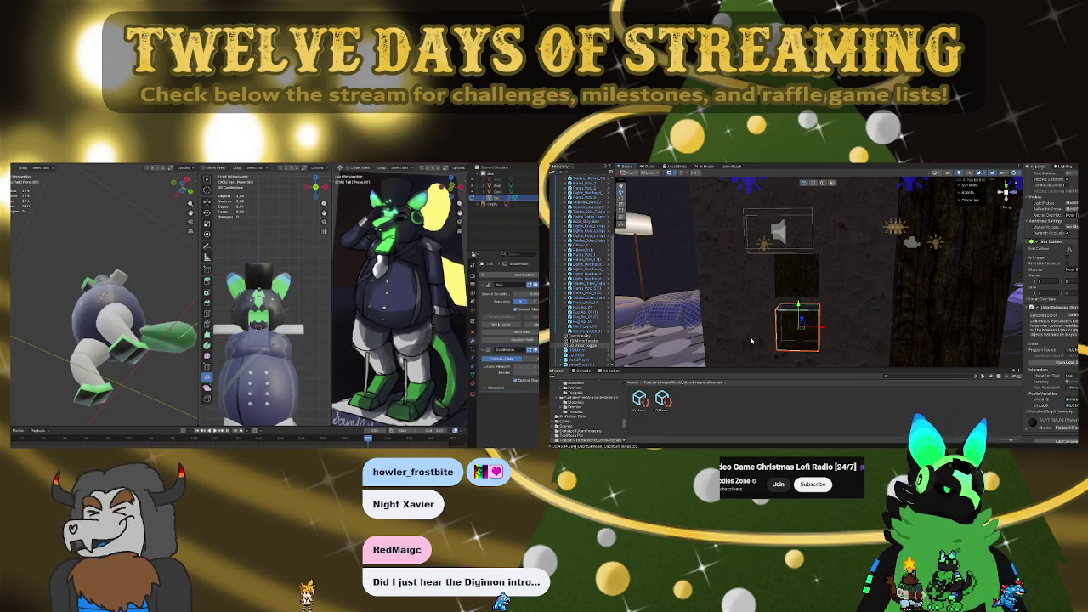
{"action": "right_click_drag", "start_coordinate": [858, 282], "coordinate": [909, 309]}
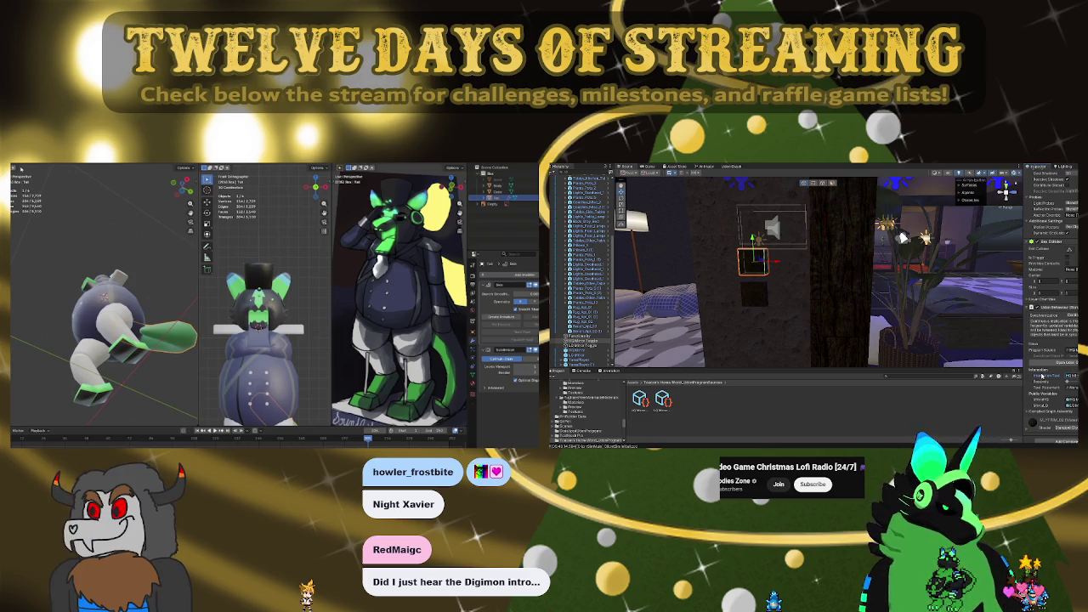
{"action": "scroll", "coordinate": [763, 279], "scroll_direction": "down", "scroll_amount": 5}
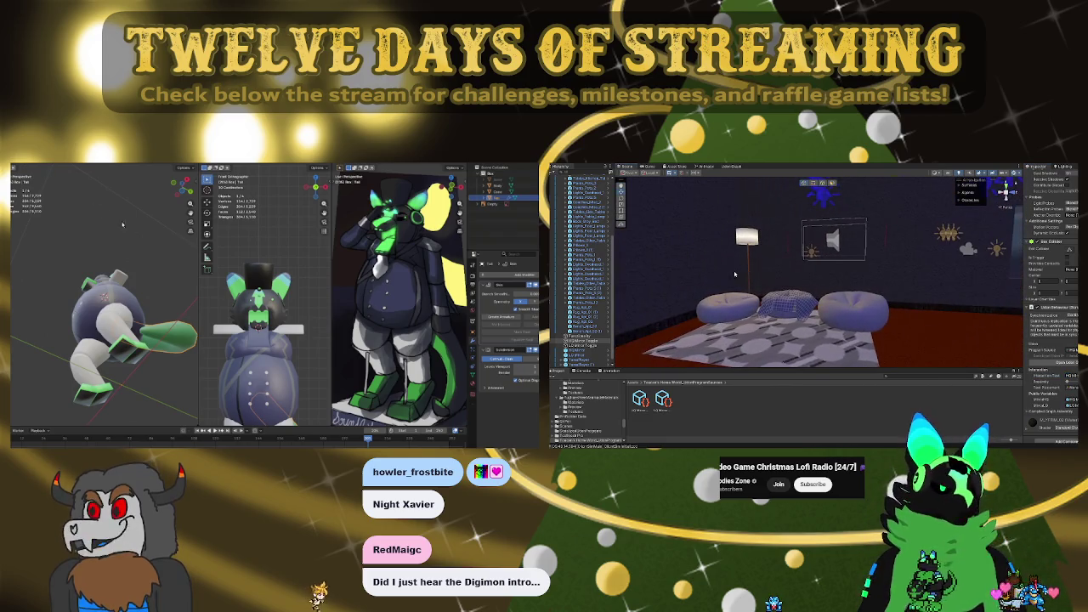
{"action": "double_click", "coordinate": [578, 357]}
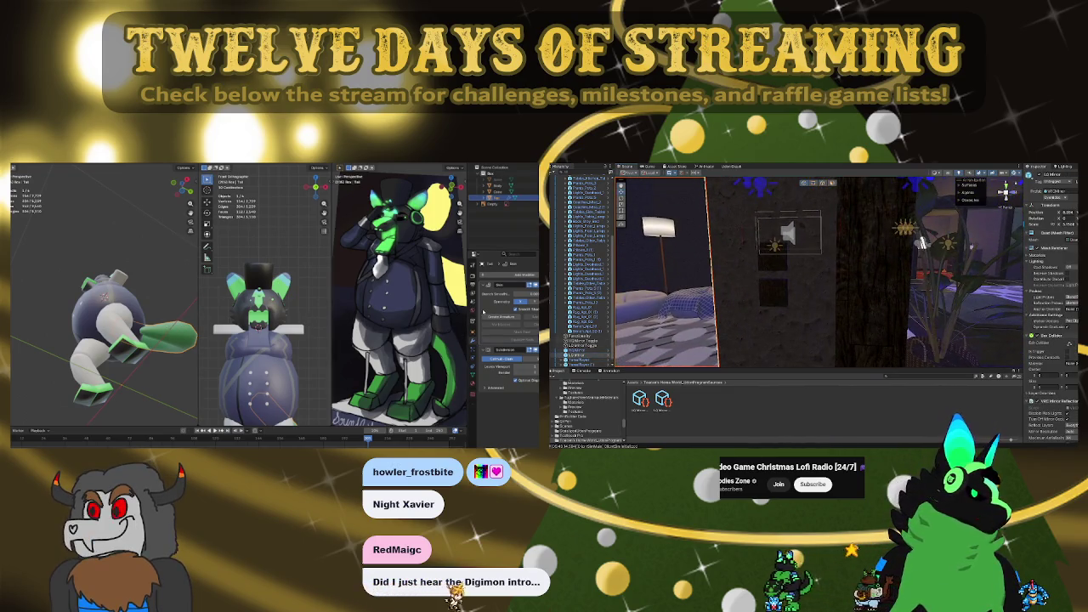
{"action": "scroll", "coordinate": [1062, 340], "scroll_direction": "down", "scroll_amount": 4}
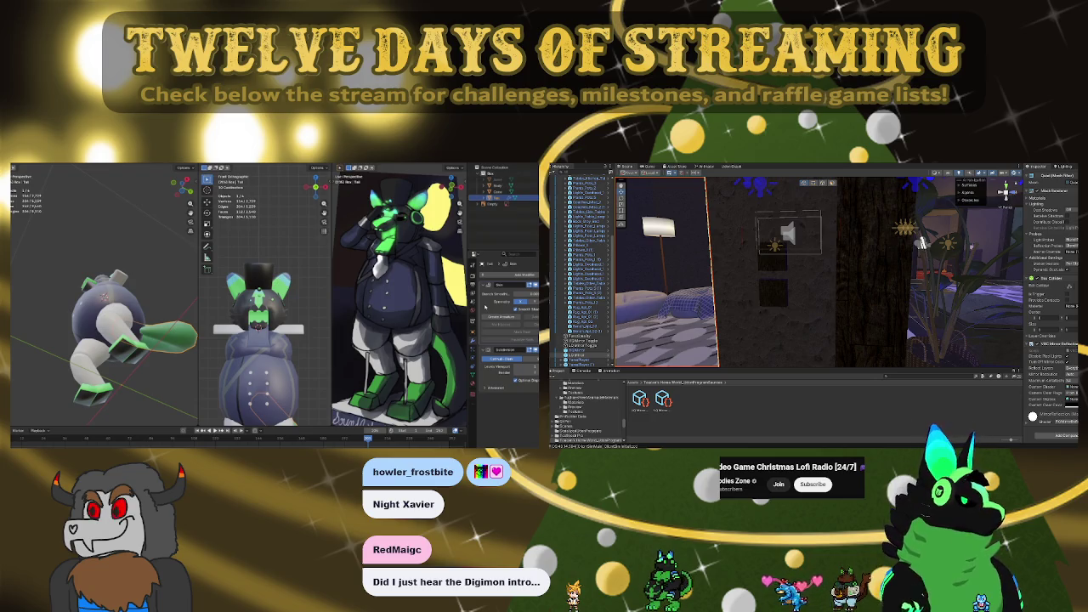
Apply the tail's Skin and Subdivision modifiers and select the whole tail mesh
{"action": "key", "text": "ctrl+a"}
{"action": "key", "text": "ctrl+a"}
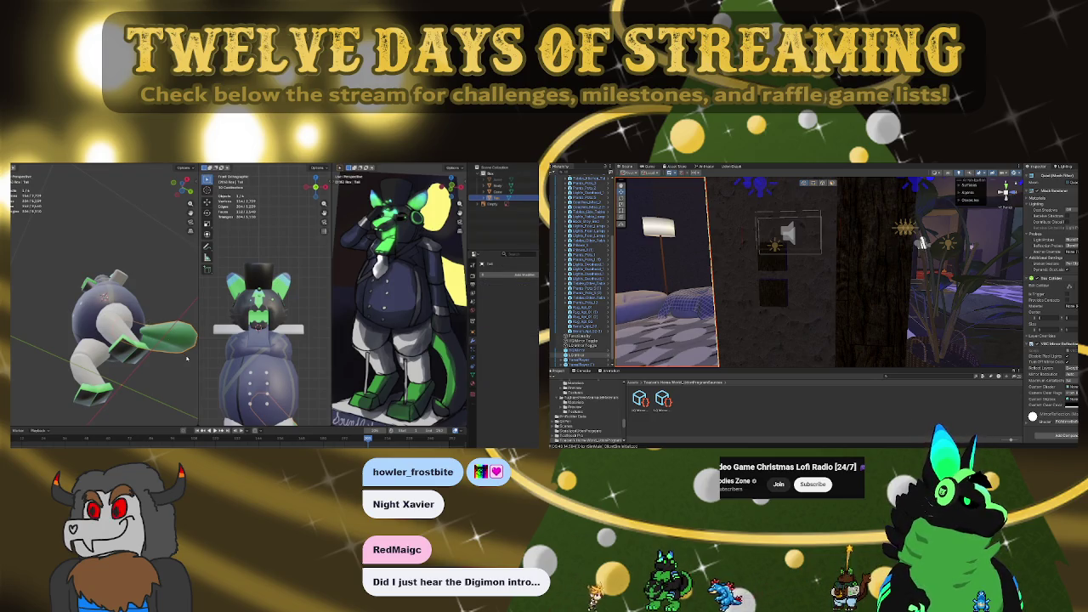
{"action": "key", "text": "Tab"}
{"action": "mouse_move", "coordinate": [102, 297]}
{"action": "middle_mouse_down"}
{"action": "mouse_move", "coordinate": [51, 301]}
{"action": "mouse_move", "coordinate": [140, 327]}
{"action": "middle_mouse_up"}
{"action": "left_click", "coordinate": [67, 348]}
{"action": "key", "text": "ctrl+l"}
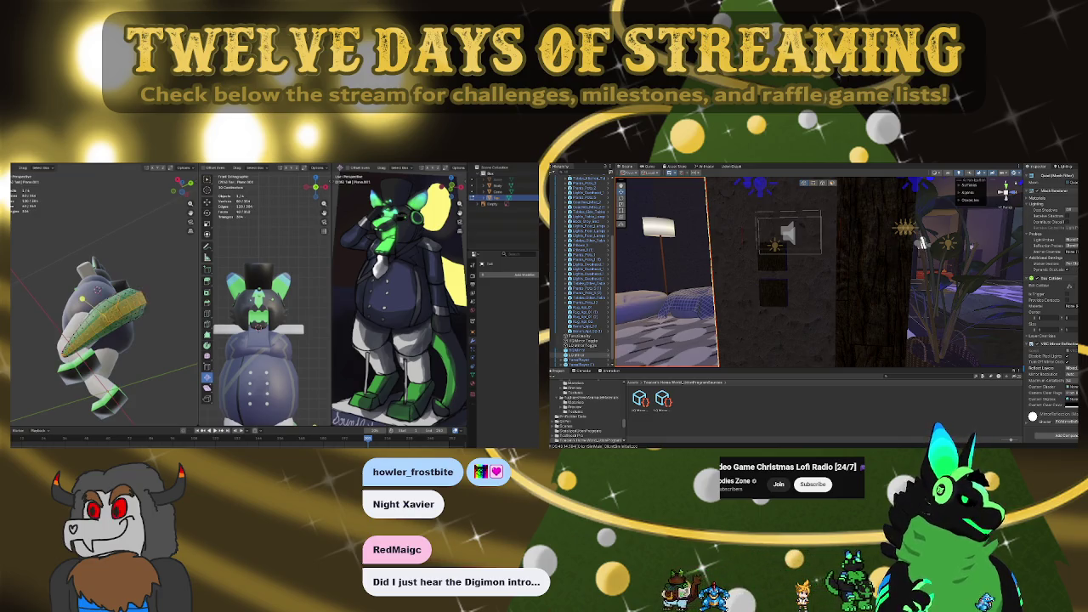
Rotate the tail slightly and reselect its linked geometry with a delimit option
{"action": "key", "text": "r"}
{"action": "scroll", "coordinate": [102, 331], "scroll_direction": "up", "scroll_amount": 3}
{"action": "mouse_move", "coordinate": [102, 331]}
{"action": "middle_mouse_down"}
{"action": "mouse_move", "coordinate": [68, 340]}
{"action": "mouse_move", "coordinate": [119, 340]}
{"action": "mouse_move", "coordinate": [98, 340]}
{"action": "middle_mouse_up"}
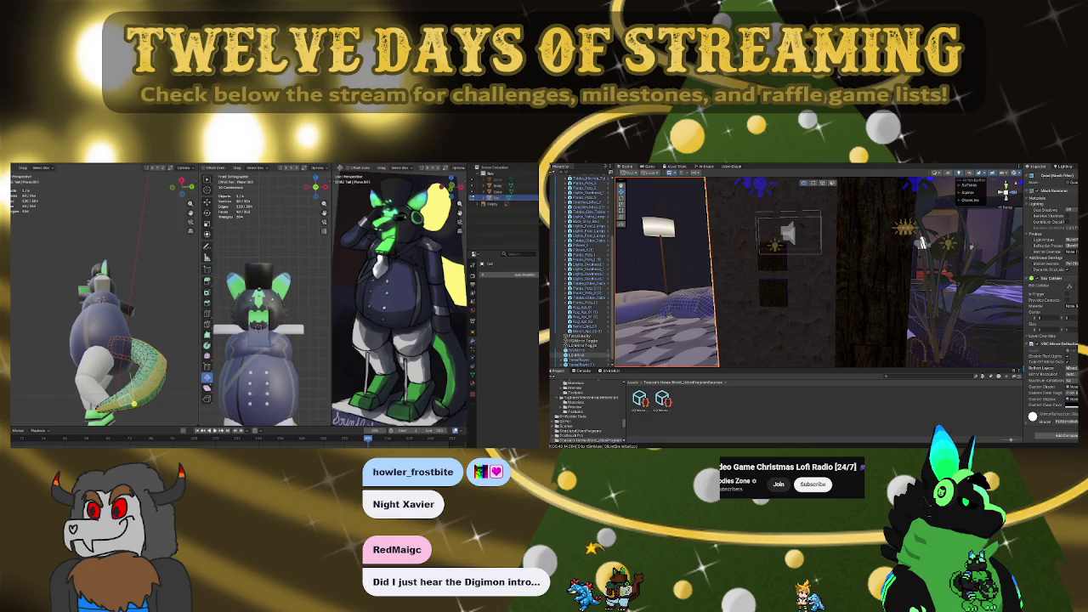
{"action": "left_click", "coordinate": [96, 360]}
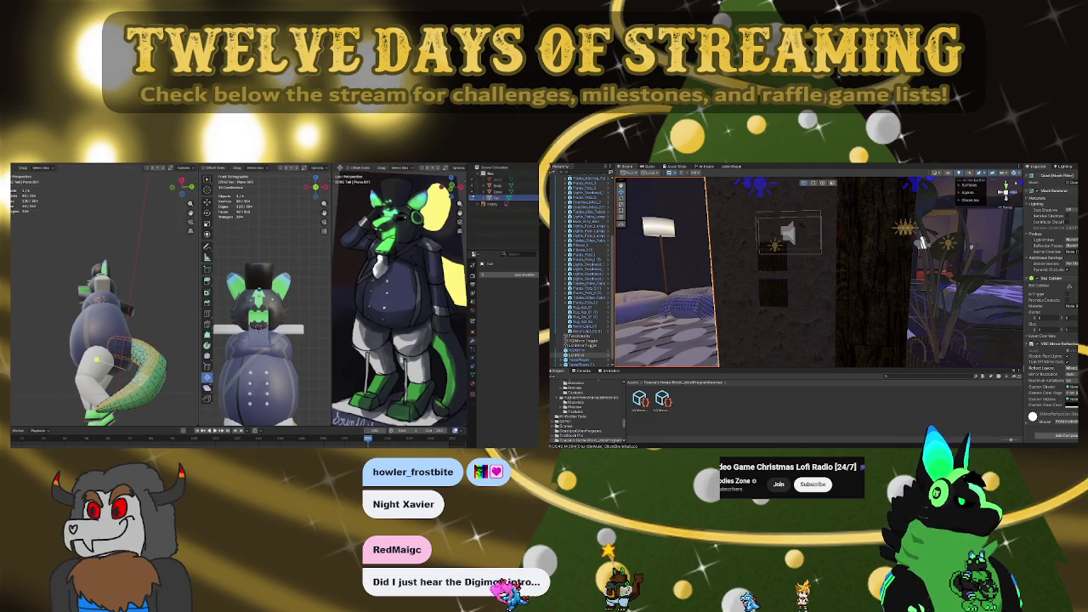
{"action": "key", "text": "ctrl+l"}
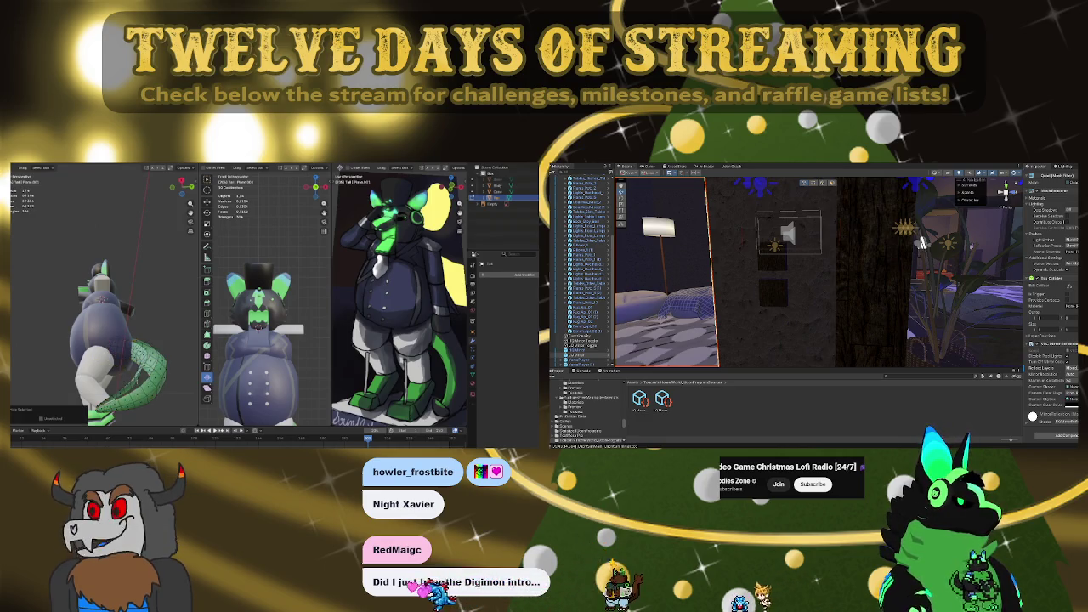
{"action": "left_click", "coordinate": [63, 405]}
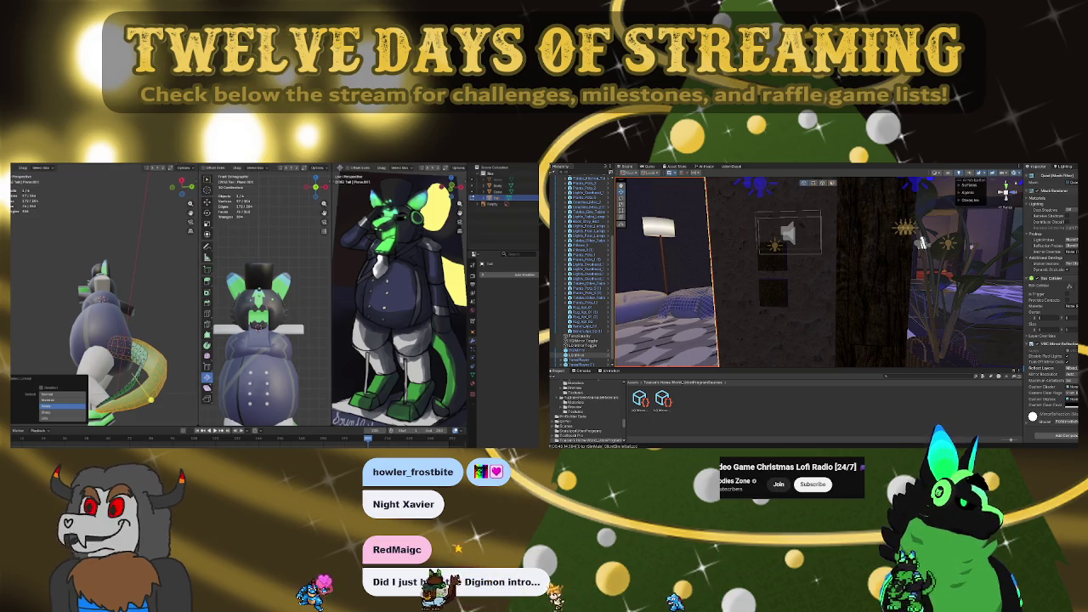
{"action": "left_click", "coordinate": [773, 289]}
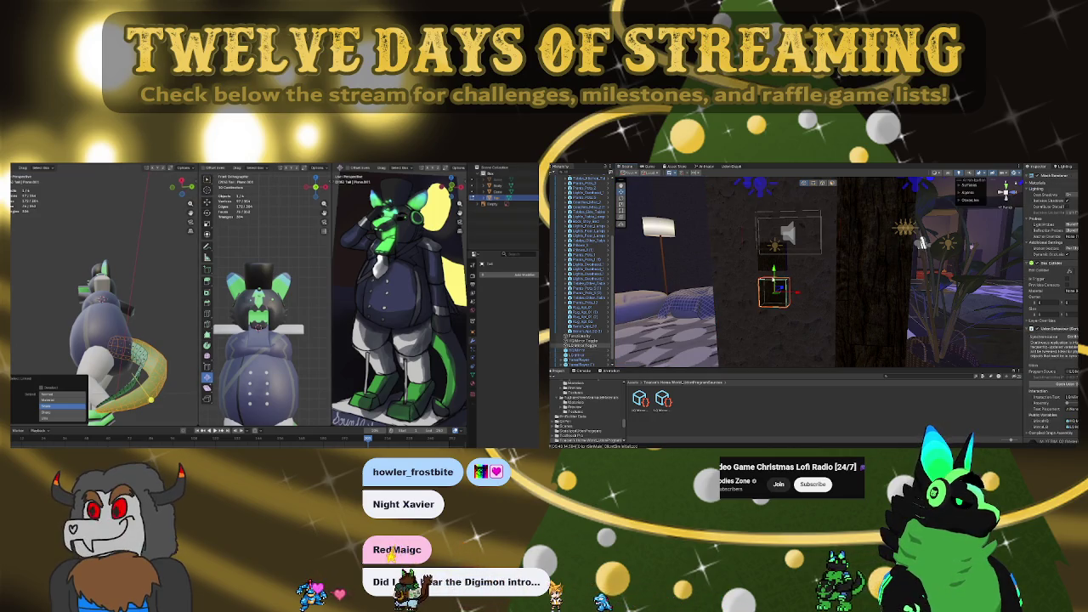
{"action": "scroll", "coordinate": [1054, 357], "scroll_direction": "down", "scroll_amount": 2}
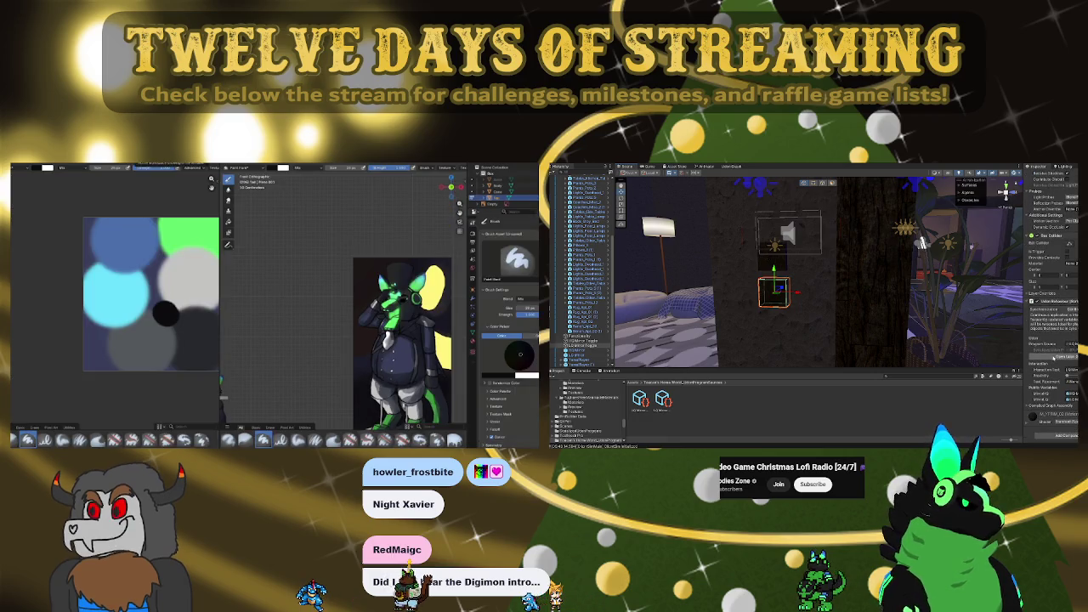
Bring back the 3D view of the character and select the mirror object
{"action": "key", "text": "ctrl+Page_Up"}
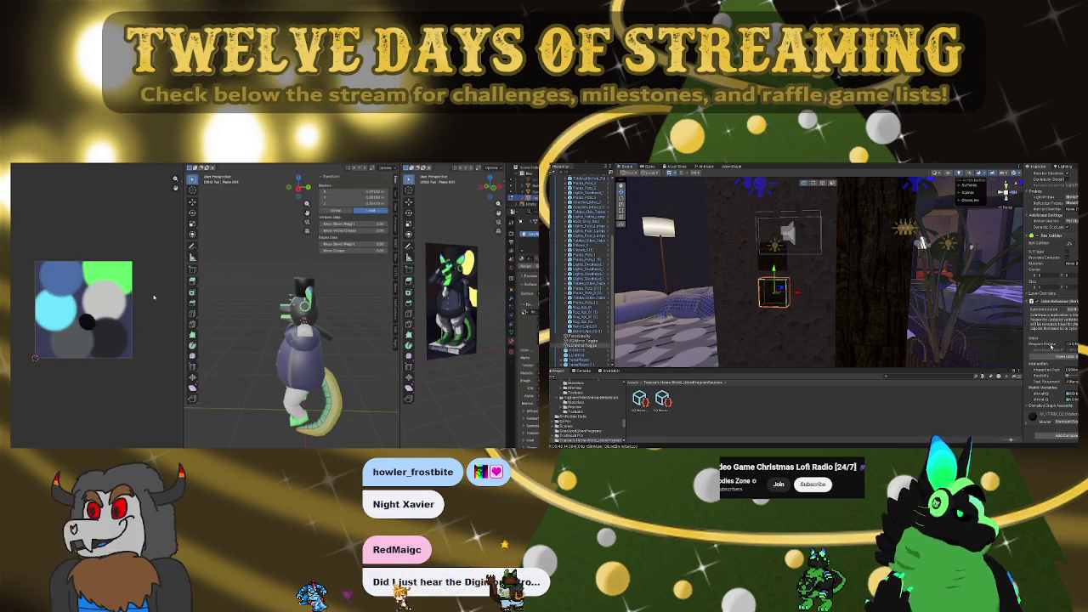
{"action": "scroll", "coordinate": [1050, 345], "scroll_direction": "up", "scroll_amount": 3}
{"action": "scroll", "coordinate": [1039, 338], "scroll_direction": "up", "scroll_amount": 2}
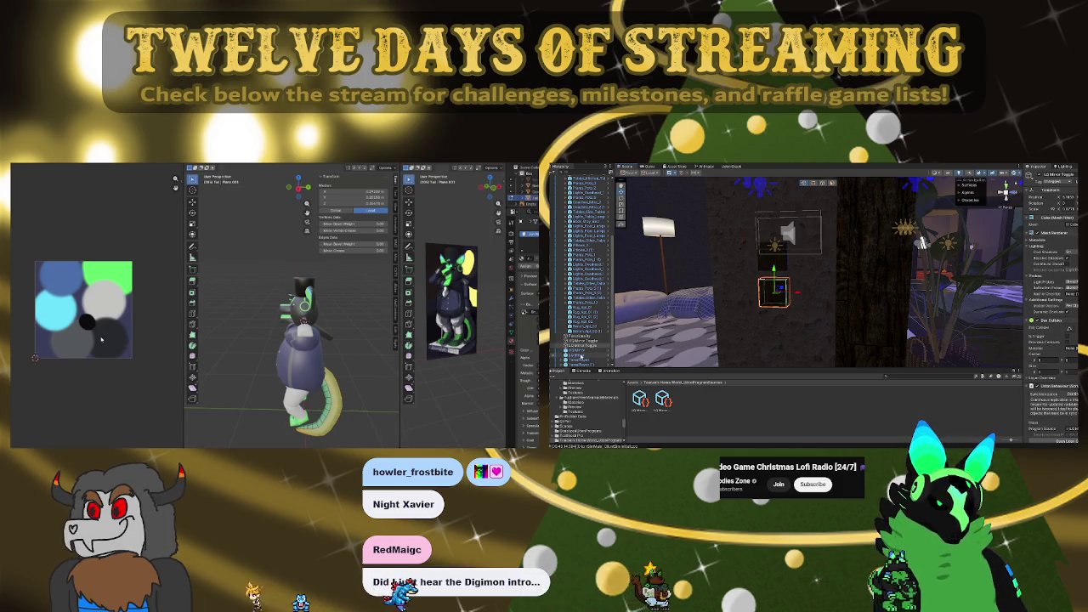
{"action": "key", "text": "Down"}
{"action": "scroll", "coordinate": [1051, 356], "scroll_direction": "down", "scroll_amount": 3}
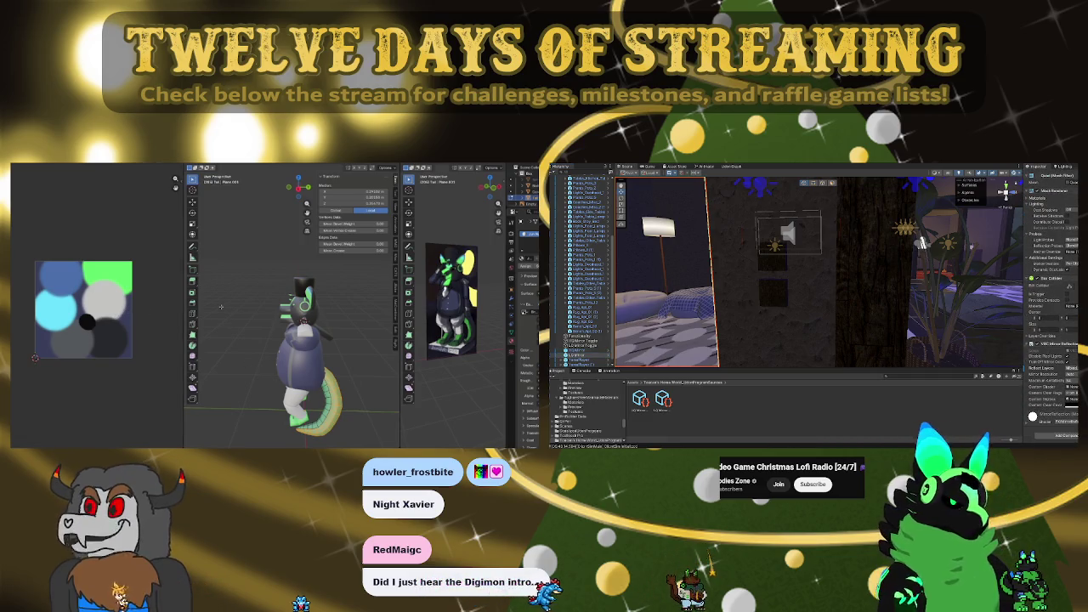
{"action": "left_click", "coordinate": [193, 245]}
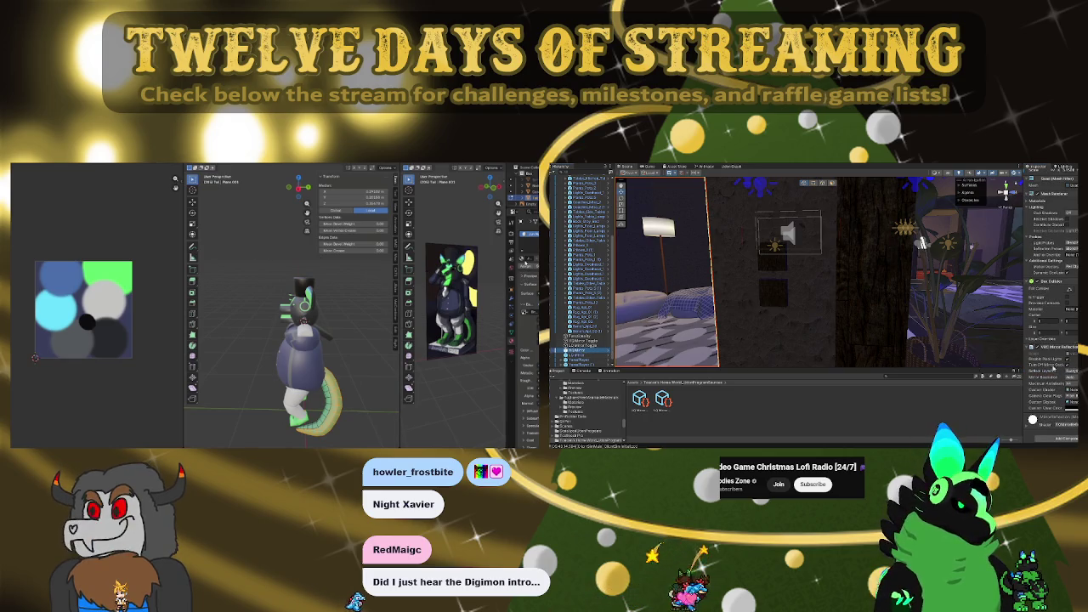
Set the right viewport to Material Preview shading and widen the Material properties area
{"action": "right_click", "coordinate": [459, 268]}
{"action": "left_click", "coordinate": [494, 266]}
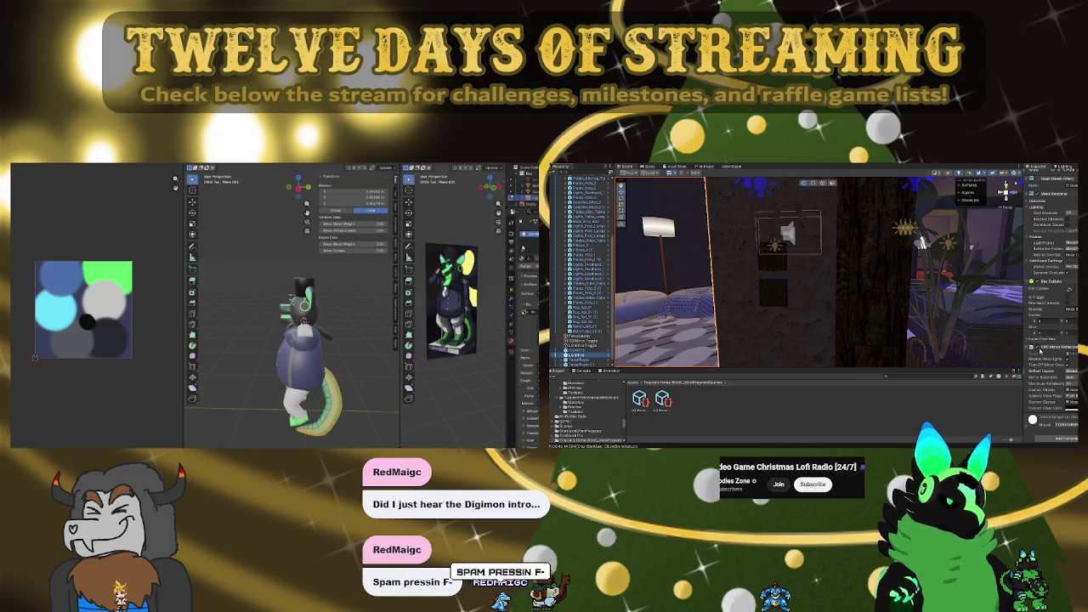
{"action": "left_click_drag", "start_coordinate": [507, 273], "coordinate": [476, 270]}
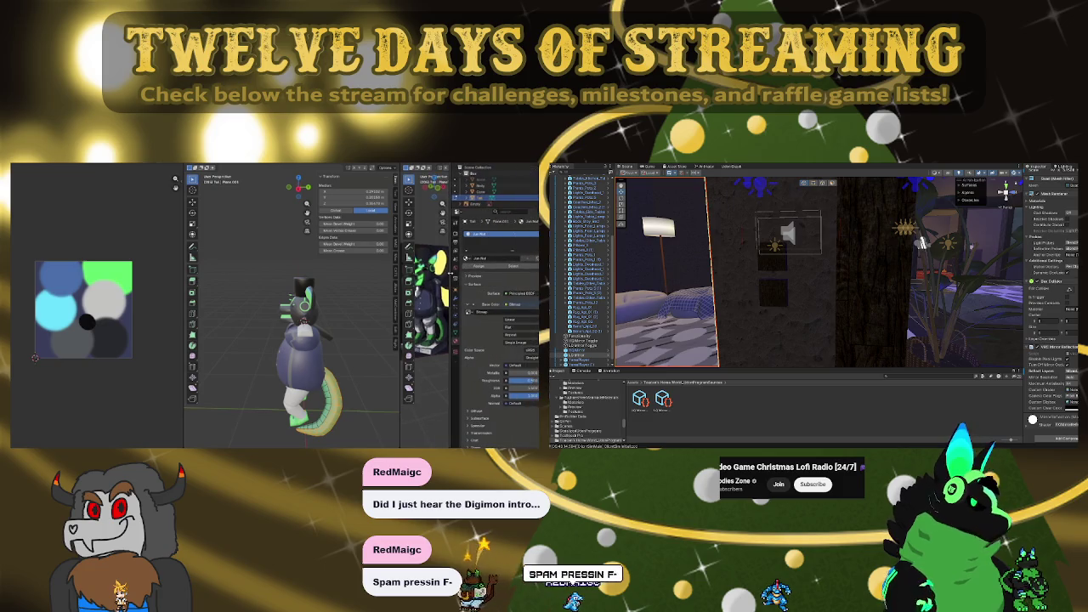
{"action": "middle_click_drag", "start_coordinate": [357, 340], "coordinate": [295, 301]}
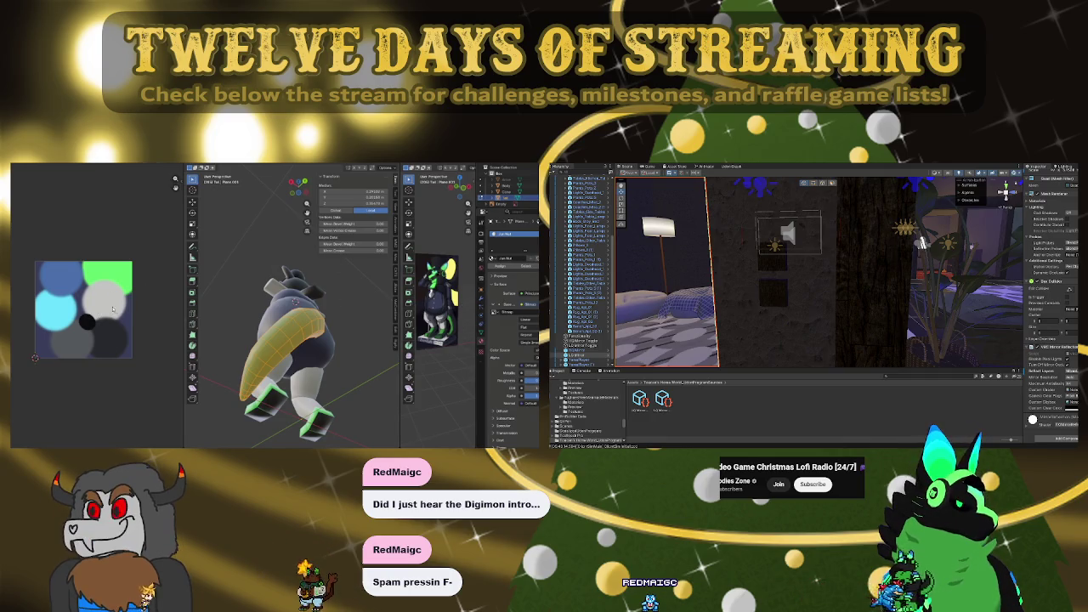
Select the whole connected tail piece with Ctrl+L
{"action": "key", "text": "ctrl+l"}
{"action": "left_click", "coordinate": [261, 415]}
{"action": "middle_click_drag", "start_coordinate": [306, 357], "coordinate": [355, 360]}
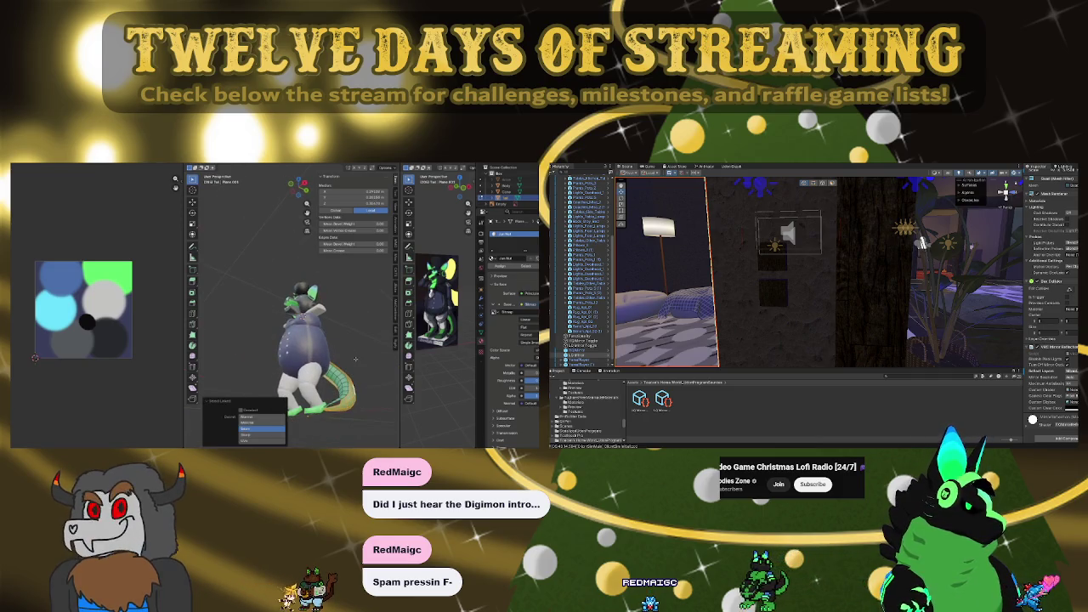
{"action": "left_click", "coordinate": [246, 347]}
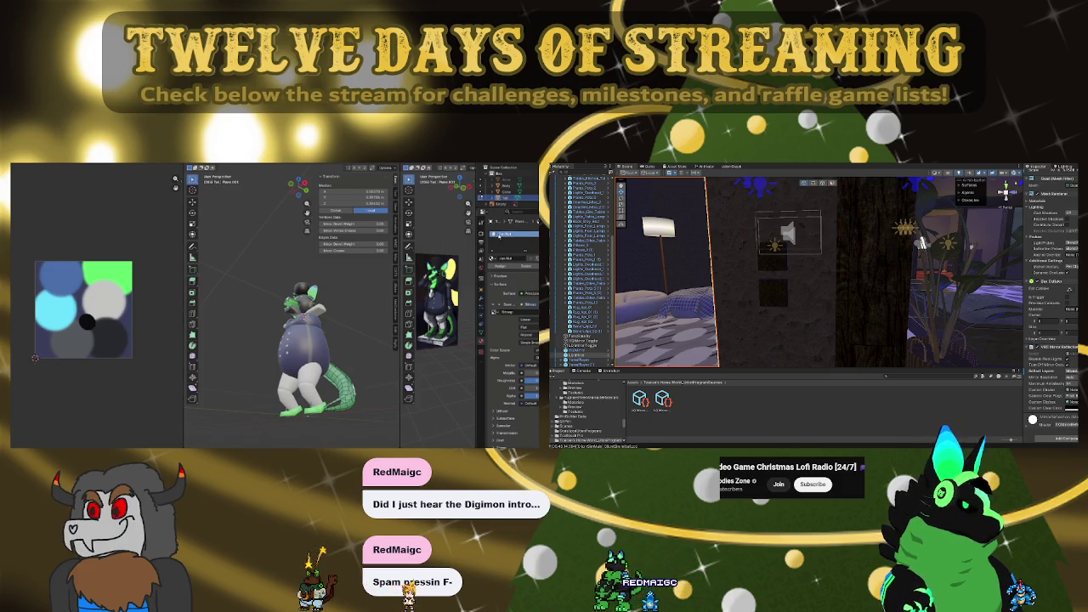
Assign the green material to the tail and return to Object Mode
{"action": "left_click", "coordinate": [490, 253]}
{"action": "left_click", "coordinate": [465, 275]}
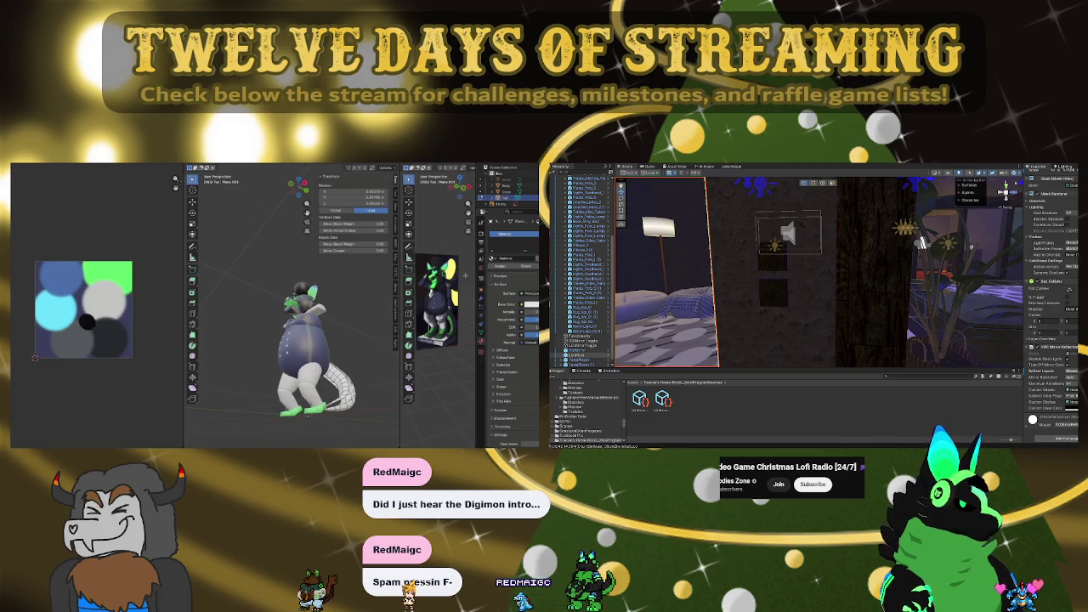
{"action": "left_click", "coordinate": [491, 259]}
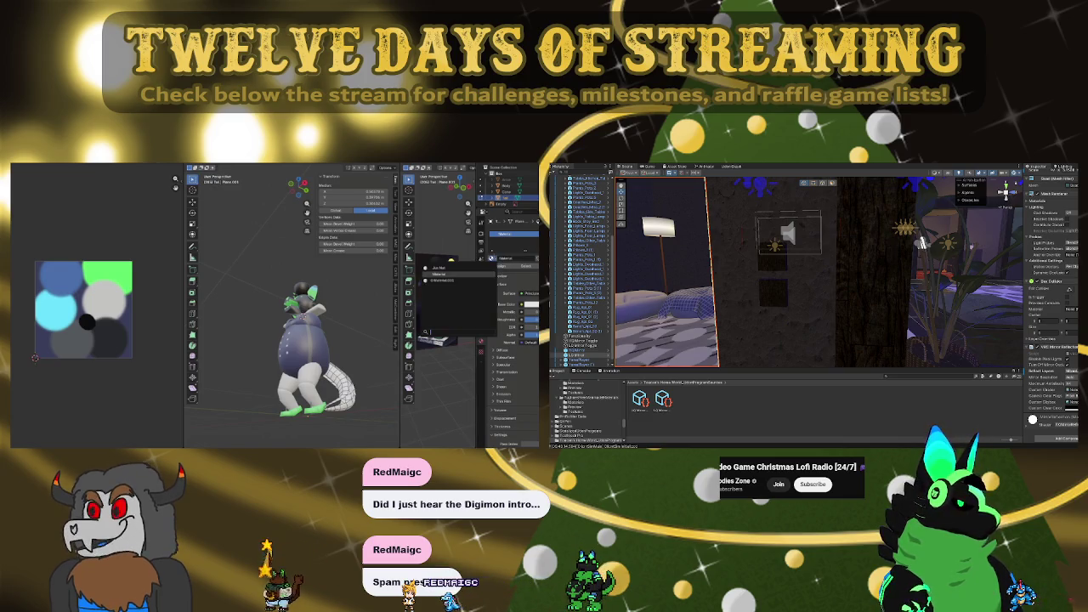
{"action": "left_click", "coordinate": [439, 268]}
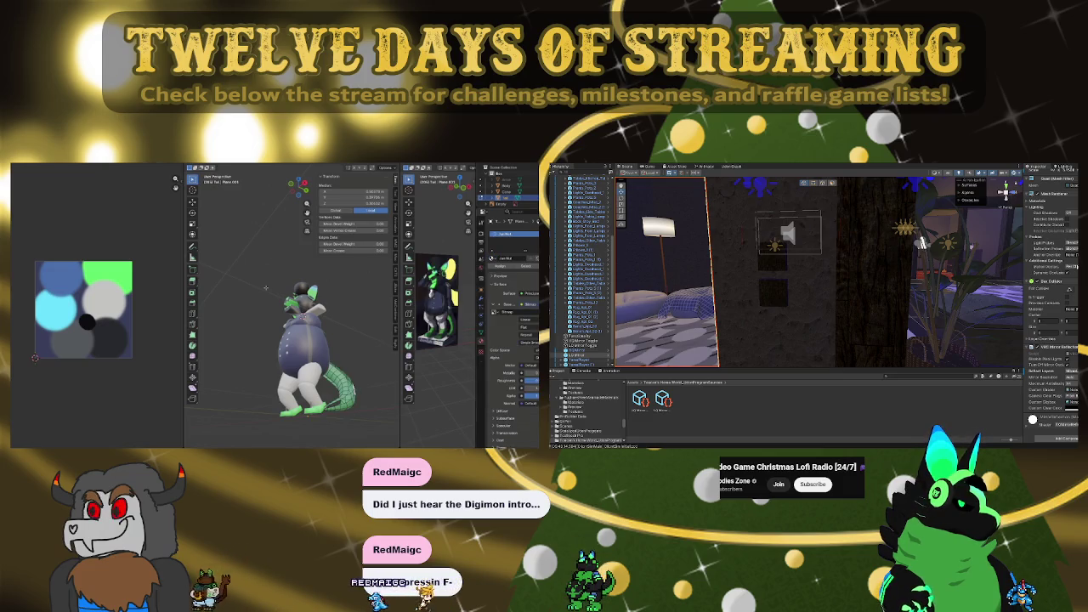
{"action": "key", "text": "Tab"}
{"action": "key", "text": "Tab"}
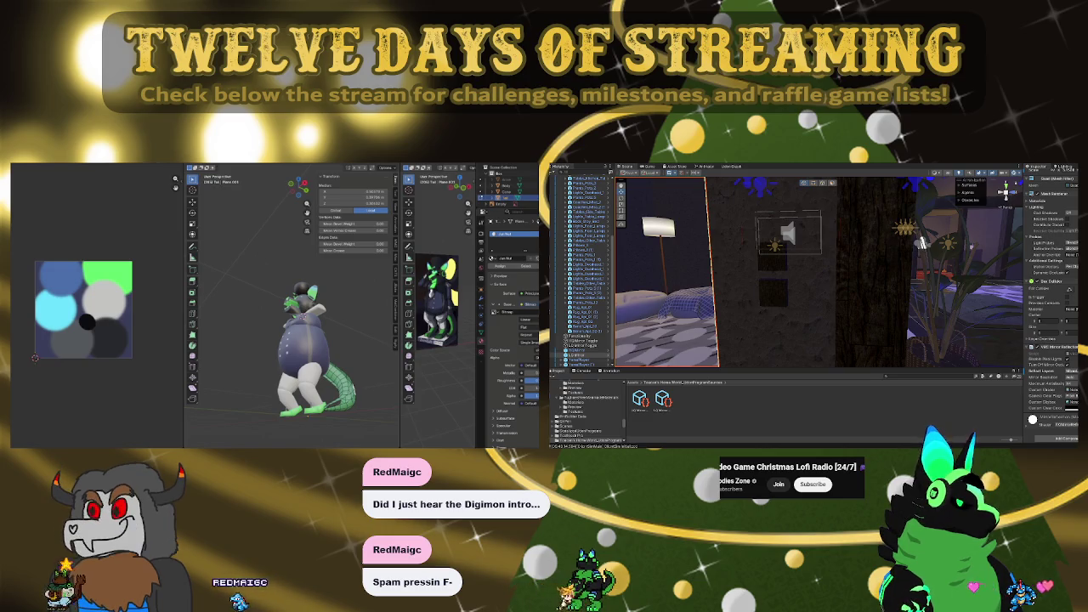
{"action": "key", "text": "ctrl+l"}
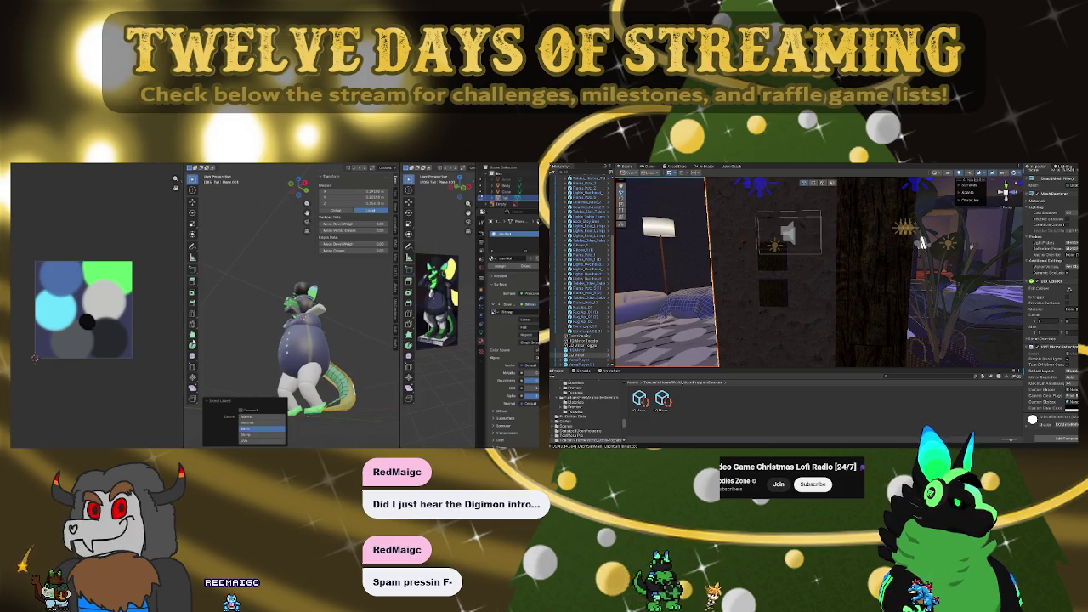
{"action": "mouse_move", "coordinate": [305, 340]}
{"action": "middle_mouse_down"}
{"action": "mouse_move", "coordinate": [255, 344]}
{"action": "mouse_move", "coordinate": [336, 349]}
{"action": "mouse_move", "coordinate": [332, 367]}
{"action": "mouse_move", "coordinate": [306, 366]}
{"action": "middle_mouse_up"}
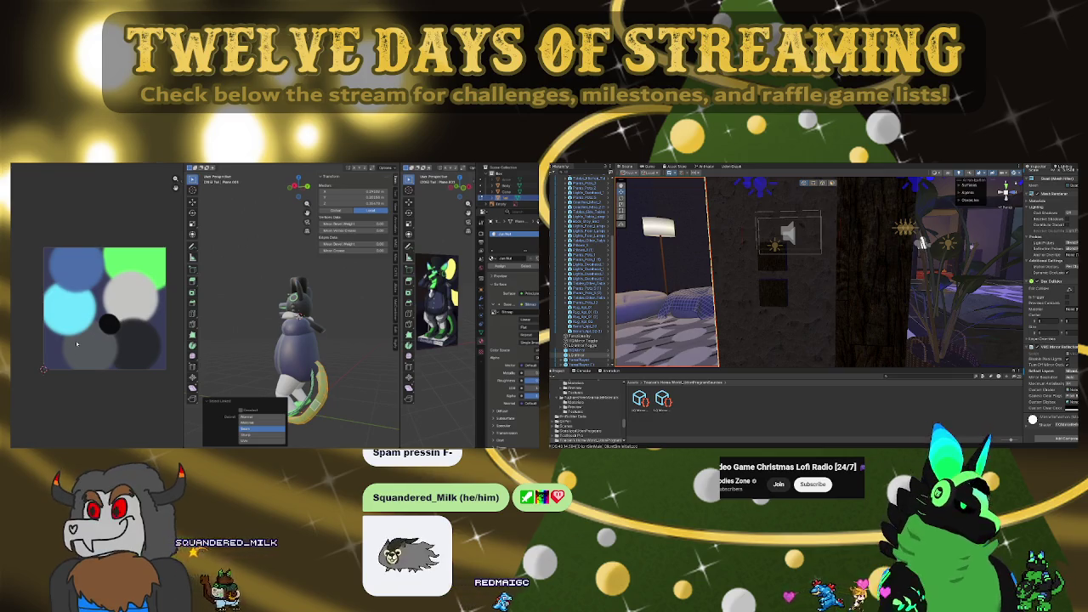
Switch the left area to a different editor and select a room object in the scene
{"action": "left_click", "coordinate": [111, 298]}
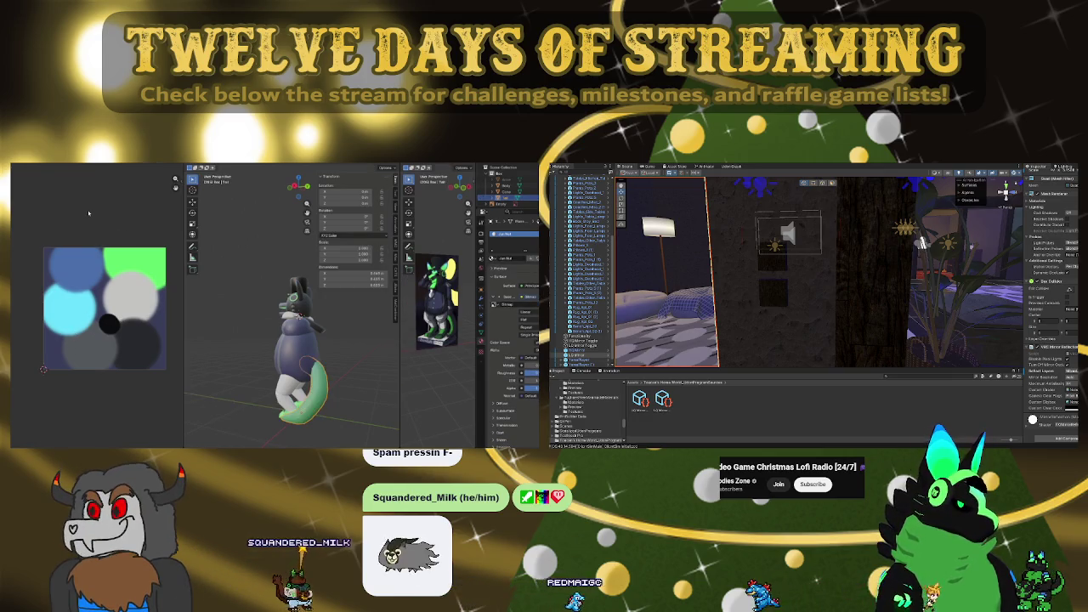
{"action": "left_click", "coordinate": [17, 169]}
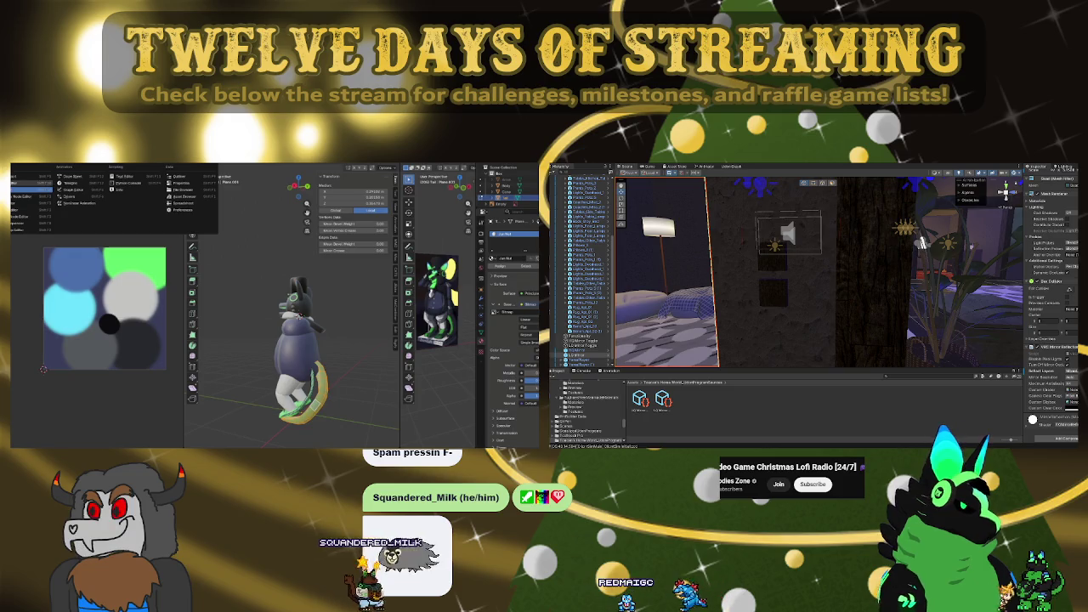
{"action": "left_click", "coordinate": [30, 189]}
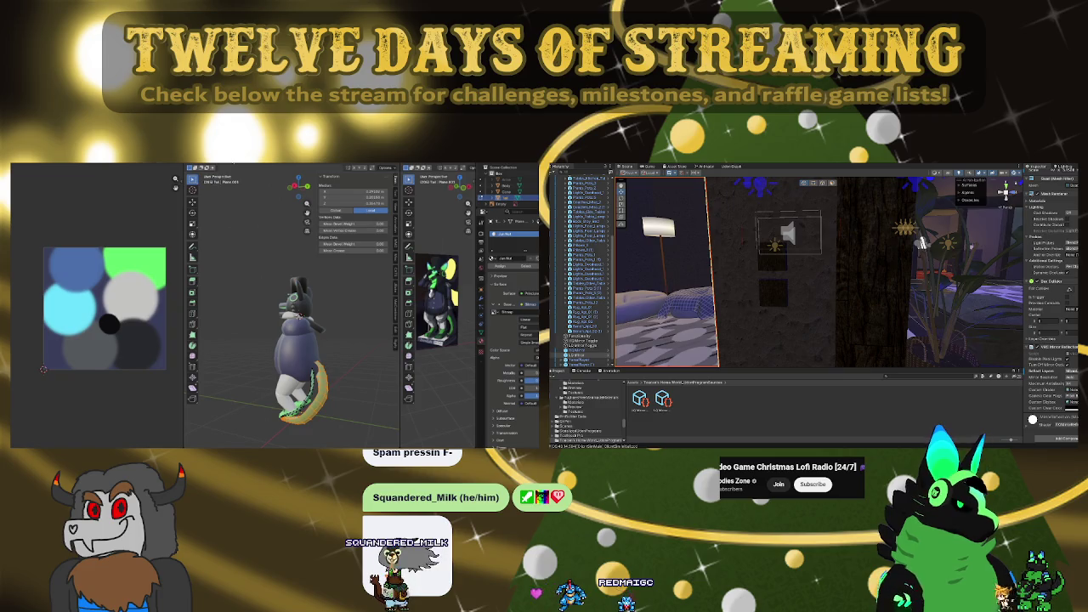
{"action": "left_click", "coordinate": [923, 404]}
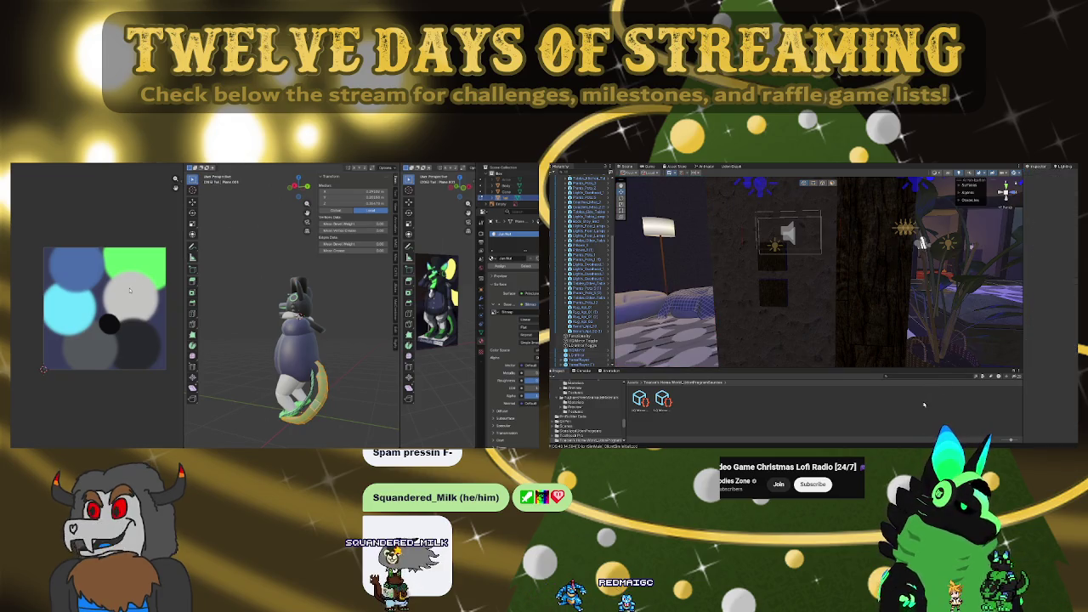
{"action": "right_click_drag", "start_coordinate": [872, 298], "coordinate": [842, 298]}
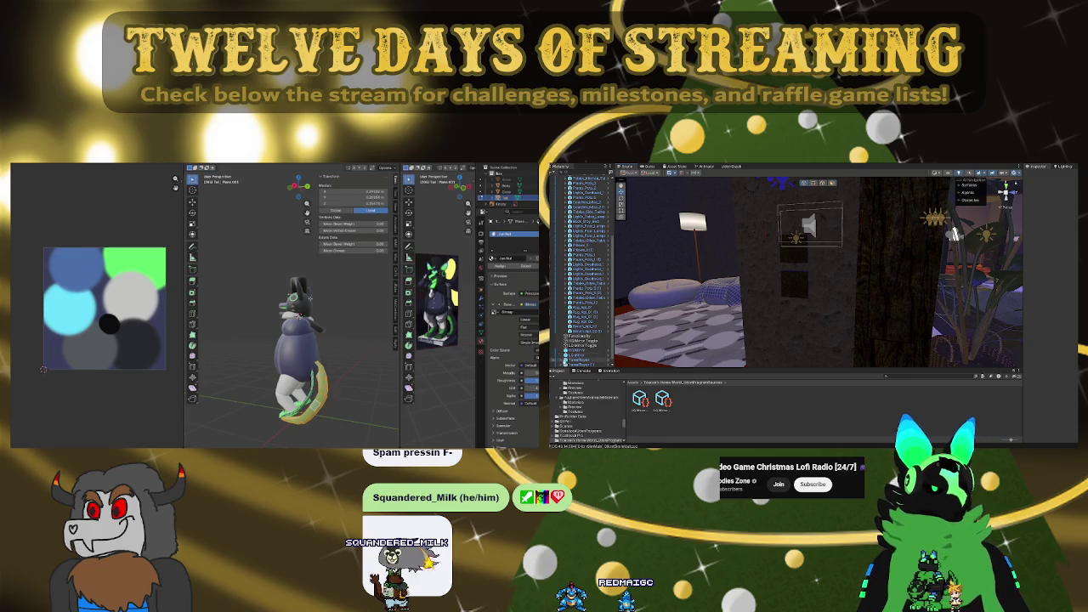
{"action": "left_click", "coordinate": [586, 358]}
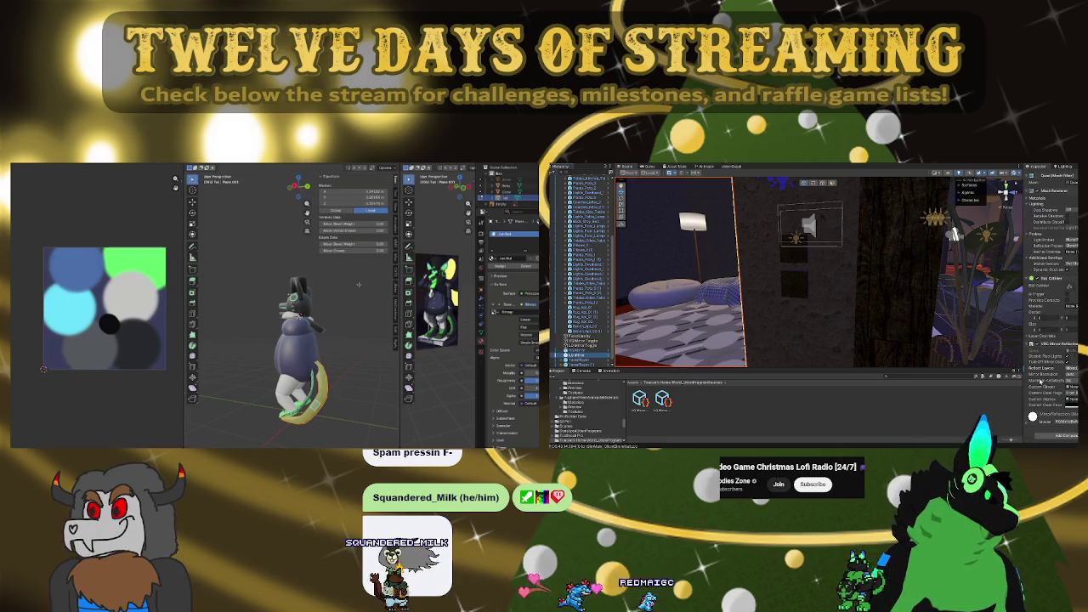
Leave tail editing, pick the Body object, and select its linked geometry
{"action": "key", "text": "Tab"}
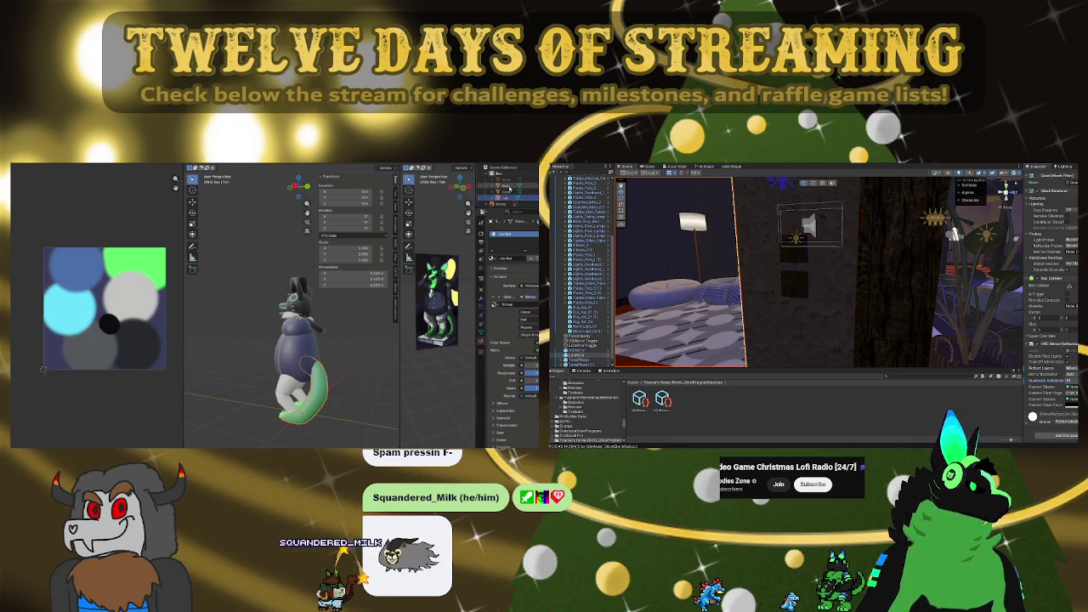
{"action": "left_click", "coordinate": [508, 186]}
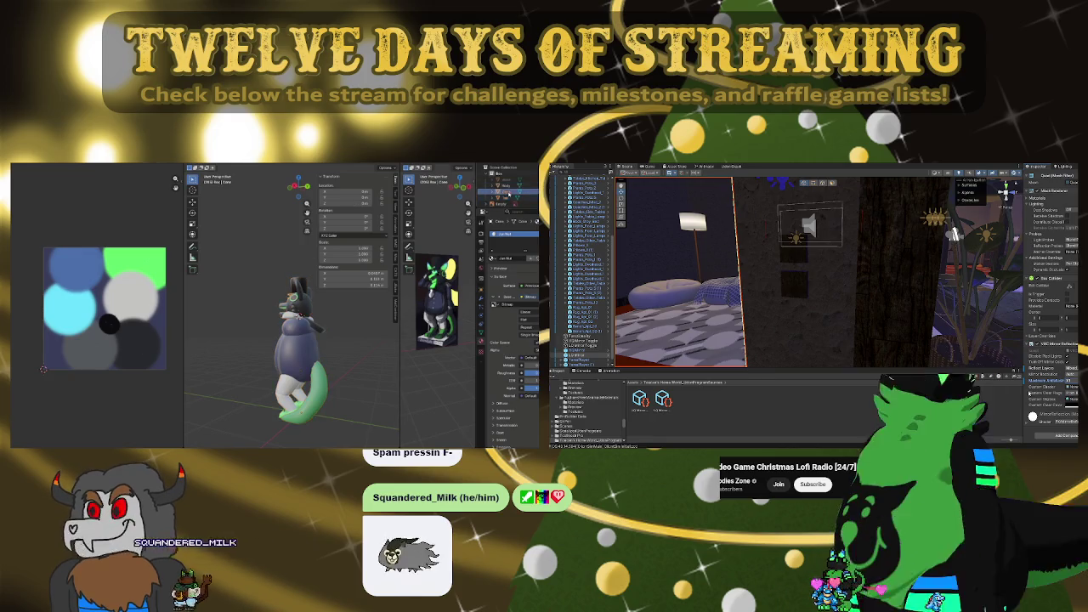
{"action": "left_click", "coordinate": [283, 274]}
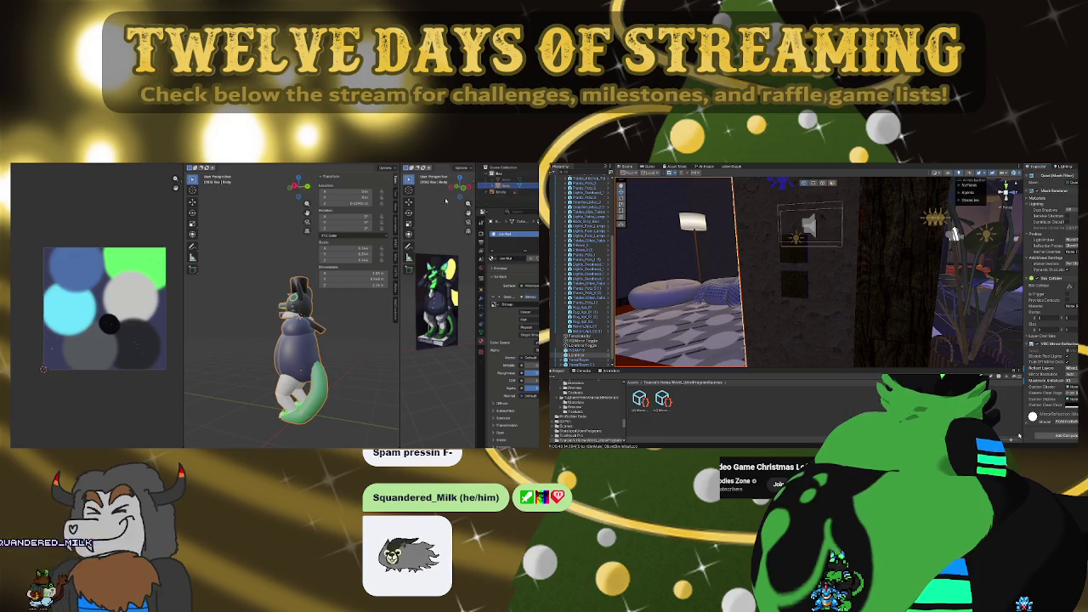
{"action": "mouse_move", "coordinate": [892, 295]}
{"action": "right_mouse_down"}
{"action": "mouse_move", "coordinate": [939, 269]}
{"action": "mouse_move", "coordinate": [906, 259]}
{"action": "right_mouse_up"}
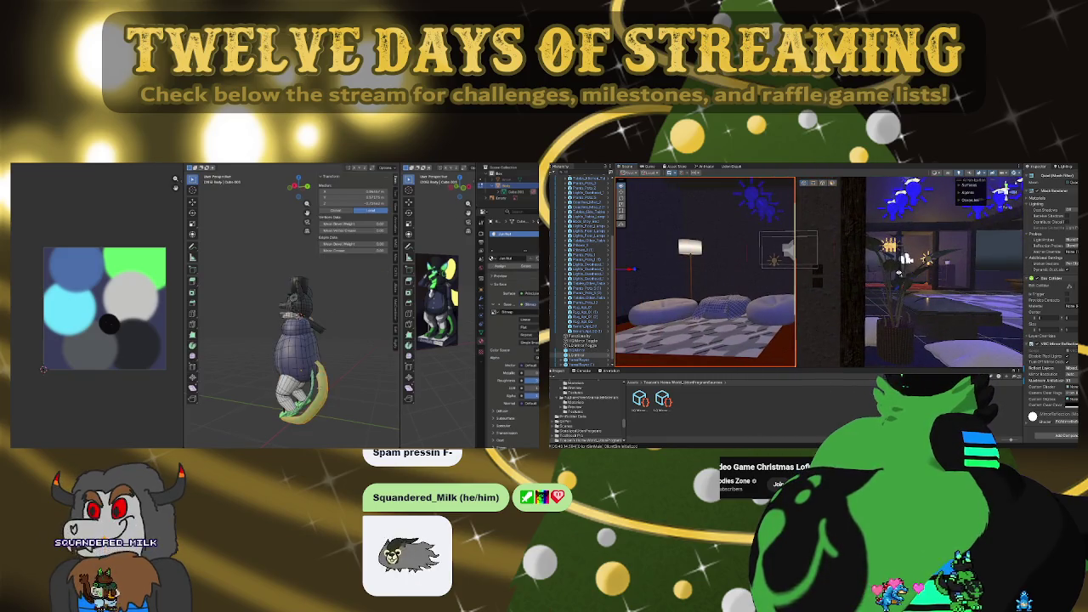
{"action": "key", "text": "l"}
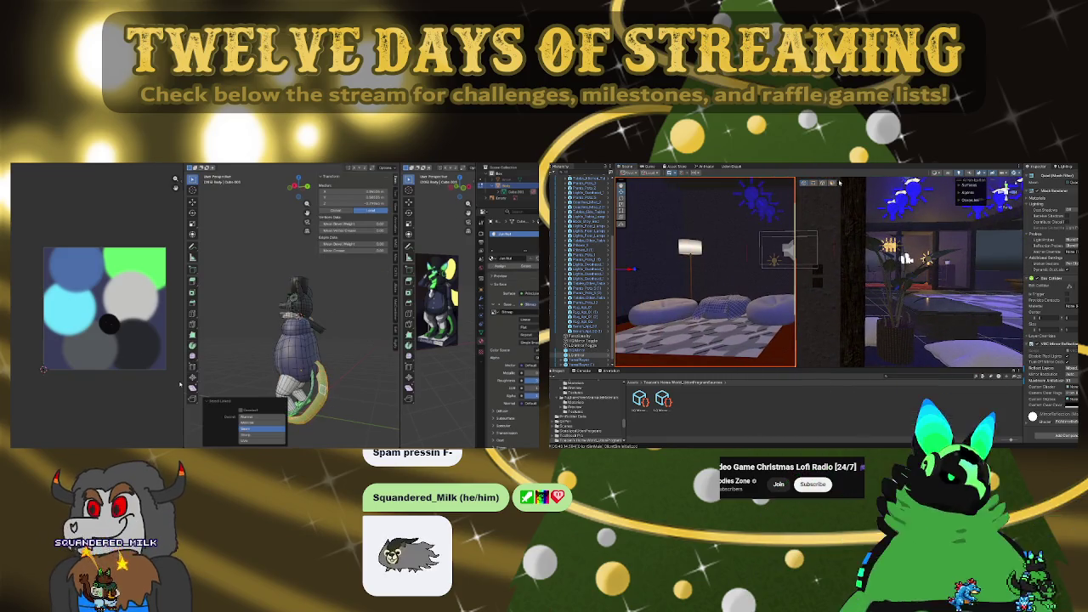
{"action": "key", "text": "Escape"}
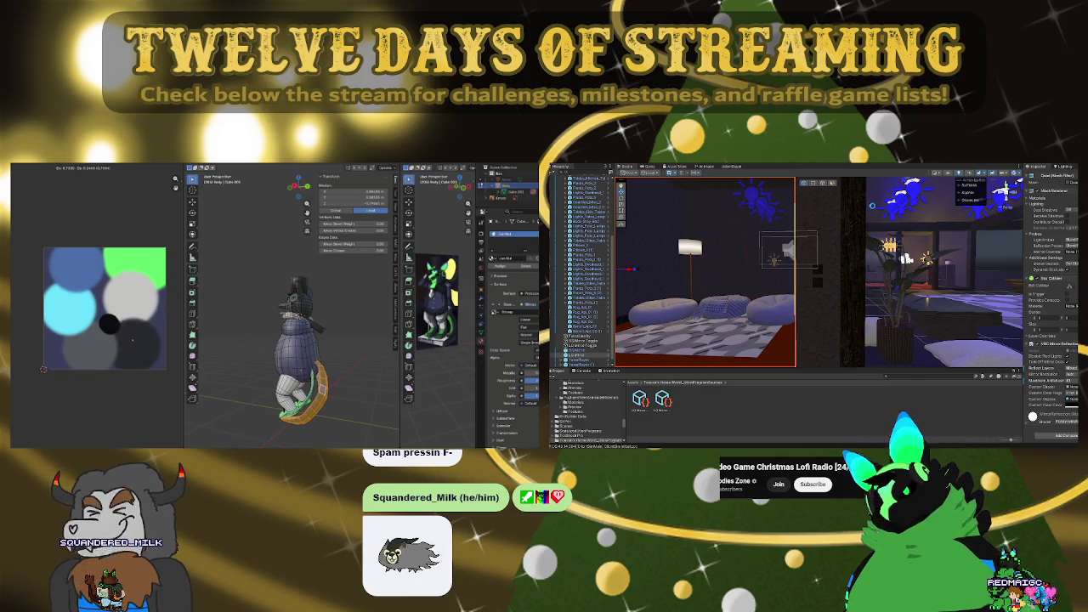
Close the VRChat Client Simulator menu and look around the room from the player camera
{"action": "mouse_move", "coordinate": [293, 340]}
{"action": "middle_mouse_down"}
{"action": "mouse_move", "coordinate": [327, 353]}
{"action": "mouse_move", "coordinate": [334, 368]}
{"action": "middle_mouse_up"}
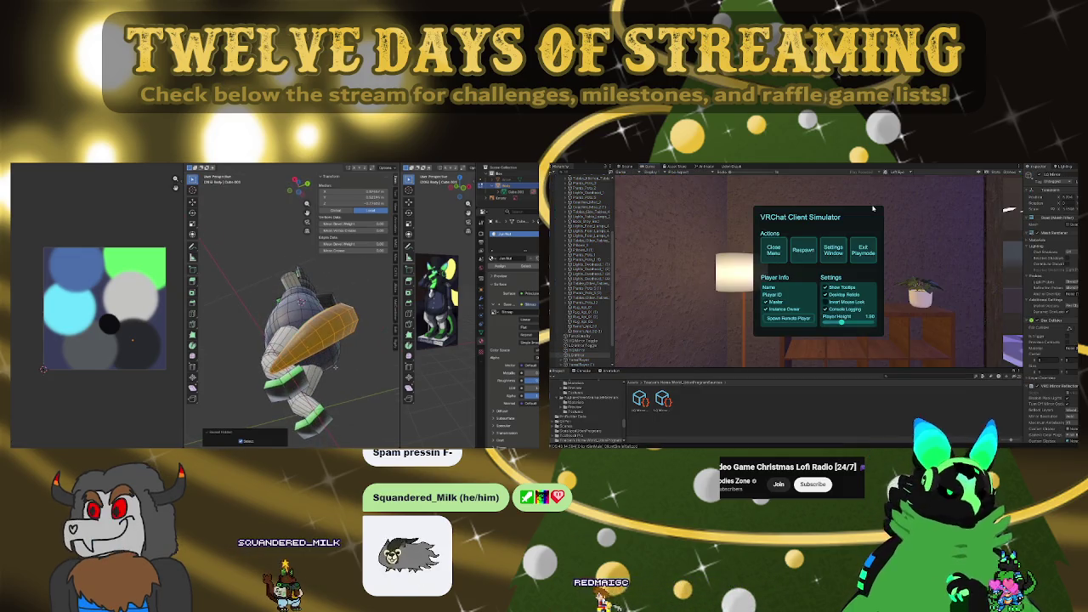
{"action": "left_click", "coordinate": [774, 249]}
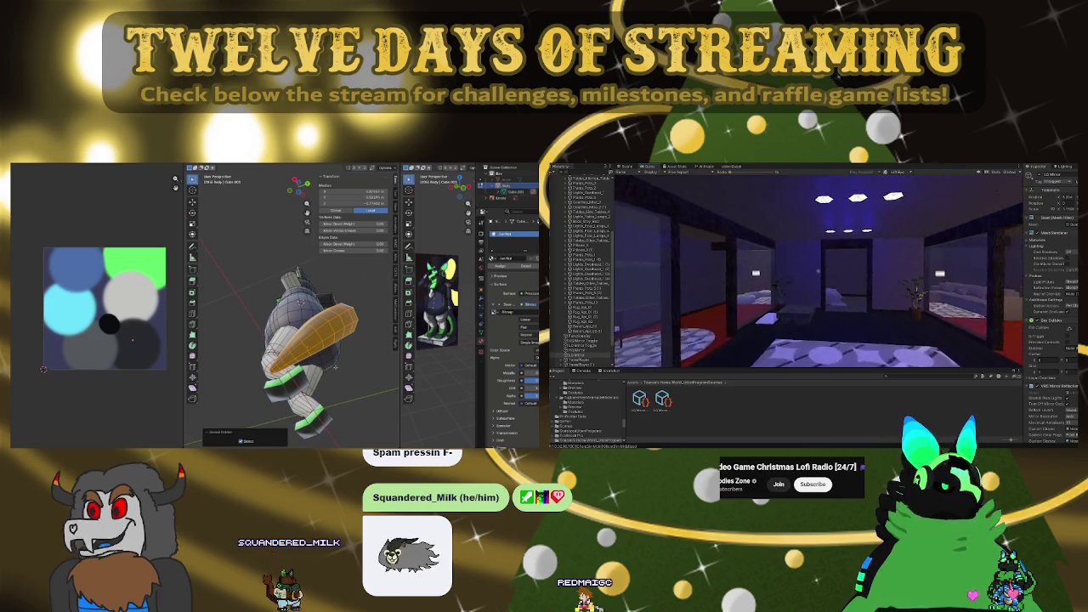
{"action": "middle_click_drag", "start_coordinate": [336, 367], "coordinate": [325, 367]}
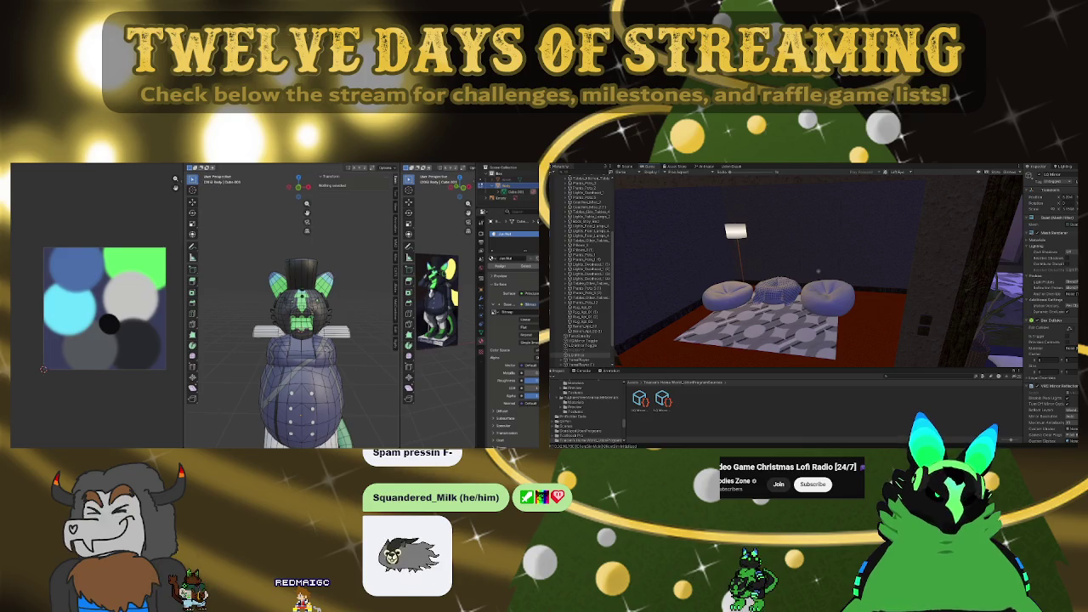
{"action": "scroll", "coordinate": [1051, 306], "scroll_direction": "down", "scroll_amount": 3}
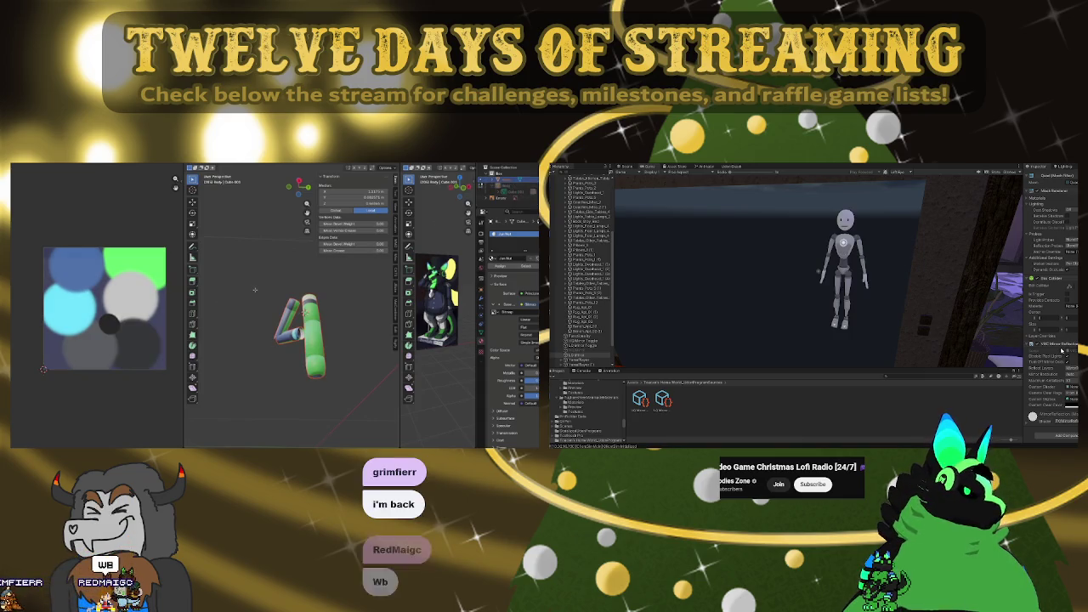
{"action": "key", "text": "Tab"}
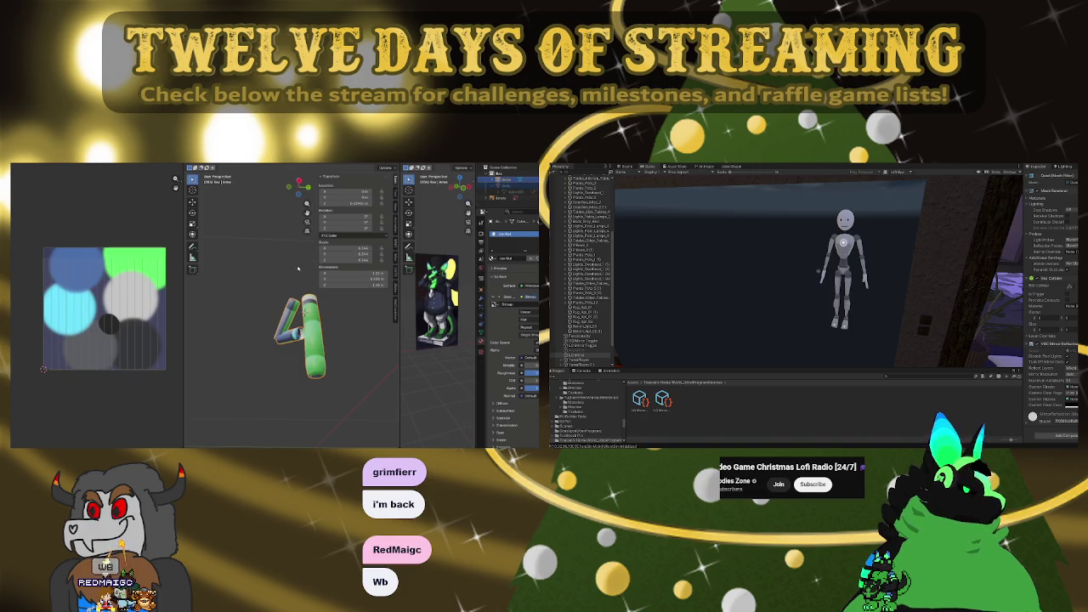
{"action": "key", "text": "alt+h"}
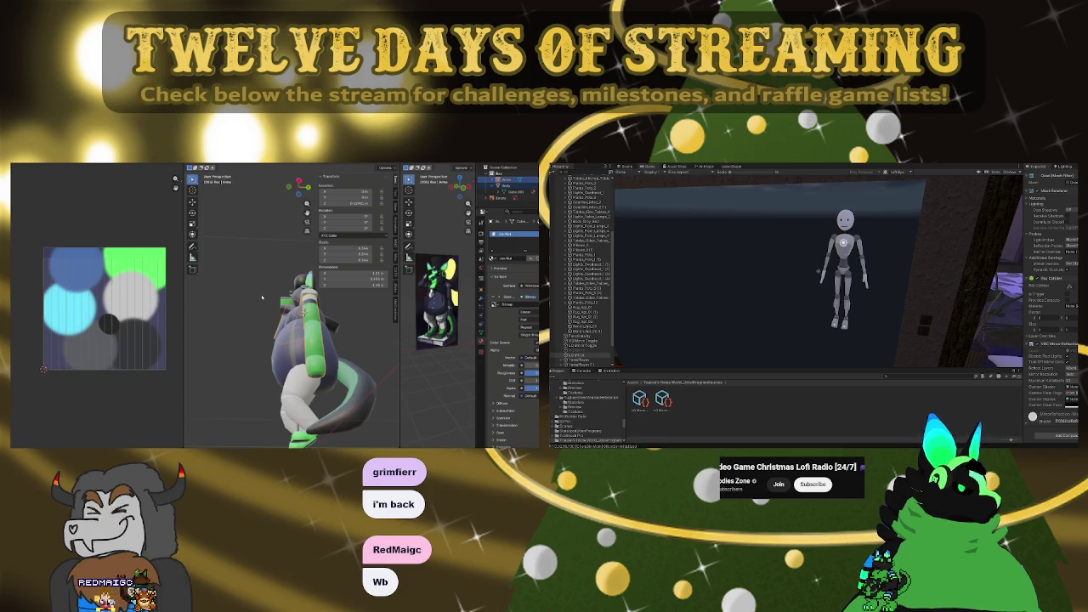
{"action": "left_click", "coordinate": [310, 365]}
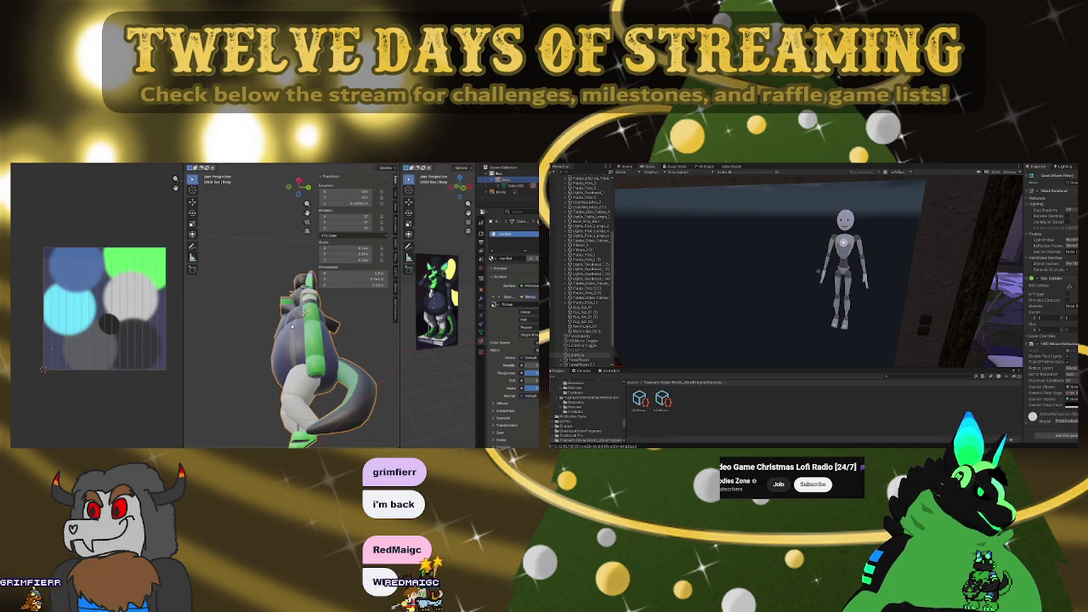
{"action": "middle_click_drag", "start_coordinate": [291, 325], "coordinate": [320, 357]}
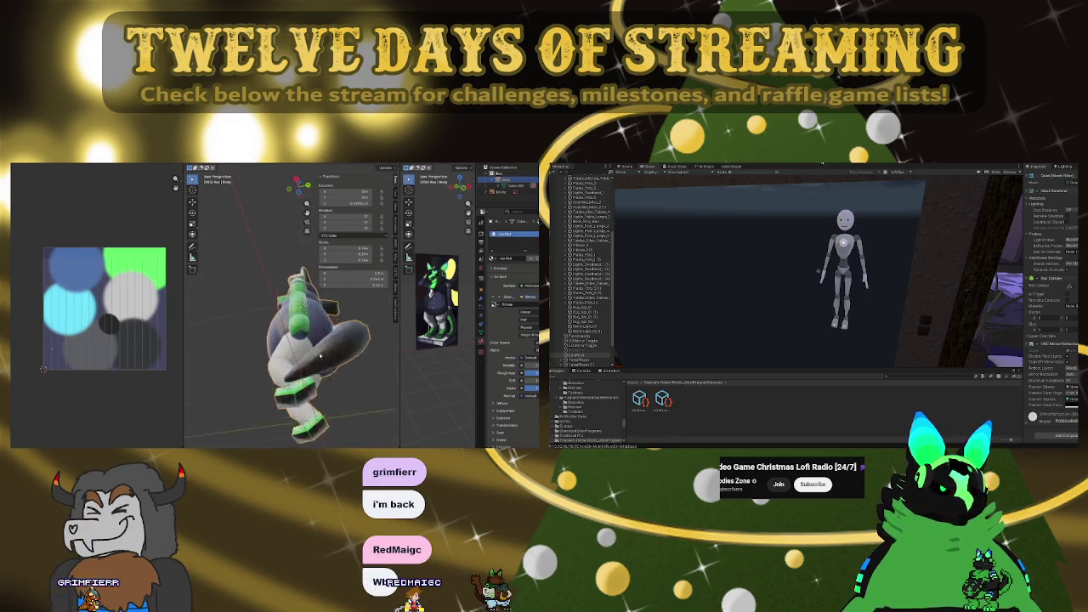
{"action": "scroll", "coordinate": [319, 357], "scroll_direction": "up", "scroll_amount": 4}
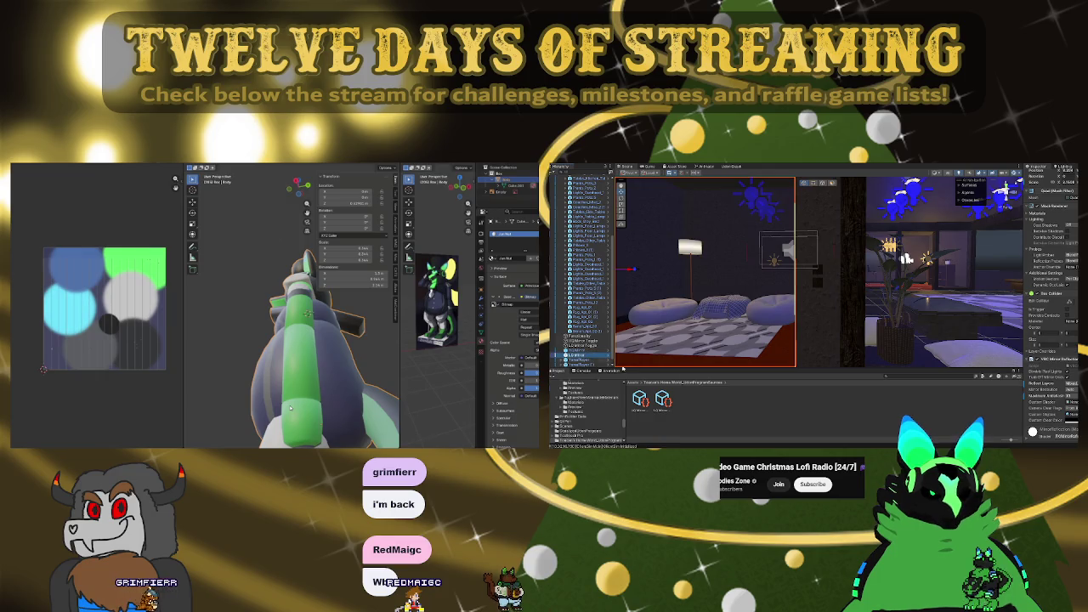
{"action": "key", "text": "Tab"}
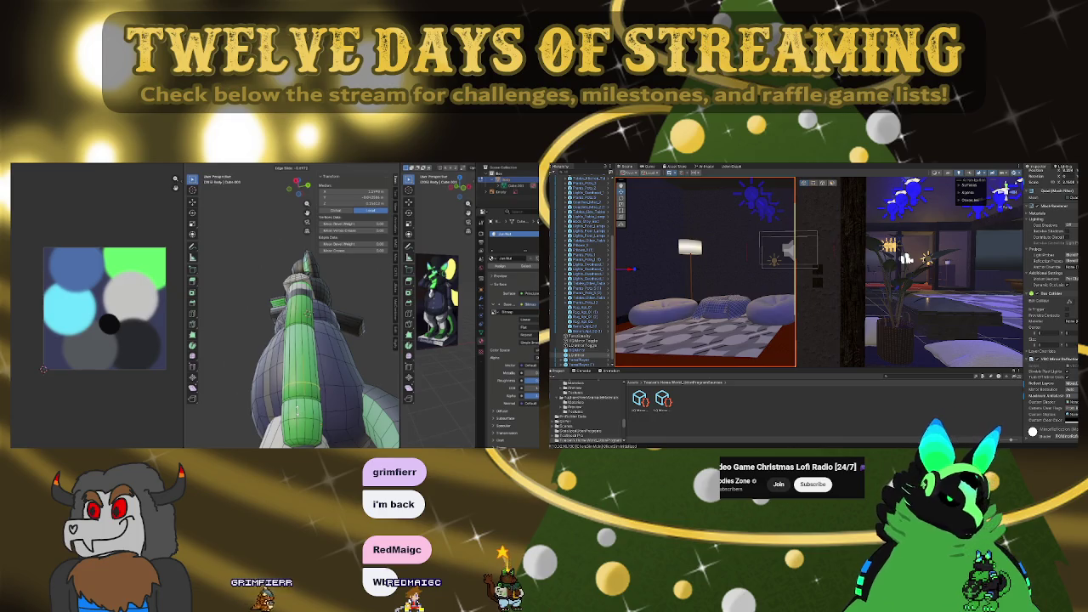
Cut an edge loop around the arm, select a body edge loop, and view from the front
{"action": "left_click", "coordinate": [294, 411]}
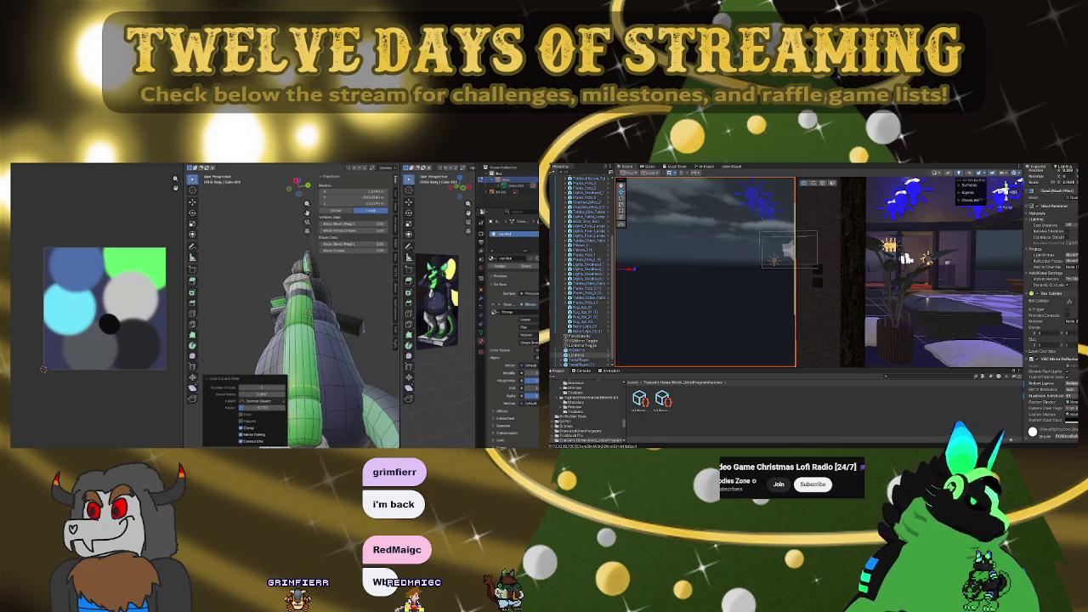
{"action": "key", "text": "ctrl+z"}
{"action": "key", "text": "alt+a"}
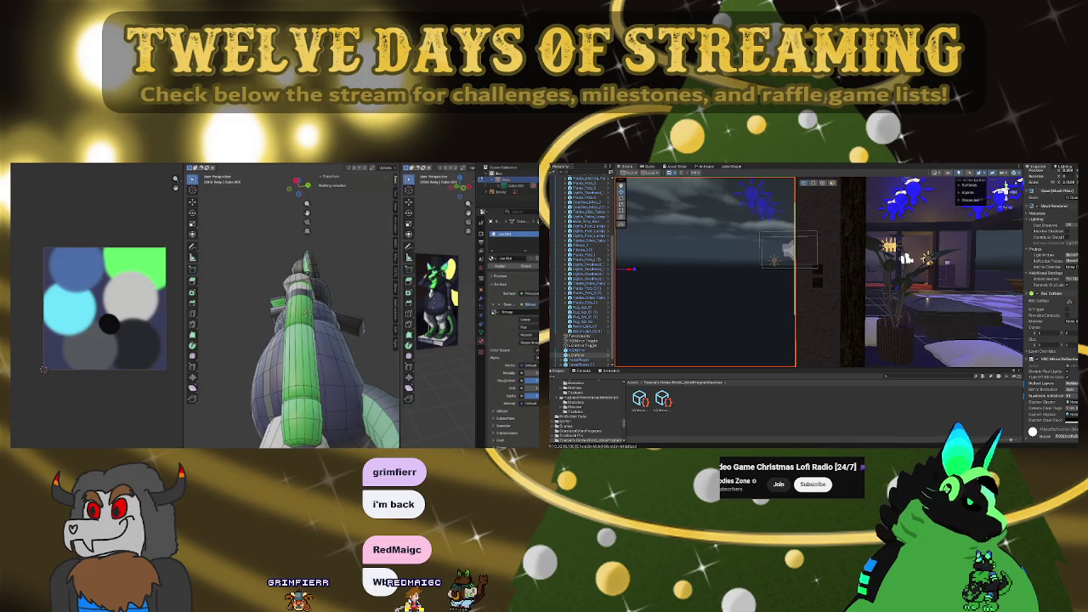
{"action": "left_click", "coordinate": [307, 357], "text": "alt"}
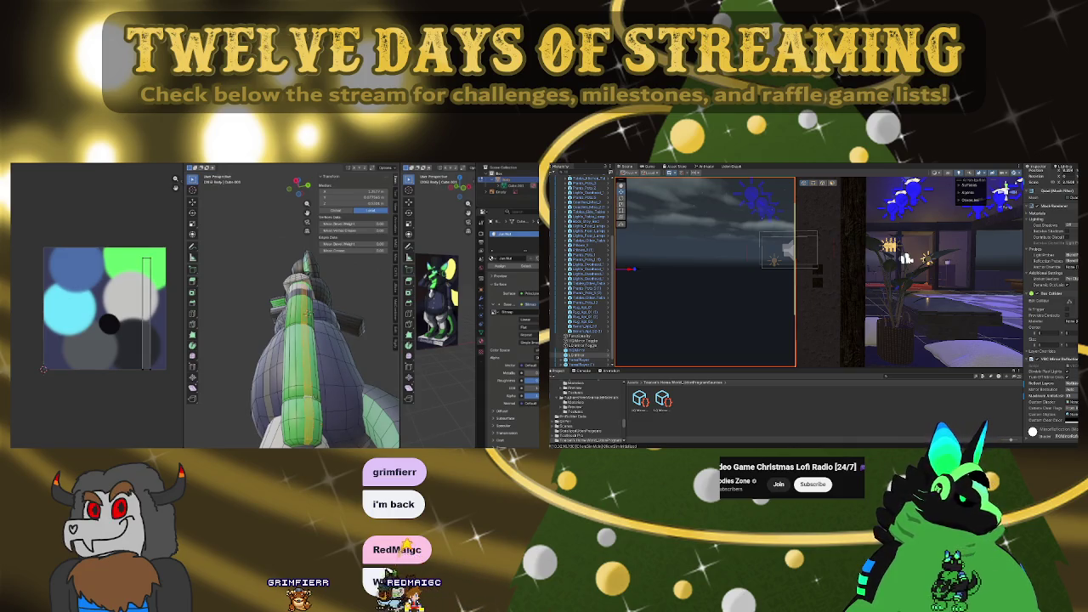
{"action": "key", "text": "KP_1"}
{"action": "middle_click_drag", "start_coordinate": [280, 340], "coordinate": [323, 306]}
{"action": "scroll", "coordinate": [255, 323], "scroll_direction": "up", "scroll_amount": 5}
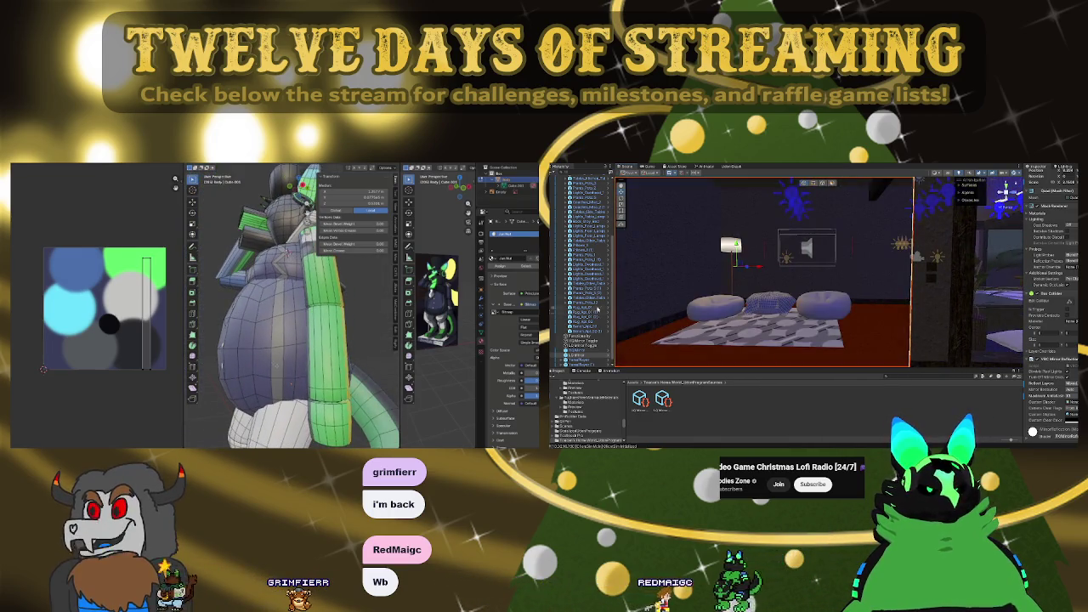
Focus the Scene view on the HQMirror object and select the mirror quad
{"action": "double_click", "coordinate": [582, 349]}
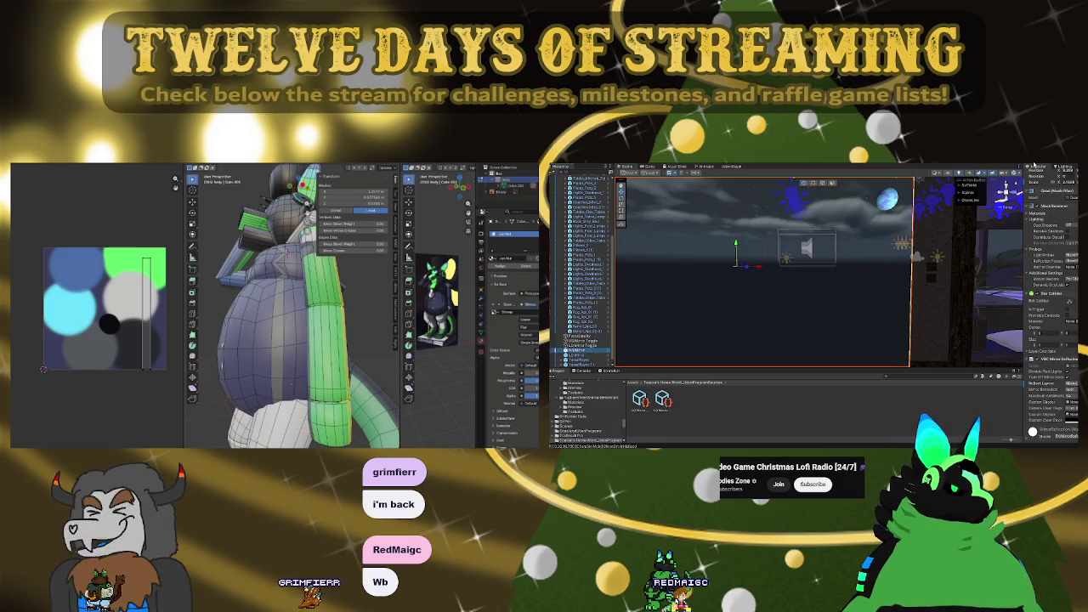
{"action": "scroll", "coordinate": [1037, 183], "scroll_direction": "up", "scroll_amount": 3}
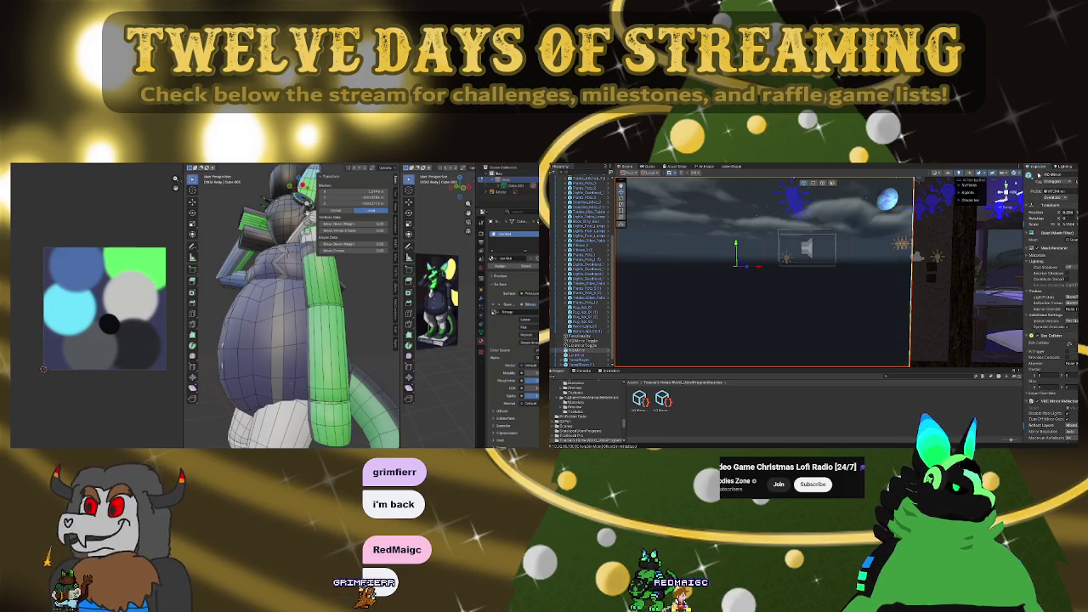
{"action": "left_click", "coordinate": [574, 355]}
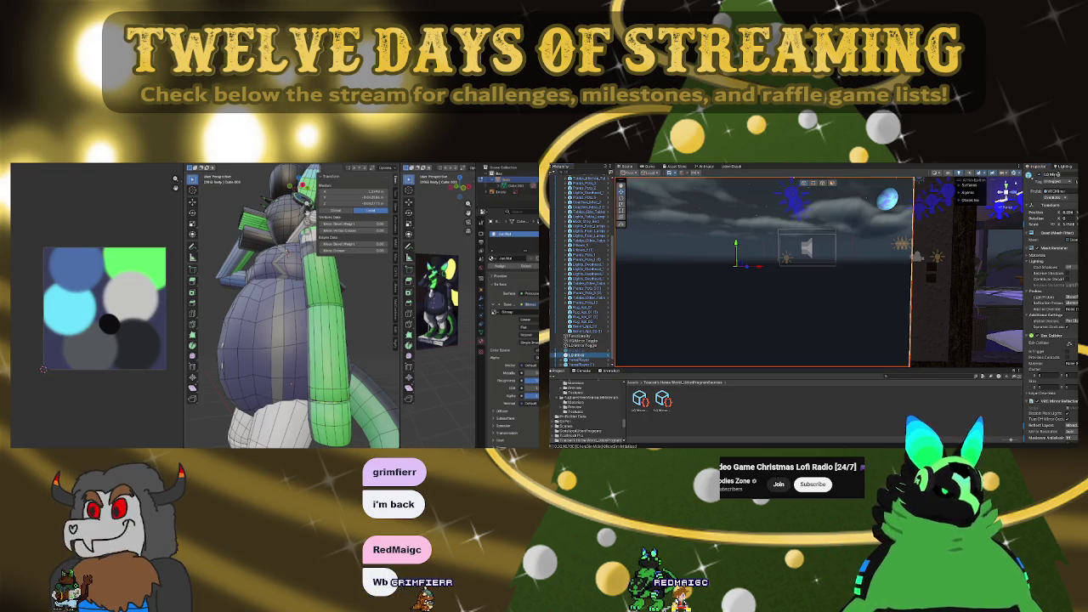
{"action": "mouse_move", "coordinate": [850, 255]}
{"action": "right_mouse_down"}
{"action": "mouse_move", "coordinate": [799, 279]}
{"action": "mouse_move", "coordinate": [782, 275]}
{"action": "mouse_move", "coordinate": [804, 275]}
{"action": "right_mouse_up"}
{"action": "right_click_drag", "start_coordinate": [815, 274], "coordinate": [912, 272]}
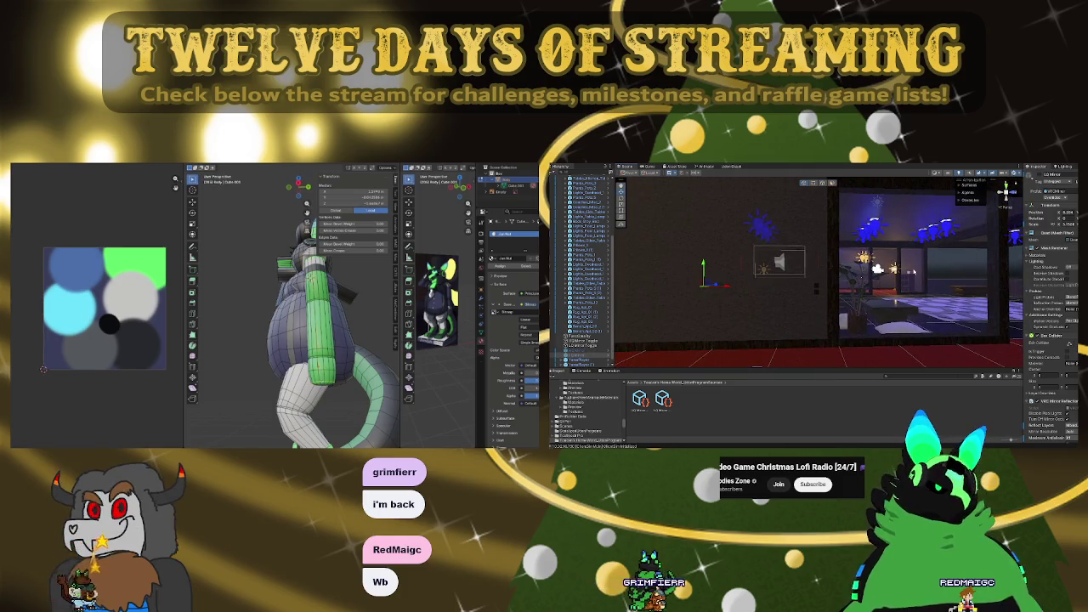
Switch to face select mode and select two objects in the Unity scene
{"action": "key", "text": "3"}
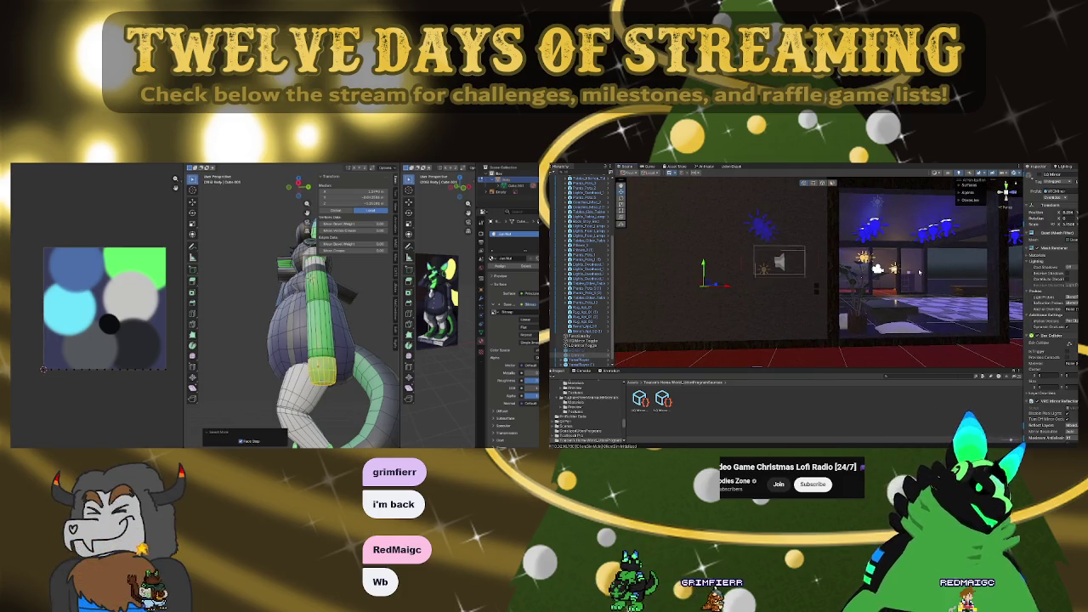
{"action": "right_click_drag", "start_coordinate": [919, 272], "coordinate": [621, 247]}
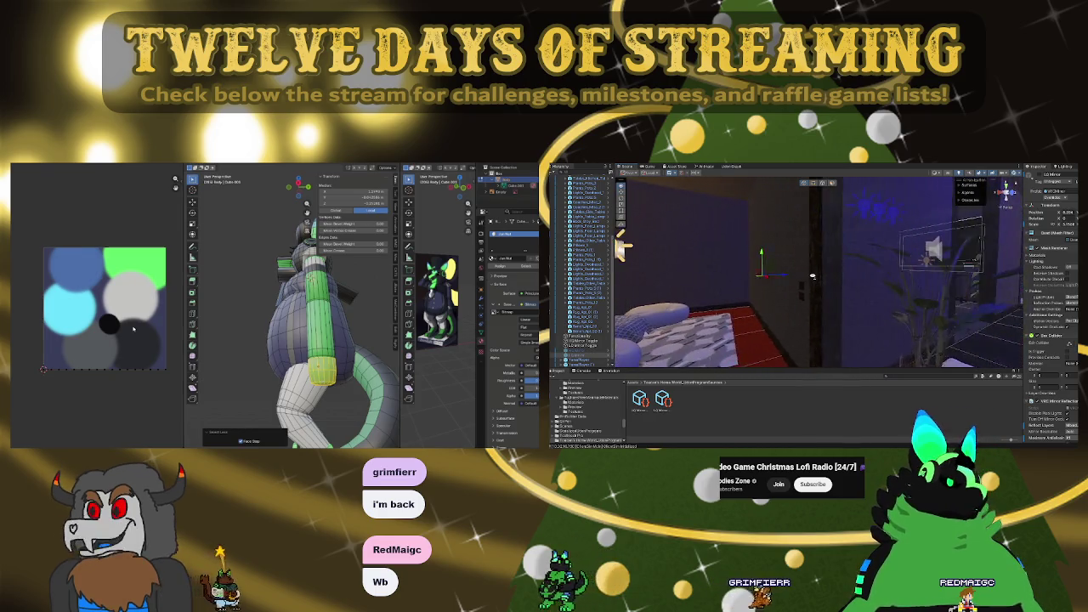
{"action": "right_click_drag", "start_coordinate": [813, 276], "coordinate": [809, 277]}
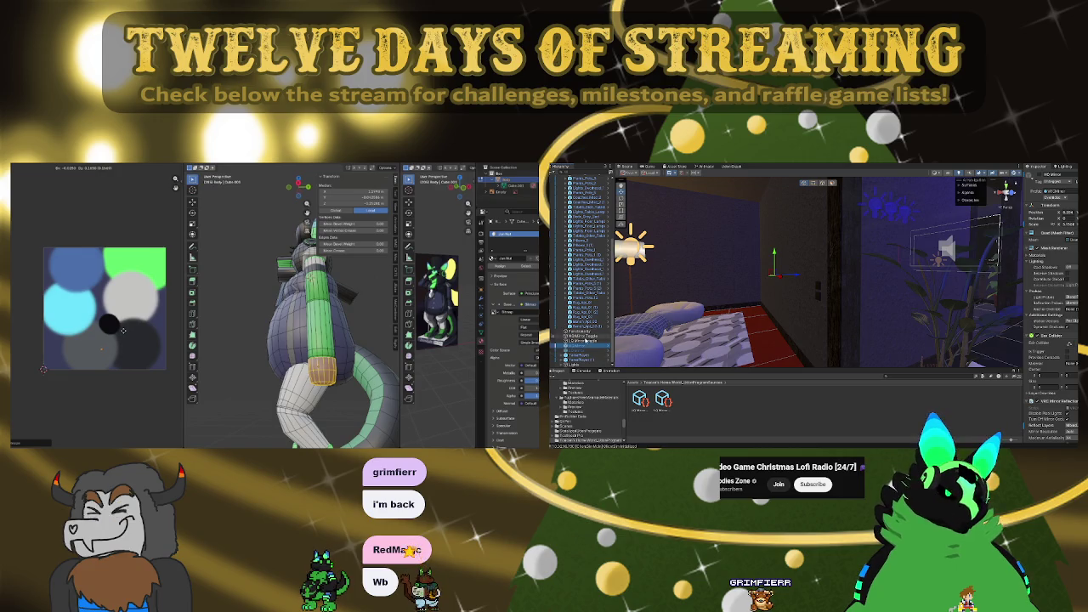
{"action": "left_click", "coordinate": [578, 337]}
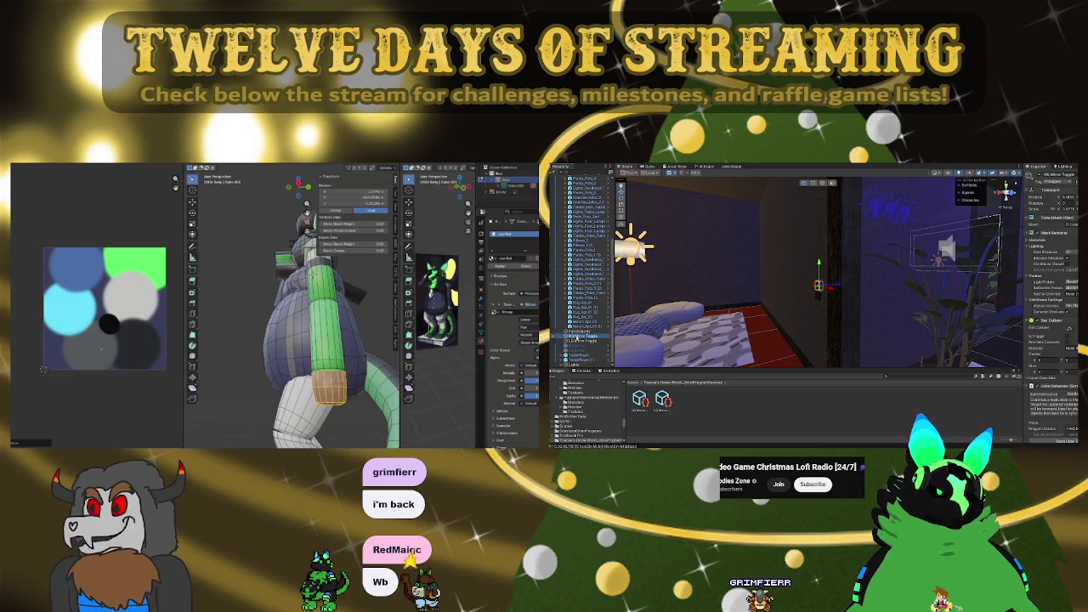
{"action": "left_click", "coordinate": [578, 340], "text": "ctrl"}
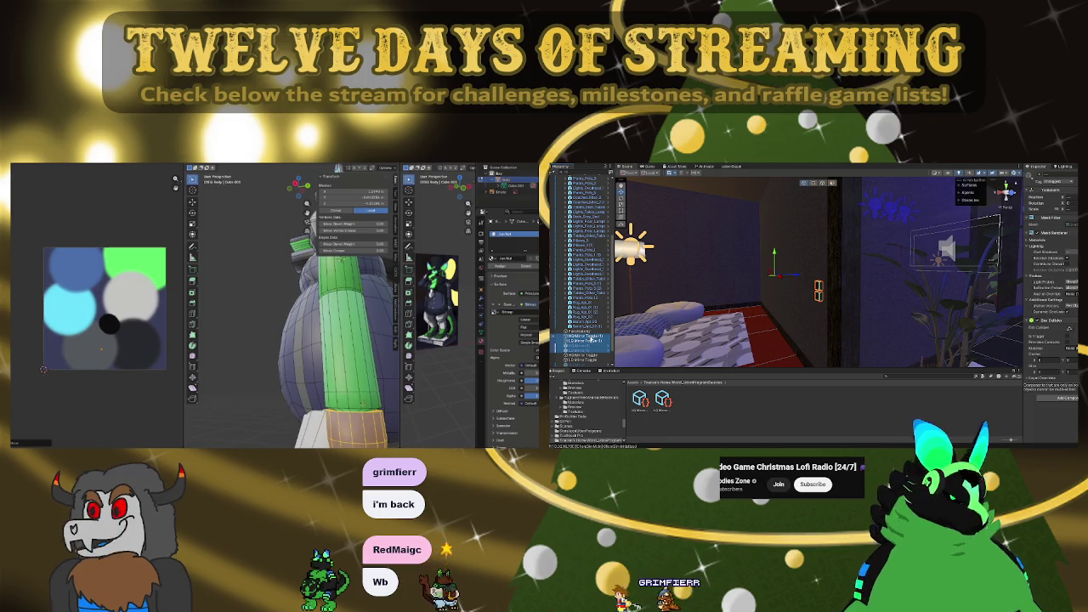
{"action": "mouse_move", "coordinate": [805, 270]}
{"action": "right_mouse_down"}
{"action": "mouse_move", "coordinate": [838, 279]}
{"action": "mouse_move", "coordinate": [797, 281]}
{"action": "right_mouse_up"}
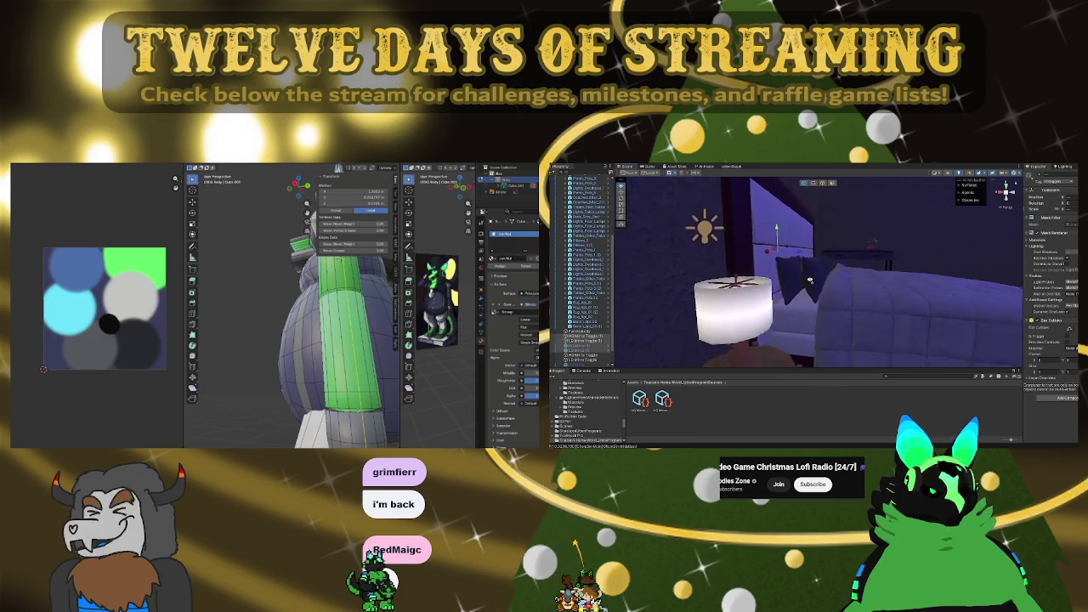
Grow the arm selection with Ctrl+numpad plus, select the lower cube, and zoom out
{"action": "key", "text": "ctrl+KP_Add"}
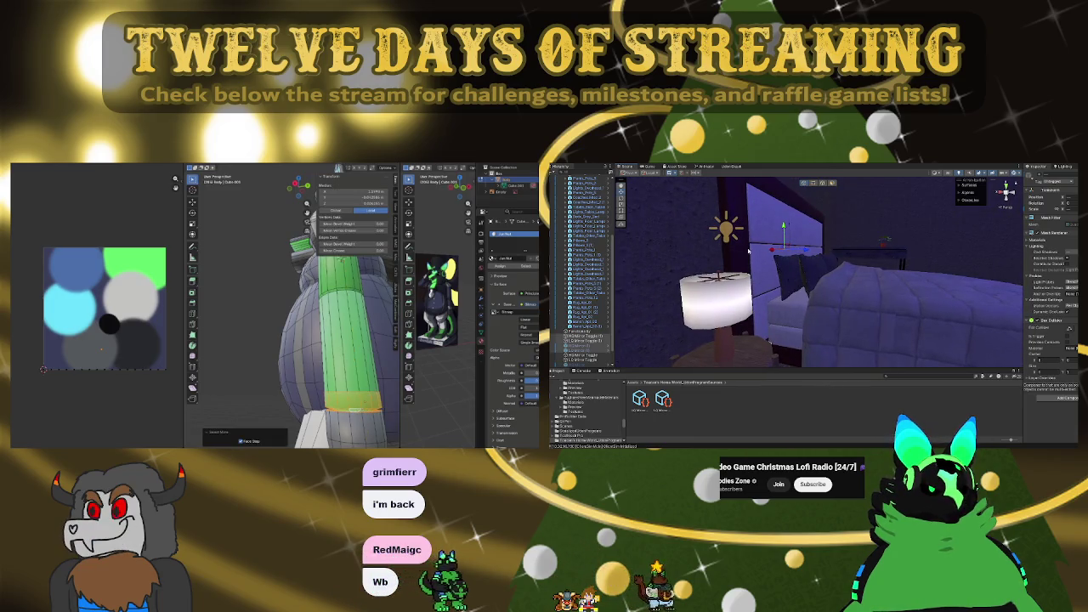
{"action": "left_click", "coordinate": [930, 291]}
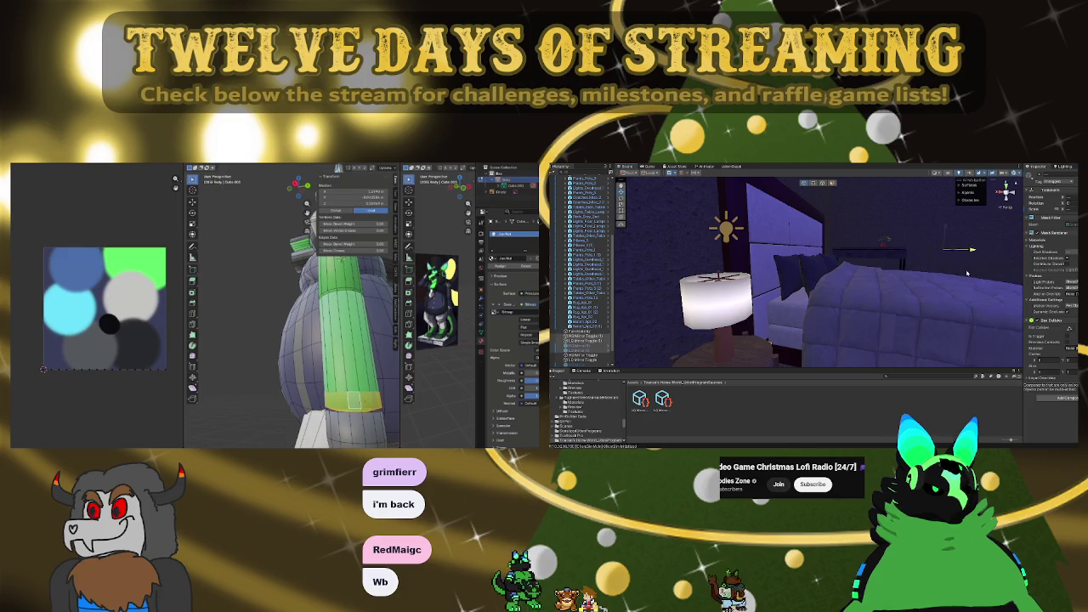
{"action": "mouse_move", "coordinate": [931, 291]}
{"action": "right_mouse_down"}
{"action": "mouse_move", "coordinate": [936, 326]}
{"action": "mouse_move", "coordinate": [920, 252]}
{"action": "right_mouse_up"}
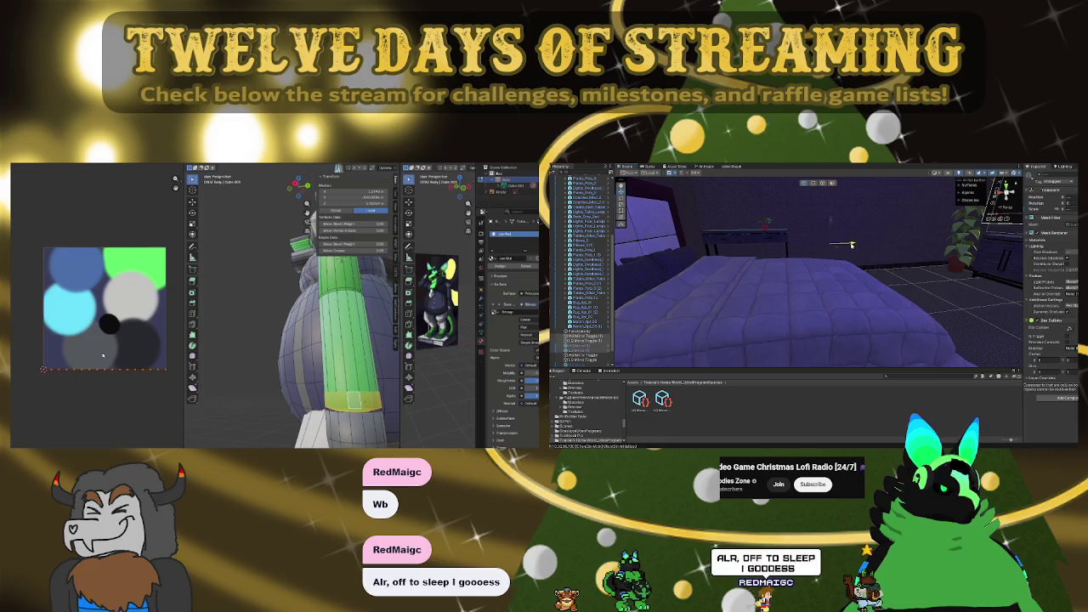
{"action": "right_click_drag", "start_coordinate": [858, 294], "coordinate": [833, 298]}
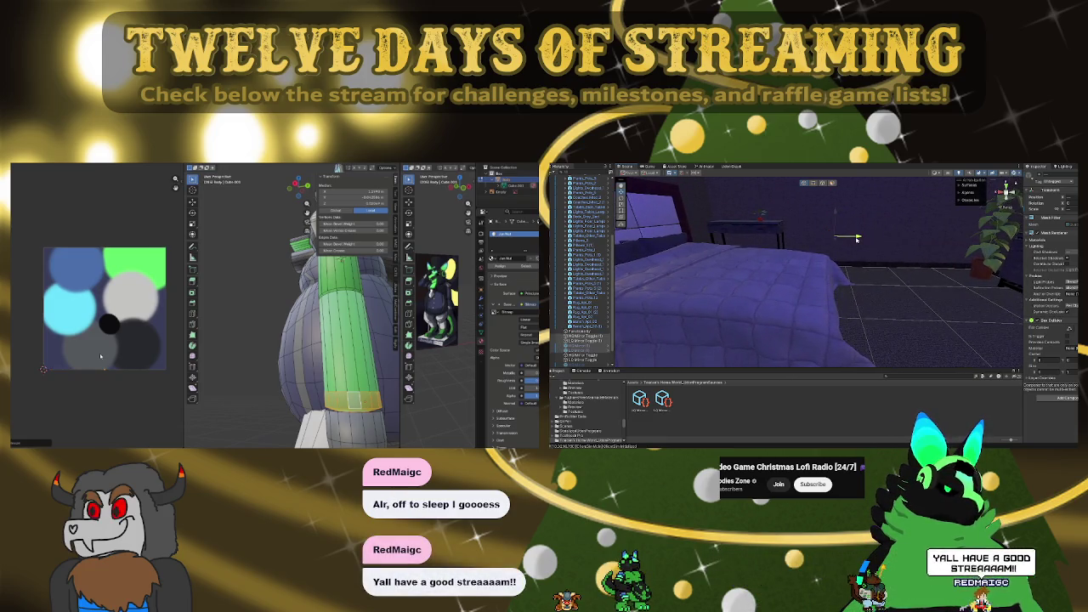
{"action": "right_click_drag", "start_coordinate": [856, 239], "coordinate": [942, 307]}
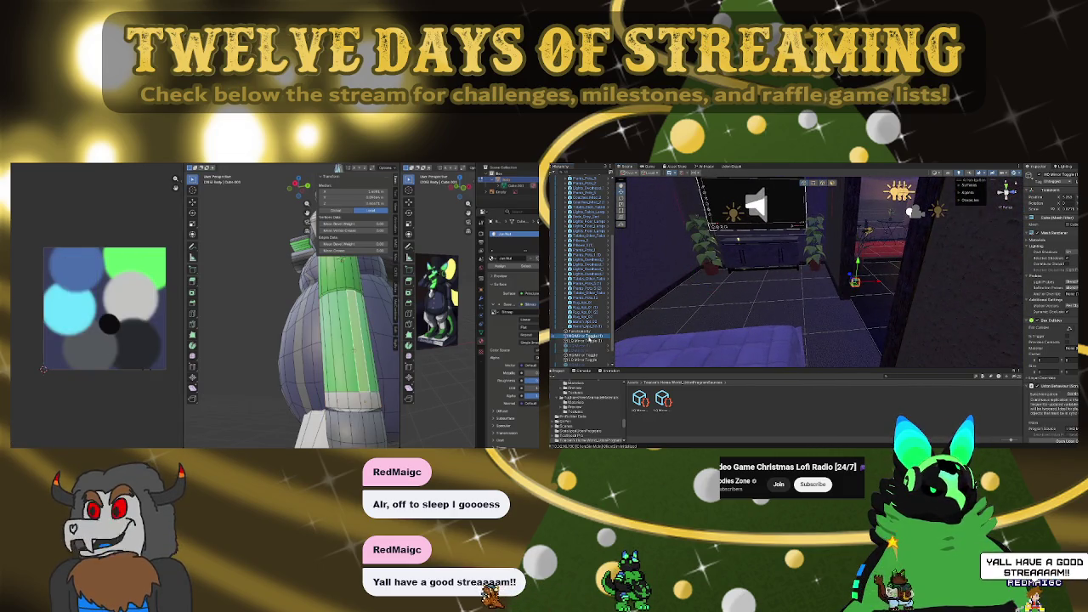
{"action": "mouse_move", "coordinate": [747, 306]}
{"action": "right_mouse_down"}
{"action": "mouse_move", "coordinate": [671, 317]}
{"action": "mouse_move", "coordinate": [672, 304]}
{"action": "mouse_move", "coordinate": [752, 288]}
{"action": "right_mouse_up"}
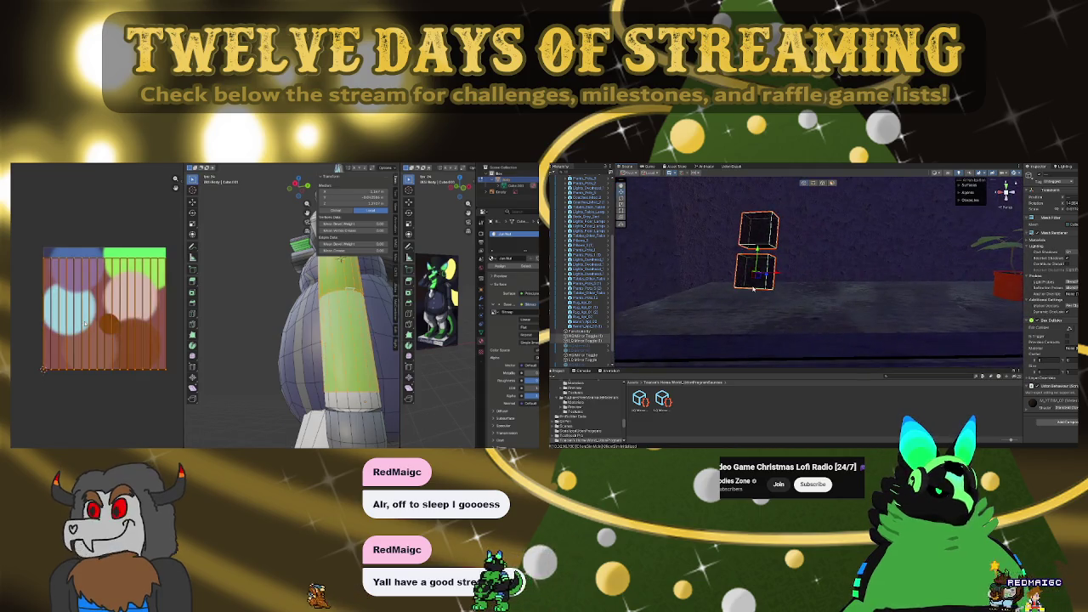
{"action": "left_click", "coordinate": [585, 340]}
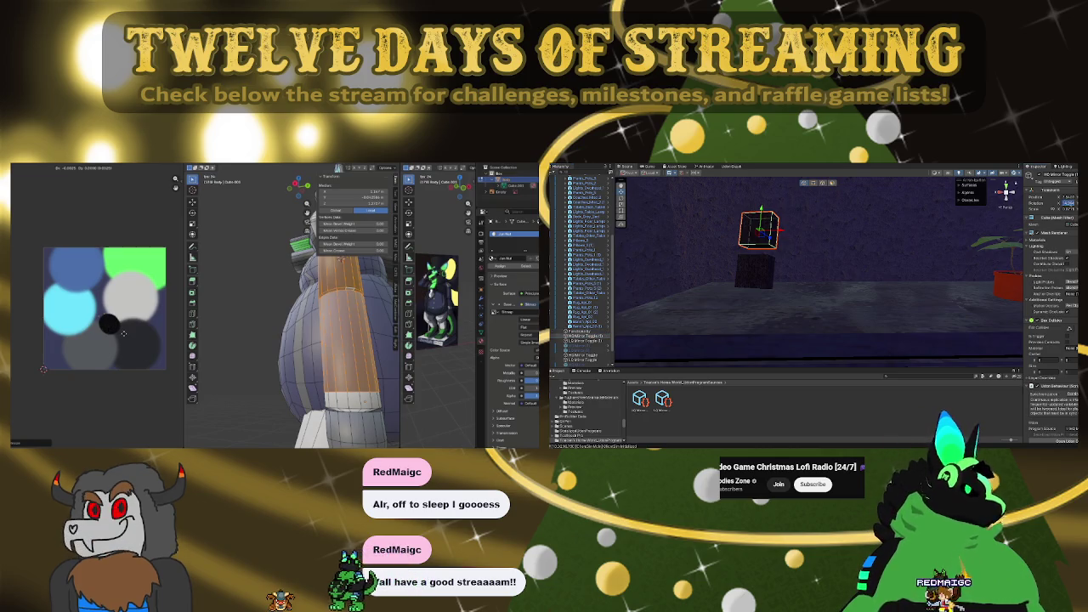
{"action": "mouse_move", "coordinate": [272, 340]}
{"action": "middle_mouse_down"}
{"action": "mouse_move", "coordinate": [289, 362]}
{"action": "mouse_move", "coordinate": [281, 357]}
{"action": "middle_mouse_up"}
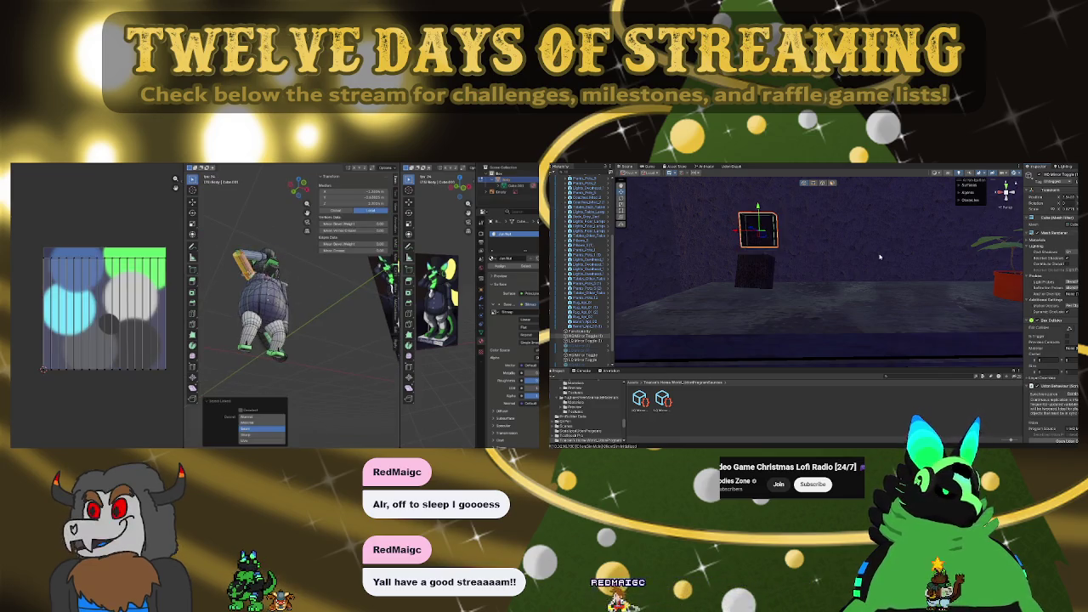
Select the linked arm piece and shift the selected box left and right over the dark block
{"action": "key", "text": "l"}
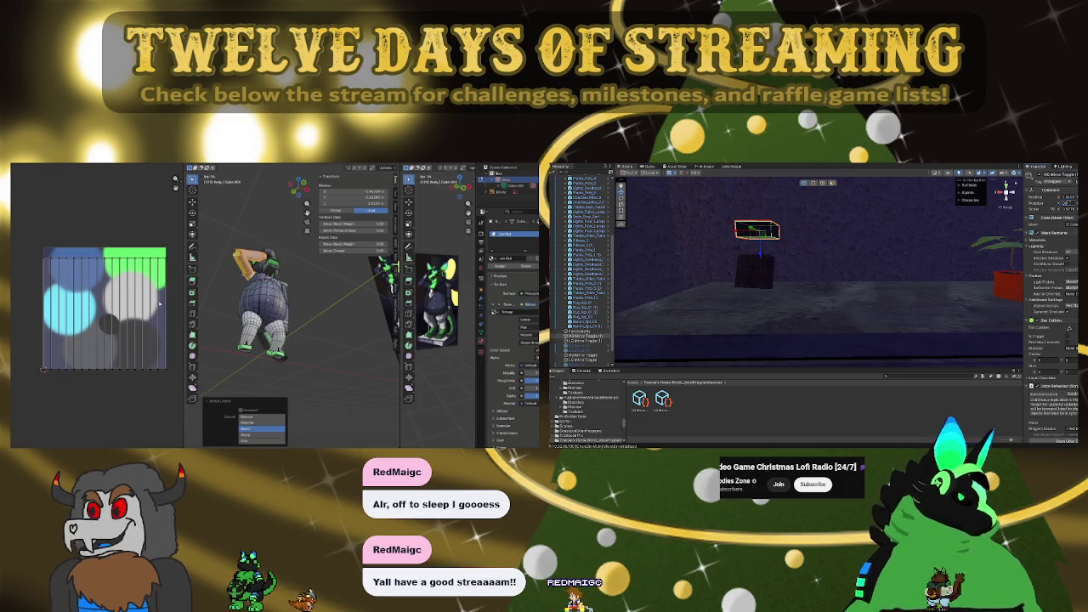
{"action": "right_click_drag", "start_coordinate": [859, 205], "coordinate": [800, 307]}
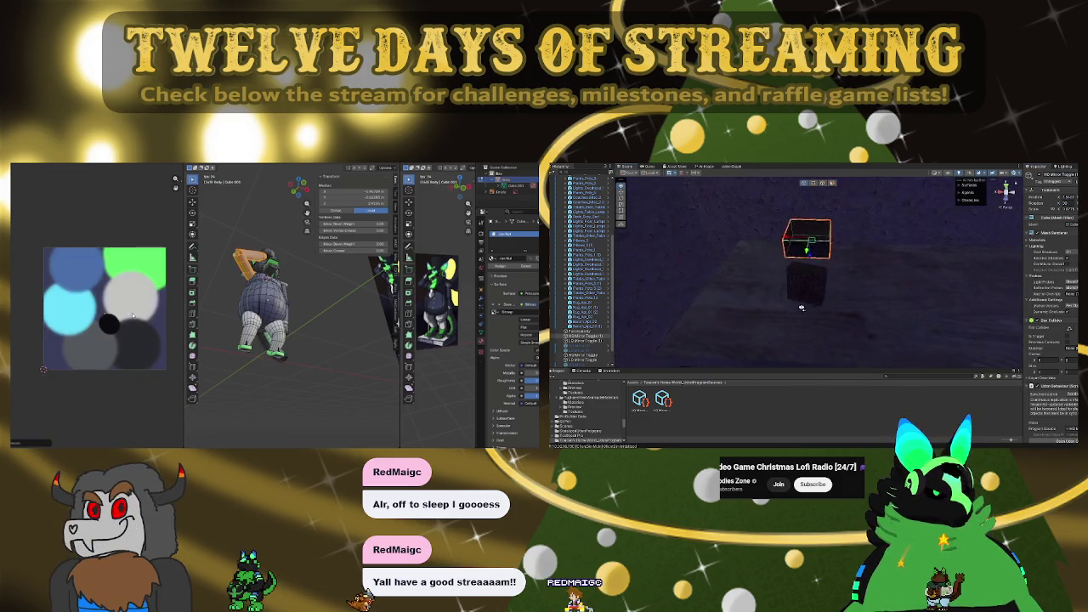
{"action": "mouse_move", "coordinate": [806, 260]}
{"action": "left_mouse_down"}
{"action": "mouse_move", "coordinate": [813, 293]}
{"action": "mouse_move", "coordinate": [813, 271]}
{"action": "left_mouse_up"}
{"action": "middle_click_drag", "start_coordinate": [292, 338], "coordinate": [280, 323]}
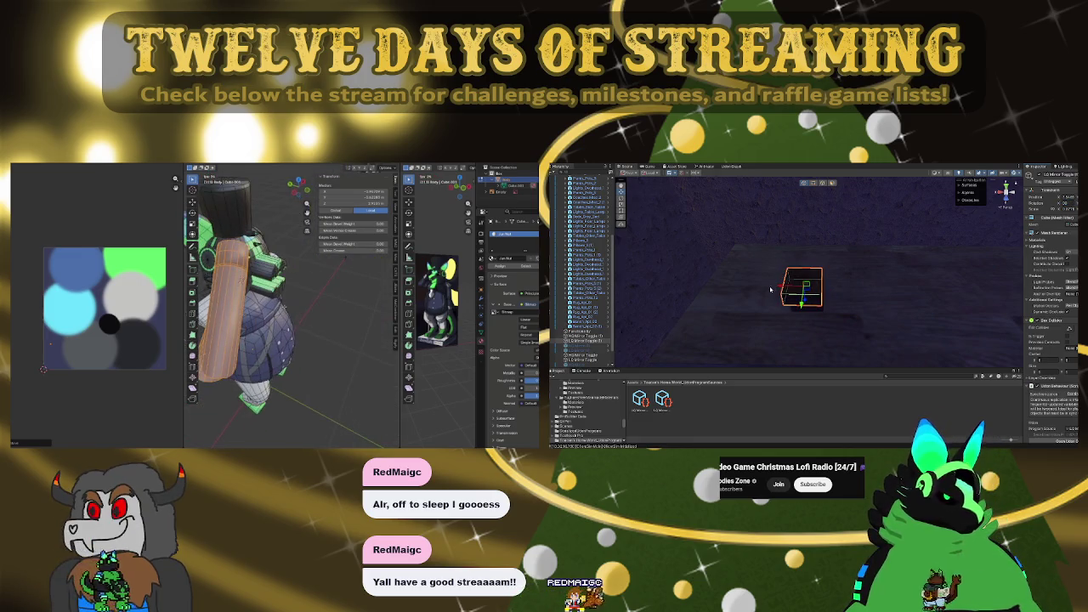
{"action": "left_click_drag", "start_coordinate": [771, 289], "coordinate": [723, 289]}
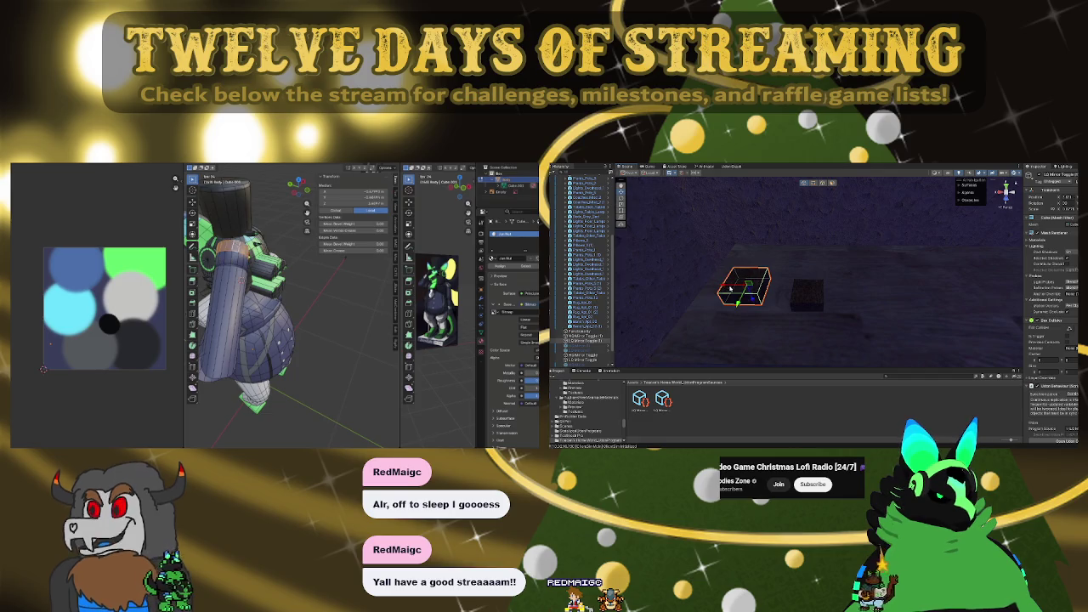
{"action": "scroll", "coordinate": [1056, 327], "scroll_direction": "down", "scroll_amount": 4}
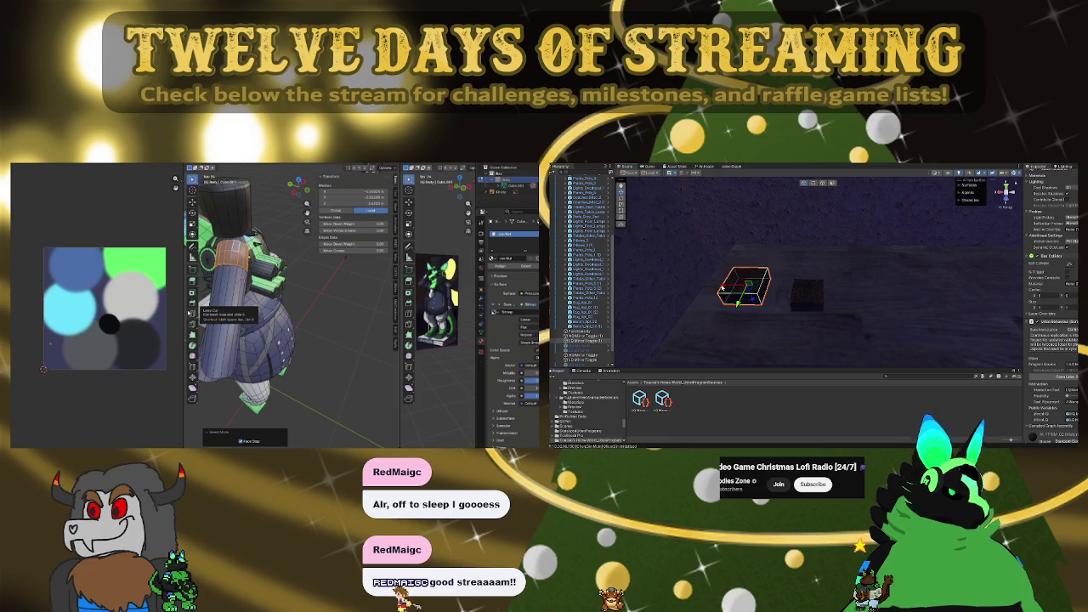
{"action": "left_click_drag", "start_coordinate": [721, 289], "coordinate": [847, 289]}
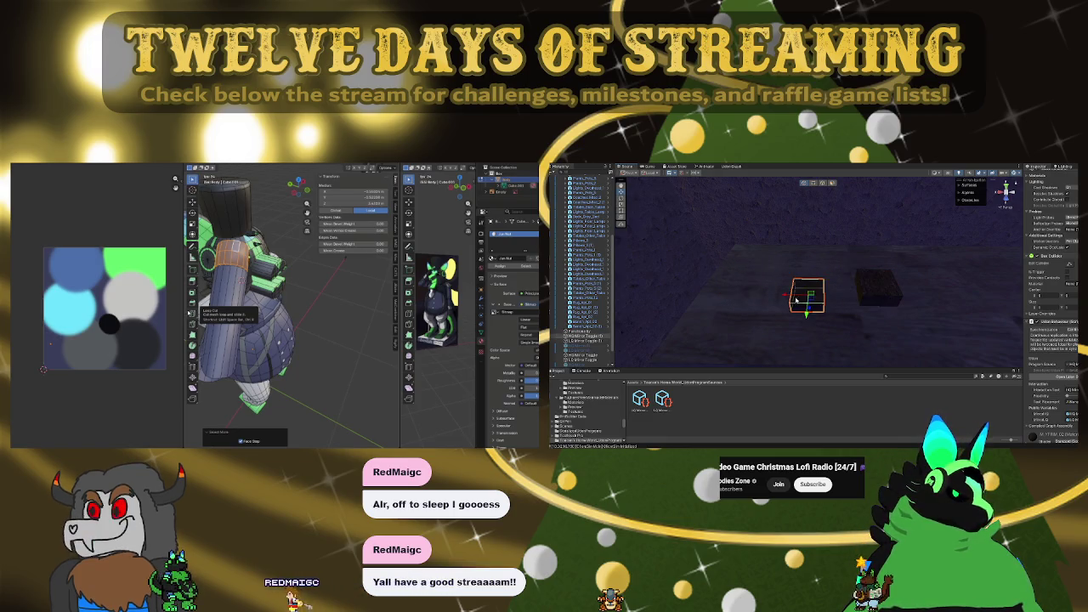
{"action": "left_click_drag", "start_coordinate": [775, 296], "coordinate": [735, 295]}
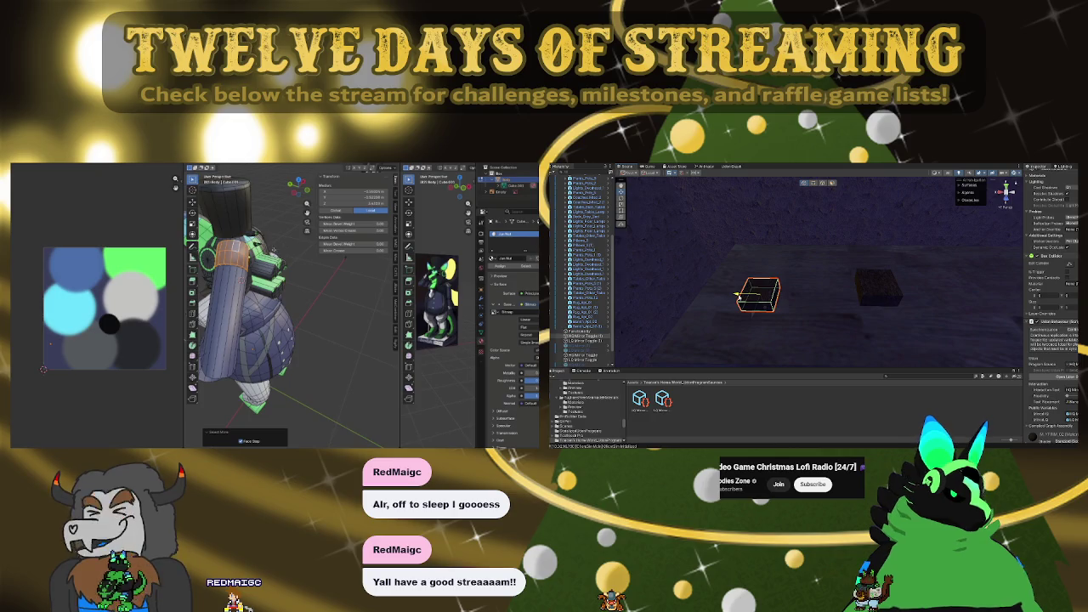
Undo, select the left box, and nudge it slightly down
{"action": "key", "text": "ctrl+z"}
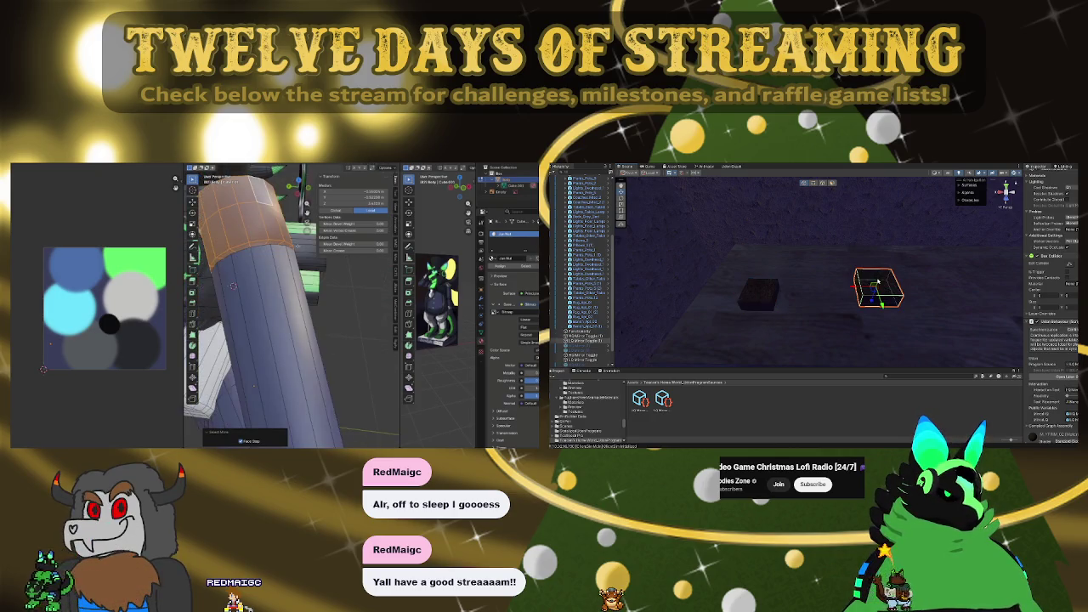
{"action": "right_click_drag", "start_coordinate": [752, 297], "coordinate": [826, 264]}
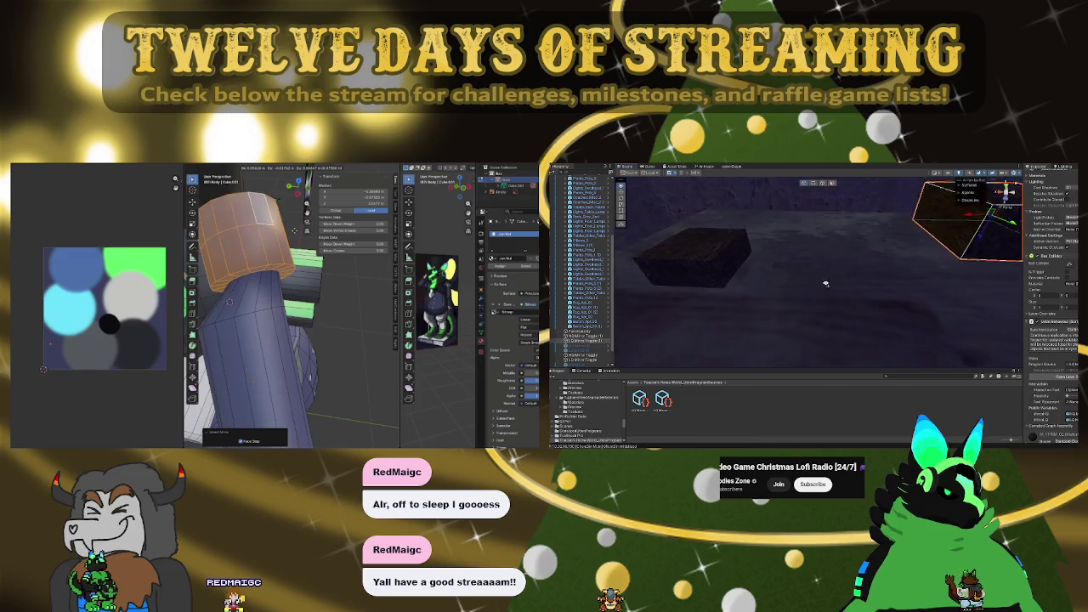
{"action": "left_click", "coordinate": [794, 287]}
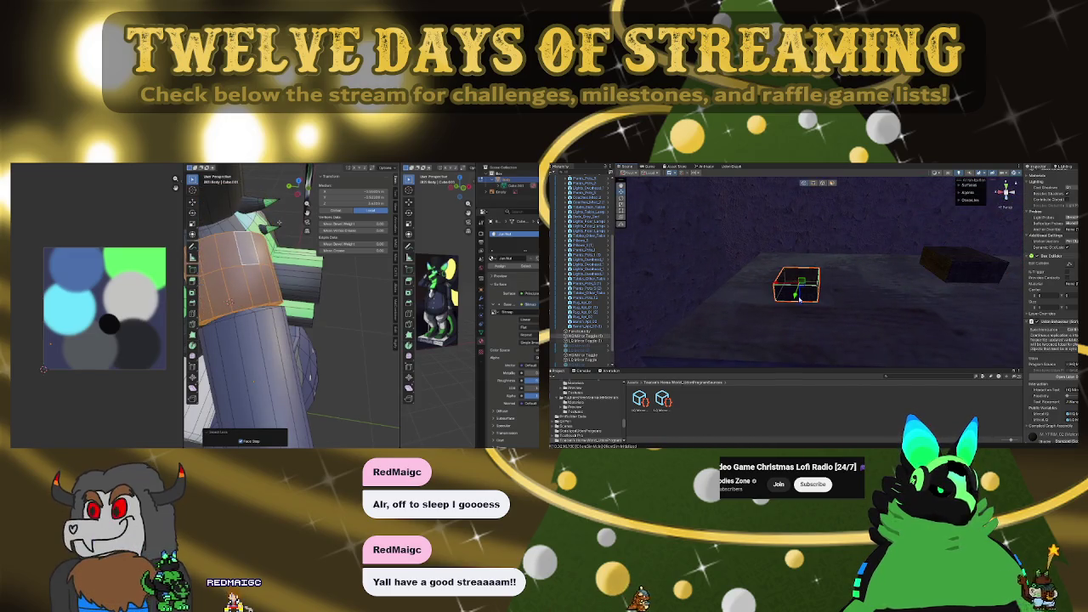
{"action": "left_click_drag", "start_coordinate": [799, 307], "coordinate": [800, 309]}
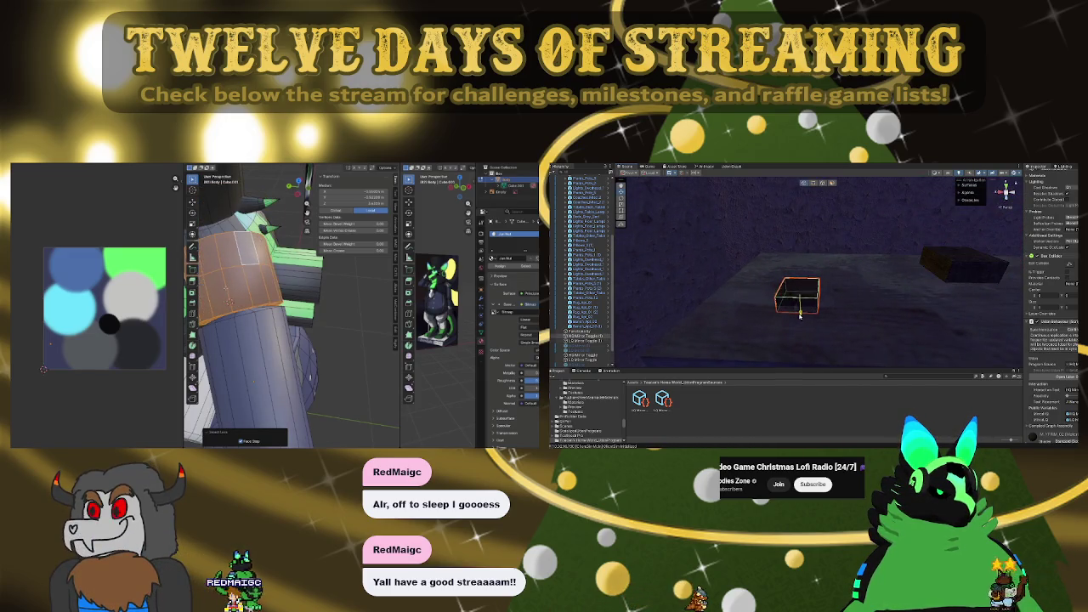
{"action": "right_click_drag", "start_coordinate": [799, 313], "coordinate": [960, 225]}
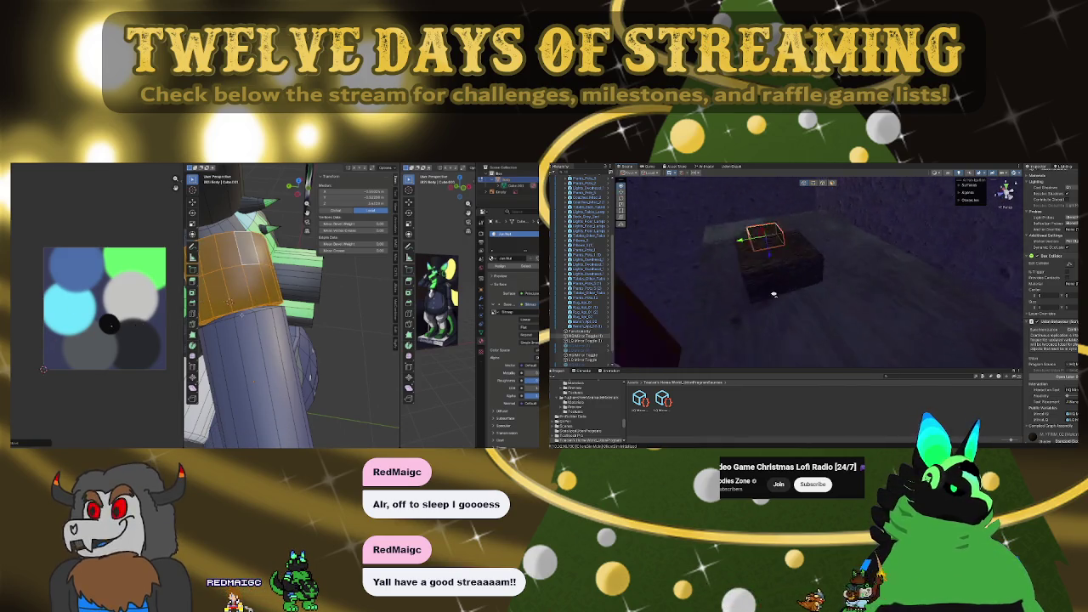
{"action": "scroll", "coordinate": [1053, 255], "scroll_direction": "up", "scroll_amount": 3}
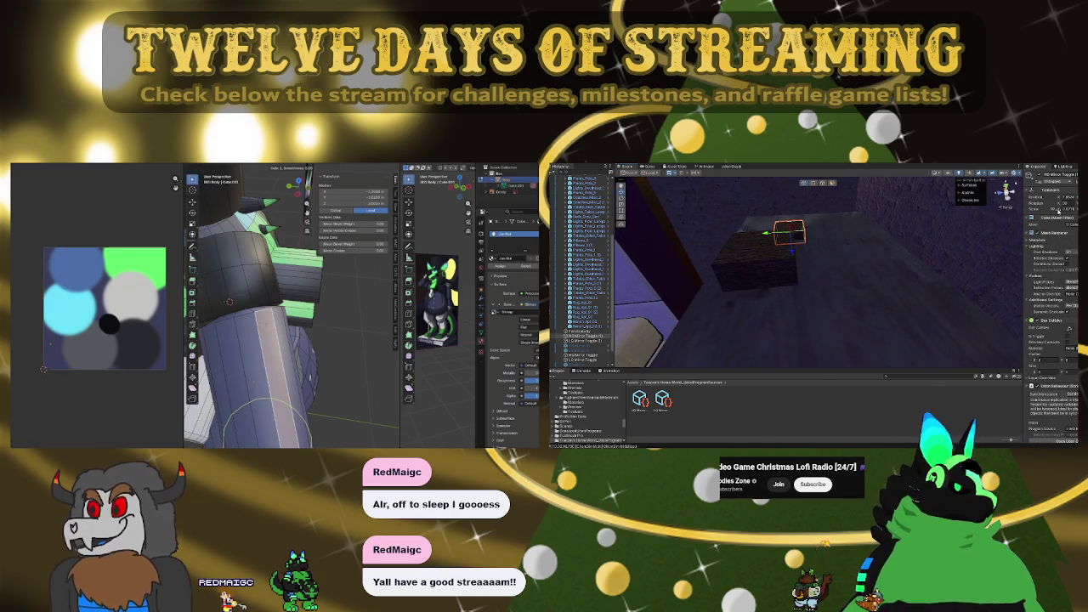
Cut a new edge loop across the arm, turn X-ray off, and confirm its position
{"action": "left_click", "coordinate": [228, 301]}
{"action": "key", "text": "KP_1"}
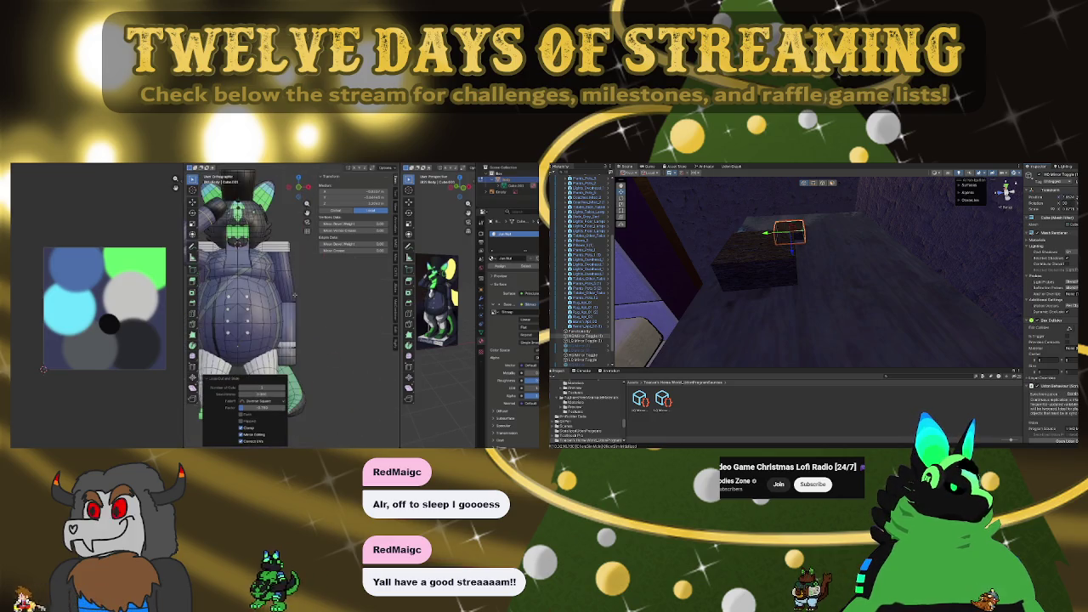
{"action": "key", "text": "alt+z"}
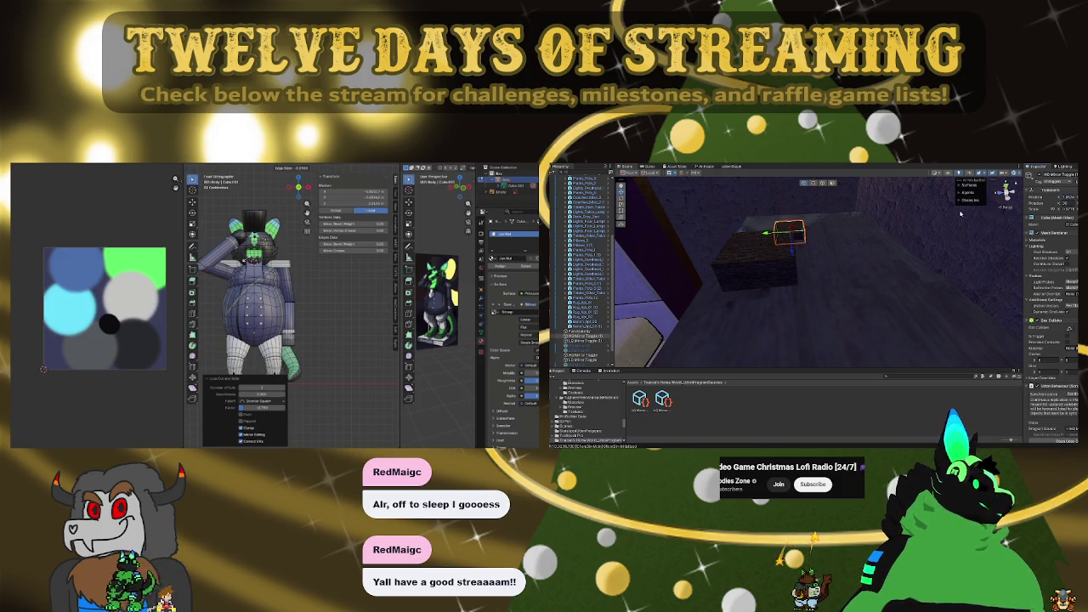
{"action": "key", "text": "Return"}
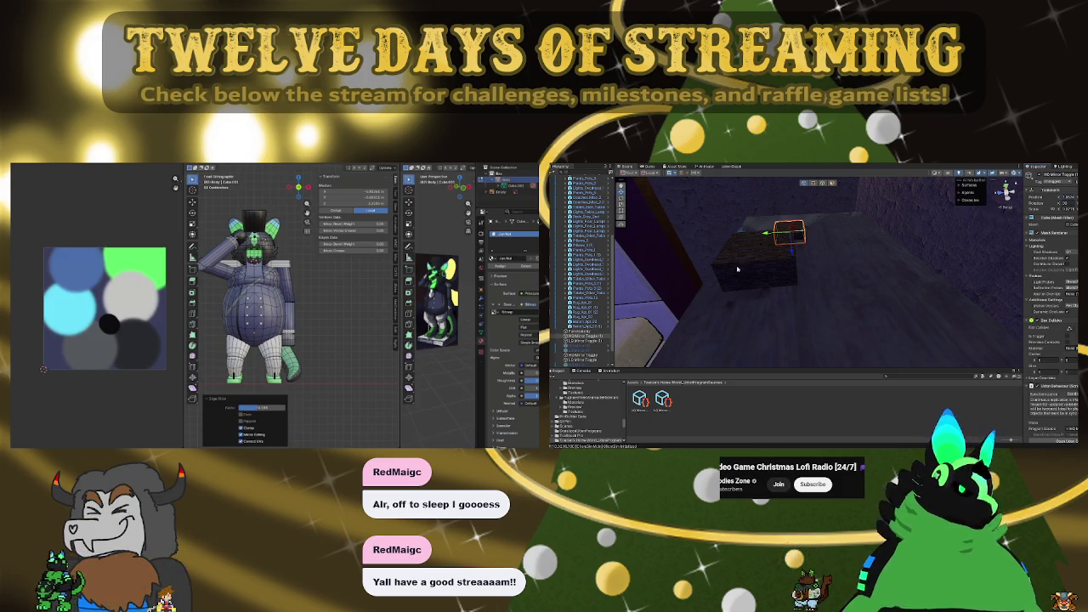
Drag a dark toggle cube down and right onto the table, then add the other box to the selection
{"action": "left_click", "coordinate": [737, 268]}
{"action": "left_click_drag", "start_coordinate": [754, 259], "coordinate": [775, 328]}
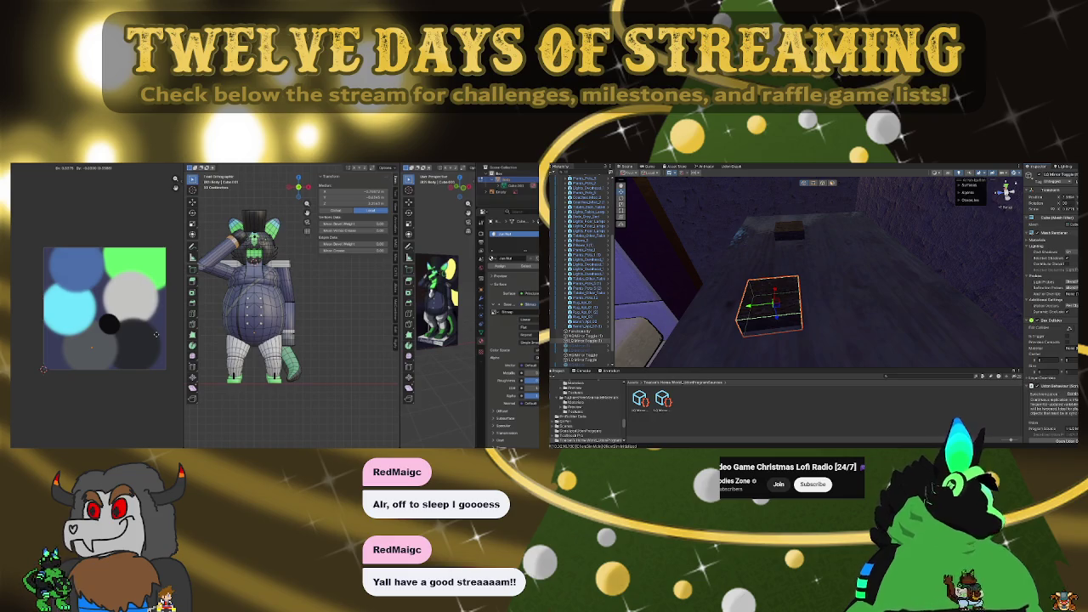
{"action": "left_click_drag", "start_coordinate": [769, 306], "coordinate": [789, 303]}
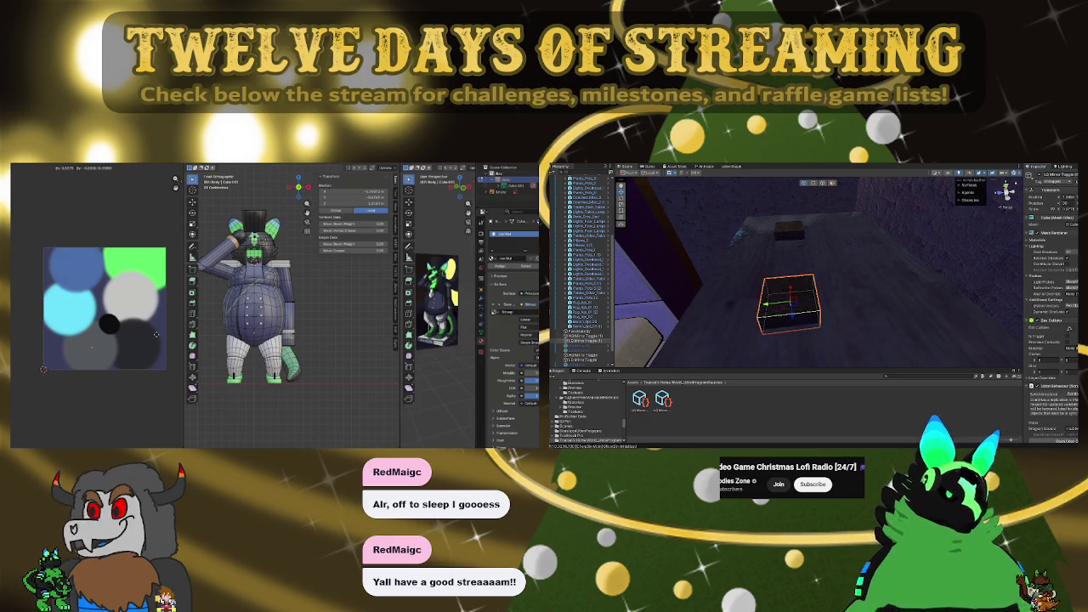
{"action": "middle_click_drag", "start_coordinate": [783, 270], "coordinate": [858, 257]}
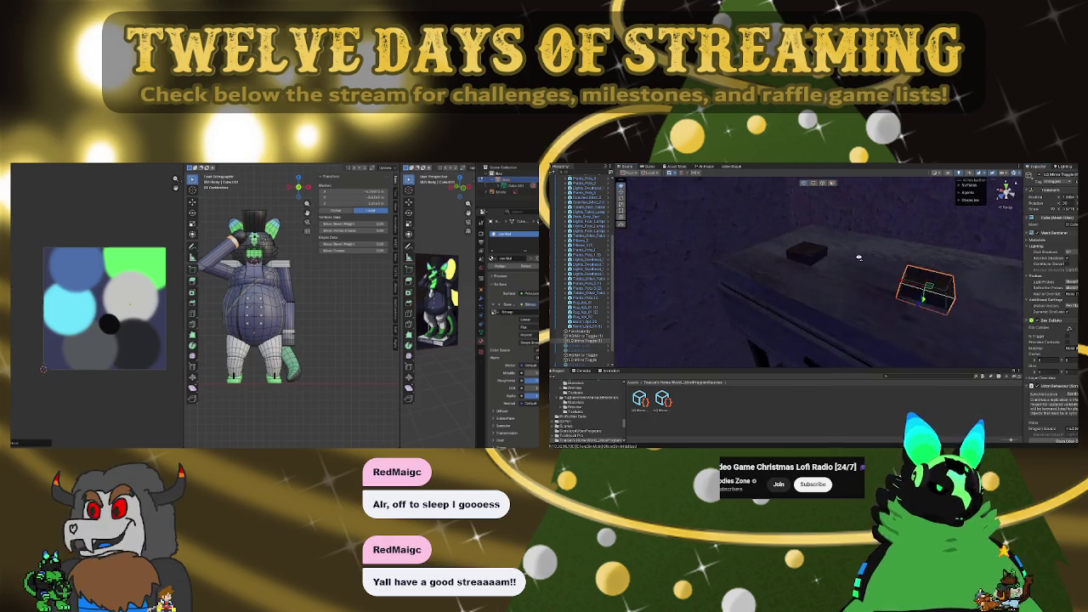
{"action": "left_click", "coordinate": [808, 254], "text": "shift"}
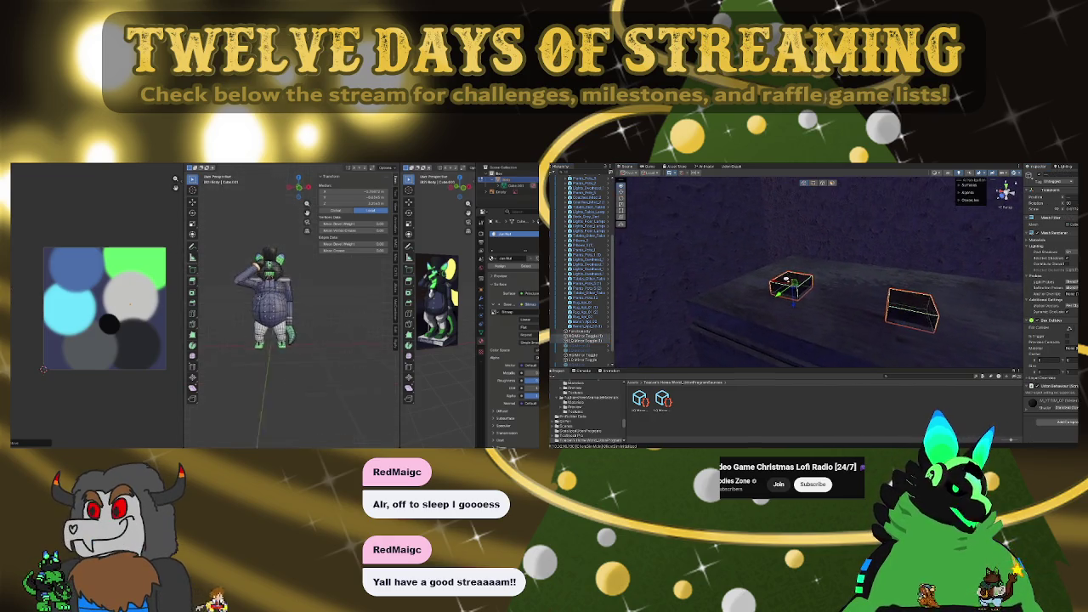
Orbit around the room to check the boxes on the table and select one of them
{"action": "right_click_drag", "start_coordinate": [808, 254], "coordinate": [707, 281]}
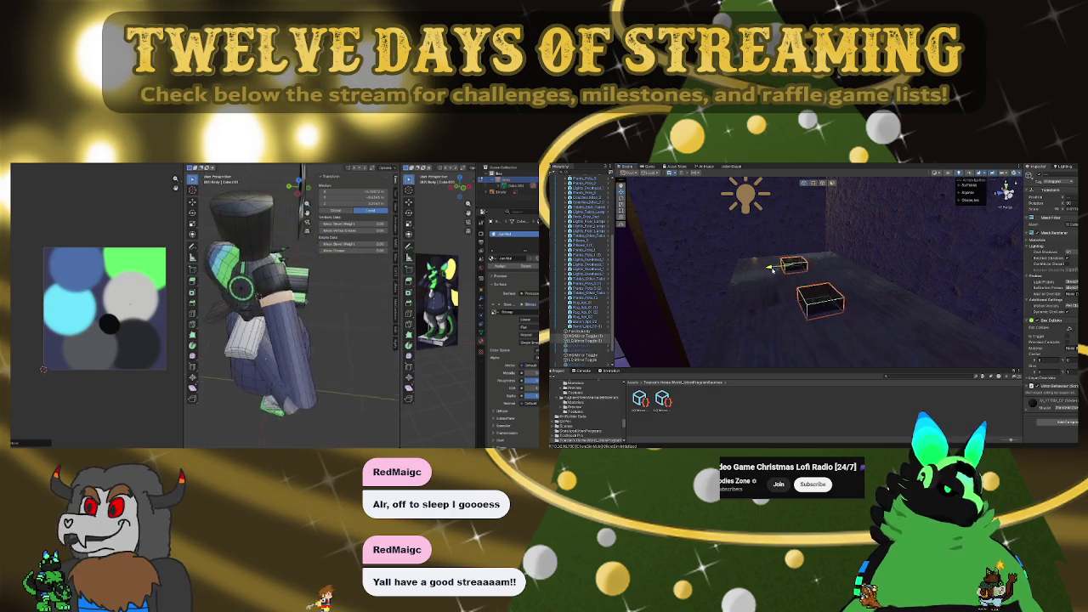
{"action": "middle_click_drag", "start_coordinate": [707, 281], "coordinate": [781, 278]}
{"action": "mouse_move", "coordinate": [781, 278]}
{"action": "right_mouse_down"}
{"action": "mouse_move", "coordinate": [933, 314]}
{"action": "mouse_move", "coordinate": [659, 228]}
{"action": "right_mouse_up"}
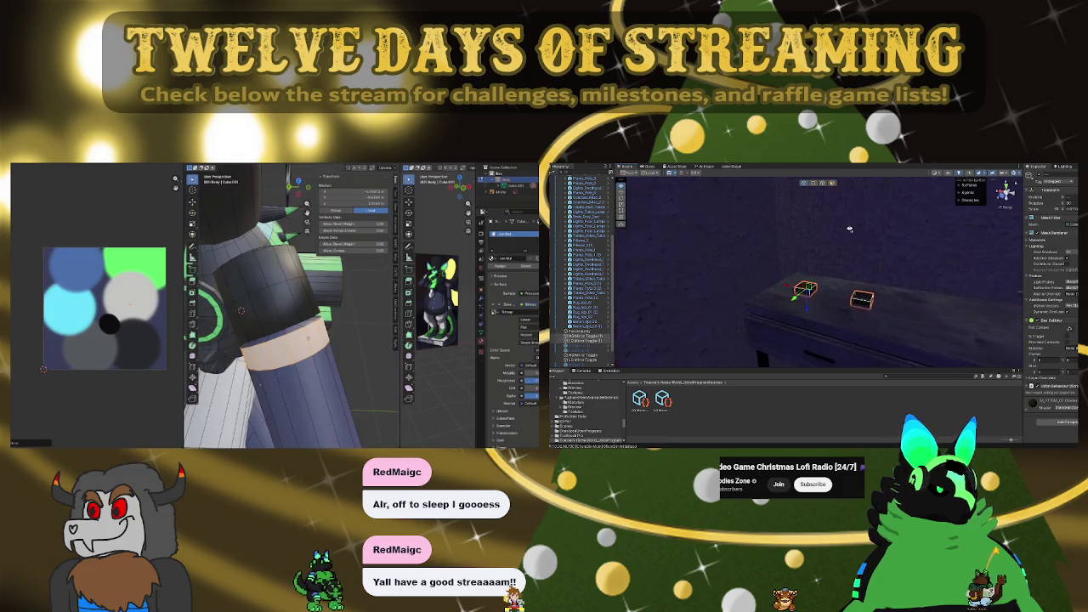
{"action": "mouse_move", "coordinate": [659, 228]}
{"action": "right_mouse_down"}
{"action": "mouse_move", "coordinate": [998, 222]}
{"action": "mouse_move", "coordinate": [824, 210]}
{"action": "right_mouse_up"}
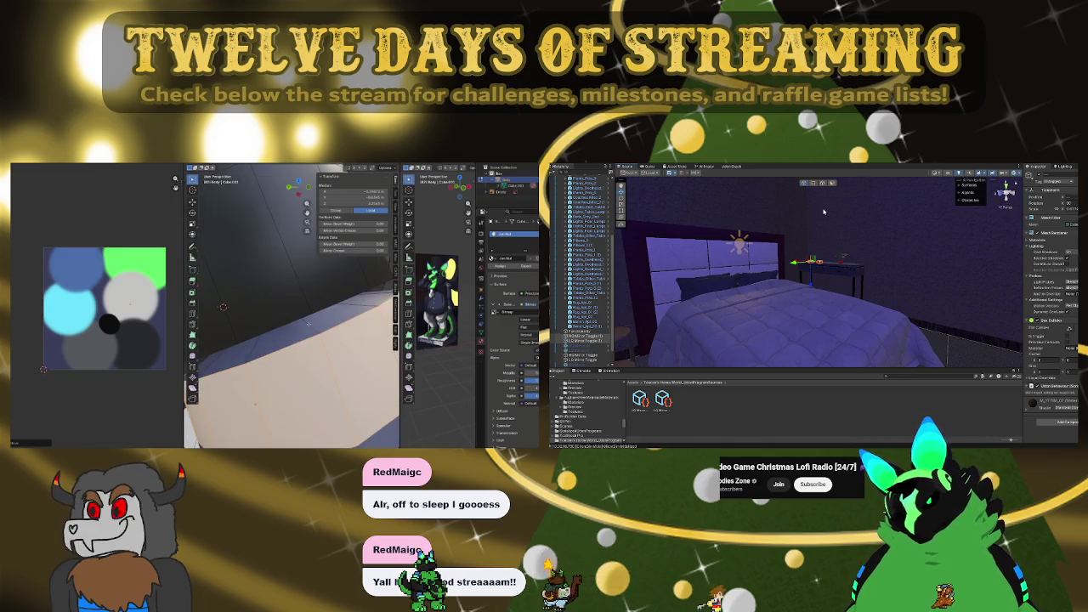
{"action": "right_click_drag", "start_coordinate": [823, 212], "coordinate": [919, 277]}
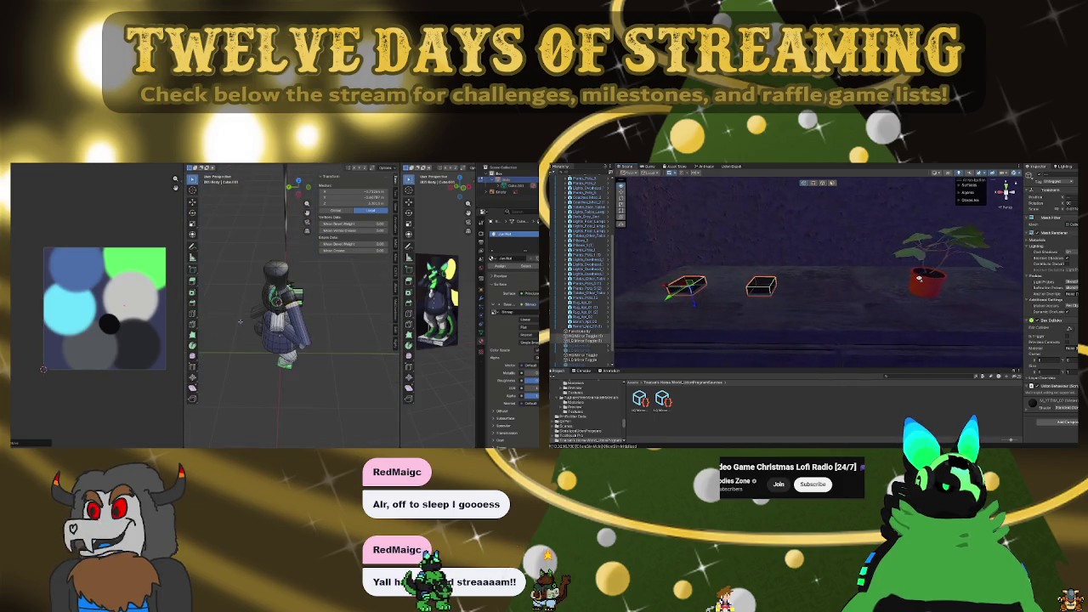
{"action": "left_click", "coordinate": [764, 292]}
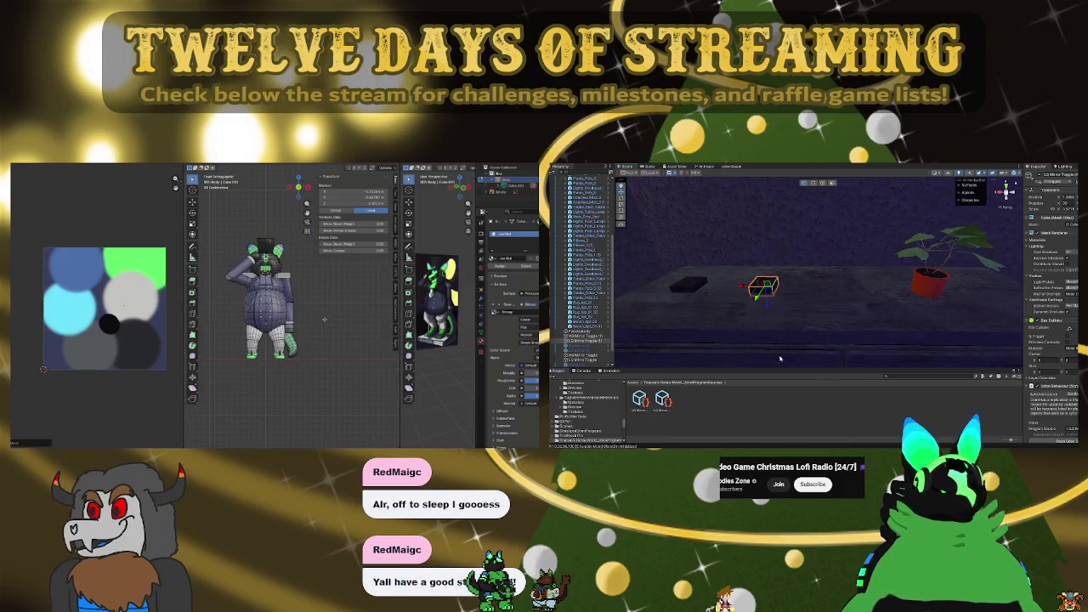
Duplicate the second table box with Ctrl+D and place the copy to its right
{"action": "scroll", "coordinate": [300, 319], "scroll_direction": "up", "scroll_amount": 2}
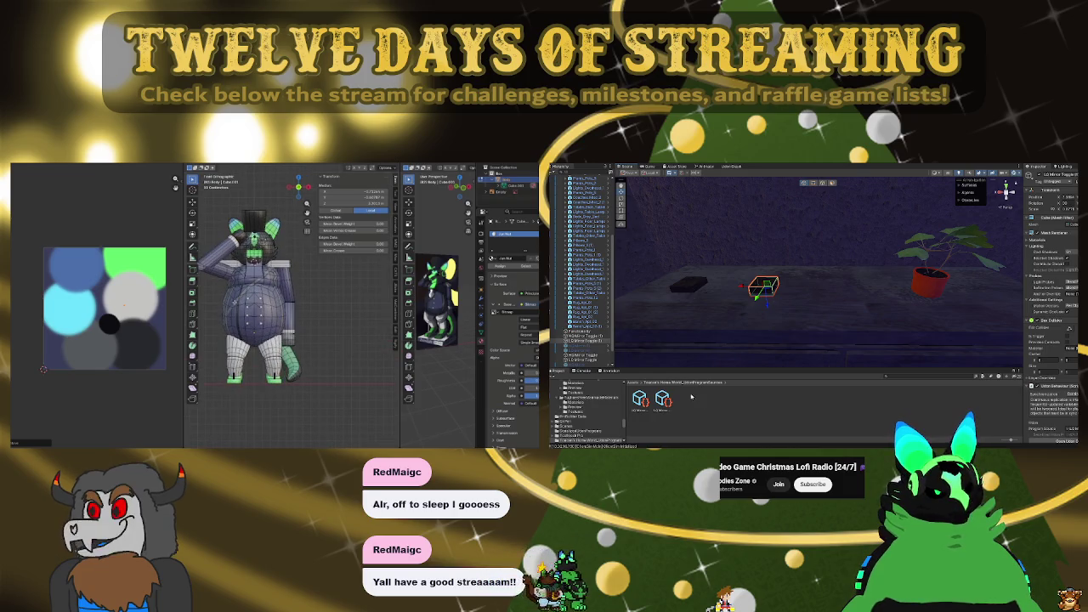
{"action": "left_click", "coordinate": [663, 400]}
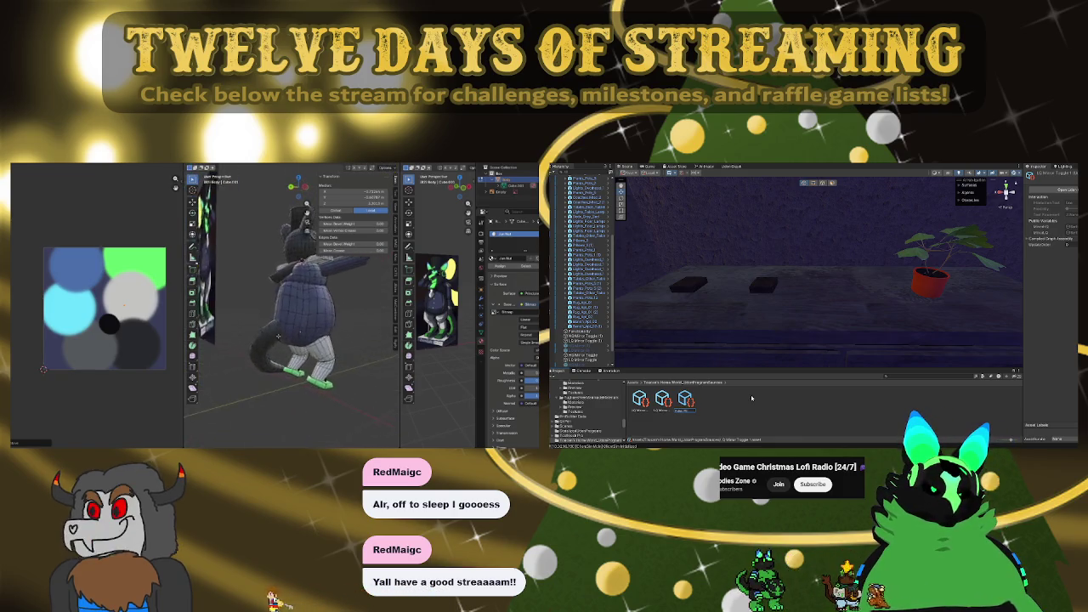
{"action": "left_click", "coordinate": [763, 286]}
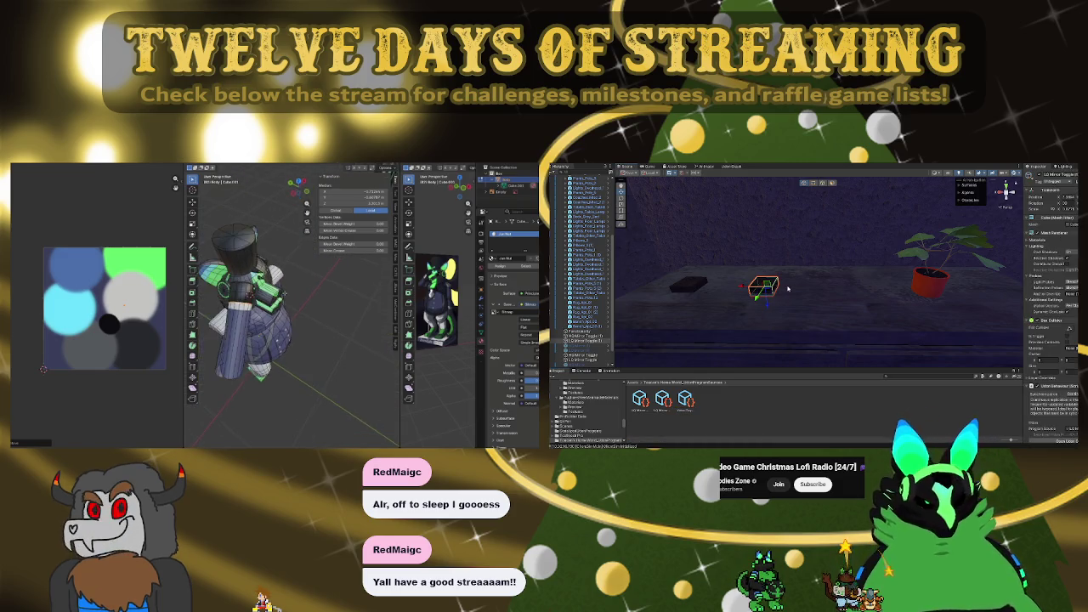
{"action": "key", "text": "ctrl+d"}
{"action": "left_click_drag", "start_coordinate": [741, 287], "coordinate": [817, 288]}
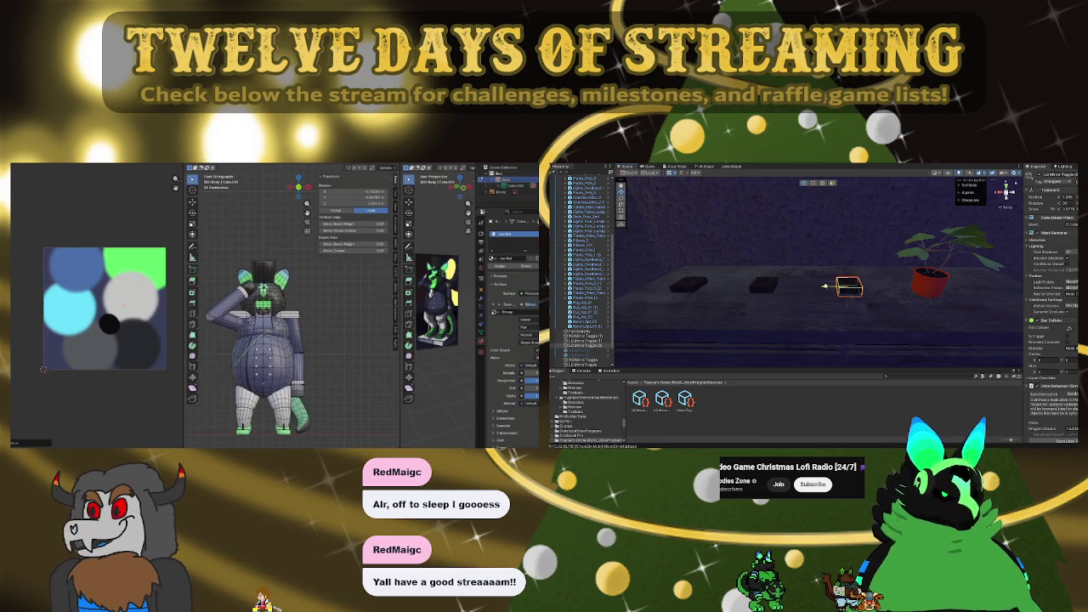
Select the Video Player Toggle asset and open its Udon Graph
{"action": "right_click_drag", "start_coordinate": [805, 314], "coordinate": [804, 314]}
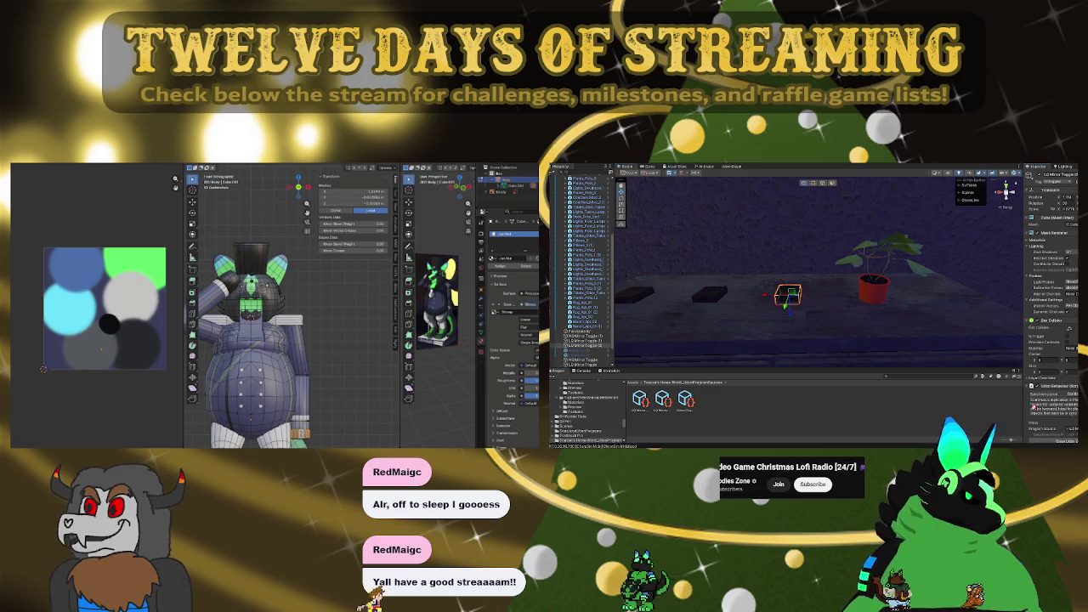
{"action": "scroll", "coordinate": [1053, 420], "scroll_direction": "down", "scroll_amount": 5}
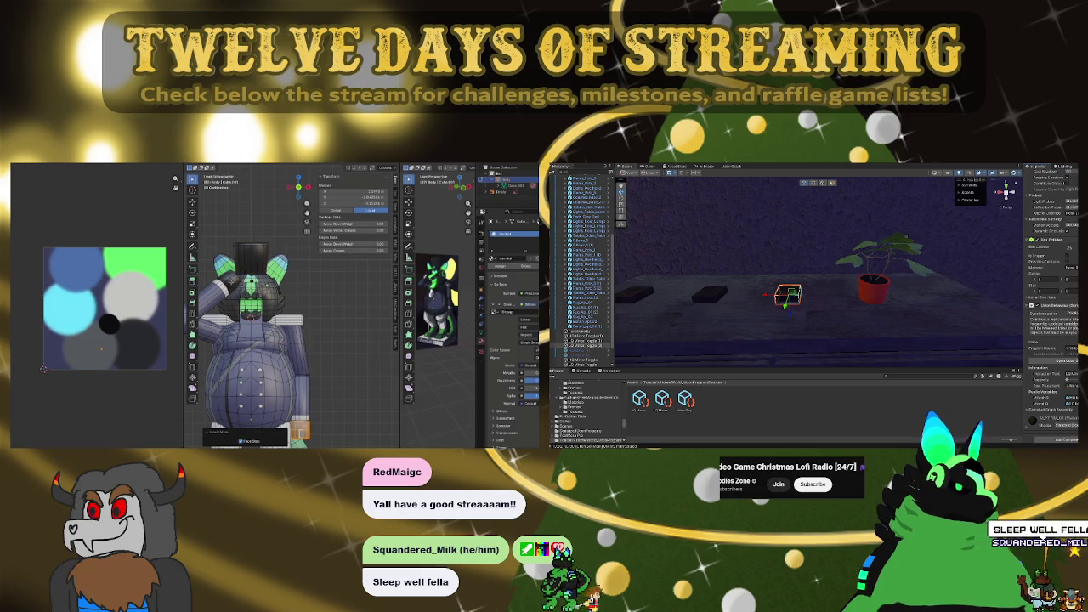
{"action": "left_click", "coordinate": [684, 399]}
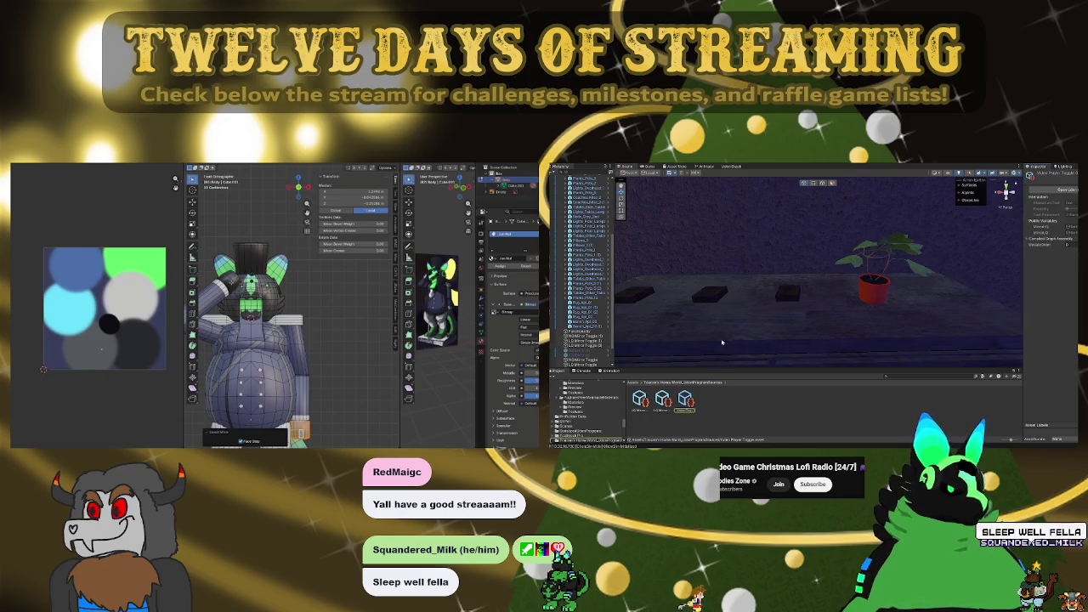
{"action": "left_click", "coordinate": [1064, 190]}
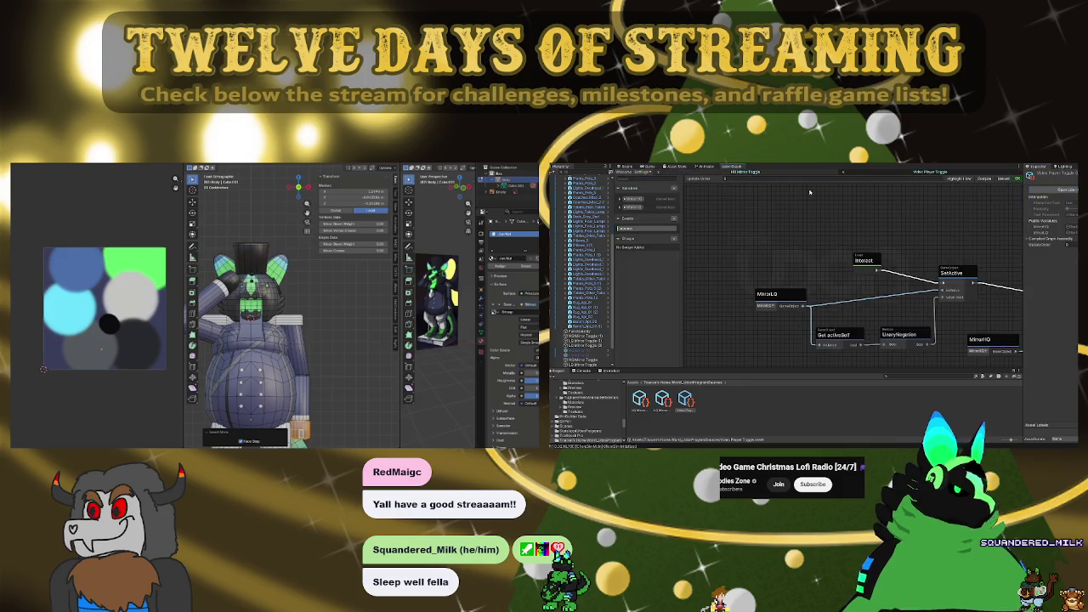
Frame the graph, delete the extra SetActive node, and add a VideoPlayer variable node
{"action": "key", "text": "a"}
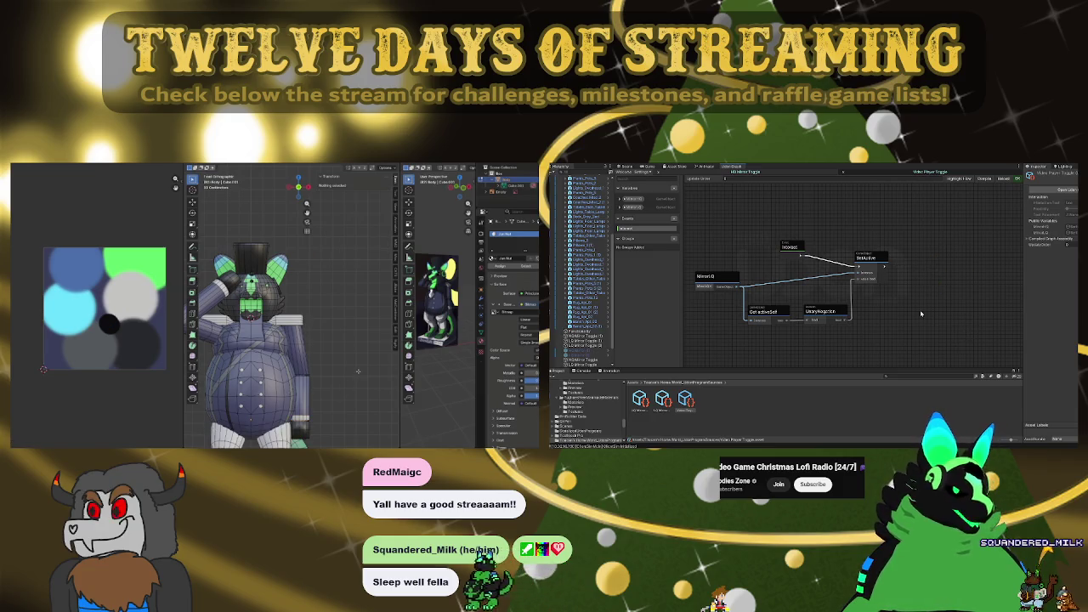
{"action": "key", "text": "Delete"}
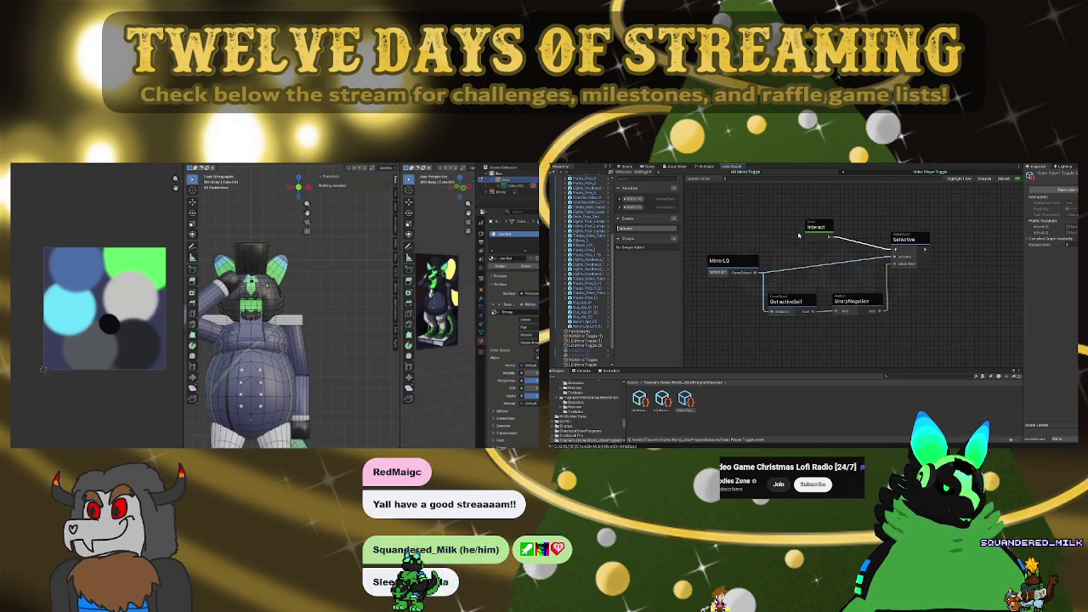
{"action": "scroll", "coordinate": [326, 332], "scroll_direction": "down", "scroll_amount": 3}
{"action": "mouse_move", "coordinate": [326, 332]}
{"action": "middle_mouse_down"}
{"action": "mouse_move", "coordinate": [352, 354]}
{"action": "mouse_move", "coordinate": [309, 319]}
{"action": "middle_mouse_up"}
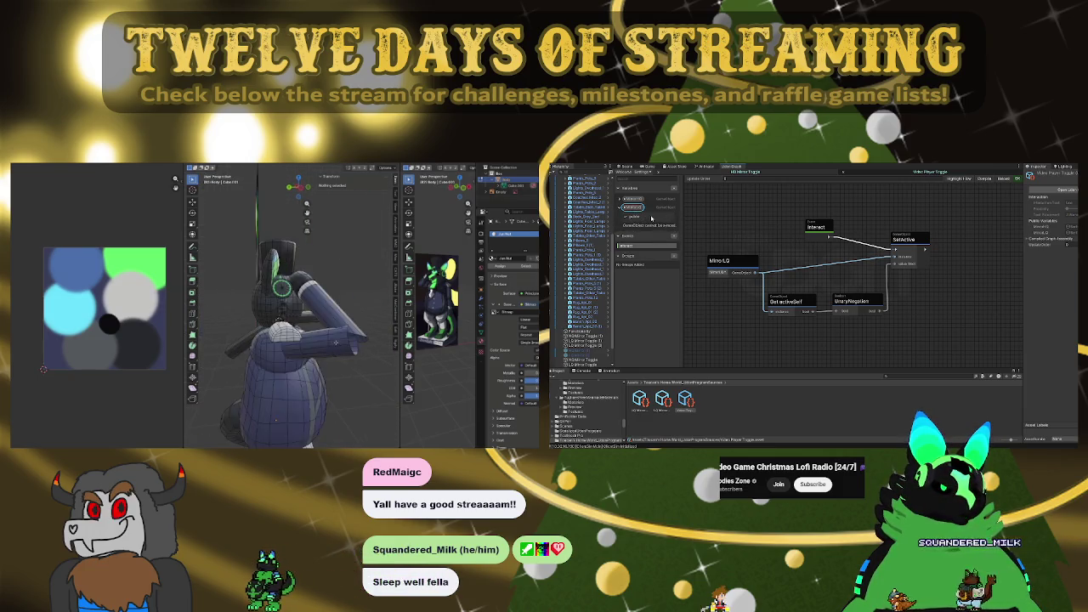
{"action": "left_click", "coordinate": [266, 308]}
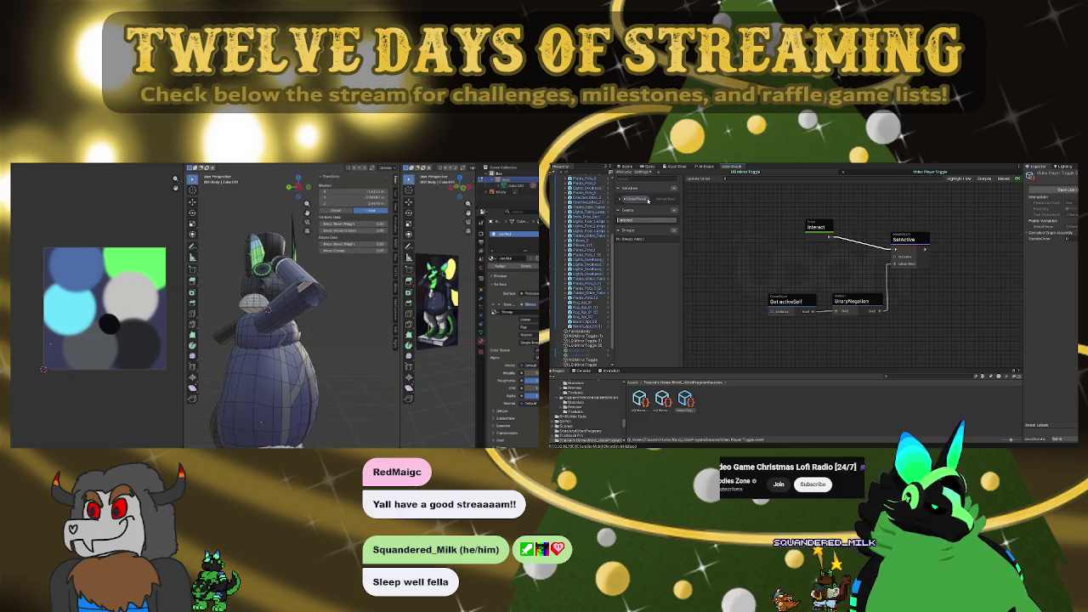
{"action": "mouse_move", "coordinate": [648, 201]}
{"action": "left_mouse_down"}
{"action": "mouse_move", "coordinate": [793, 283]}
{"action": "mouse_move", "coordinate": [728, 262]}
{"action": "left_mouse_up"}
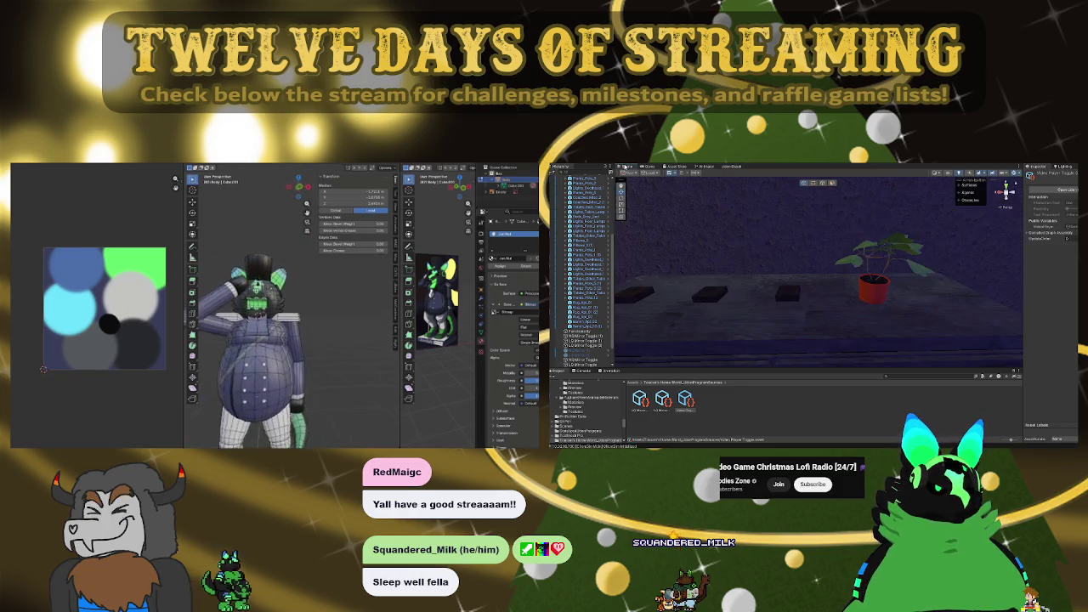
Select the small dark box on the table and inspect its Udon toggle graph
{"action": "key", "text": "ctrl+1"}
{"action": "left_click", "coordinate": [788, 295]}
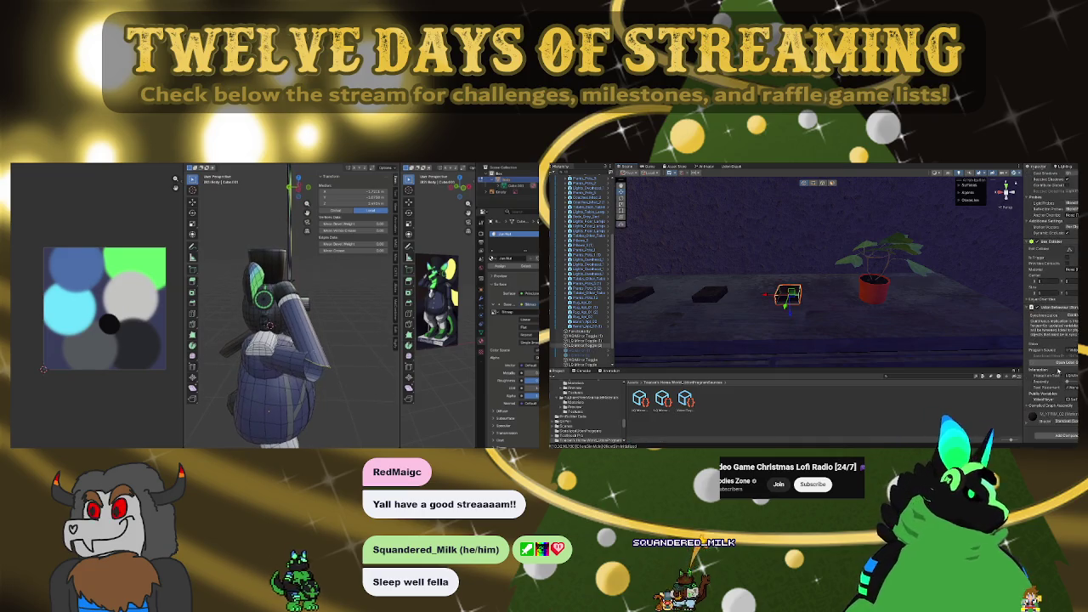
{"action": "left_click", "coordinate": [744, 168]}
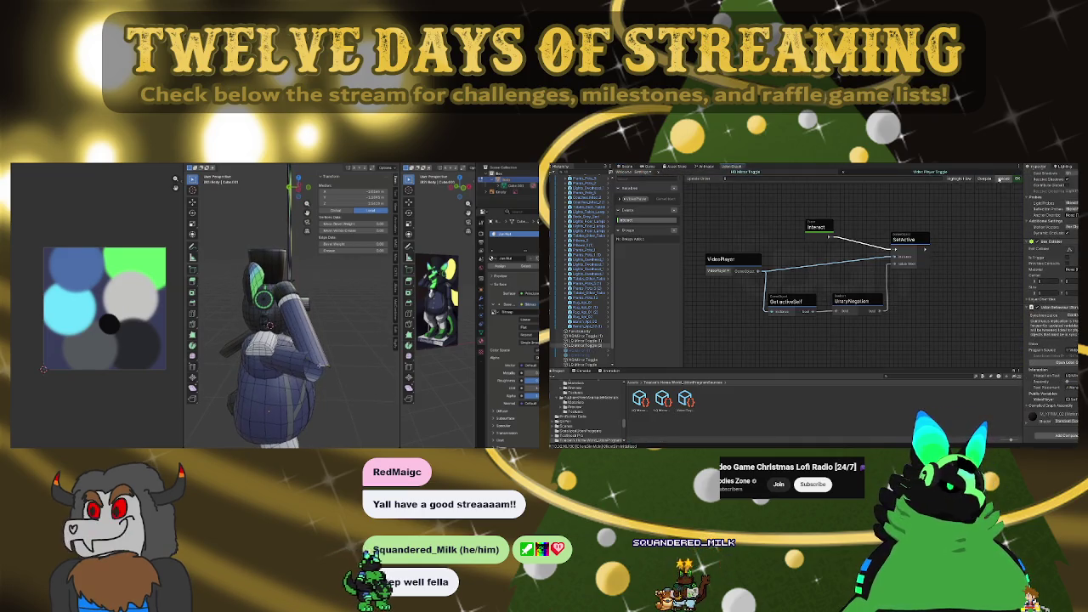
{"action": "left_click", "coordinate": [623, 167]}
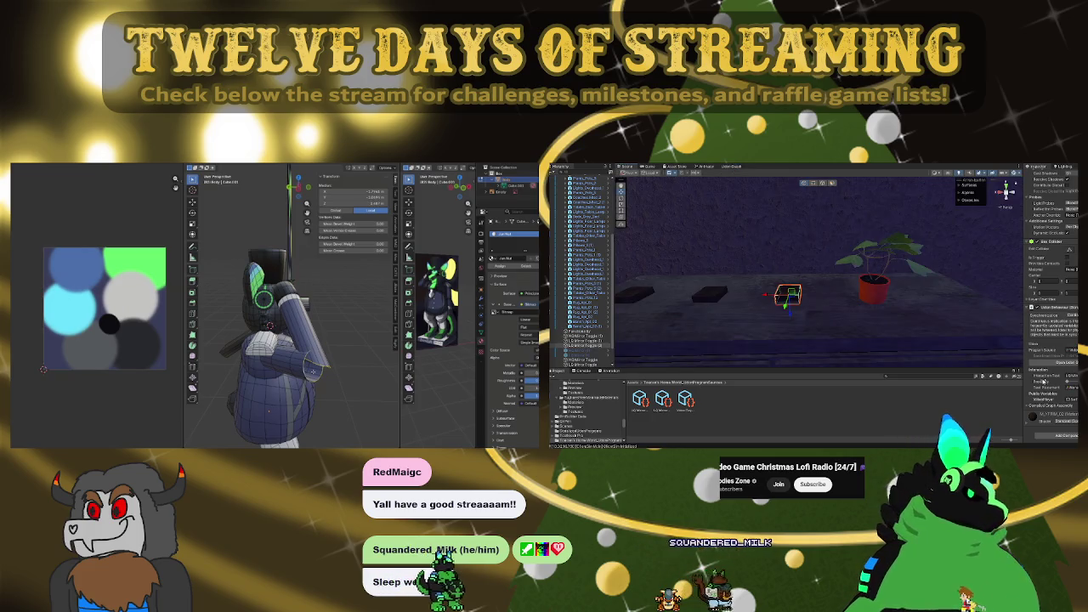
Run Bridge Edge Loops via F3 on the two arm edge loops and orbit to inspect
{"action": "key", "text": "F3"}
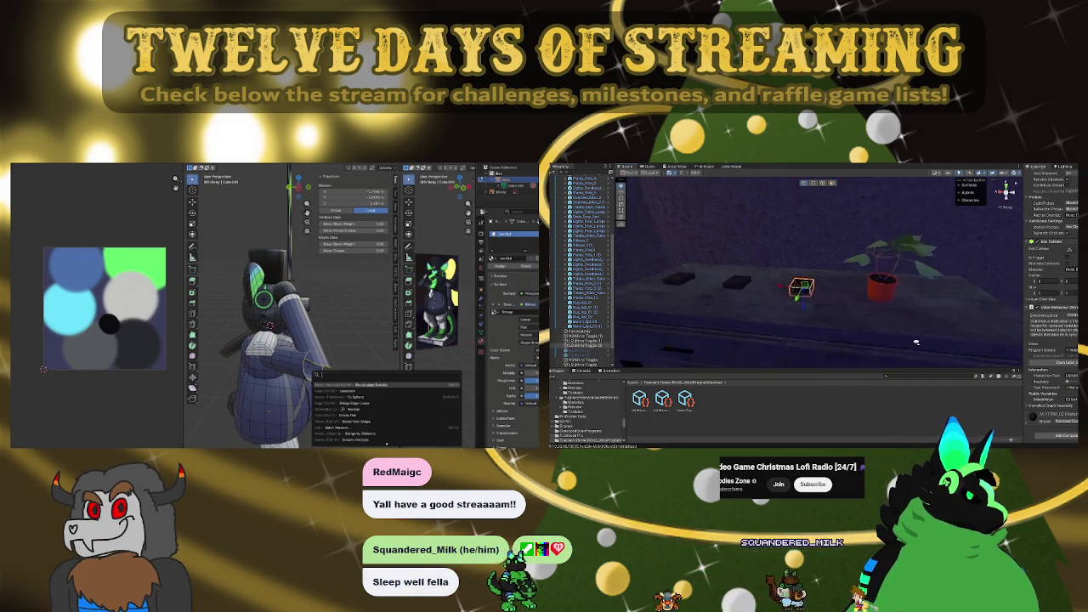
{"action": "key", "text": "Return"}
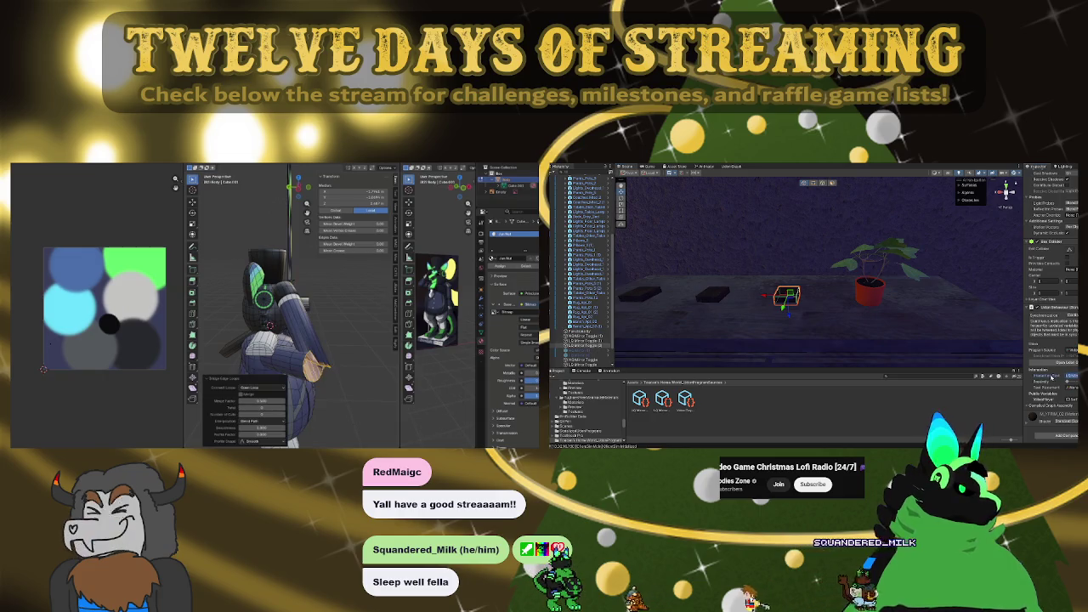
{"action": "middle_click_drag", "start_coordinate": [270, 326], "coordinate": [306, 356]}
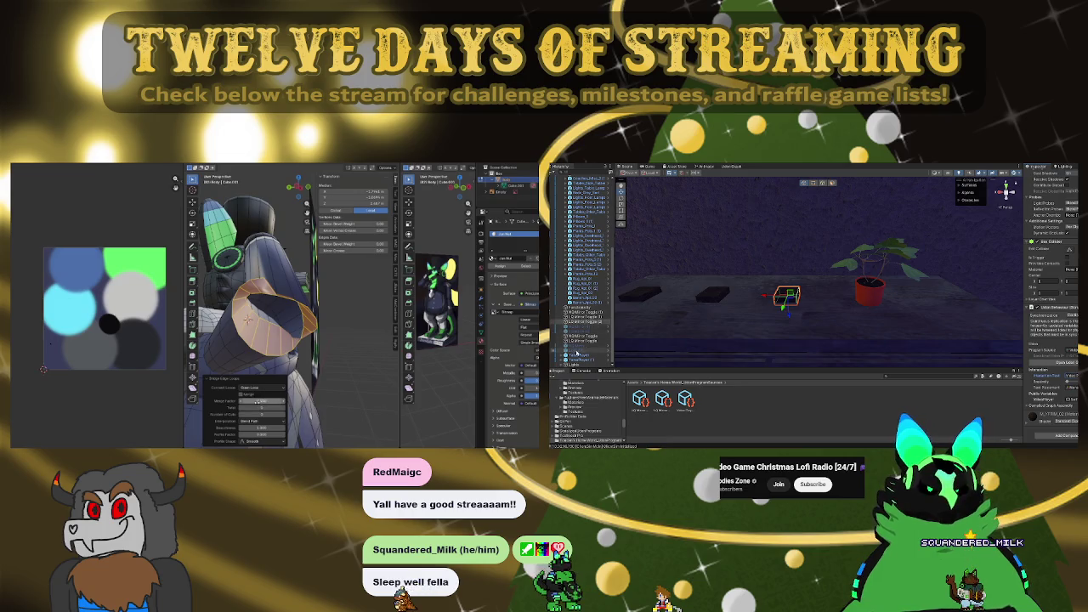
Try Blend Path interpolation and twist 17 on the arm bridge, then undo it
{"action": "left_click", "coordinate": [581, 356]}
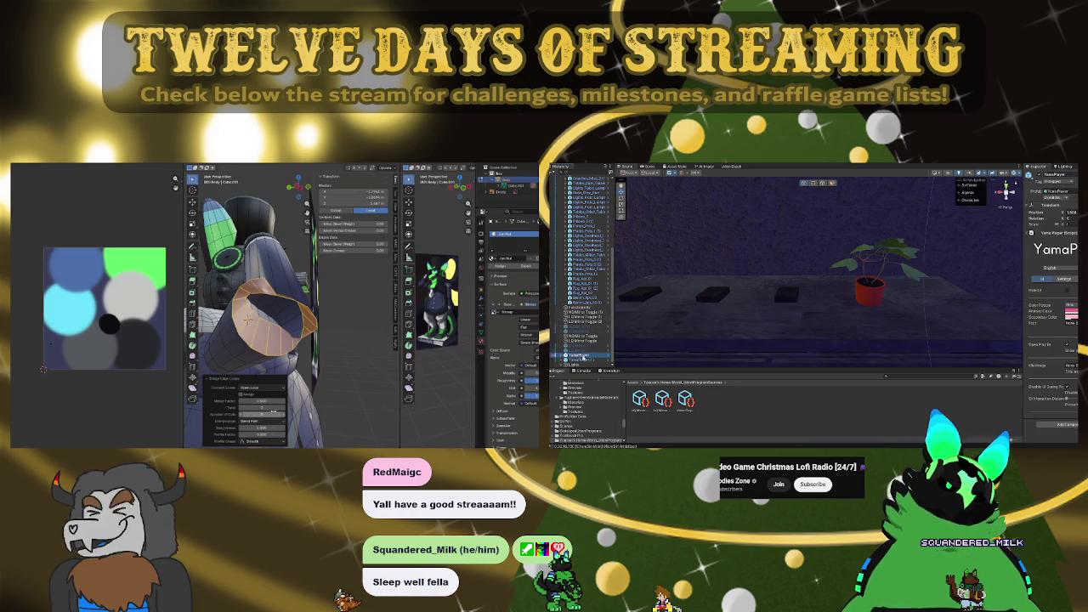
{"action": "left_click", "coordinate": [264, 421]}
{"action": "left_click", "coordinate": [256, 434]}
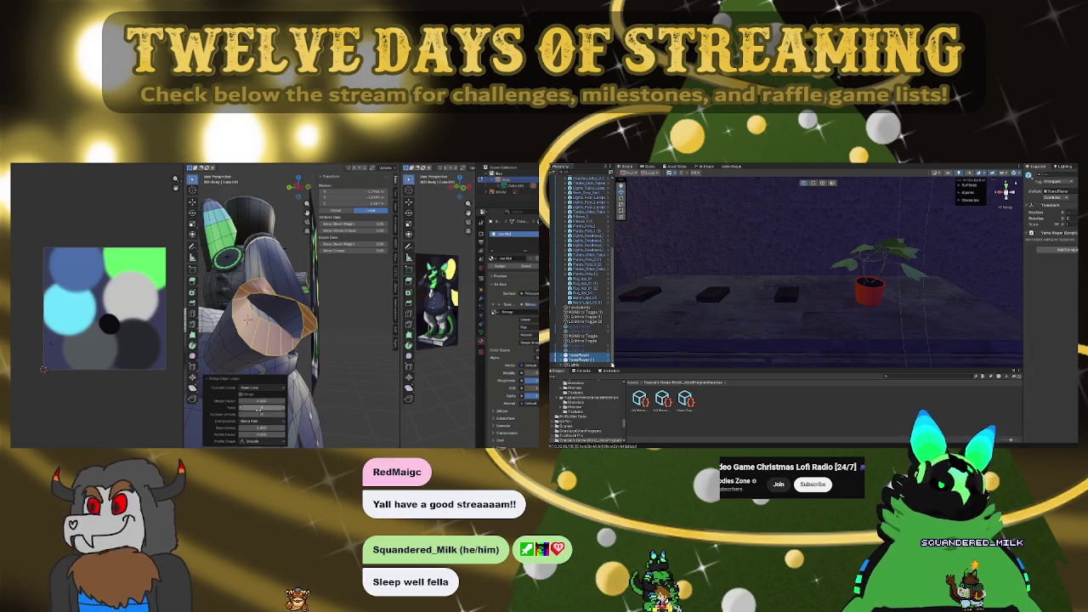
{"action": "left_click_drag", "start_coordinate": [261, 408], "coordinate": [292, 408]}
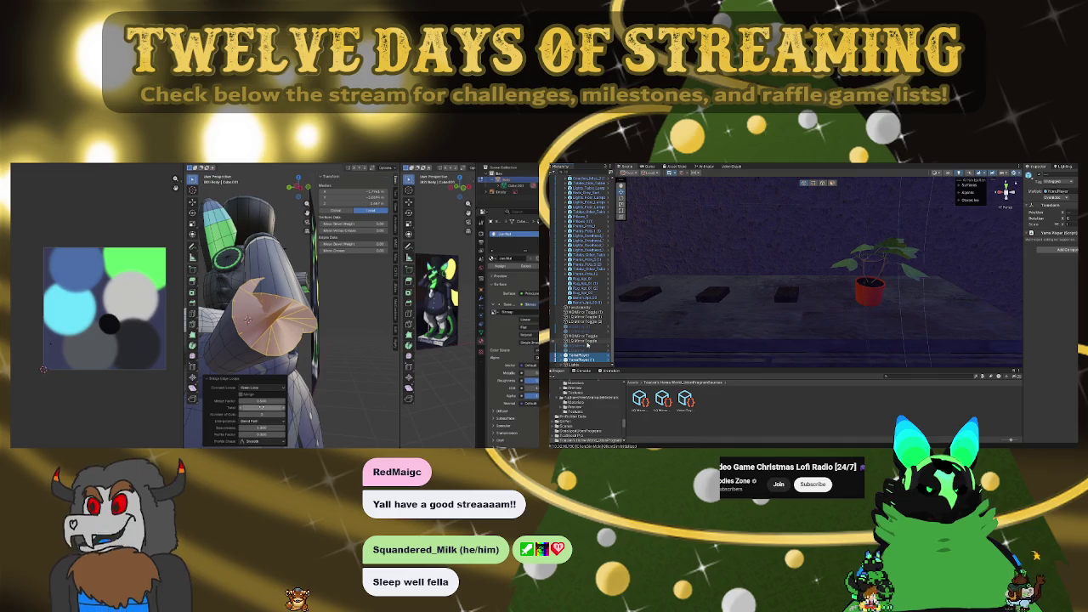
{"action": "key", "text": "ctrl+z"}
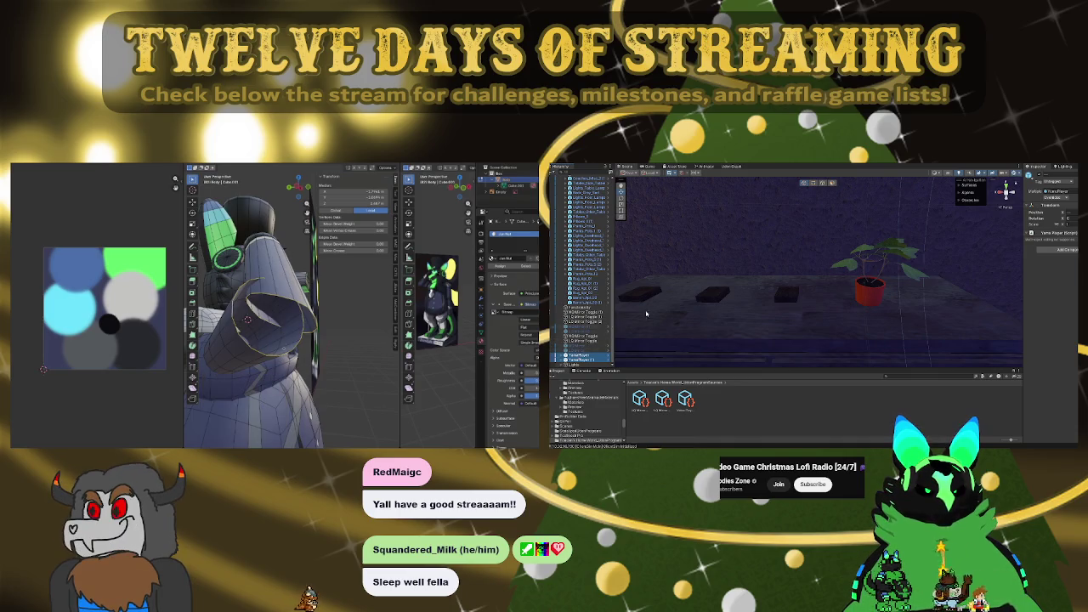
{"action": "left_click", "coordinate": [794, 295]}
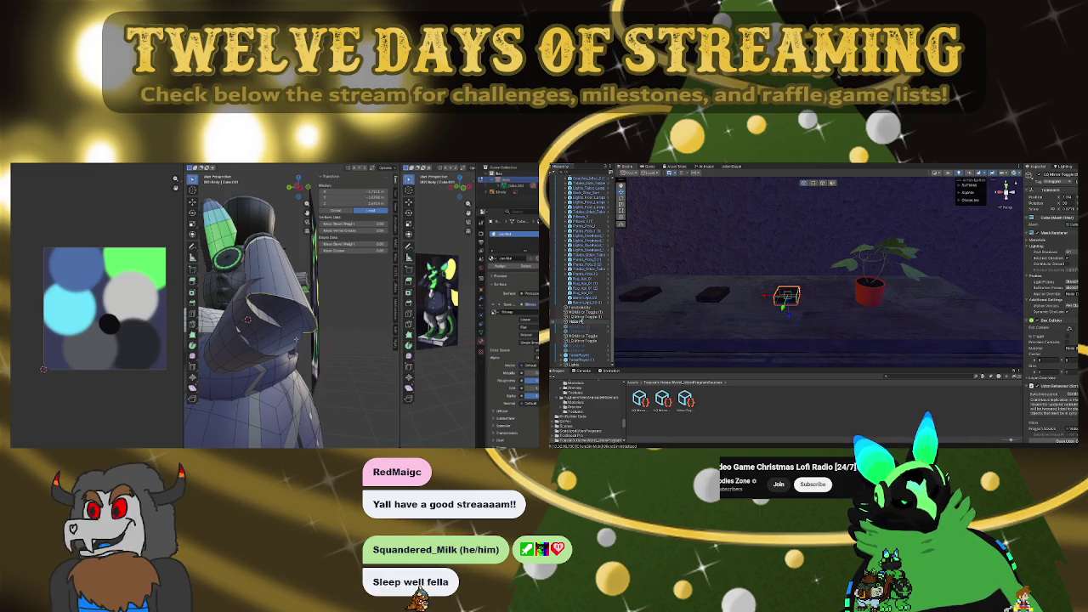
Rename the box to 'Video Player Toggle' and slide the arm's end edge loop
{"action": "type", "text": "Player Toggle"}
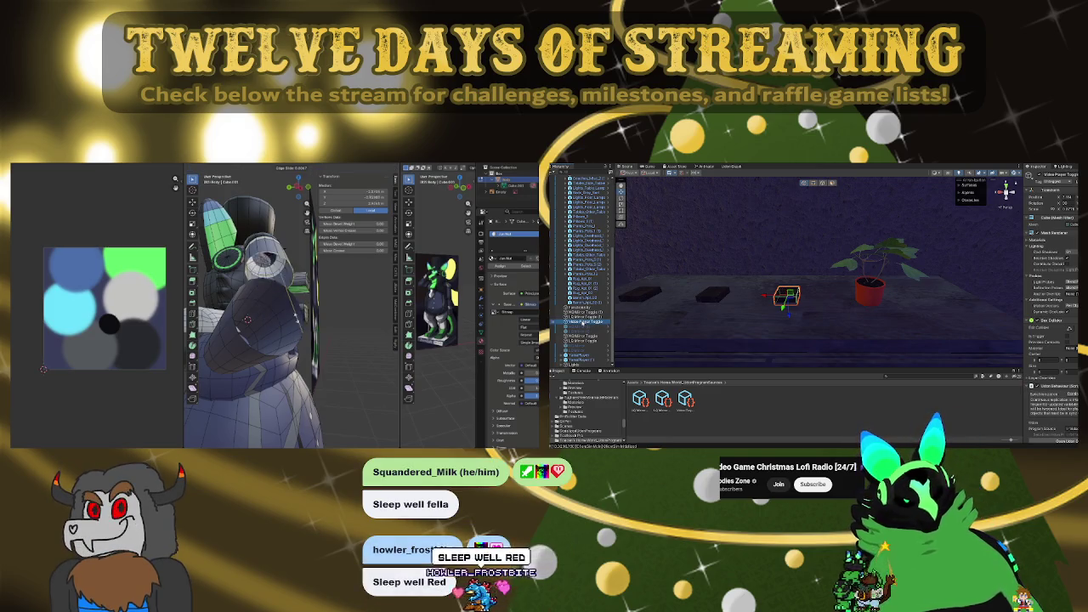
{"action": "key", "text": "g"}
{"action": "key", "text": "g"}
{"action": "left_click", "coordinate": [301, 319]}
{"action": "key", "text": "KP_1"}
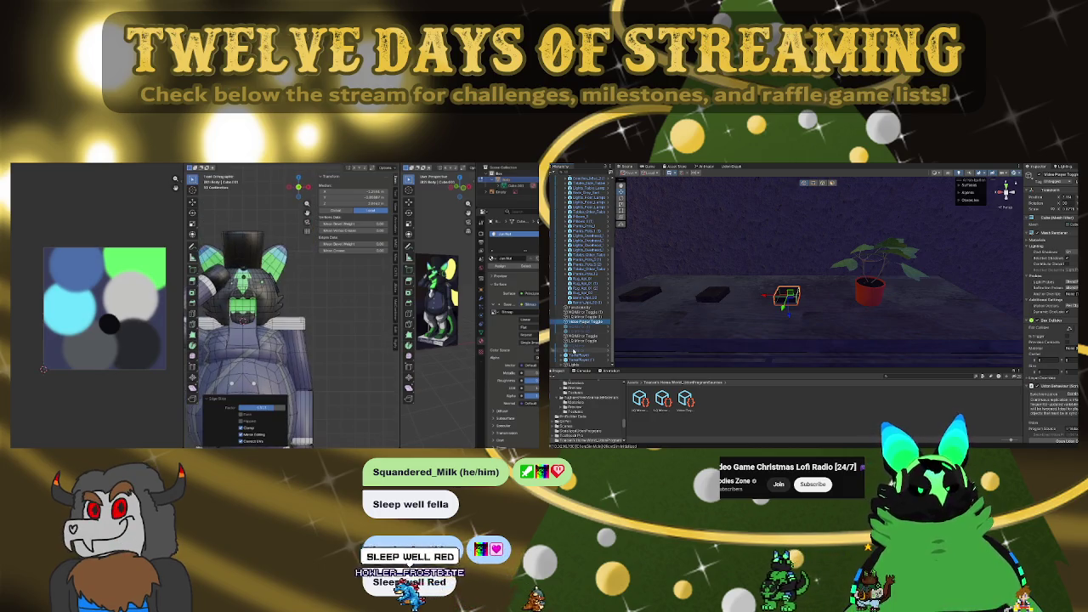
Check the YamaPlayer object and tool/transform panels, then select Video Player Toggle
{"action": "left_click", "coordinate": [580, 360]}
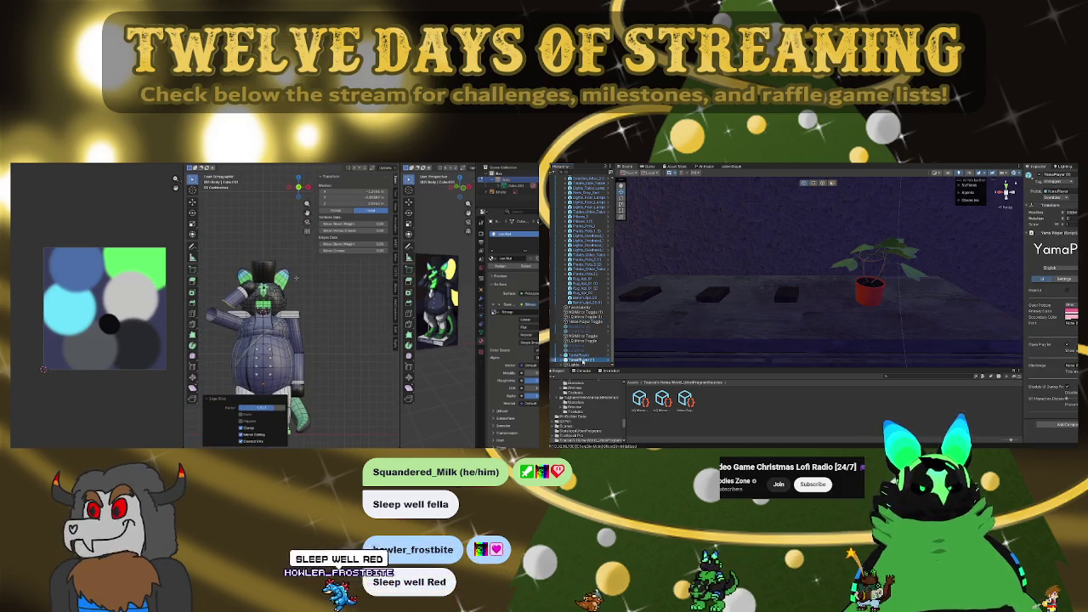
{"action": "left_click", "coordinate": [395, 212]}
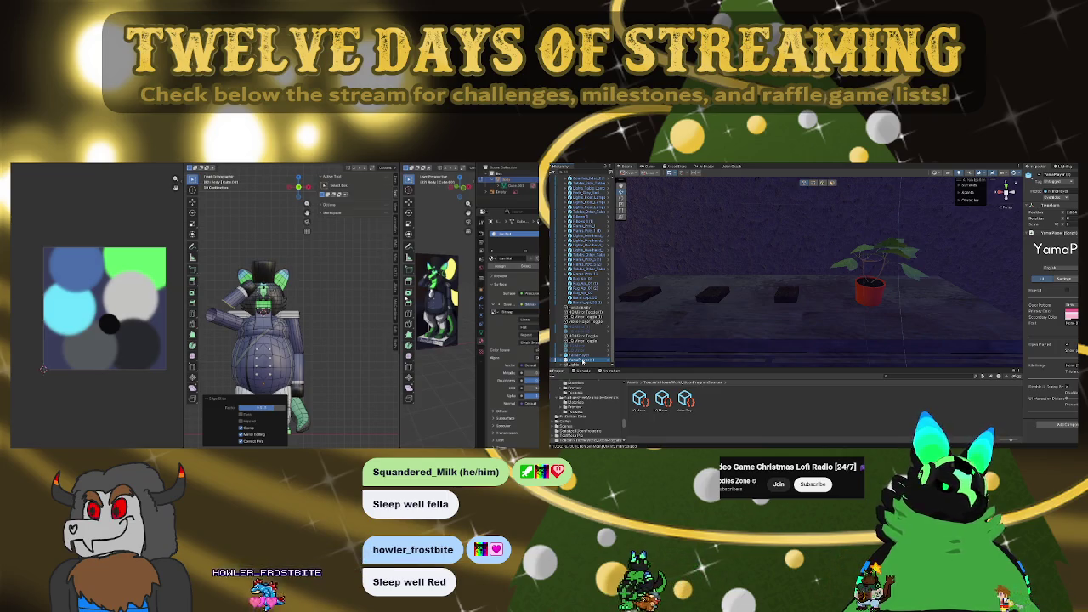
{"action": "left_click", "coordinate": [395, 180]}
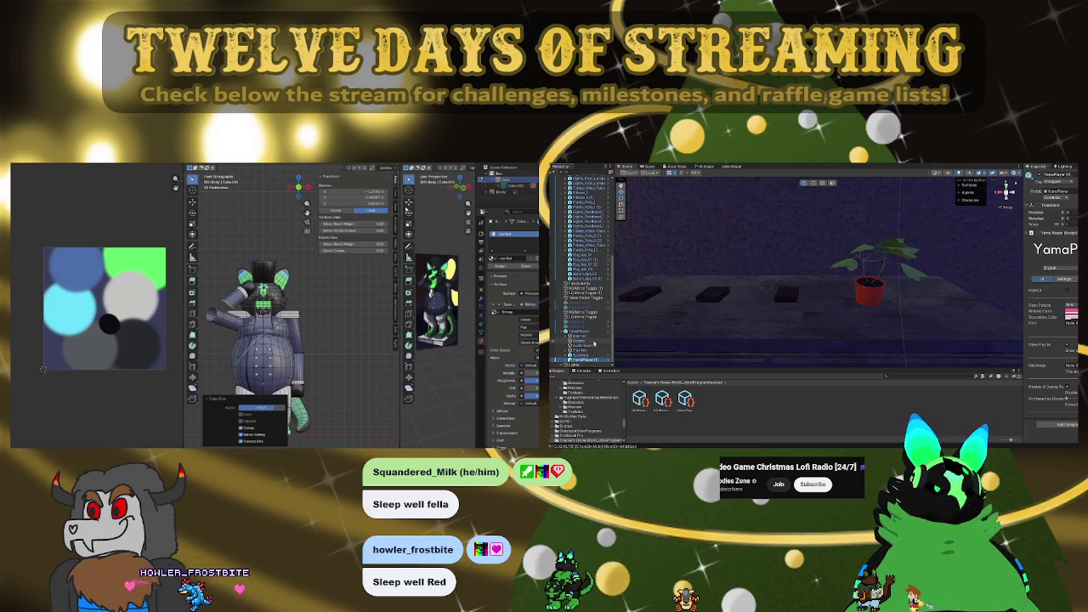
{"action": "left_click", "coordinate": [395, 194]}
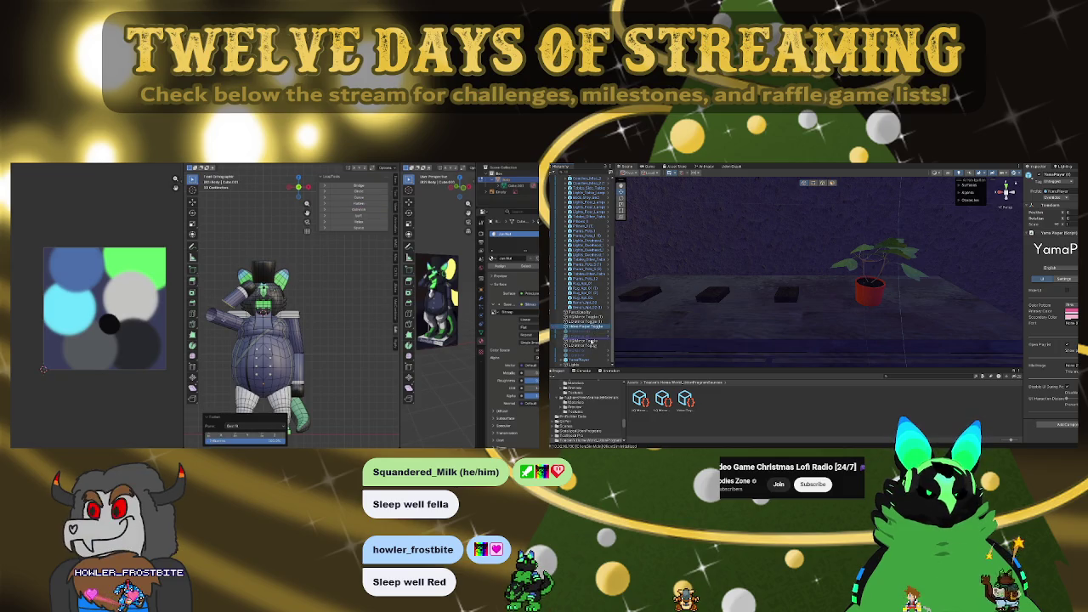
{"action": "left_click", "coordinate": [580, 355]}
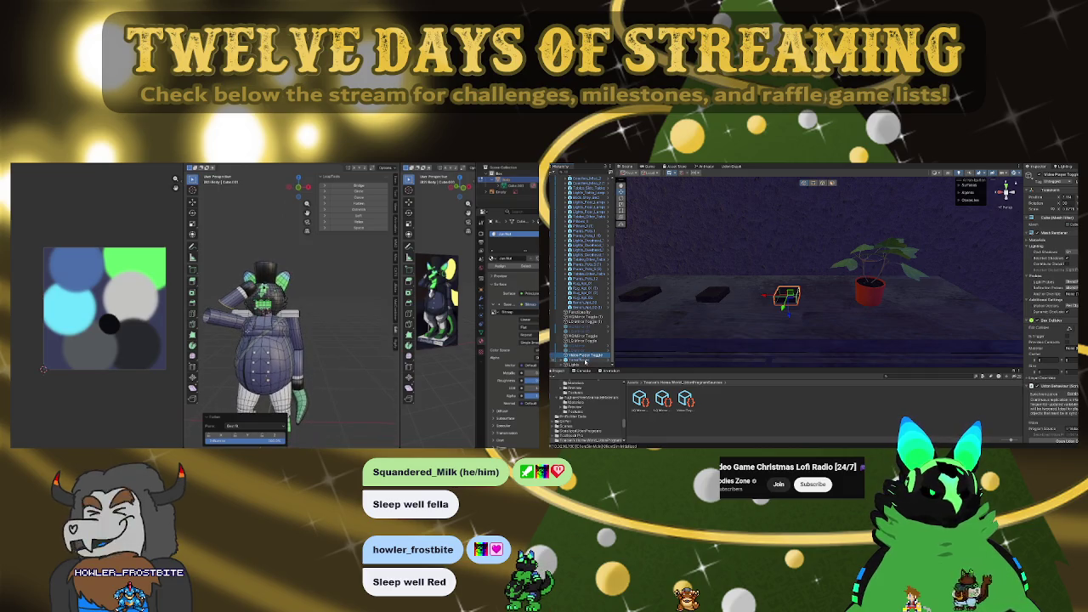
Bring the YamaPlayer wall screen and the wooden wall beside it into view
{"action": "scroll", "coordinate": [1051, 306], "scroll_direction": "down", "scroll_amount": 3}
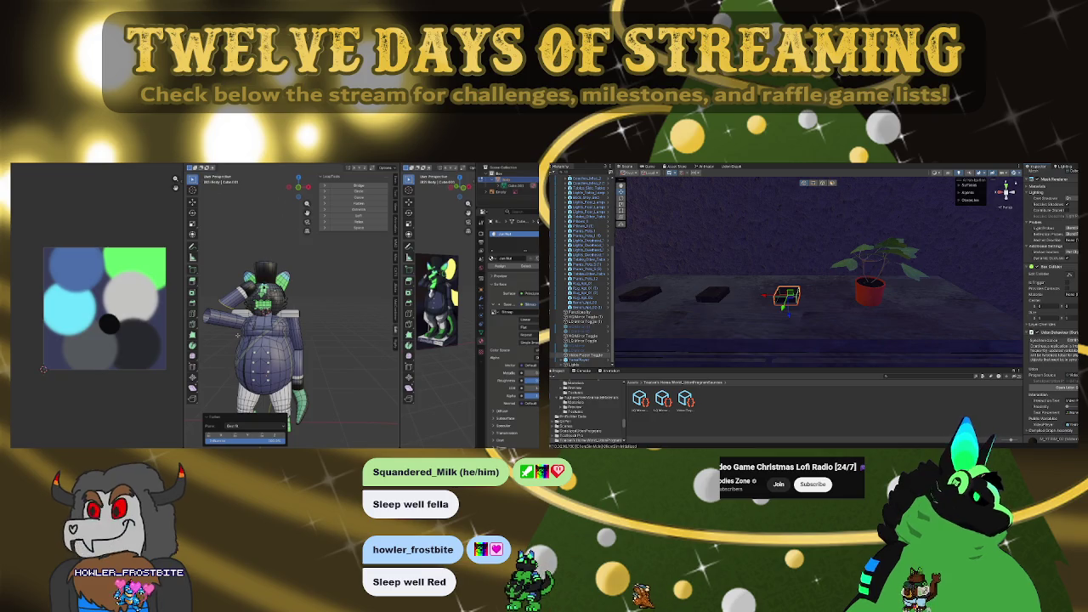
{"action": "mouse_move", "coordinate": [861, 337]}
{"action": "right_mouse_down"}
{"action": "mouse_move", "coordinate": [789, 289]}
{"action": "mouse_move", "coordinate": [810, 299]}
{"action": "mouse_move", "coordinate": [934, 260]}
{"action": "mouse_move", "coordinate": [918, 260]}
{"action": "right_mouse_up"}
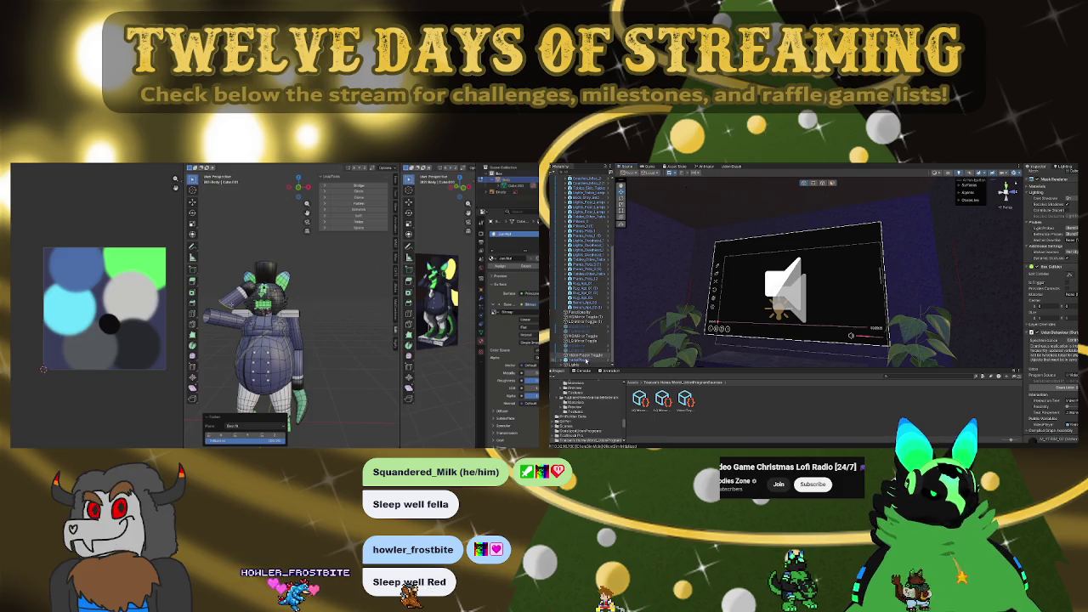
{"action": "left_click", "coordinate": [586, 360]}
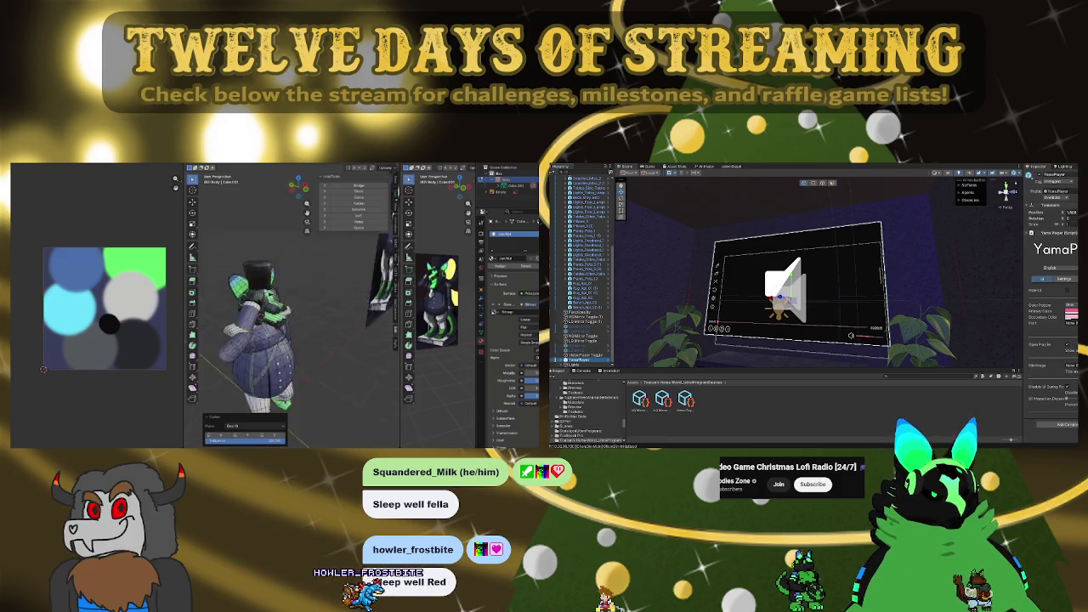
{"action": "double_click", "coordinate": [585, 355]}
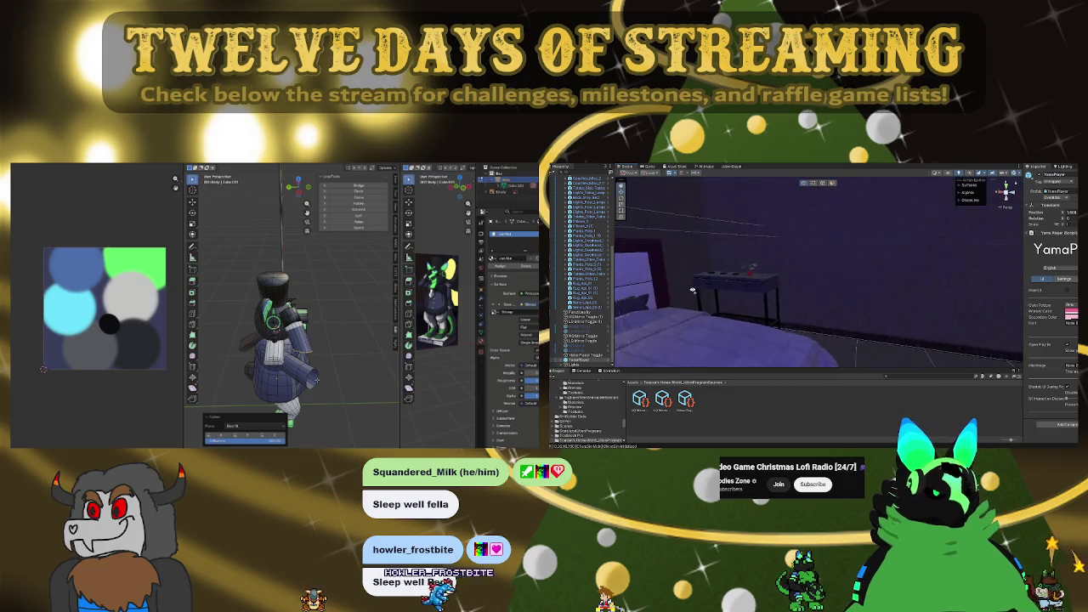
{"action": "mouse_move", "coordinate": [728, 334]}
{"action": "right_mouse_down"}
{"action": "mouse_move", "coordinate": [861, 294]}
{"action": "mouse_move", "coordinate": [684, 272]}
{"action": "mouse_move", "coordinate": [693, 285]}
{"action": "right_mouse_up"}
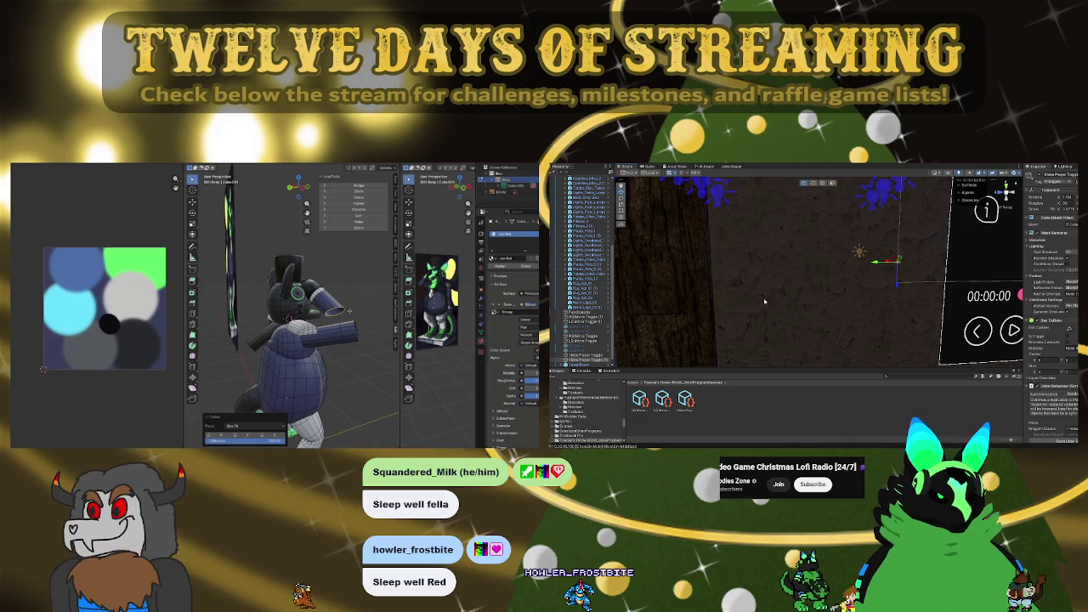
{"action": "right_click_drag", "start_coordinate": [781, 330], "coordinate": [783, 311]}
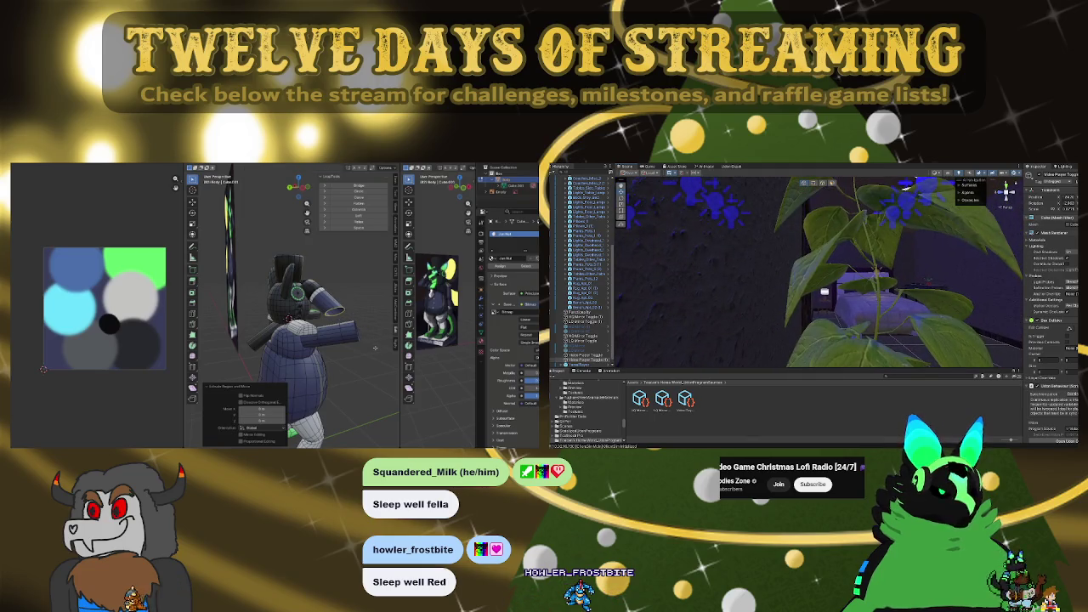
Undo the avatar's lower-mesh extrusion and nudge the toggle box along the wall
{"action": "key", "text": "ctrl+z"}
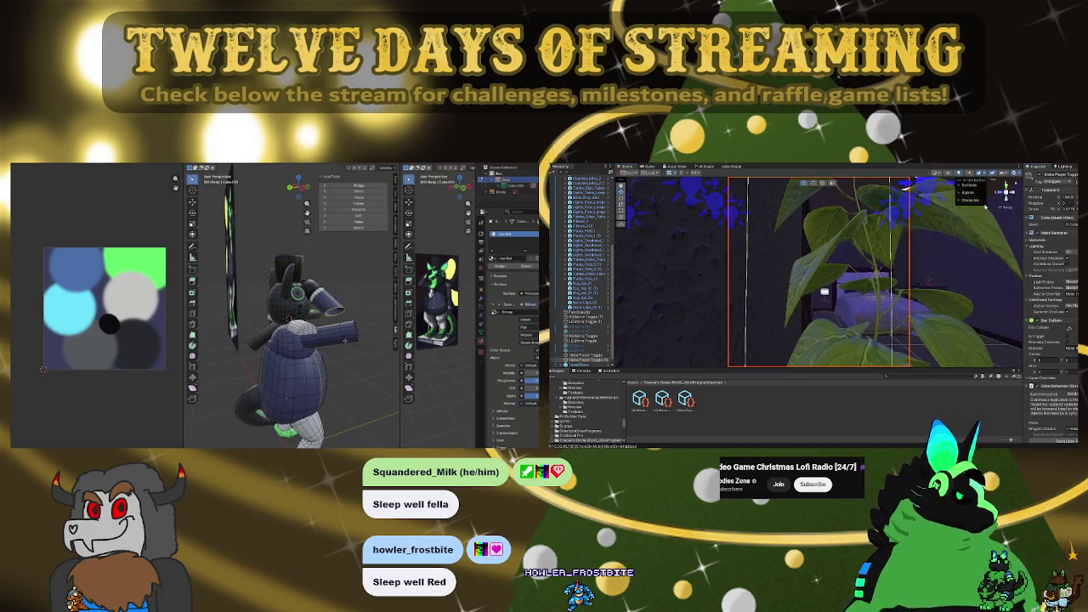
{"action": "right_click_drag", "start_coordinate": [984, 206], "coordinate": [1019, 363]}
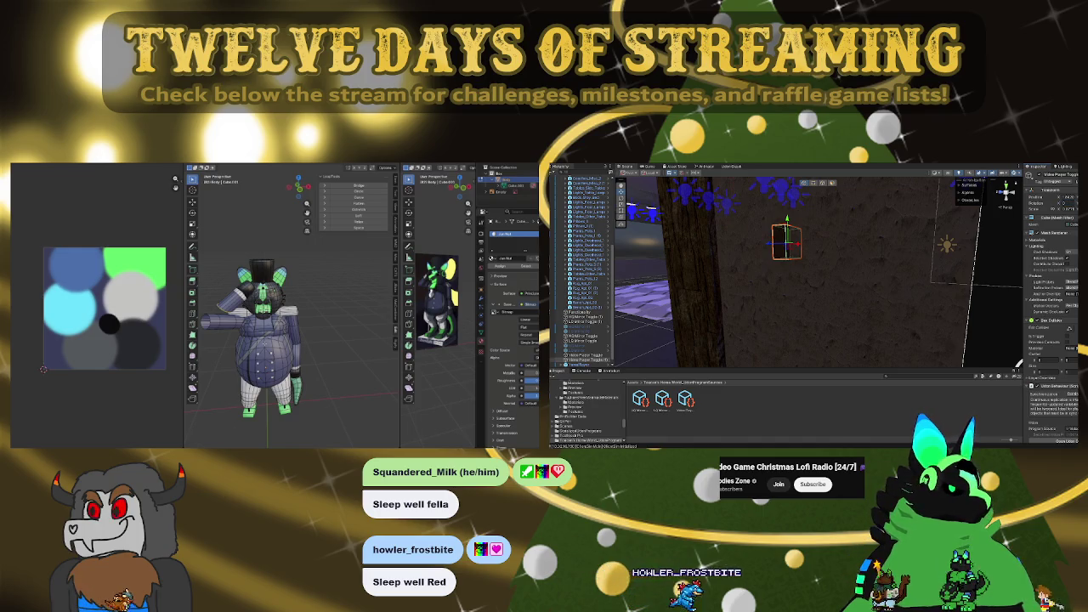
{"action": "middle_click_drag", "start_coordinate": [797, 248], "coordinate": [856, 229]}
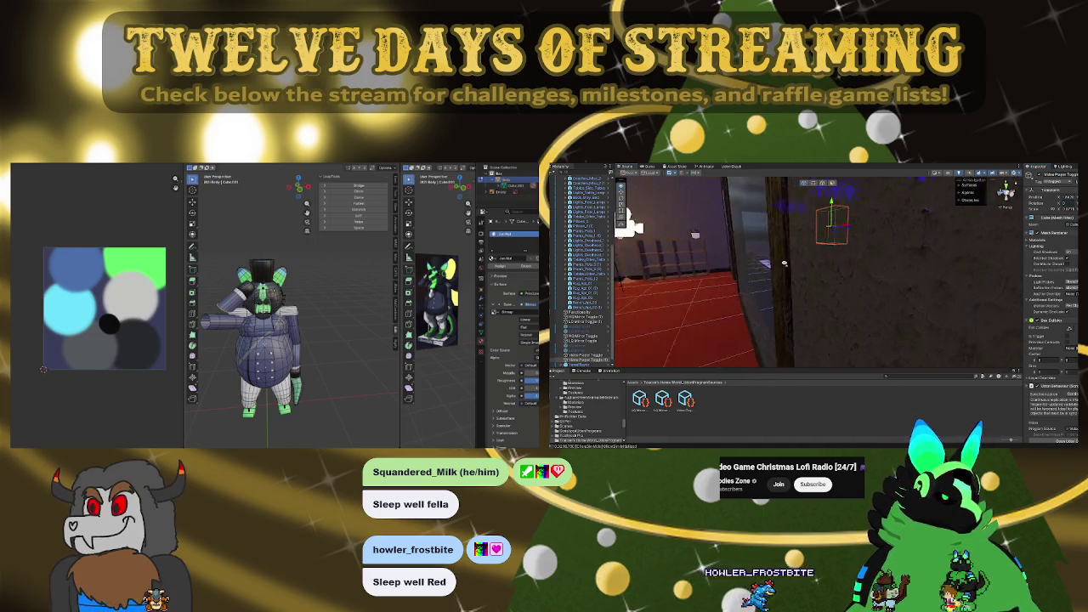
{"action": "left_click_drag", "start_coordinate": [853, 229], "coordinate": [844, 231]}
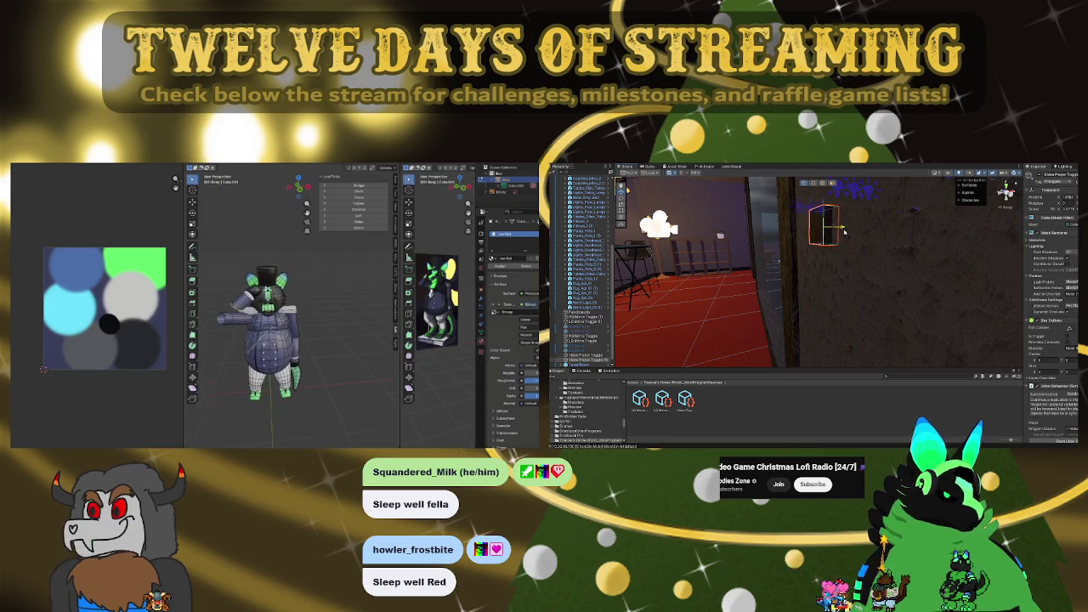
{"action": "key", "text": "f"}
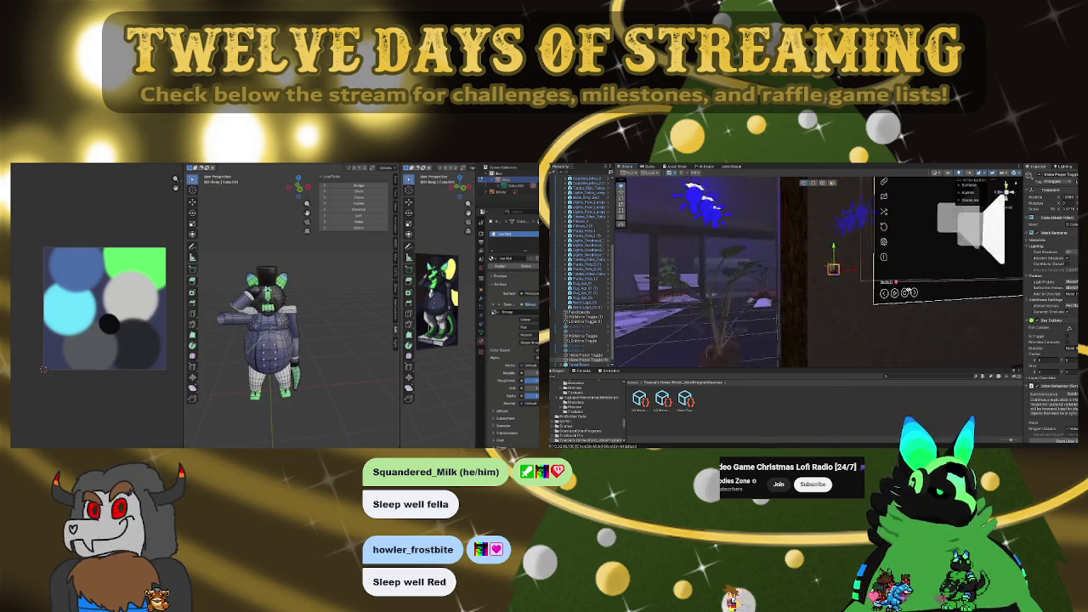
{"action": "mouse_move", "coordinate": [908, 290]}
{"action": "left_mouse_down", "text": "alt"}
{"action": "mouse_move", "coordinate": [856, 311]}
{"action": "mouse_move", "coordinate": [930, 324]}
{"action": "mouse_move", "coordinate": [740, 290]}
{"action": "left_mouse_up", "text": "alt"}
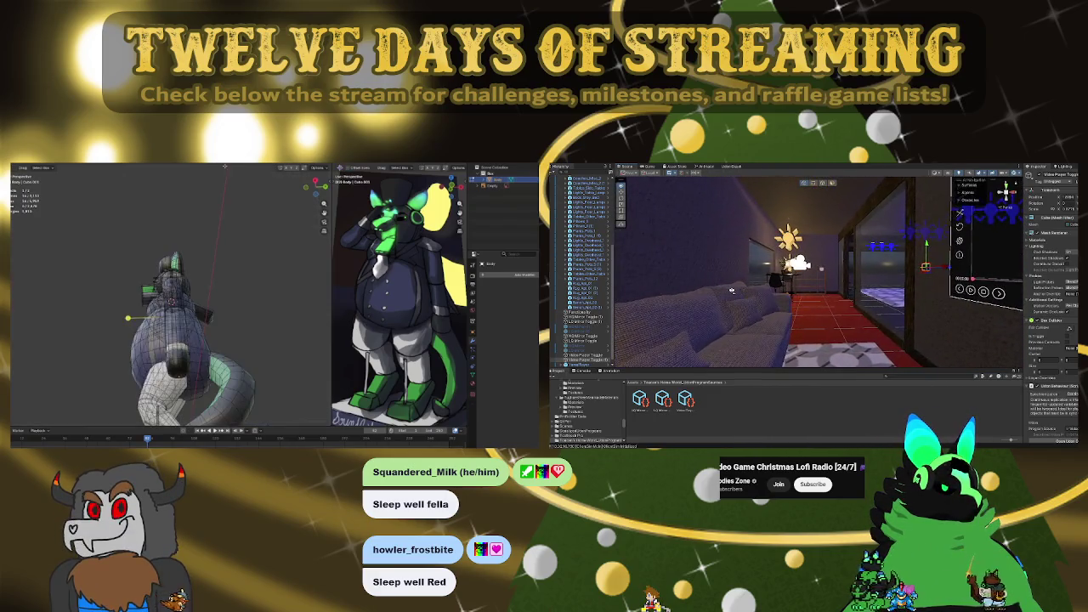
Orbit the Unity scene past the bed, steps and plant back to the media screen
{"action": "mouse_move", "coordinate": [741, 290]}
{"action": "left_mouse_down", "text": "alt"}
{"action": "mouse_move", "coordinate": [929, 310]}
{"action": "mouse_move", "coordinate": [864, 300]}
{"action": "mouse_move", "coordinate": [842, 264]}
{"action": "left_mouse_up", "text": "alt"}
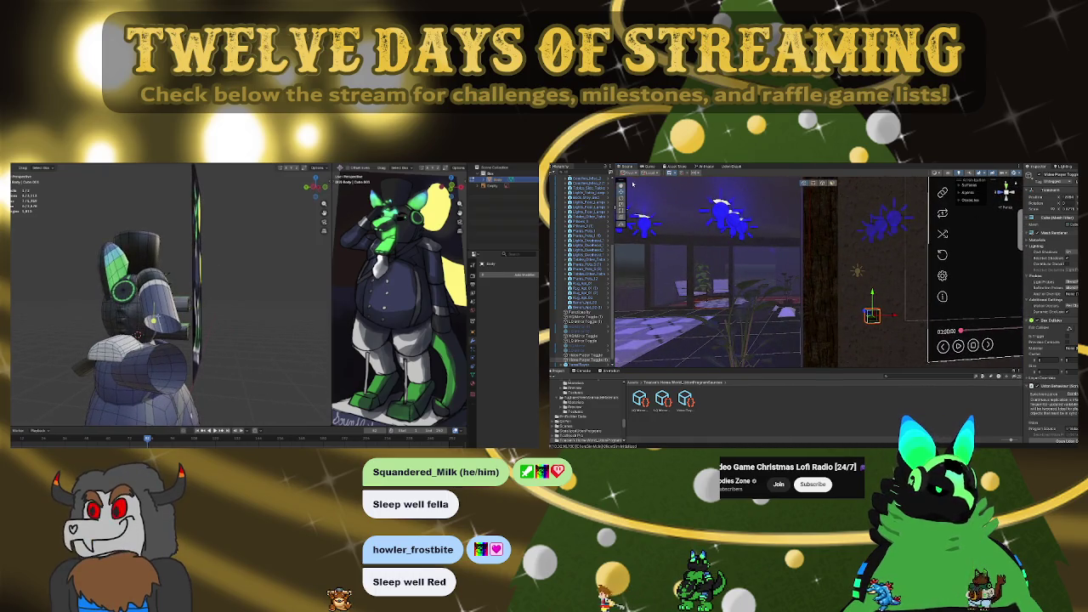
{"action": "left_click_drag", "start_coordinate": [836, 273], "coordinate": [933, 274], "text": "alt"}
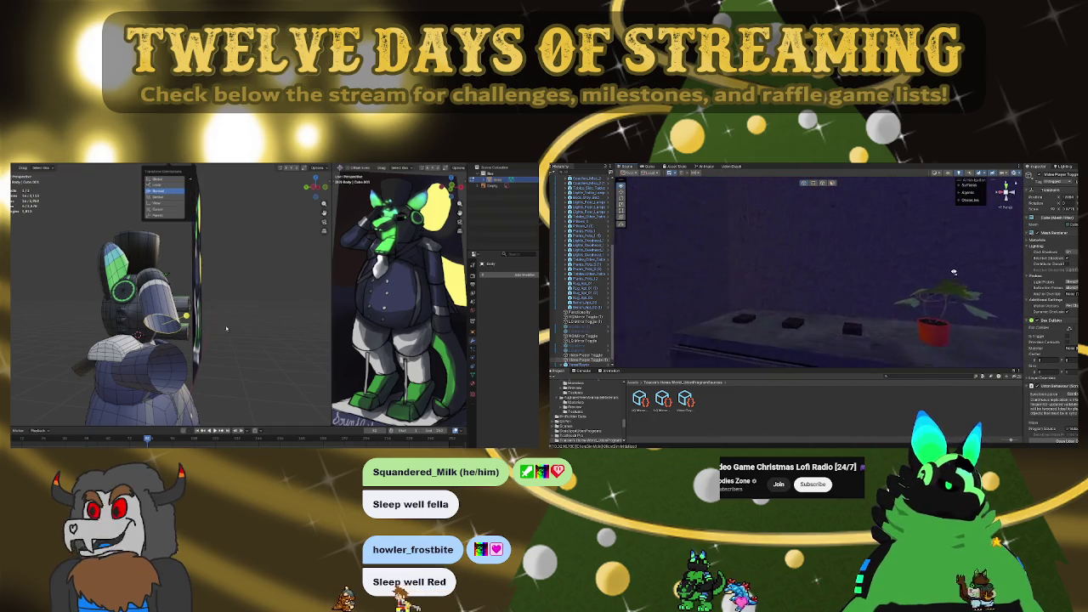
{"action": "left_click_drag", "start_coordinate": [933, 274], "coordinate": [971, 292], "text": "alt"}
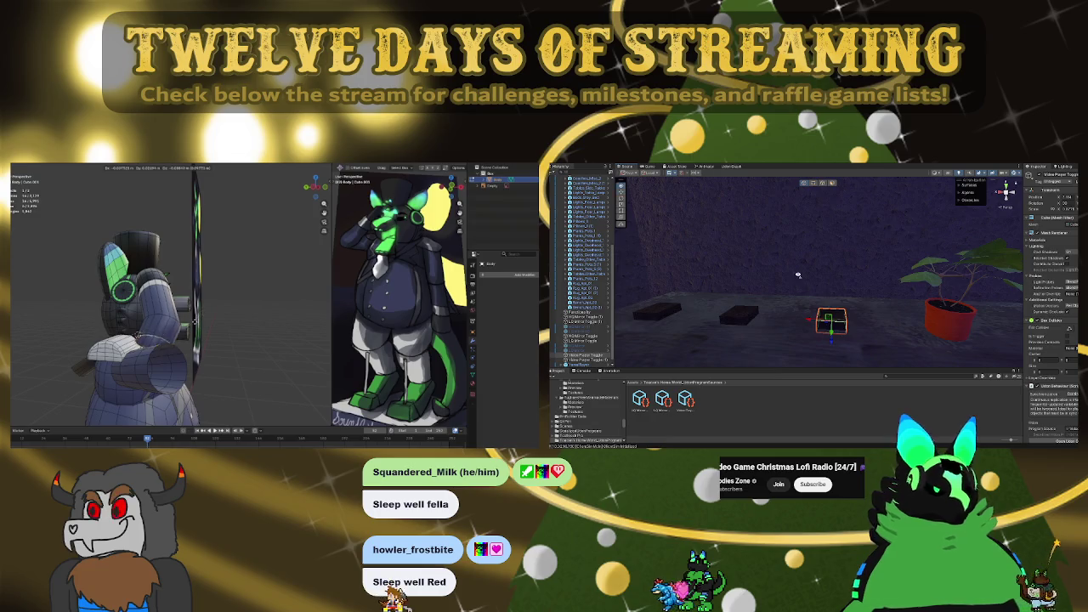
{"action": "left_click_drag", "start_coordinate": [798, 275], "coordinate": [928, 264], "text": "alt"}
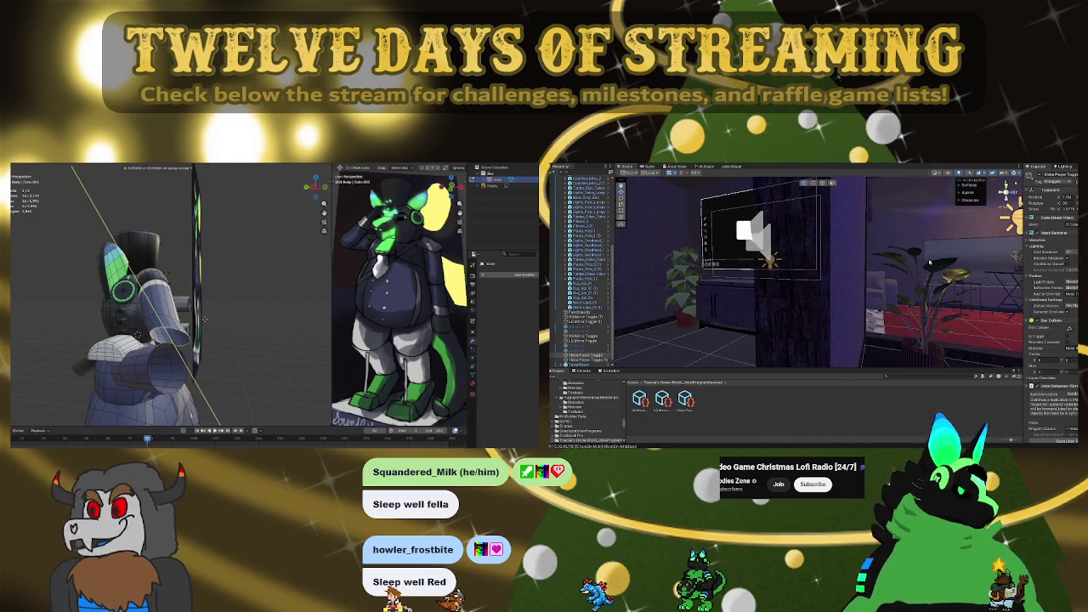
Multi-select the toggle objects and collapse the Structure and Functions groups
{"action": "left_click", "coordinate": [591, 354]}
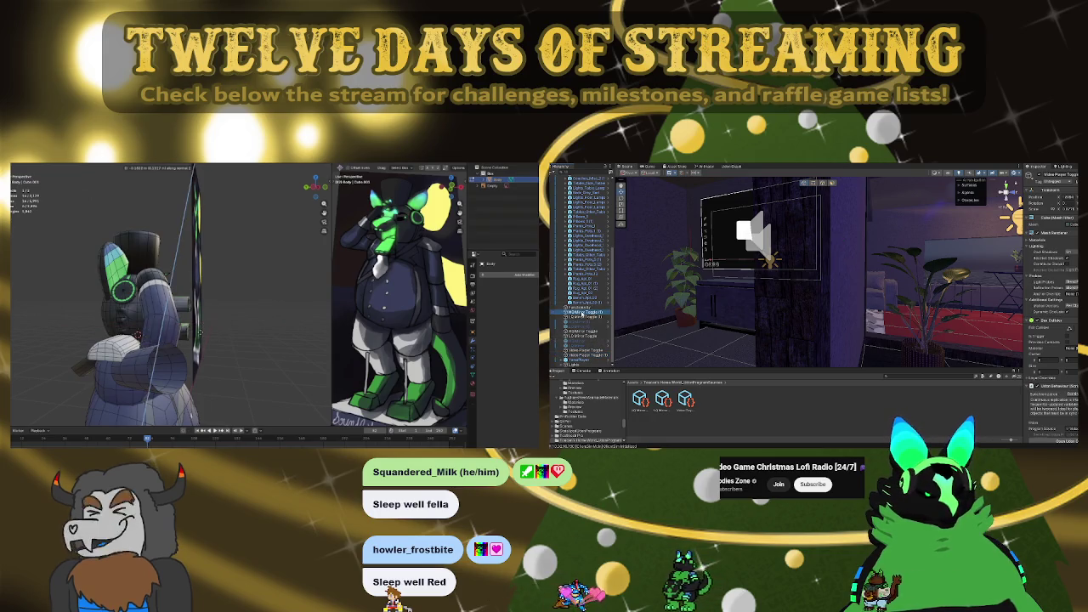
{"action": "left_click", "coordinate": [581, 362], "text": "shift"}
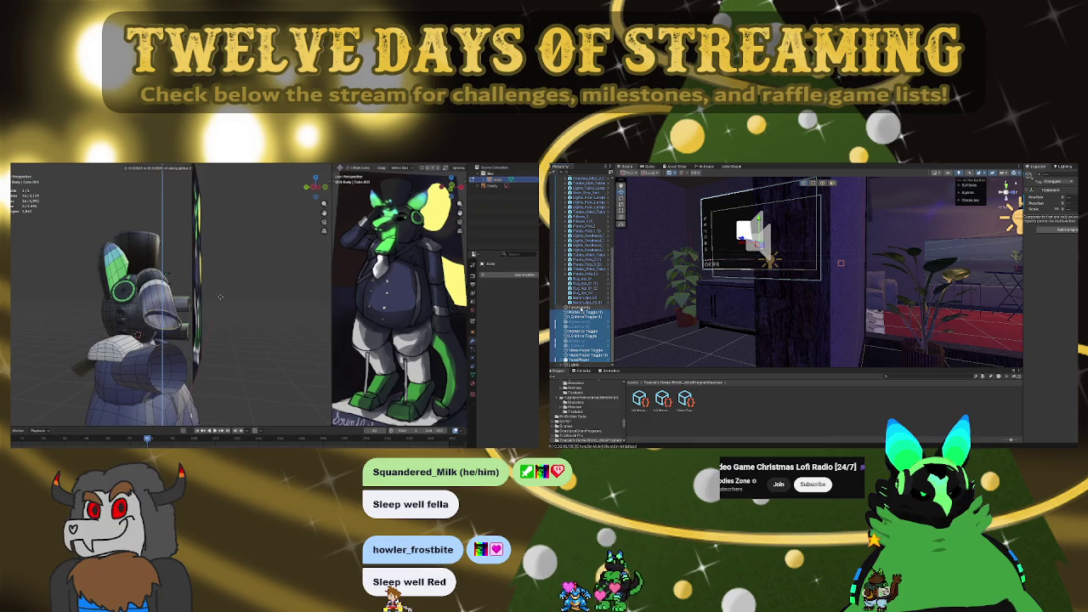
{"action": "scroll", "coordinate": [586, 323], "scroll_direction": "up", "scroll_amount": 10}
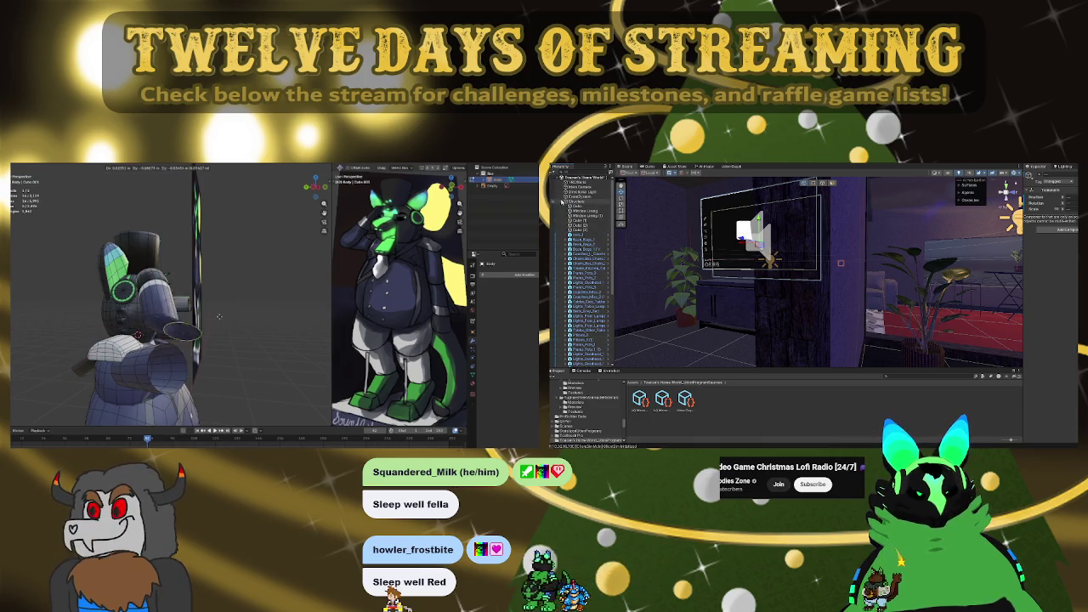
{"action": "left_click", "coordinate": [562, 201]}
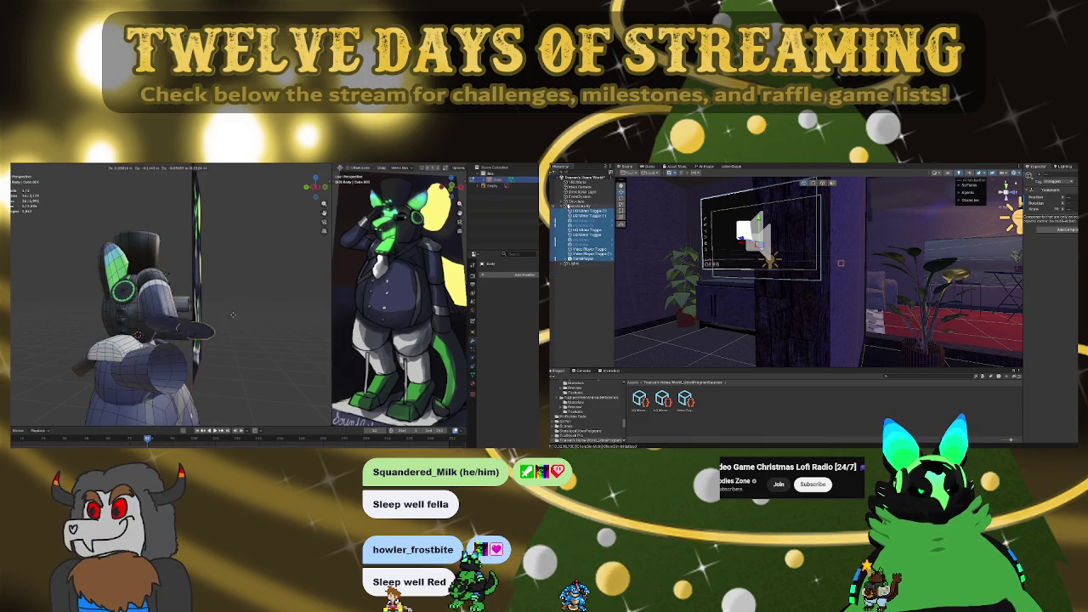
{"action": "left_click", "coordinate": [565, 205]}
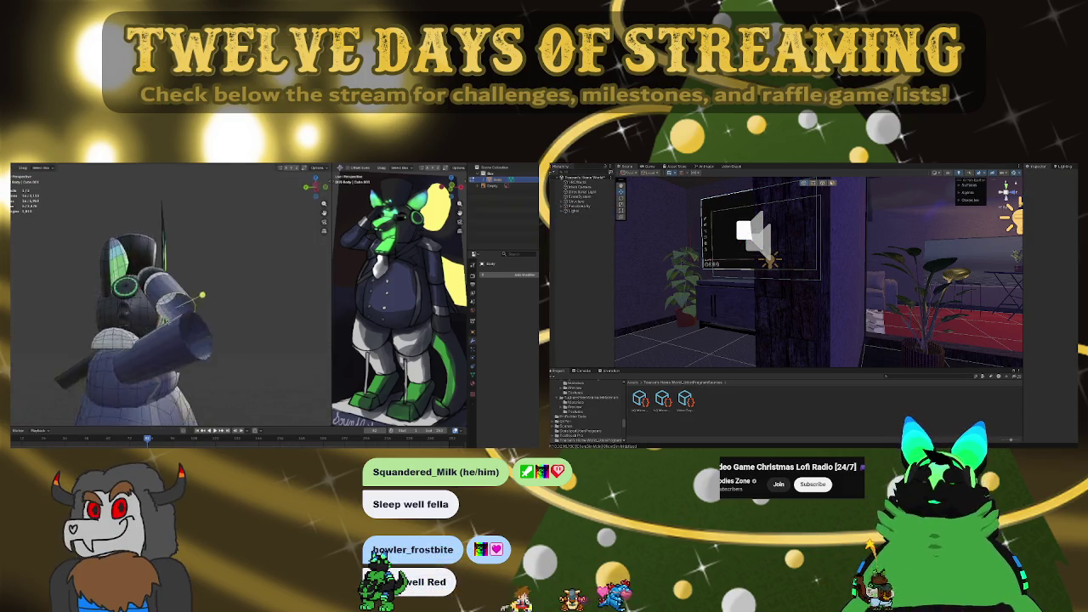
{"action": "middle_click_drag", "start_coordinate": [212, 340], "coordinate": [257, 341]}
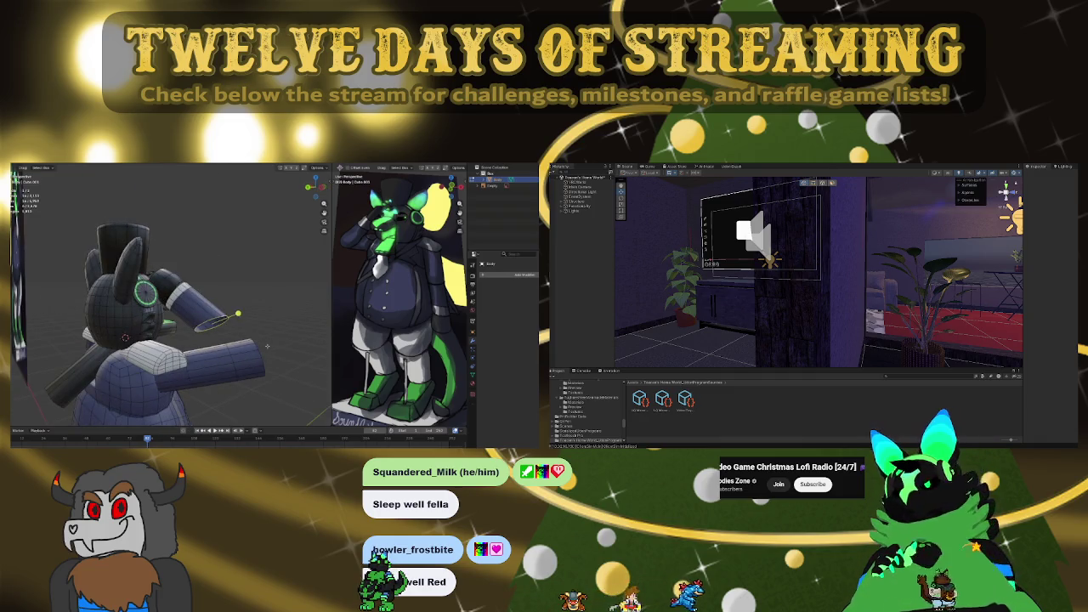
Extrude the avatar's arm tip and show the whole model beside the reference image
{"action": "key", "text": "e"}
{"action": "left_click", "coordinate": [311, 385]}
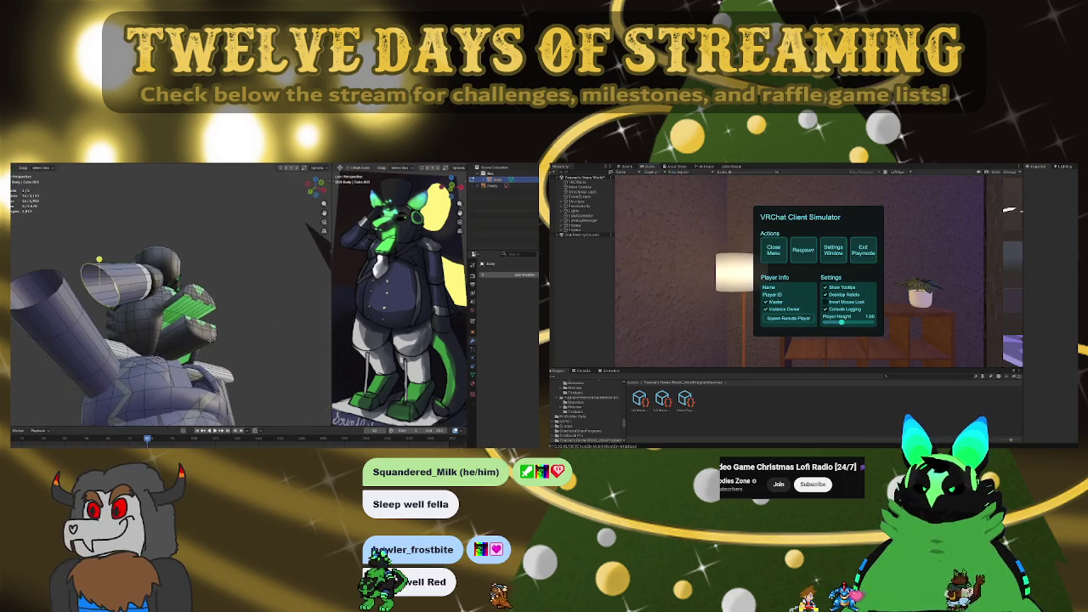
{"action": "key", "text": "slash"}
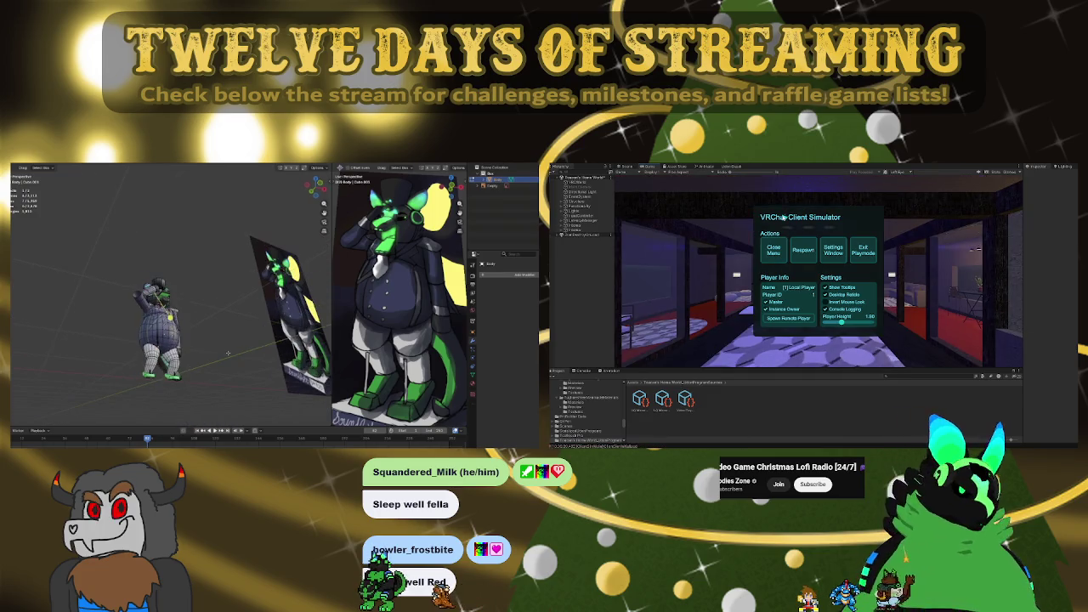
Close the VRChat Client Simulator menu and look around the avatar's head and back
{"action": "left_click", "coordinate": [767, 249]}
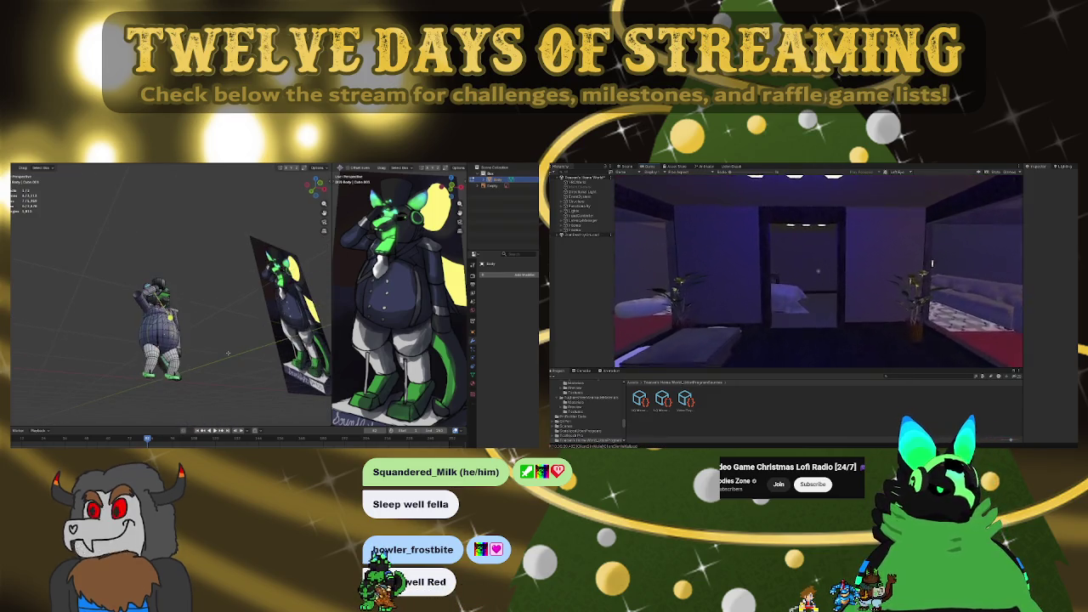
{"action": "scroll", "coordinate": [228, 351], "scroll_direction": "up", "scroll_amount": 8}
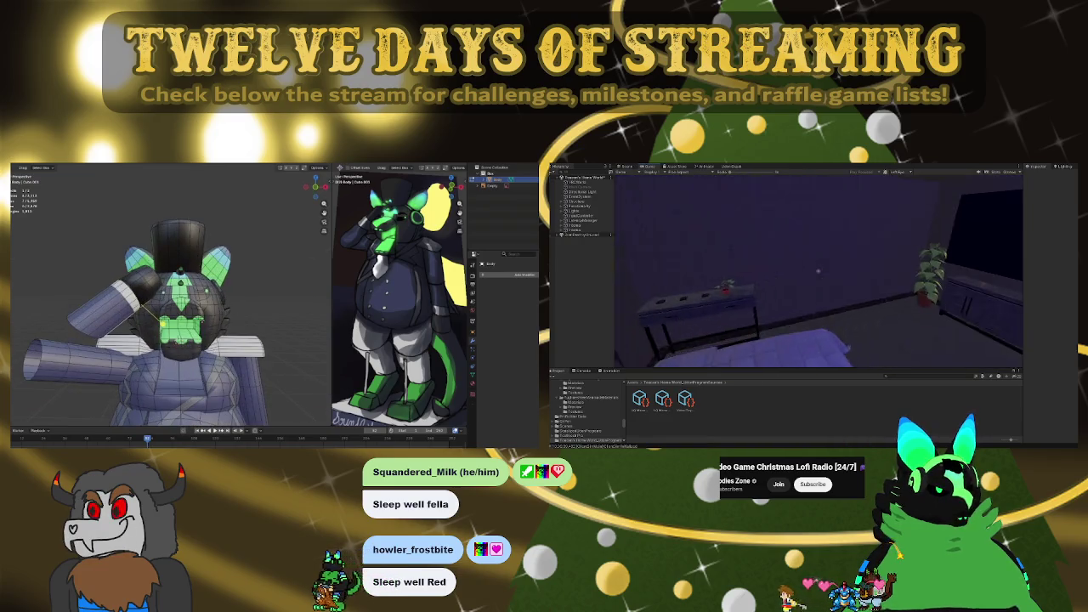
{"action": "mouse_move", "coordinate": [170, 323]}
{"action": "middle_mouse_down"}
{"action": "mouse_move", "coordinate": [238, 323]}
{"action": "mouse_move", "coordinate": [218, 320]}
{"action": "middle_mouse_up"}
{"action": "scroll", "coordinate": [218, 320], "scroll_direction": "down", "scroll_amount": 8}
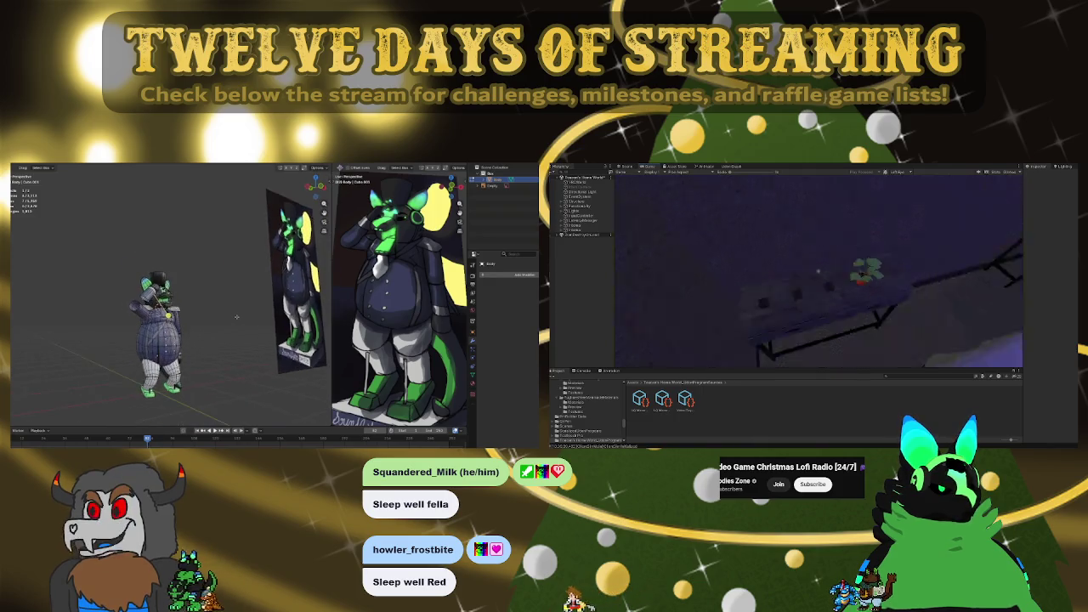
{"action": "scroll", "coordinate": [364, 388], "scroll_direction": "down", "scroll_amount": 3}
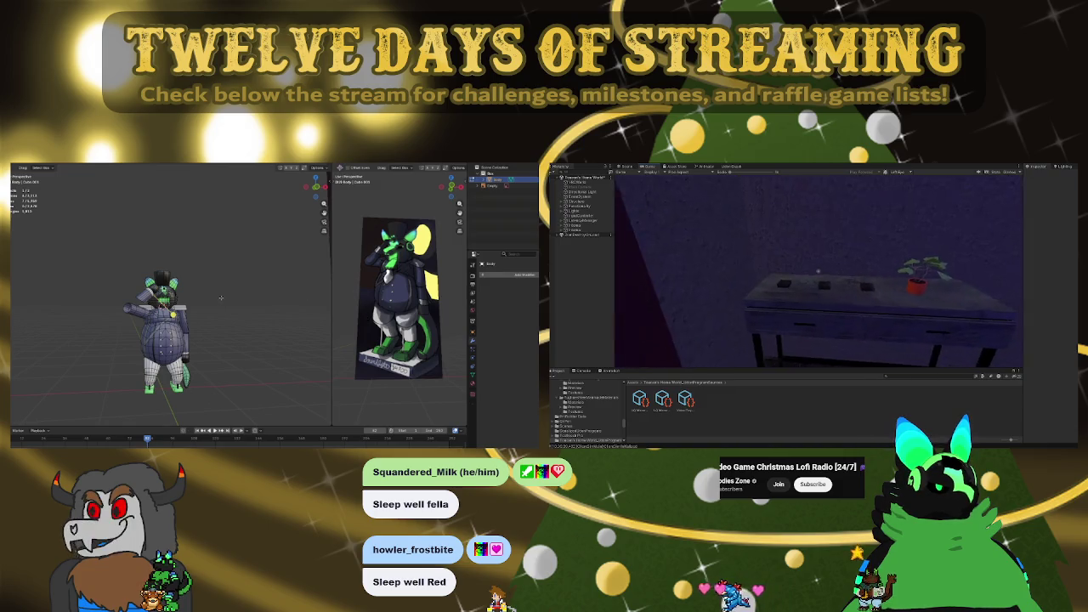
{"action": "scroll", "coordinate": [220, 298], "scroll_direction": "up", "scroll_amount": 3}
{"action": "middle_click_drag", "start_coordinate": [220, 297], "coordinate": [255, 297]}
{"action": "mouse_move", "coordinate": [170, 322]}
{"action": "middle_mouse_down"}
{"action": "mouse_move", "coordinate": [229, 319]}
{"action": "mouse_move", "coordinate": [195, 323]}
{"action": "mouse_move", "coordinate": [221, 321]}
{"action": "middle_mouse_up"}
{"action": "scroll", "coordinate": [170, 323], "scroll_direction": "up", "scroll_amount": 2}
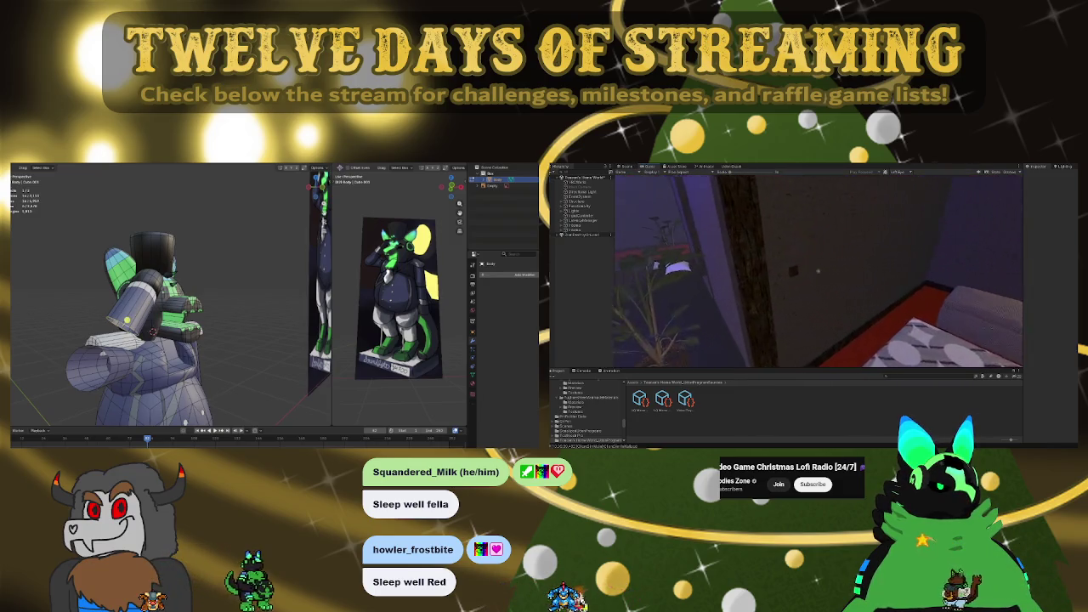
Turn on the video player toggle, rotate the new arm segment, and exit play mode
{"action": "left_click", "coordinate": [818, 271]}
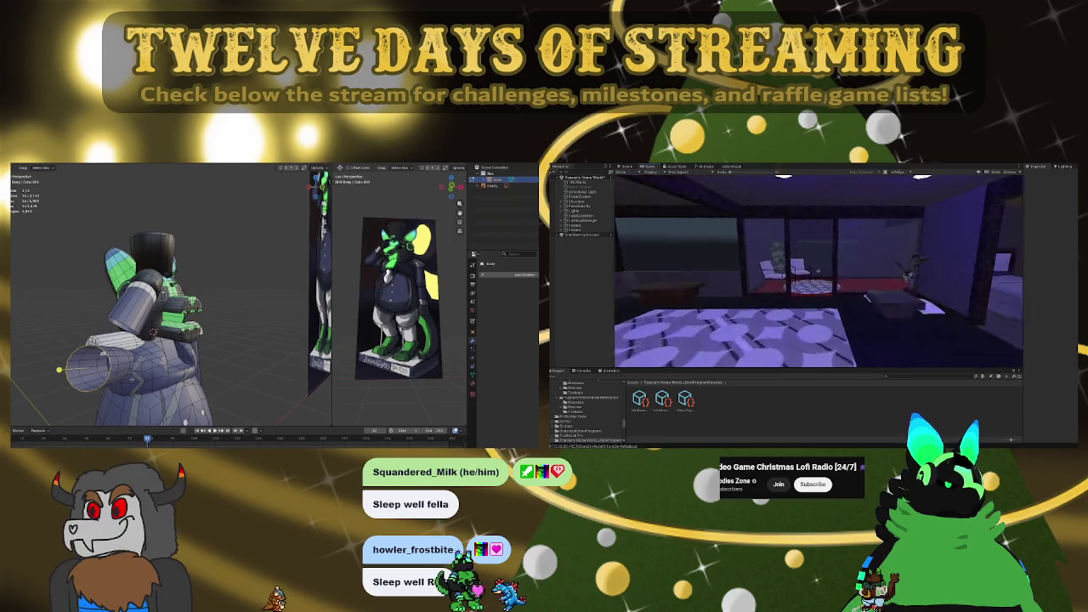
{"action": "middle_click_drag", "start_coordinate": [210, 385], "coordinate": [255, 383]}
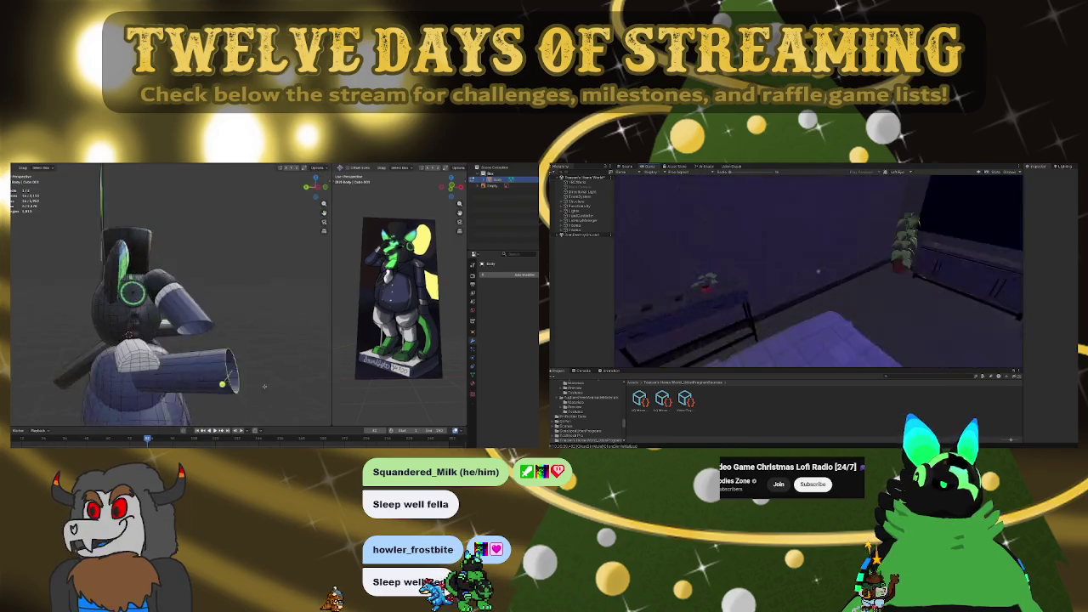
{"action": "key", "text": "r"}
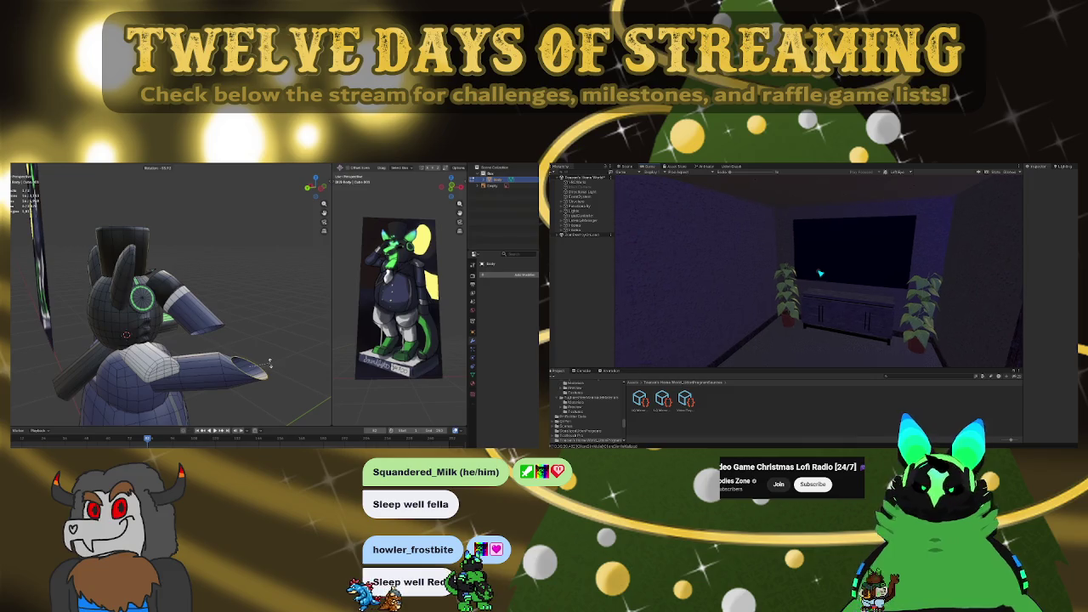
{"action": "left_click", "coordinate": [269, 363]}
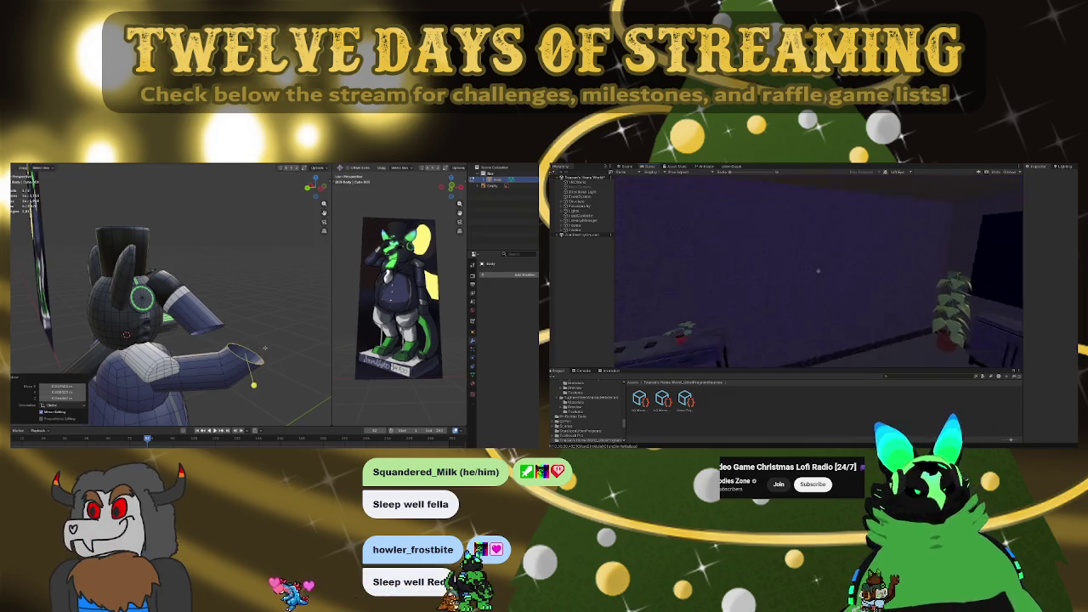
{"action": "left_click", "coordinate": [276, 364]}
{"action": "left_click", "coordinate": [277, 362]}
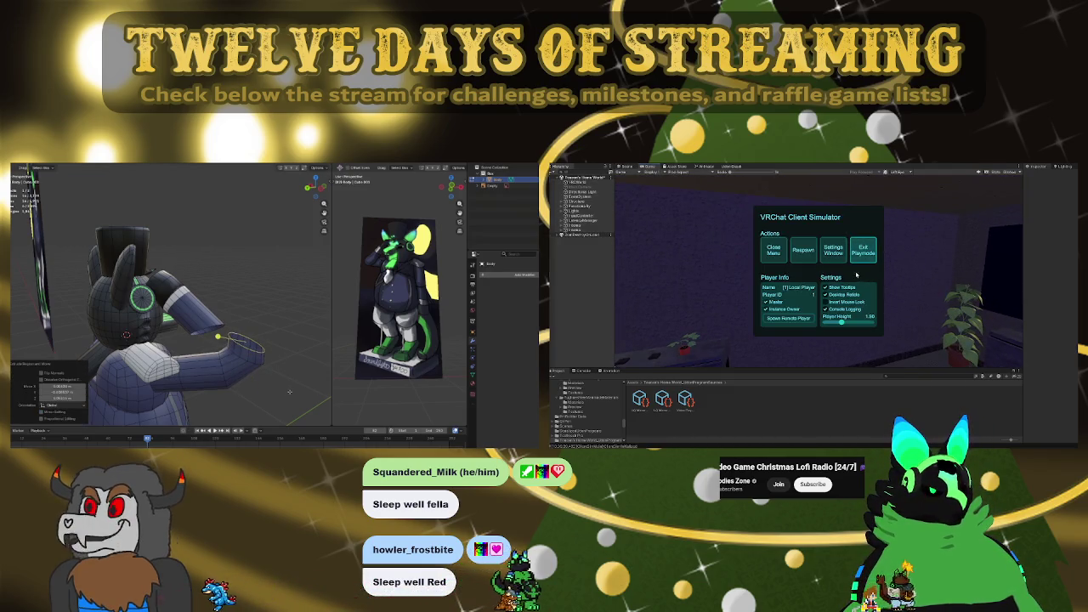
{"action": "left_click", "coordinate": [861, 252]}
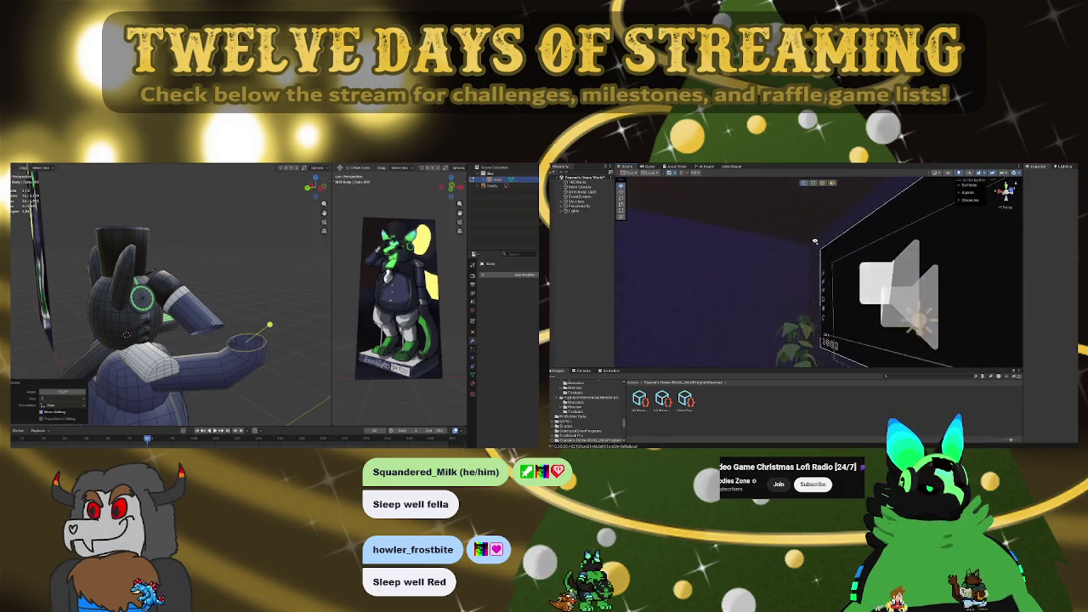
Shrink the arm's end loop and bridge it to the other loop with new faces
{"action": "key", "text": "s"}
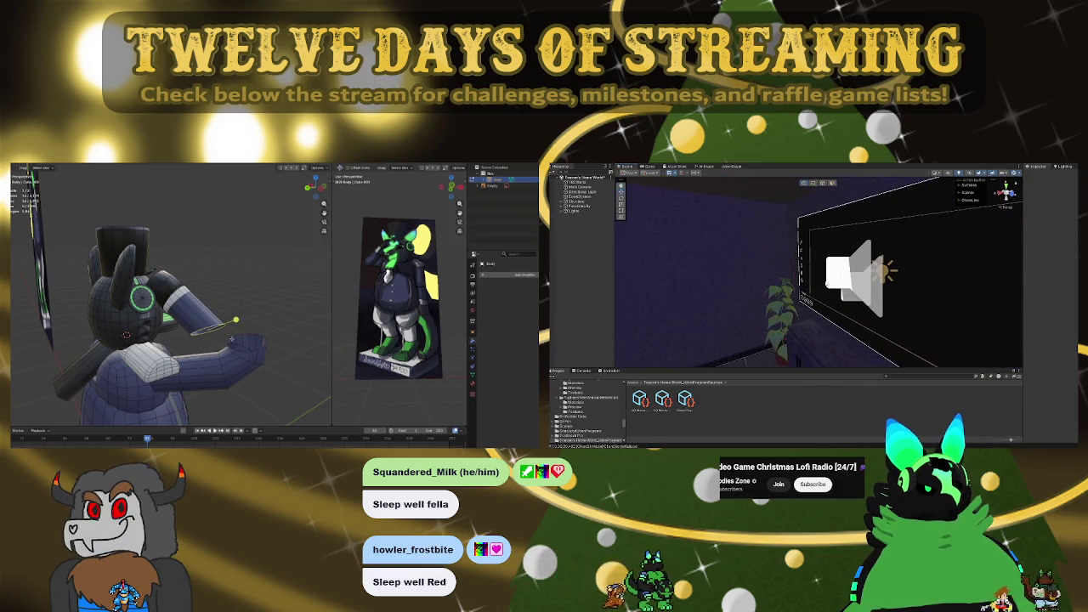
{"action": "key", "text": "F3"}
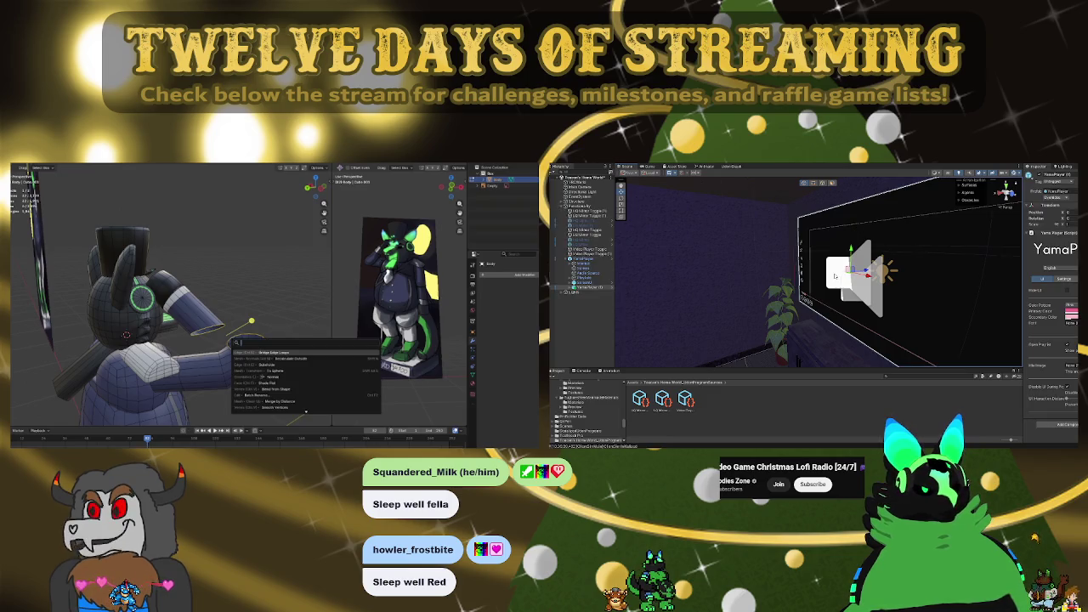
{"action": "key", "text": "Return"}
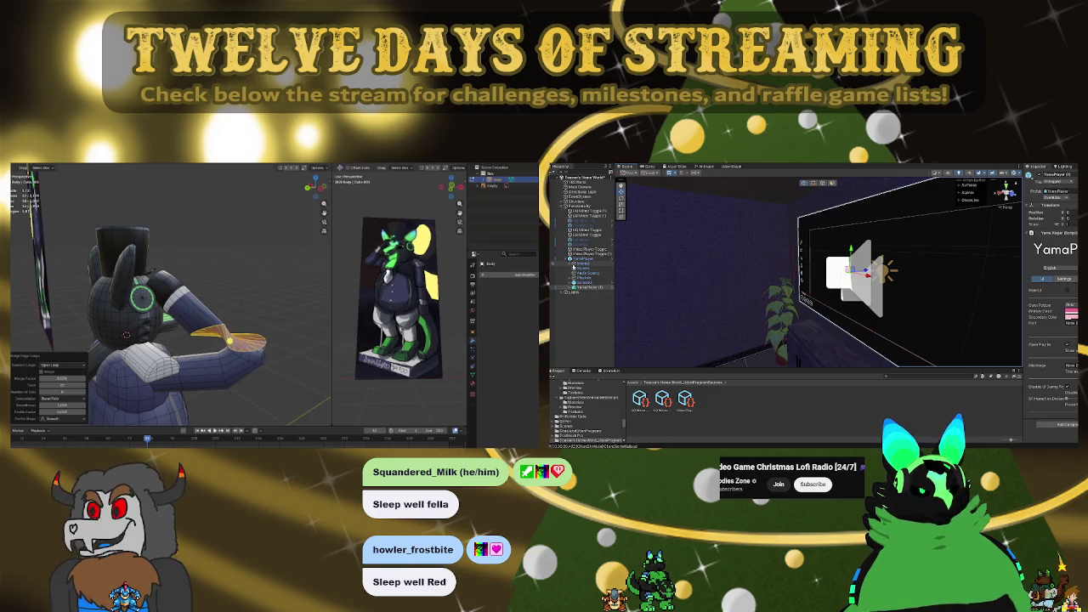
{"action": "middle_click_drag", "start_coordinate": [230, 339], "coordinate": [218, 359]}
Frame the speaker's Audio Source and increase its Max Distance
{"action": "left_click", "coordinate": [852, 276]}
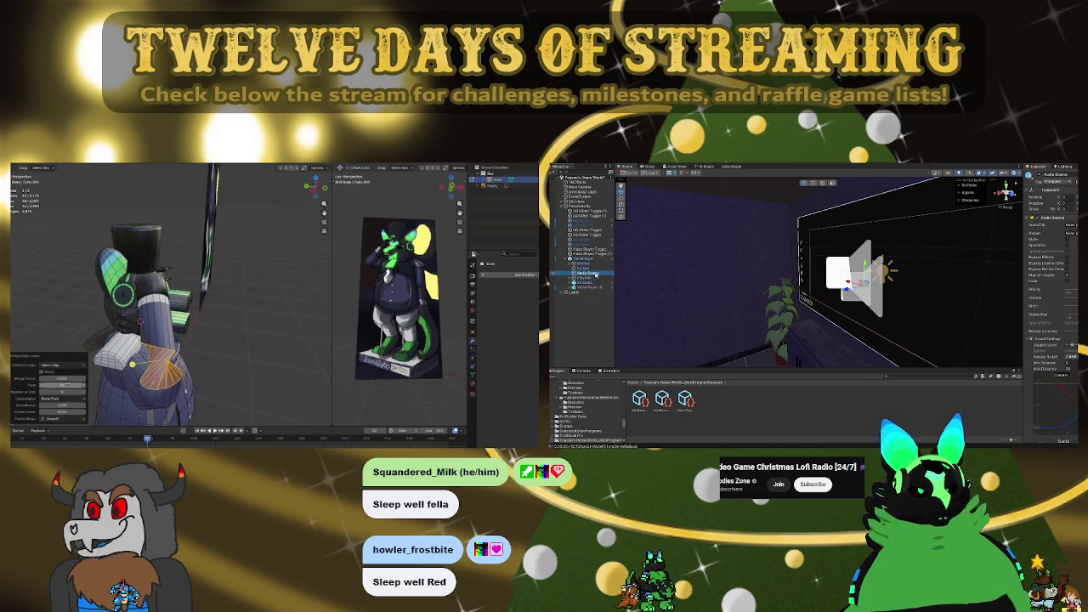
{"action": "key", "text": "f"}
{"action": "scroll", "coordinate": [818, 272], "scroll_direction": "down", "scroll_amount": 2}
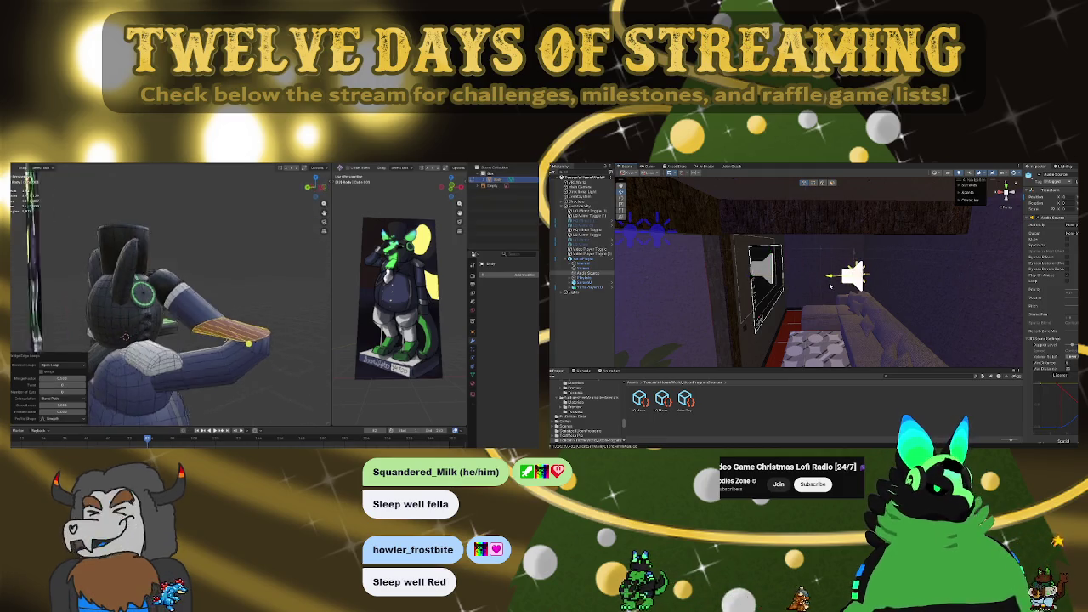
{"action": "mouse_move", "coordinate": [830, 286]}
{"action": "left_mouse_down", "text": "alt"}
{"action": "mouse_move", "coordinate": [953, 279]}
{"action": "mouse_move", "coordinate": [599, 303]}
{"action": "left_mouse_up", "text": "alt"}
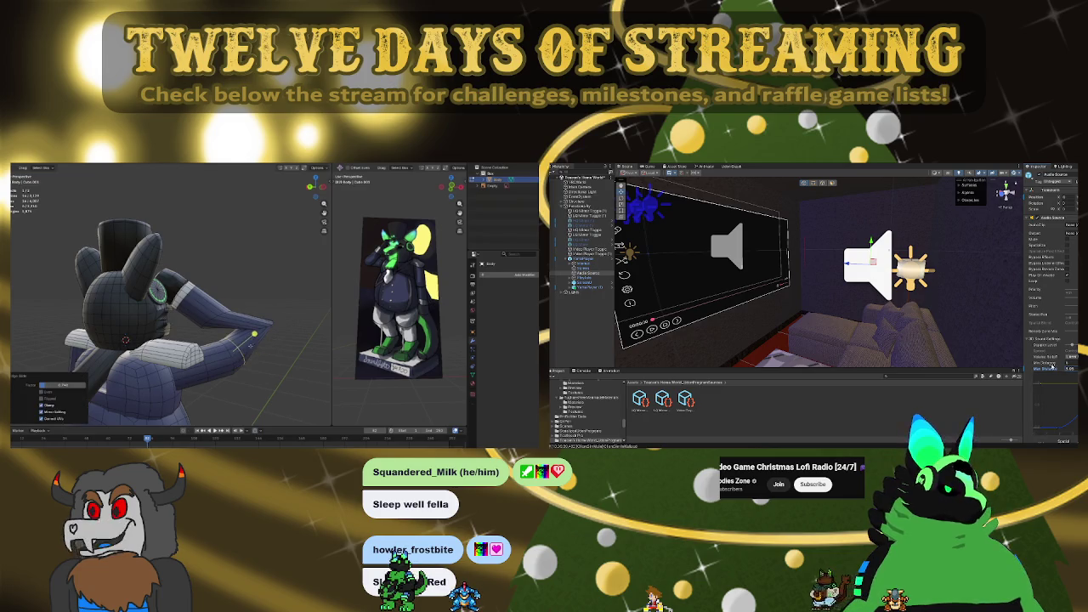
{"action": "left_click_drag", "start_coordinate": [1038, 364], "coordinate": [1041, 364]}
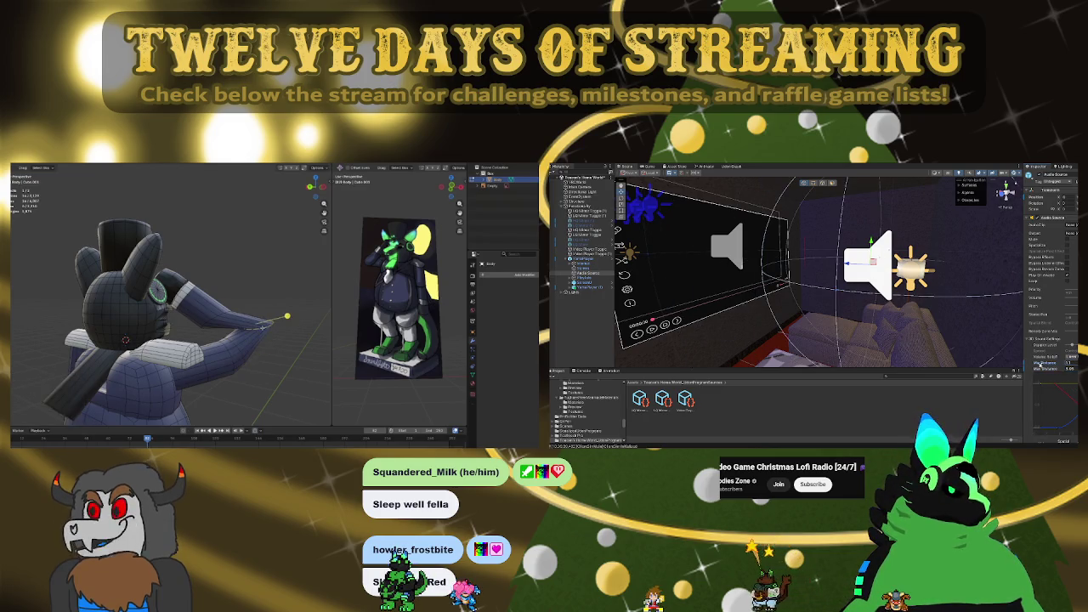
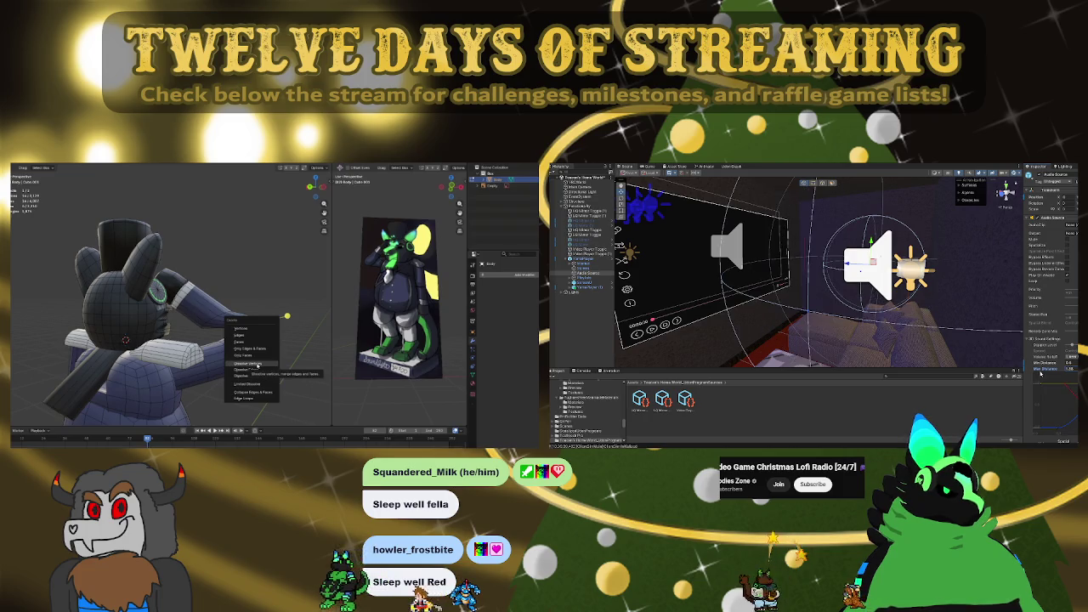
Dissolve the selected vertices on the character mesh and view it from the front
{"action": "left_click", "coordinate": [255, 365]}
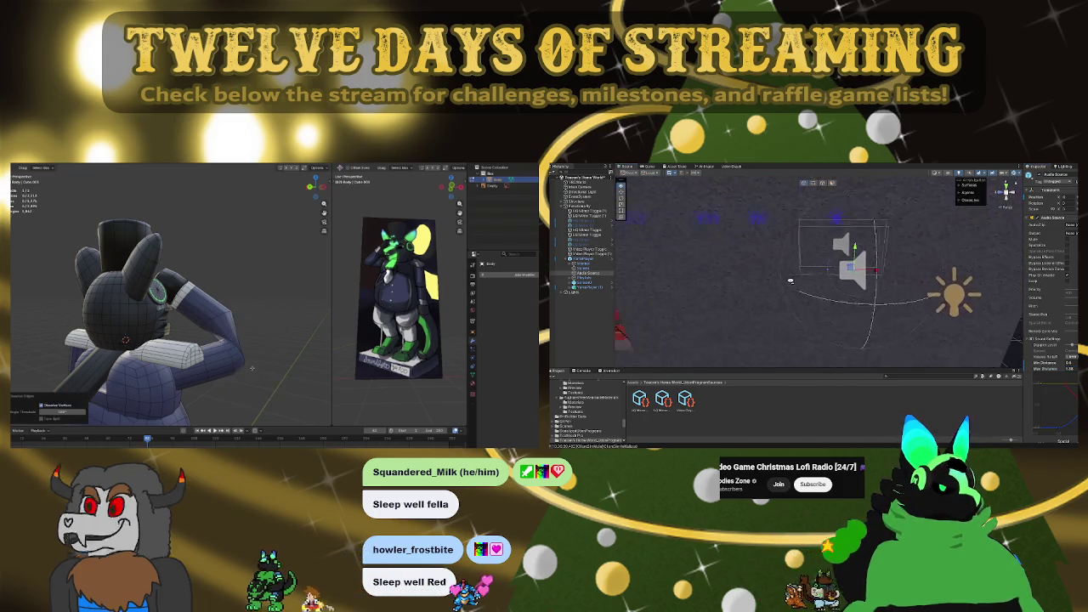
{"action": "mouse_move", "coordinate": [743, 280]}
{"action": "right_mouse_down"}
{"action": "mouse_move", "coordinate": [623, 279]}
{"action": "mouse_move", "coordinate": [911, 295]}
{"action": "mouse_move", "coordinate": [872, 264]}
{"action": "right_mouse_up"}
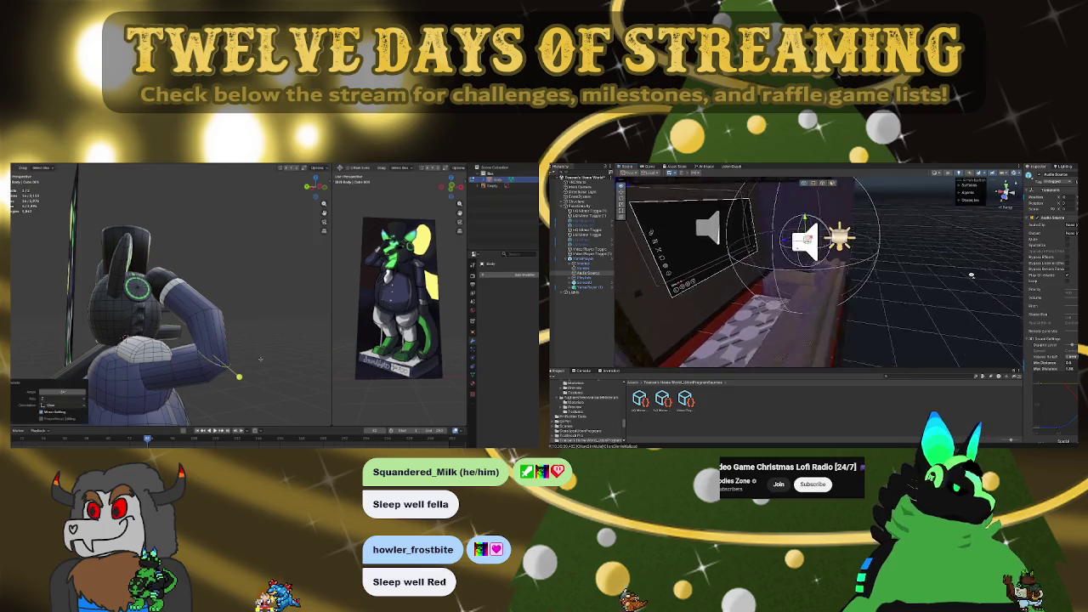
{"action": "key", "text": "KP_1"}
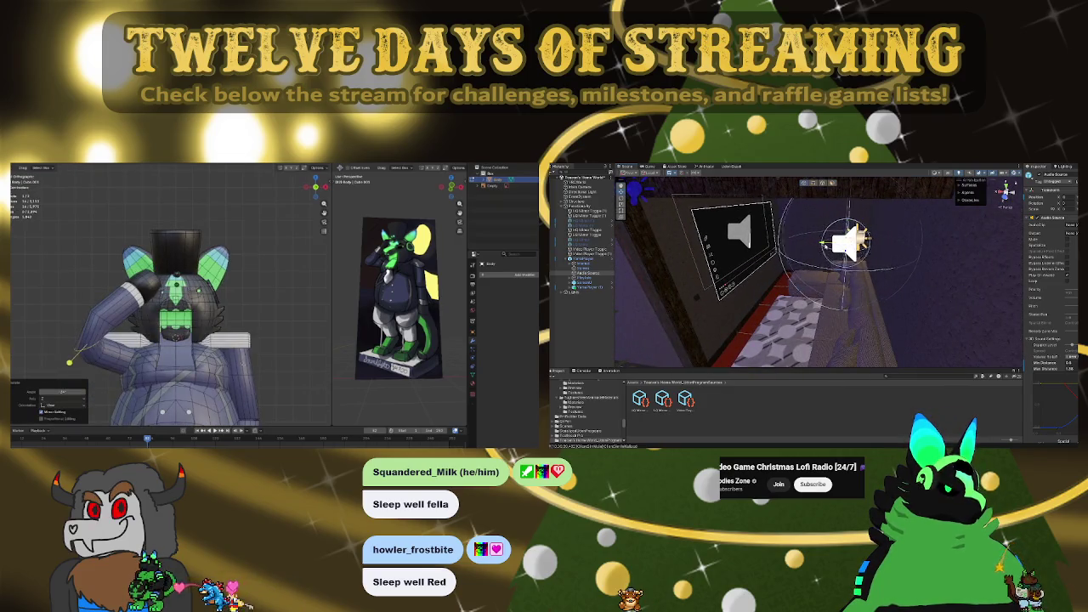
{"action": "mouse_move", "coordinate": [872, 264]}
{"action": "right_mouse_down"}
{"action": "mouse_move", "coordinate": [805, 286]}
{"action": "mouse_move", "coordinate": [979, 343]}
{"action": "right_mouse_up"}
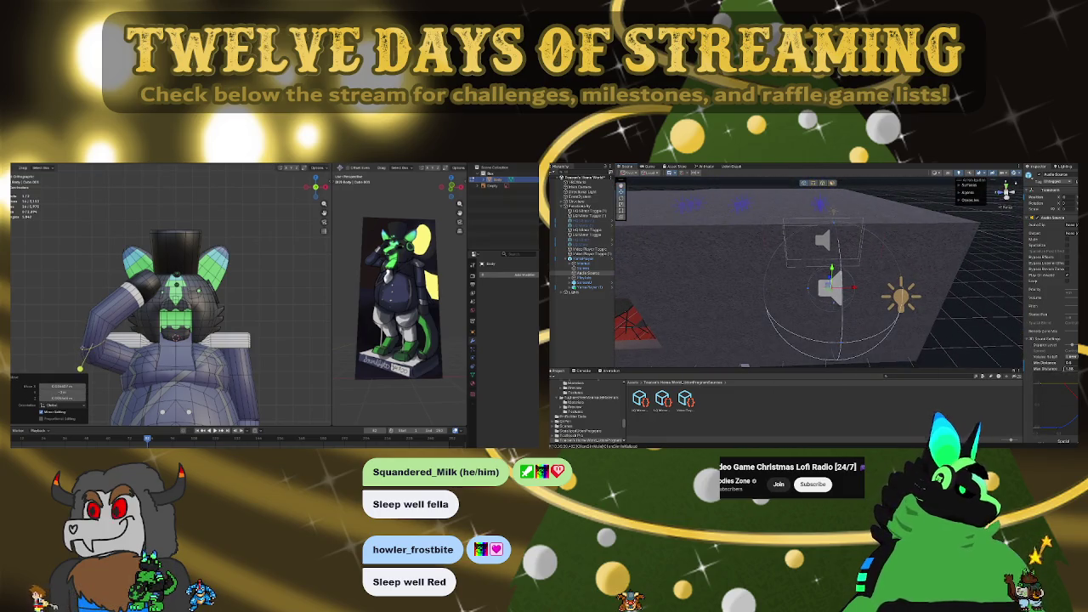
{"action": "right_click_drag", "start_coordinate": [1003, 340], "coordinate": [967, 286]}
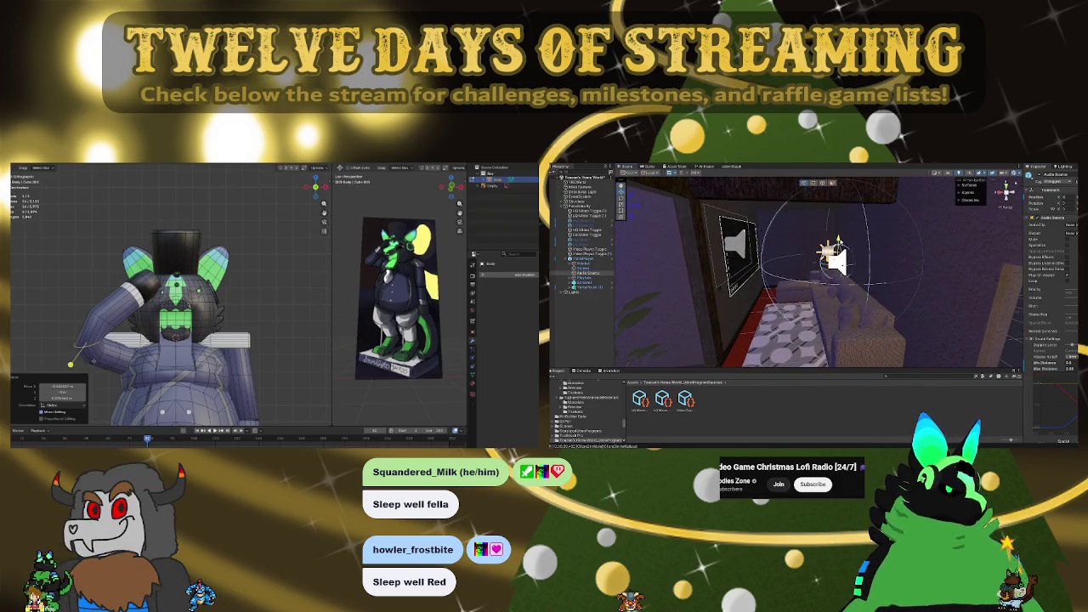
Orbit and zoom around the character to check the cleaned-up mesh from back and side
{"action": "scroll", "coordinate": [93, 360], "scroll_direction": "down", "scroll_amount": 4}
{"action": "mouse_move", "coordinate": [170, 340]}
{"action": "middle_mouse_down"}
{"action": "mouse_move", "coordinate": [251, 339]}
{"action": "mouse_move", "coordinate": [136, 340]}
{"action": "middle_mouse_up"}
{"action": "scroll", "coordinate": [212, 340], "scroll_direction": "up", "scroll_amount": 3}
{"action": "scroll", "coordinate": [213, 340], "scroll_direction": "up", "scroll_amount": 3}
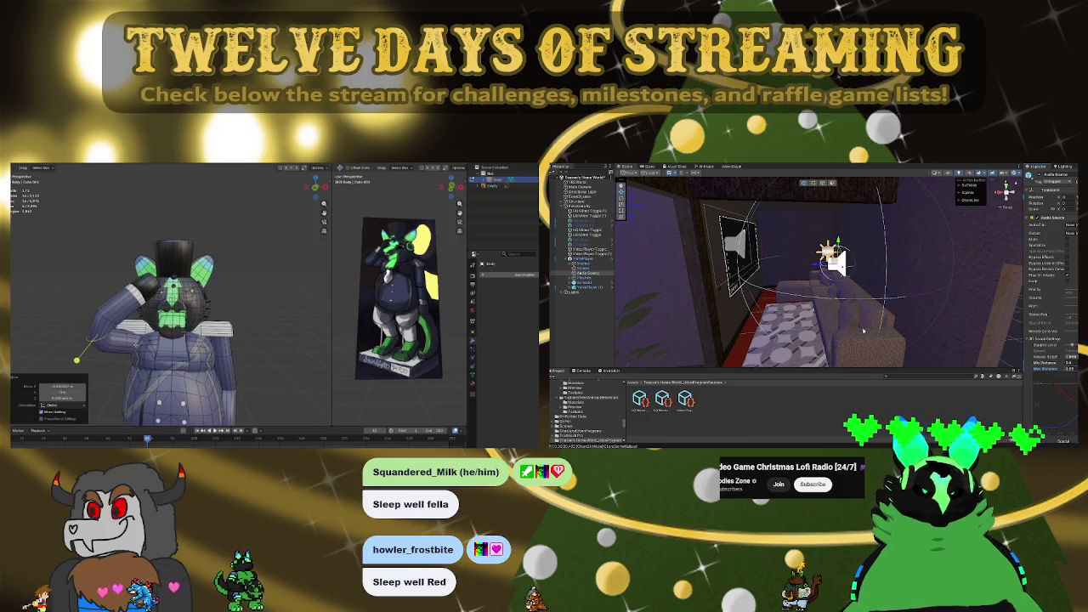
{"action": "left_click_drag", "start_coordinate": [853, 296], "coordinate": [900, 297], "text": "alt"}
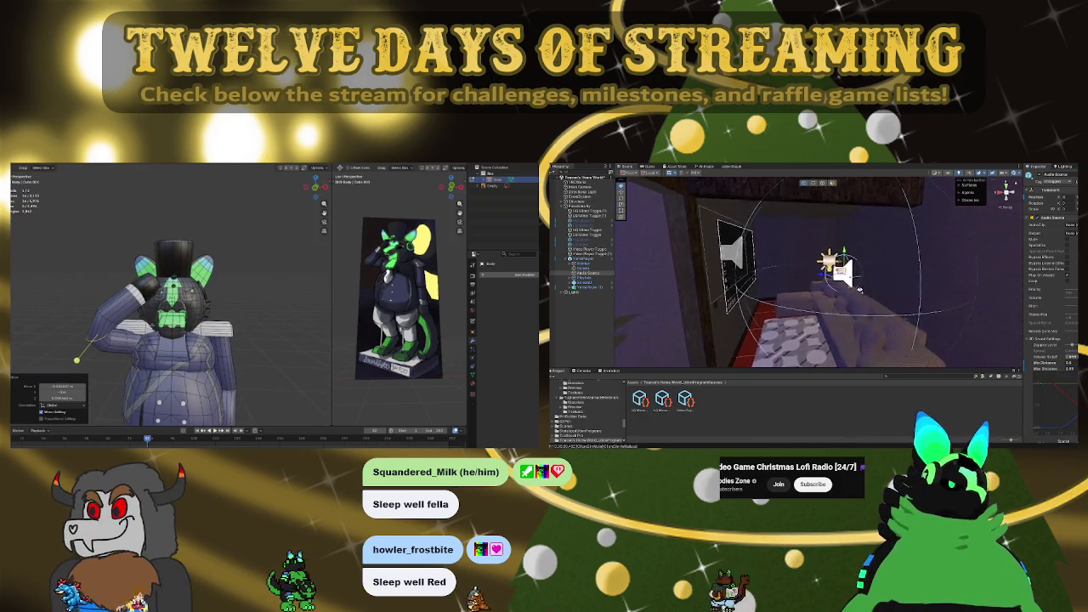
{"action": "left_click_drag", "start_coordinate": [880, 259], "coordinate": [878, 277]}
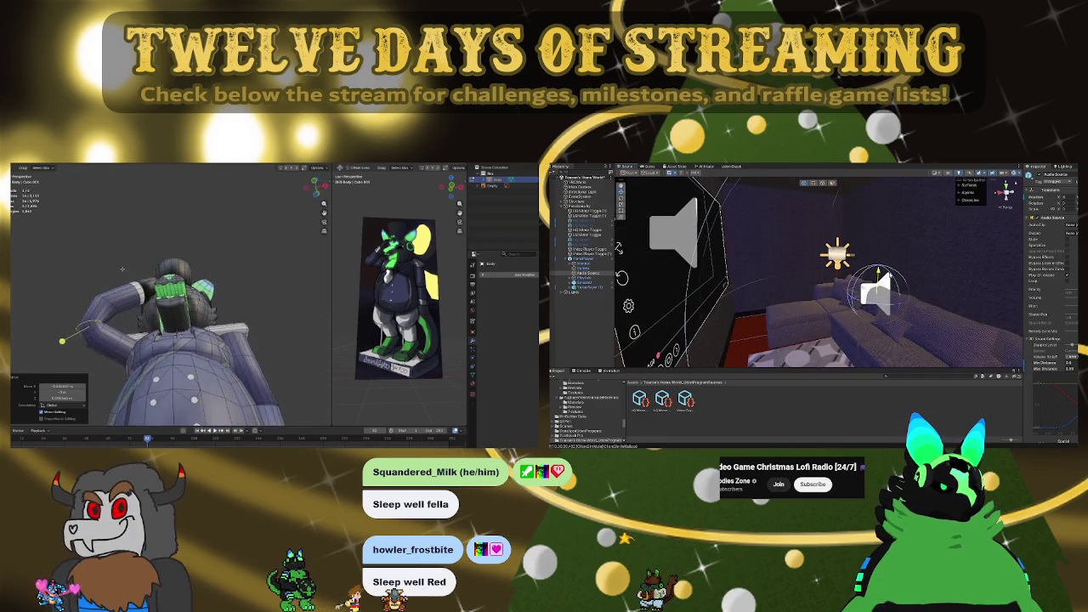
{"action": "left_click_drag", "start_coordinate": [949, 293], "coordinate": [764, 290], "text": "alt"}
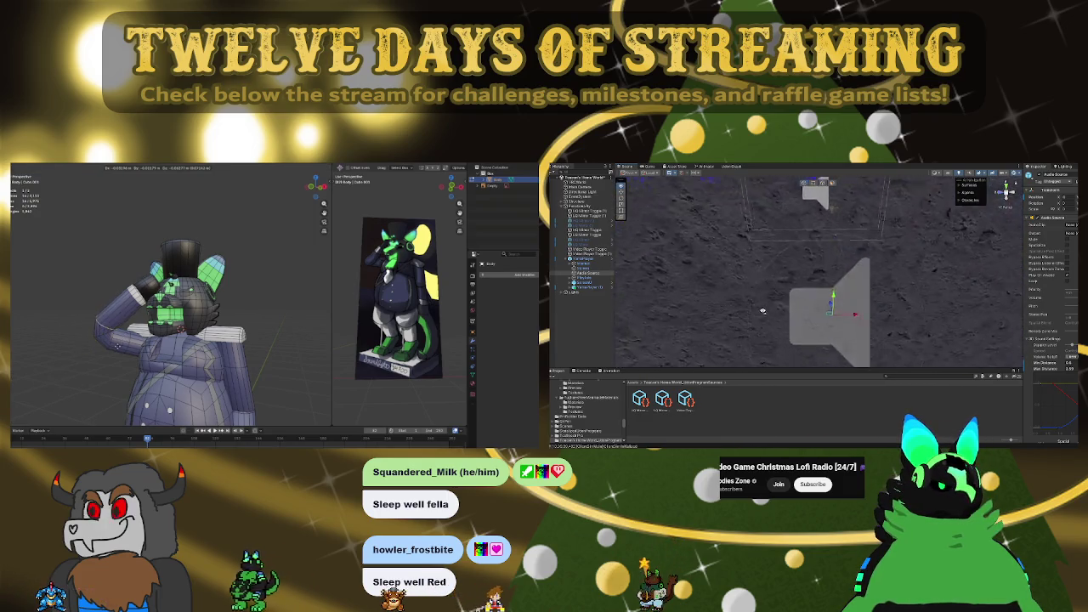
Select the linked small sphere on the head and move it in front view
{"action": "left_click_drag", "start_coordinate": [763, 291], "coordinate": [779, 322], "text": "alt"}
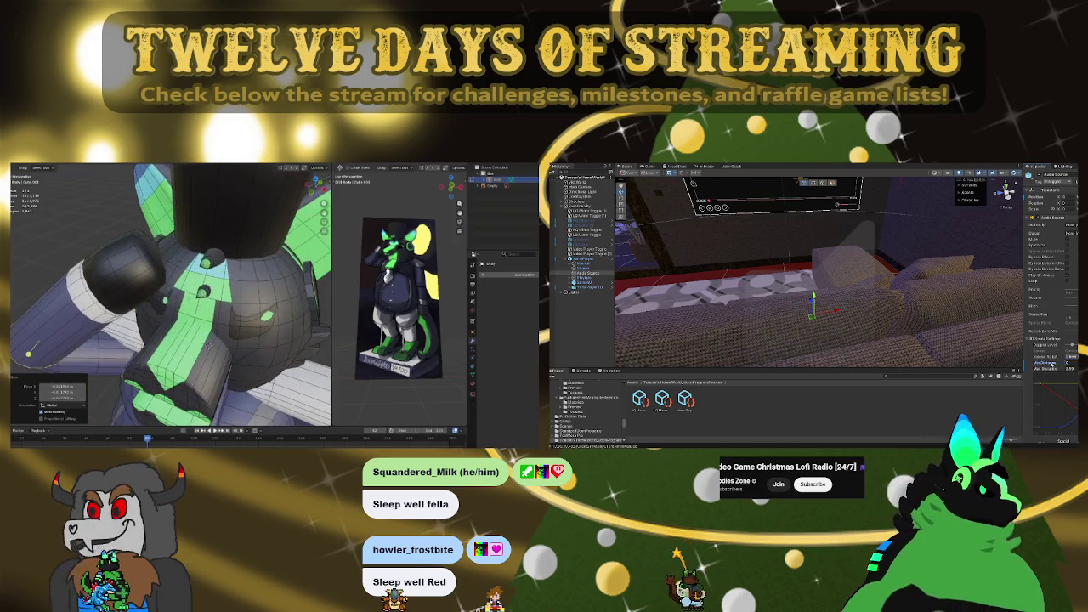
{"action": "key", "text": "ctrl+l"}
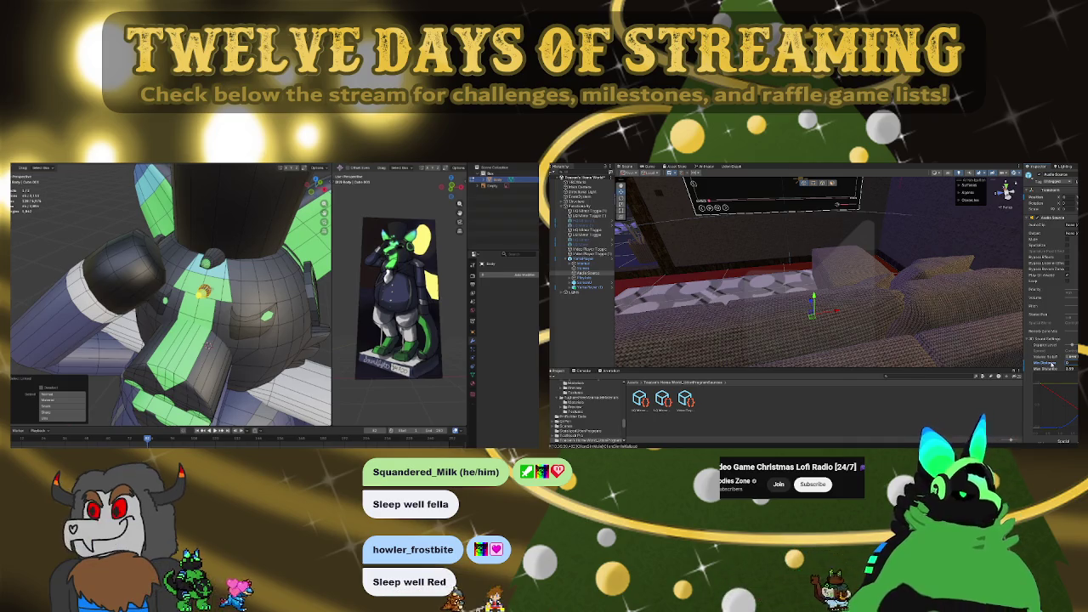
{"action": "key", "text": "KP_1"}
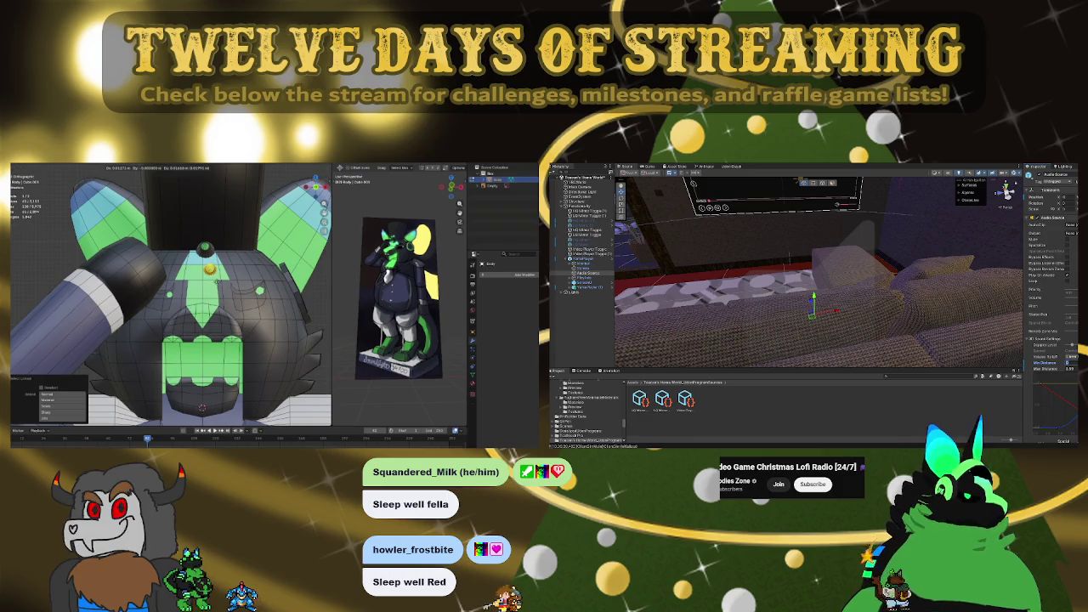
{"action": "key", "text": "g"}
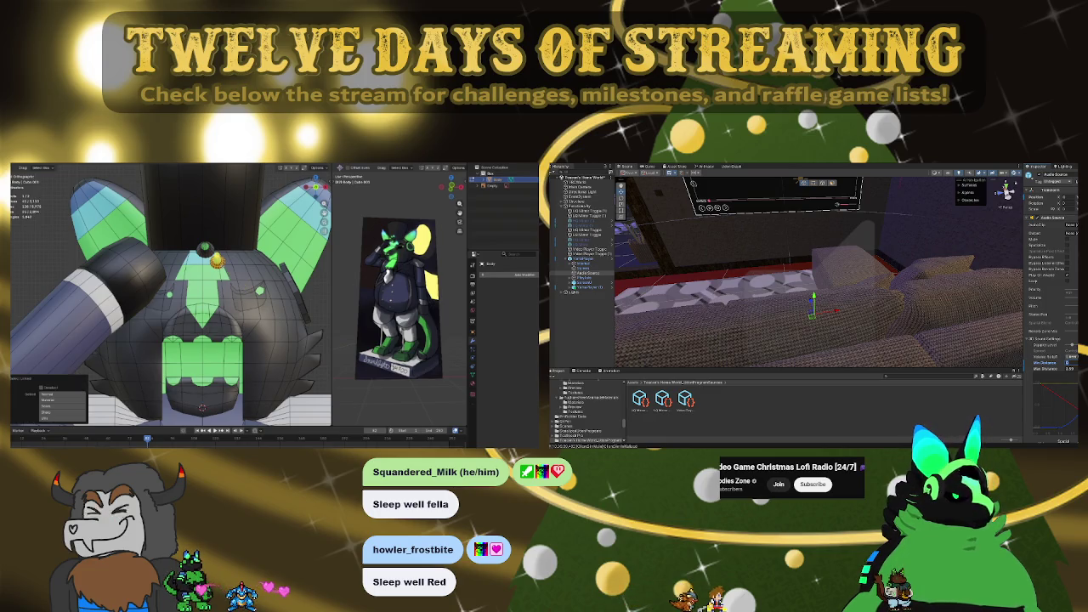
{"action": "right_click_drag", "start_coordinate": [851, 279], "coordinate": [655, 251]}
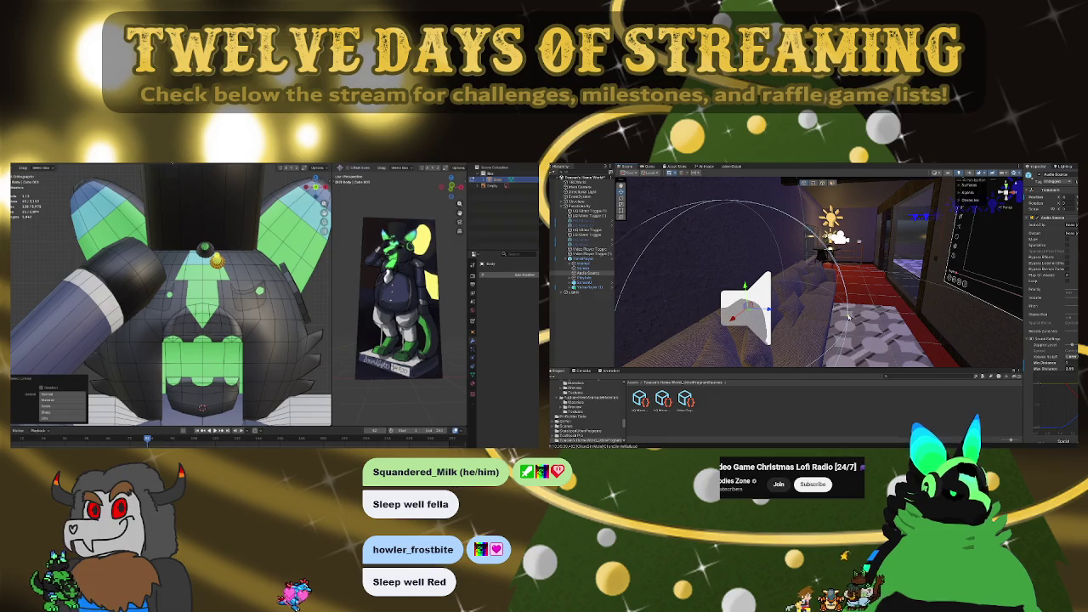
{"action": "left_click", "coordinate": [166, 168]}
{"action": "mouse_move", "coordinate": [923, 320]}
{"action": "right_mouse_down"}
{"action": "mouse_move", "coordinate": [746, 305]}
{"action": "mouse_move", "coordinate": [834, 313]}
{"action": "right_mouse_up"}
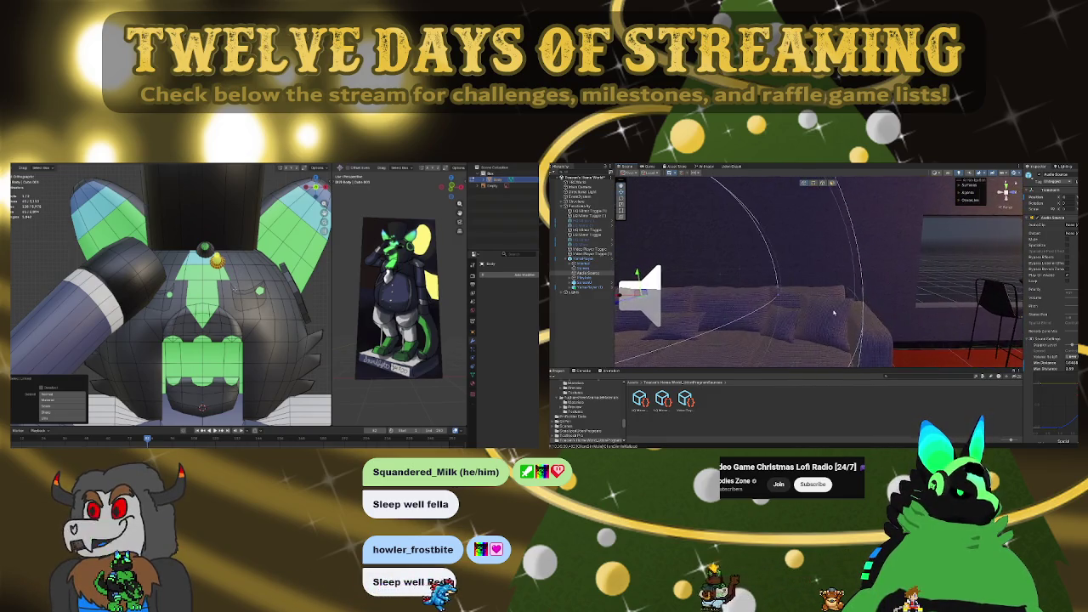
Switch to Texture Paint with the palette image shown beside the model
{"action": "right_click_drag", "start_coordinate": [906, 299], "coordinate": [795, 300]}
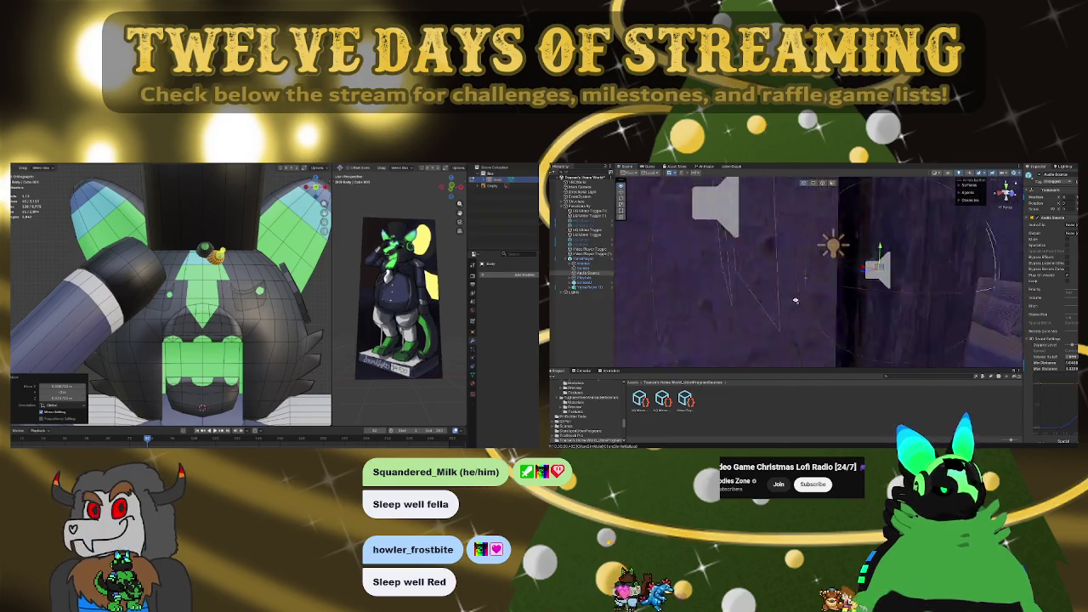
{"action": "mouse_move", "coordinate": [796, 300]}
{"action": "right_mouse_down"}
{"action": "mouse_move", "coordinate": [745, 299]}
{"action": "mouse_move", "coordinate": [857, 274]}
{"action": "right_mouse_up"}
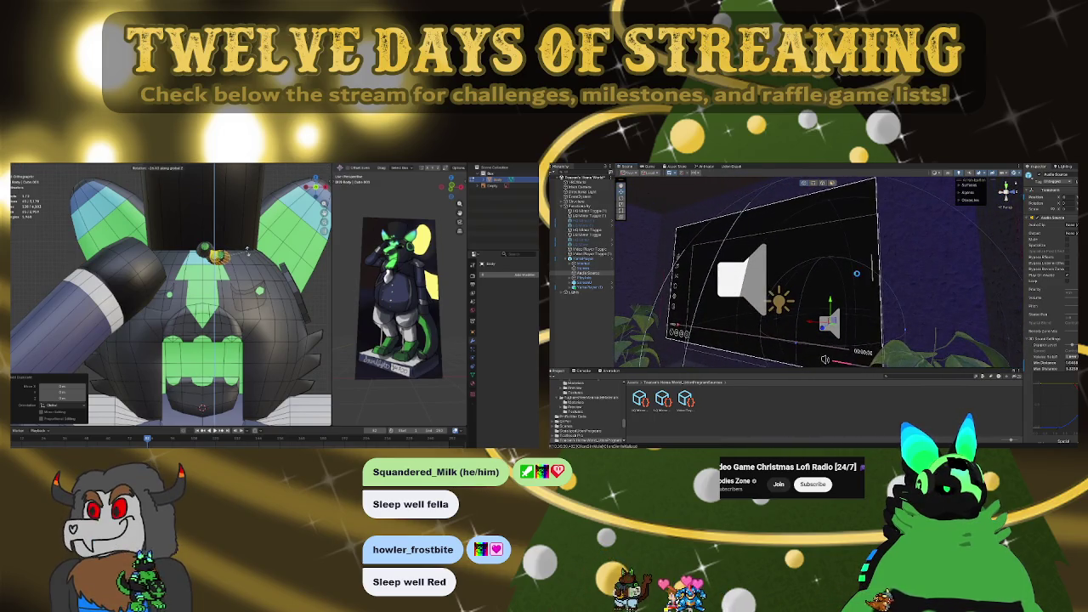
{"action": "left_click", "coordinate": [740, 276]}
{"action": "left_click", "coordinate": [735, 279]}
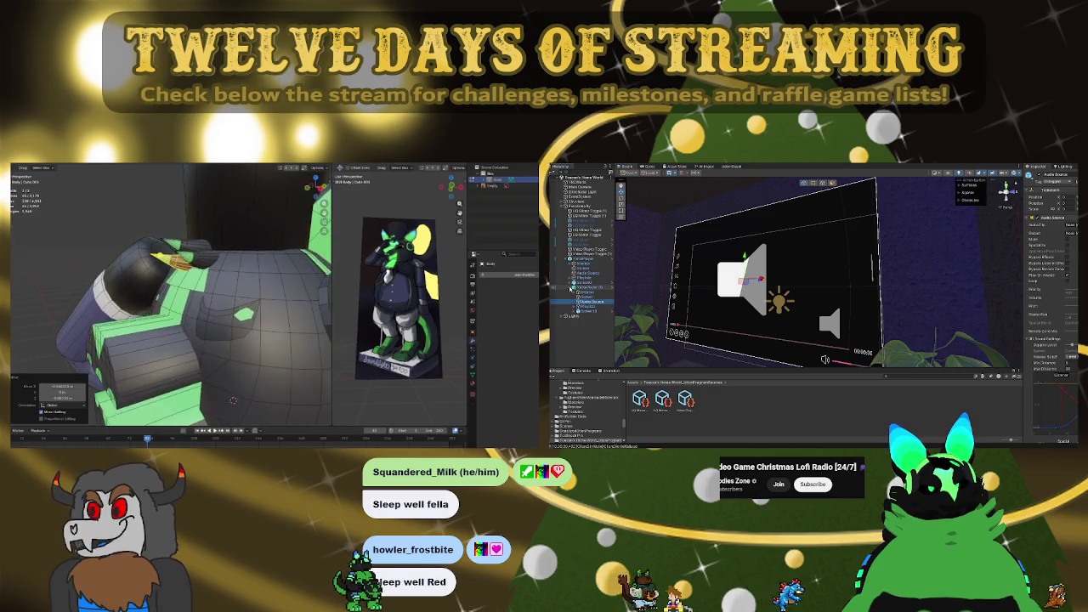
{"action": "left_click", "coordinate": [586, 273]}
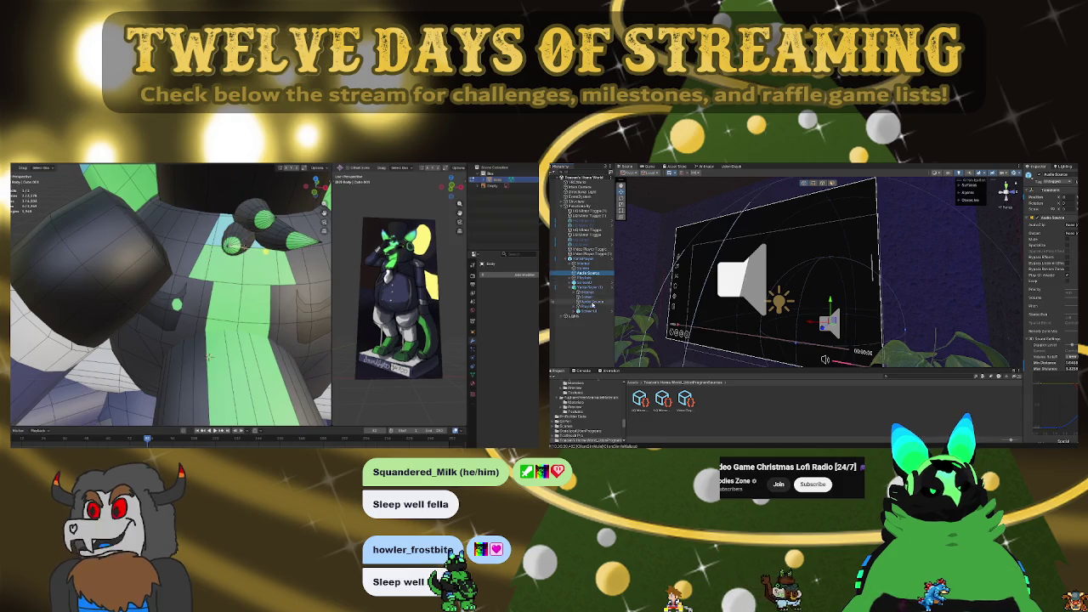
{"action": "mouse_move", "coordinate": [837, 298]}
{"action": "right_mouse_down"}
{"action": "mouse_move", "coordinate": [716, 314]}
{"action": "mouse_move", "coordinate": [848, 320]}
{"action": "right_mouse_up"}
{"action": "right_click_drag", "start_coordinate": [721, 284], "coordinate": [762, 282]}
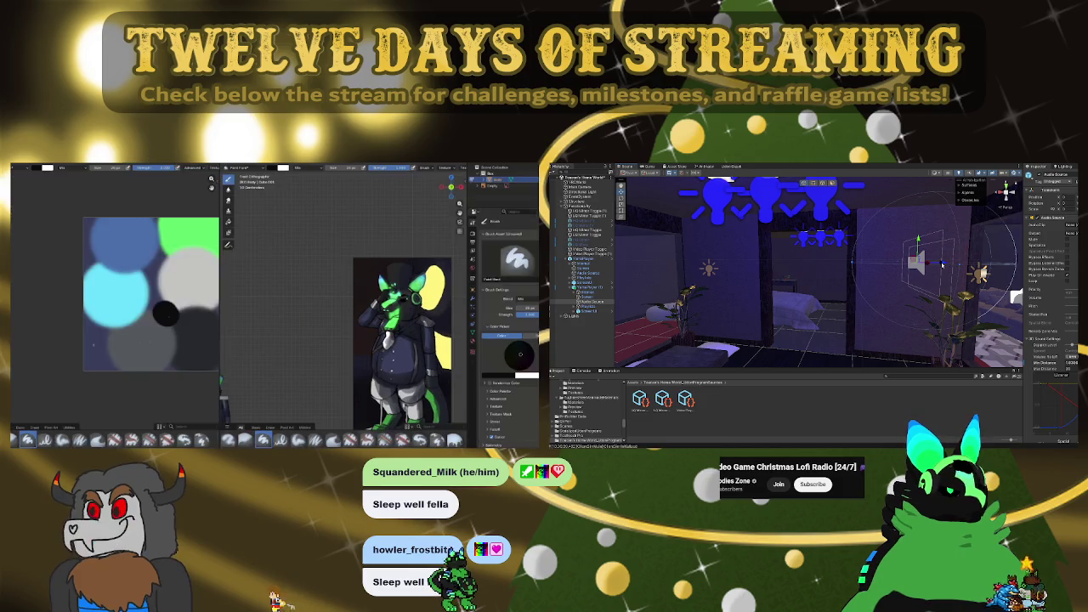
Return to the modelling workspace showing the whole character in front orthographic view beside its reference
{"action": "right_click_drag", "start_coordinate": [833, 279], "coordinate": [1014, 279]}
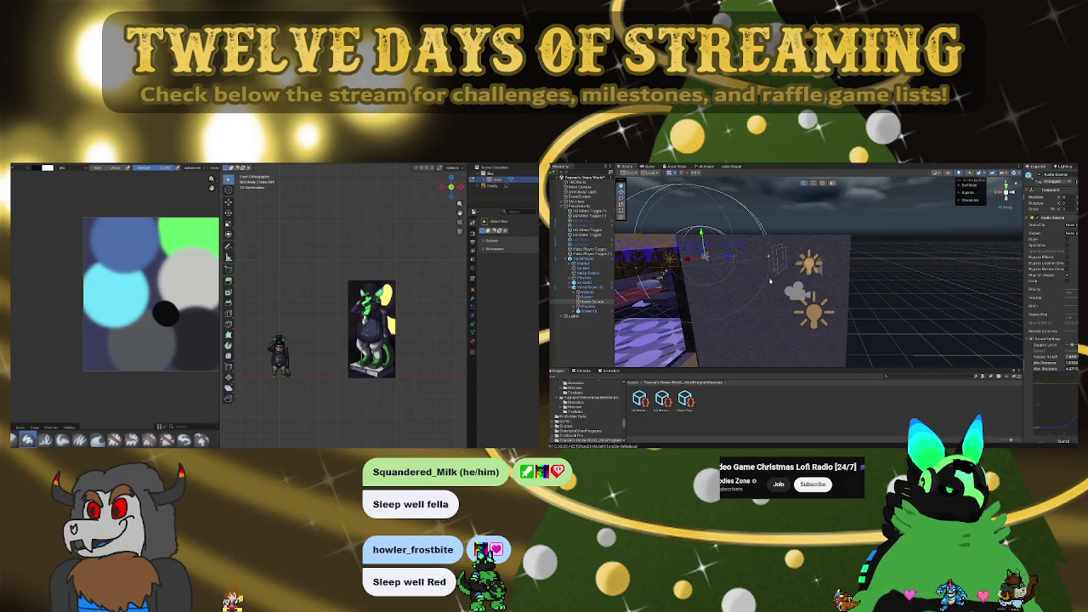
{"action": "mouse_move", "coordinate": [770, 280]}
{"action": "right_mouse_down"}
{"action": "mouse_move", "coordinate": [791, 257]}
{"action": "mouse_move", "coordinate": [767, 231]}
{"action": "right_mouse_up"}
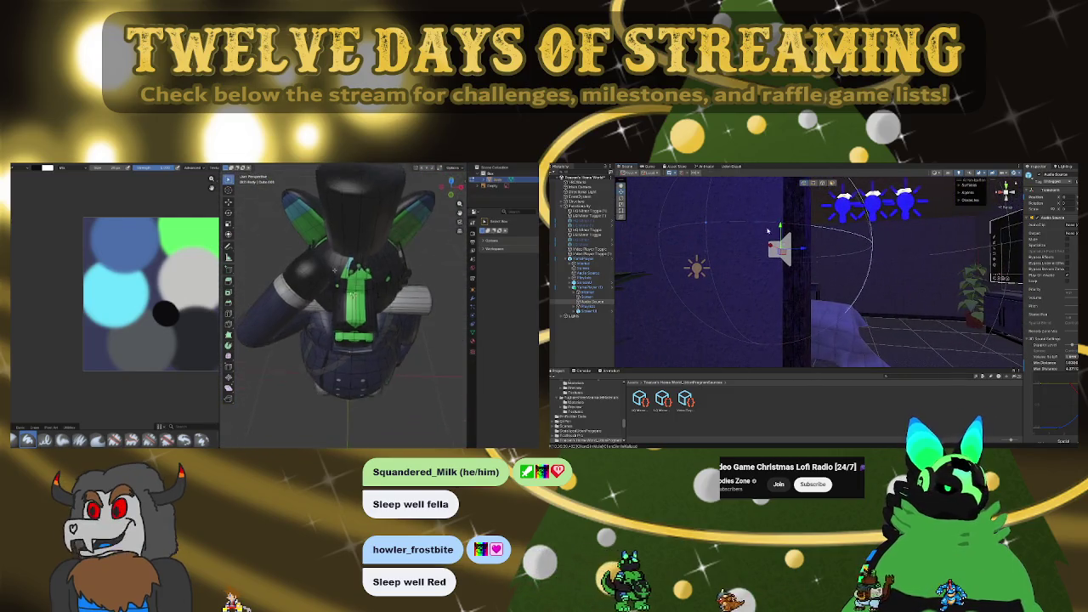
{"action": "left_click_drag", "start_coordinate": [767, 230], "coordinate": [786, 268]}
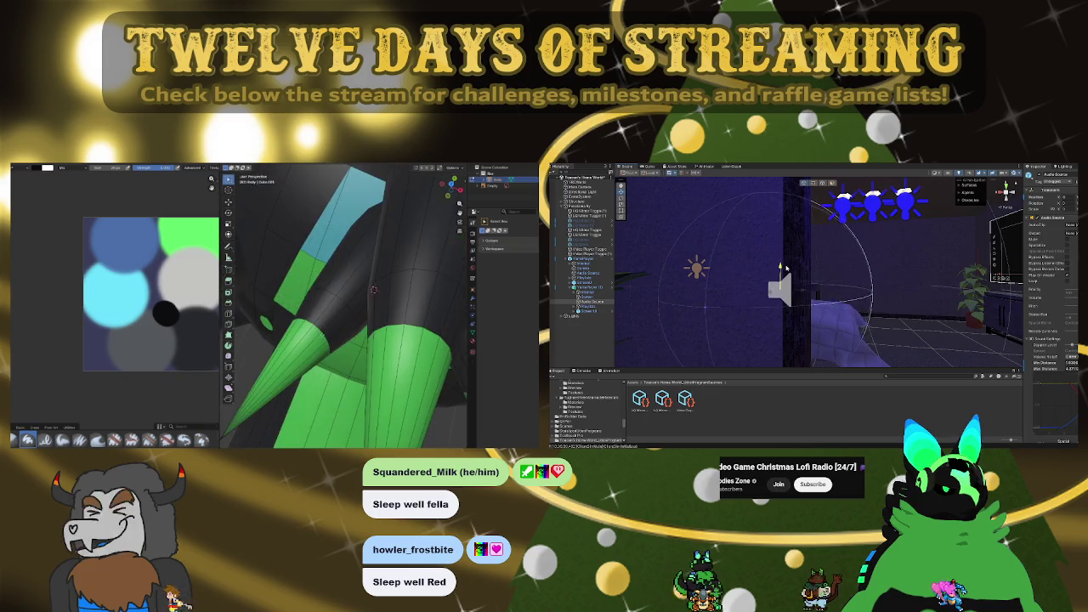
{"action": "mouse_move", "coordinate": [786, 268]}
{"action": "right_mouse_down"}
{"action": "mouse_move", "coordinate": [855, 297]}
{"action": "mouse_move", "coordinate": [833, 298]}
{"action": "right_mouse_up"}
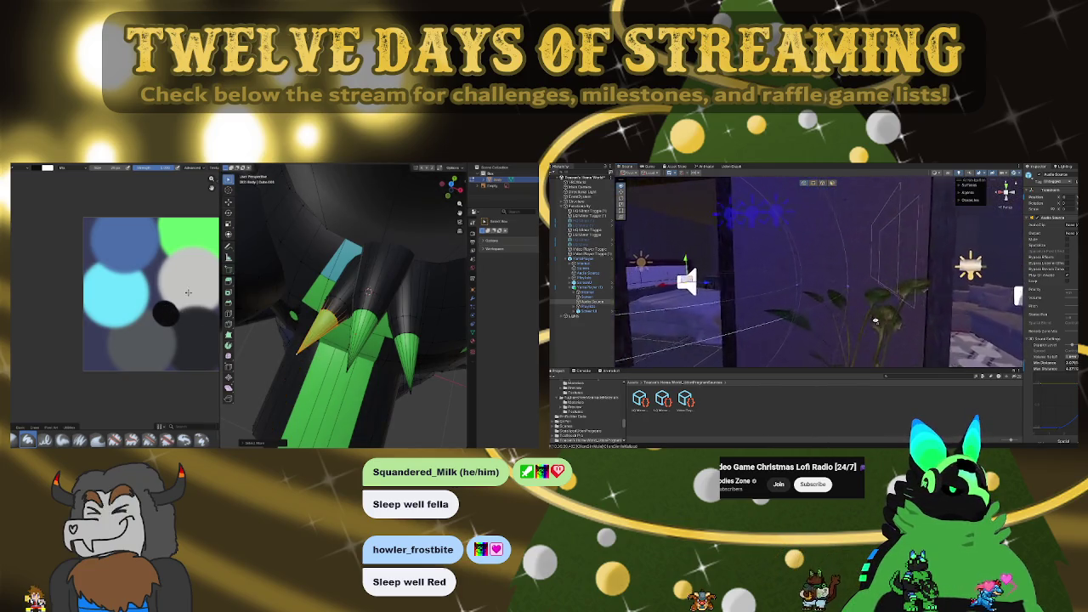
{"action": "right_click_drag", "start_coordinate": [875, 324], "coordinate": [876, 303]}
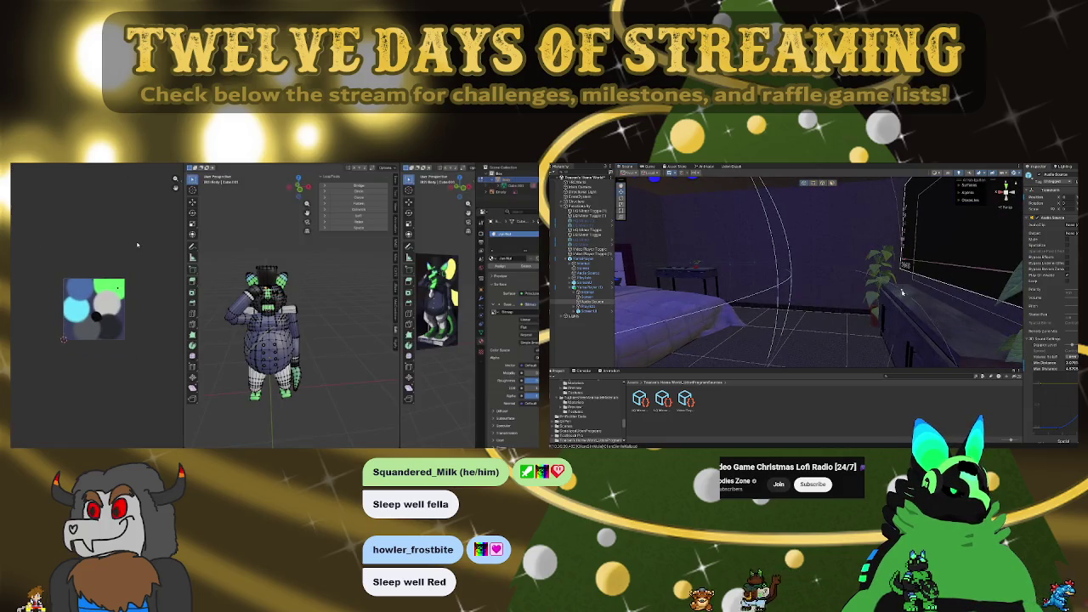
Orbit the model and return to Texture Paint zoomed on the hand's green claws
{"action": "mouse_move", "coordinate": [930, 307]}
{"action": "right_mouse_down"}
{"action": "mouse_move", "coordinate": [902, 304]}
{"action": "mouse_move", "coordinate": [982, 297]}
{"action": "mouse_move", "coordinate": [986, 283]}
{"action": "mouse_move", "coordinate": [925, 308]}
{"action": "right_mouse_up"}
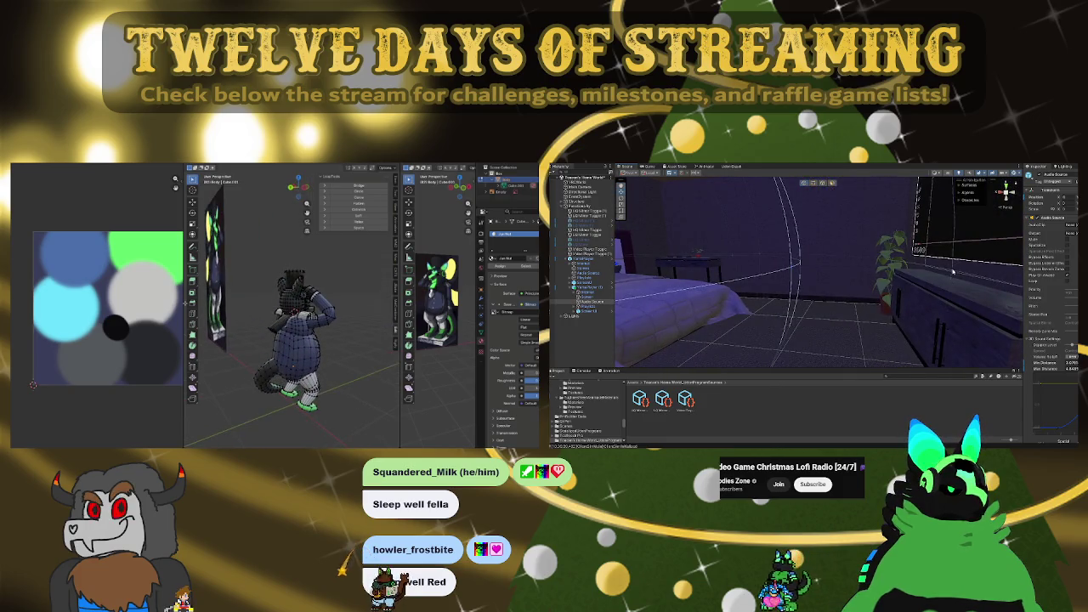
{"action": "middle_click_drag", "start_coordinate": [298, 313], "coordinate": [323, 311]}
{"action": "mouse_move", "coordinate": [816, 285]}
{"action": "right_mouse_down"}
{"action": "mouse_move", "coordinate": [758, 270]}
{"action": "mouse_move", "coordinate": [803, 281]}
{"action": "mouse_move", "coordinate": [871, 274]}
{"action": "mouse_move", "coordinate": [819, 282]}
{"action": "right_mouse_up"}
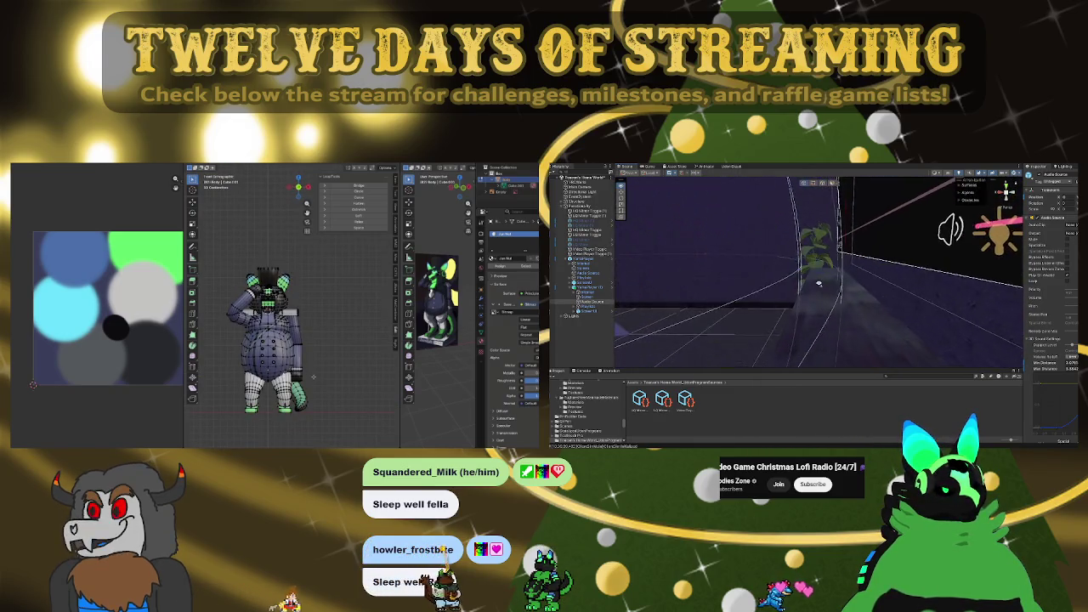
{"action": "mouse_move", "coordinate": [854, 294]}
{"action": "right_mouse_down"}
{"action": "mouse_move", "coordinate": [768, 266]}
{"action": "mouse_move", "coordinate": [847, 278]}
{"action": "mouse_move", "coordinate": [825, 269]}
{"action": "mouse_move", "coordinate": [833, 261]}
{"action": "right_mouse_up"}
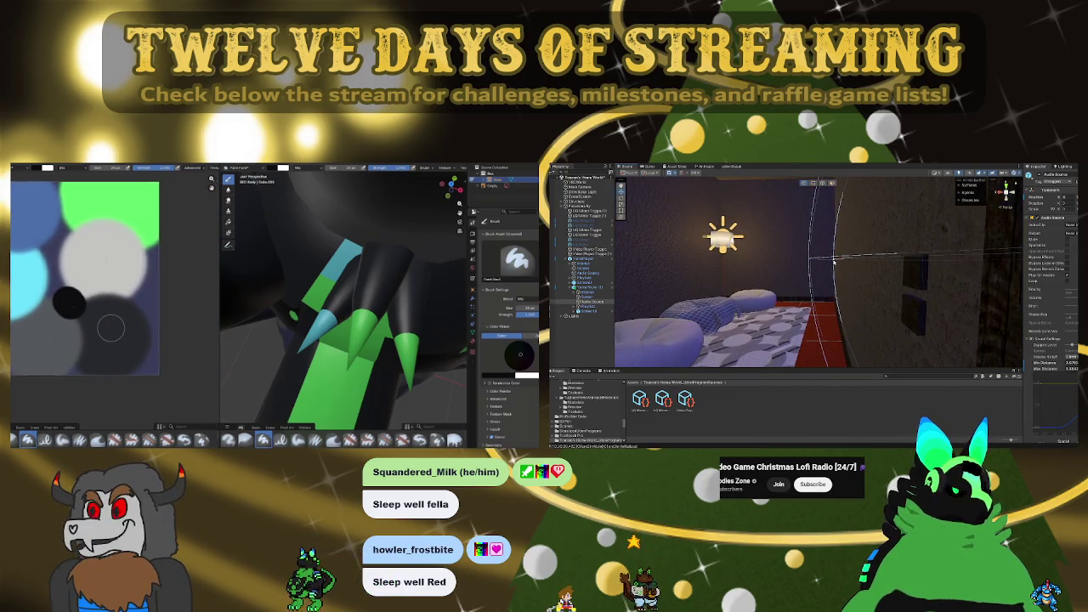
Select the raised arm's faces in Edit Mode and scroll to show the whole palette
{"action": "mouse_move", "coordinate": [846, 263]}
{"action": "right_mouse_down"}
{"action": "mouse_move", "coordinate": [830, 298]}
{"action": "mouse_move", "coordinate": [870, 284]}
{"action": "right_mouse_up"}
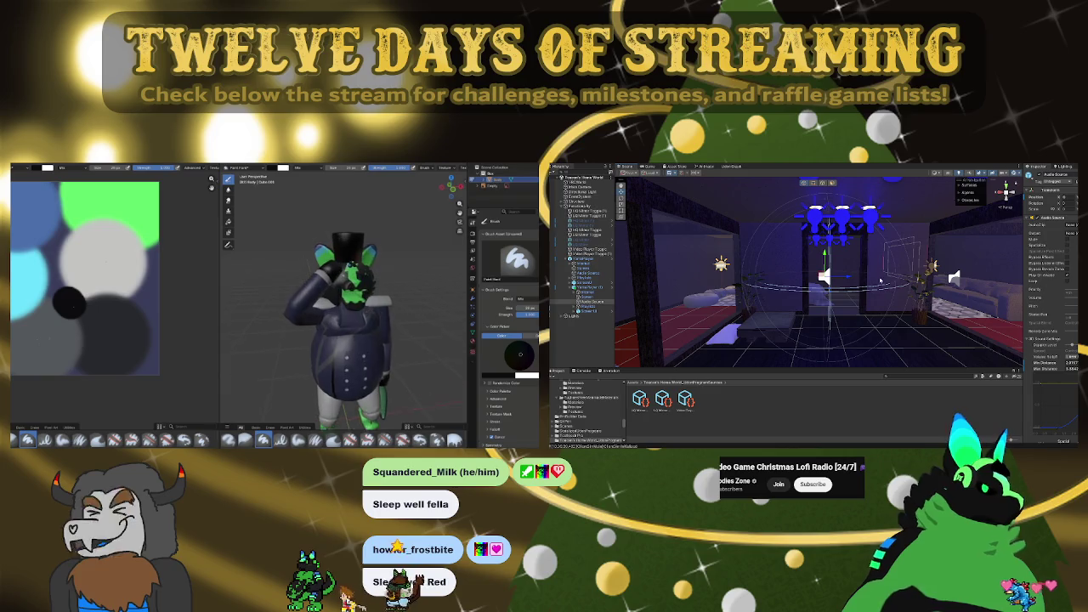
{"action": "scroll", "coordinate": [884, 270], "scroll_direction": "down", "scroll_amount": 3}
{"action": "scroll", "coordinate": [884, 271], "scroll_direction": "down", "scroll_amount": 4}
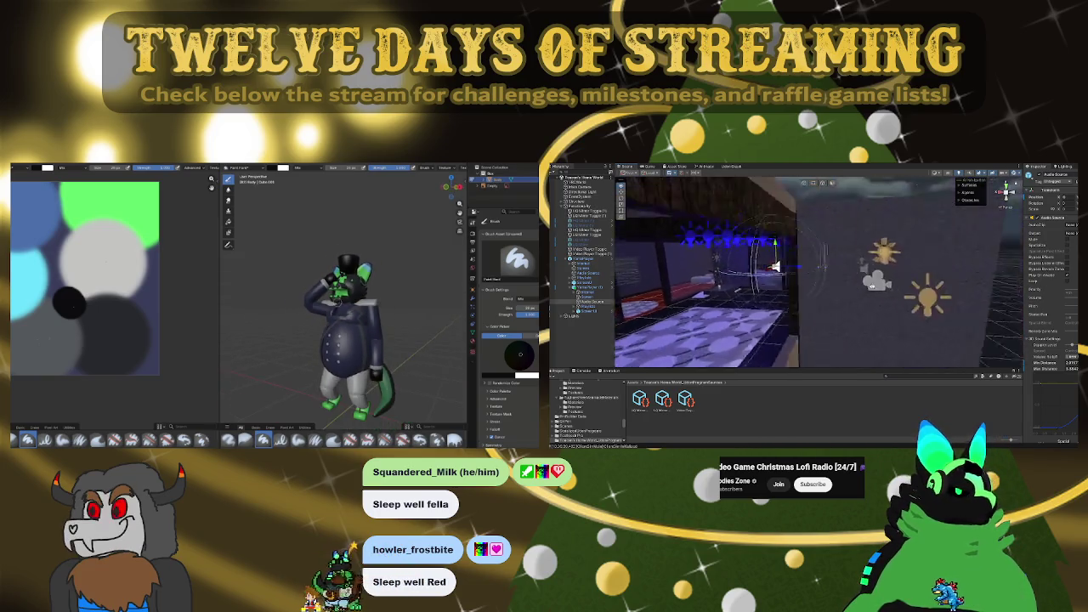
{"action": "scroll", "coordinate": [884, 270], "scroll_direction": "down", "scroll_amount": 4}
{"action": "scroll", "coordinate": [851, 304], "scroll_direction": "up", "scroll_amount": 2}
{"action": "scroll", "coordinate": [851, 303], "scroll_direction": "up", "scroll_amount": 1}
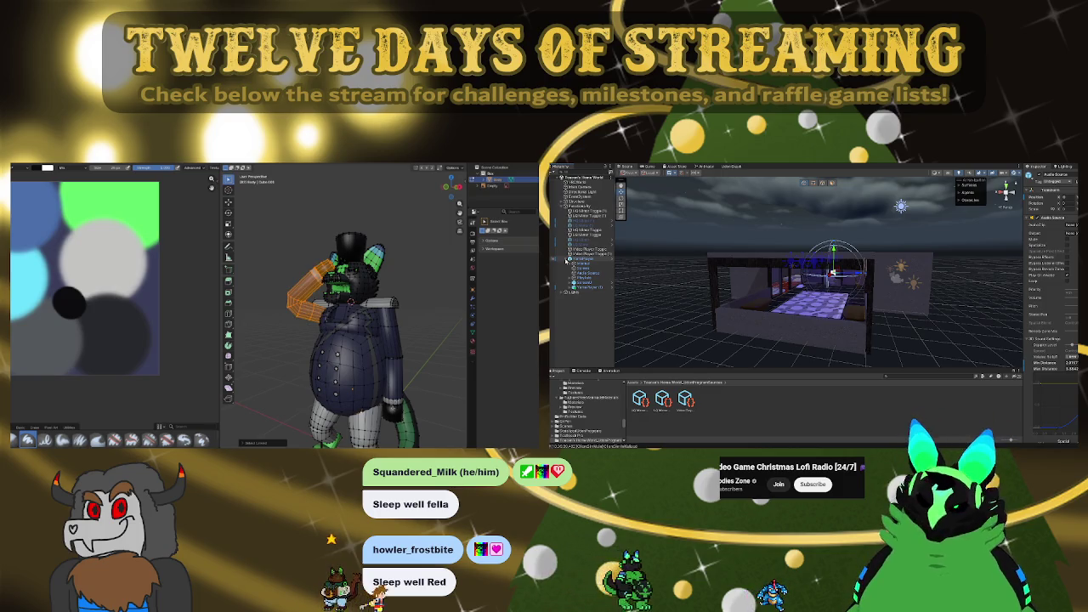
{"action": "scroll", "coordinate": [170, 350], "scroll_direction": "down", "scroll_amount": 2}
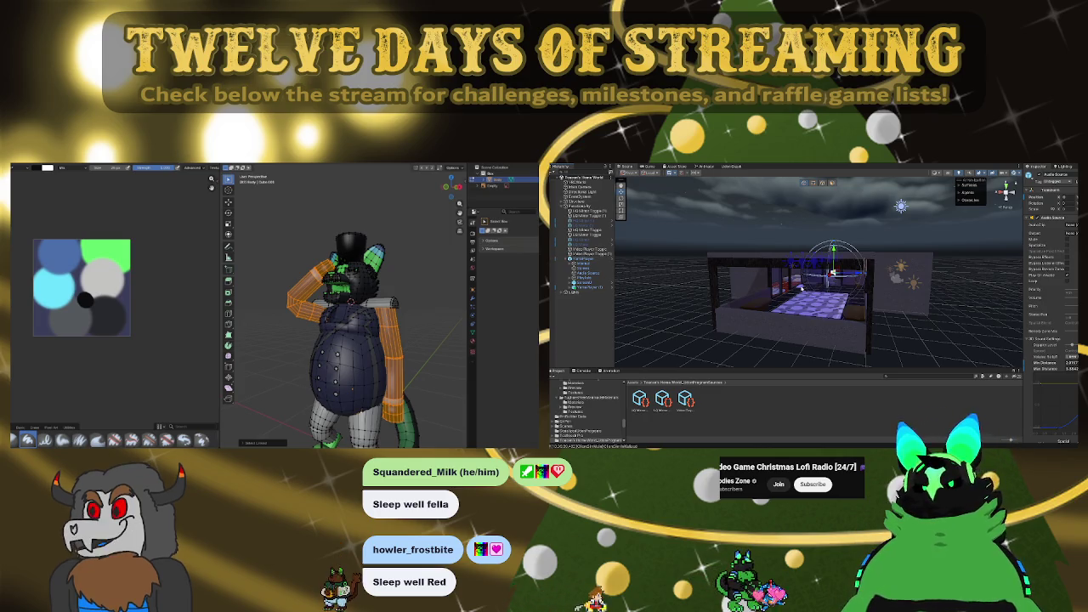
{"action": "right_click_drag", "start_coordinate": [843, 299], "coordinate": [843, 281]}
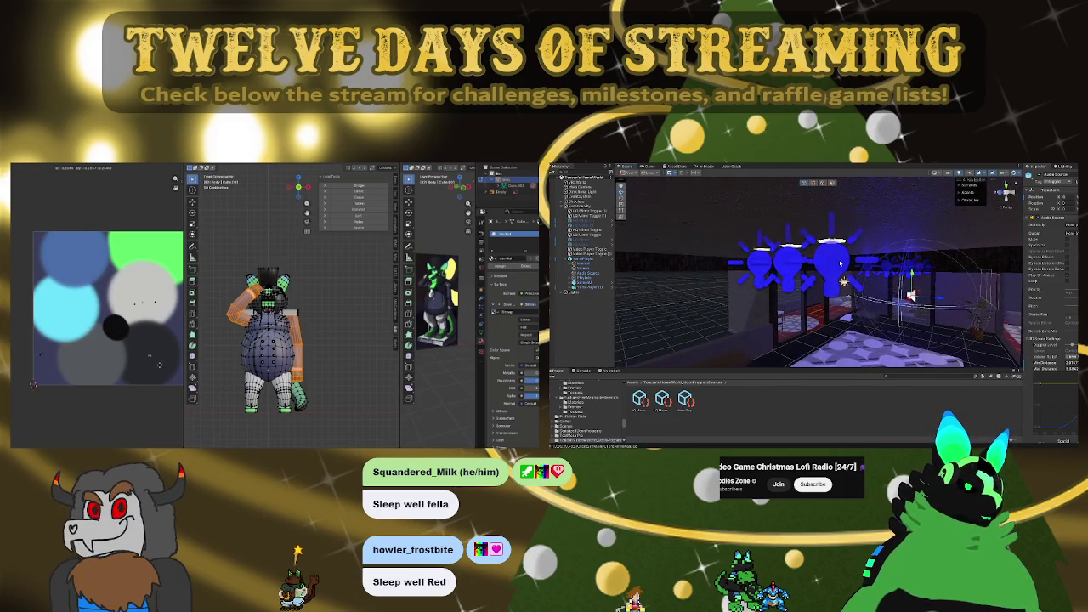
{"action": "left_click", "coordinate": [578, 293]}
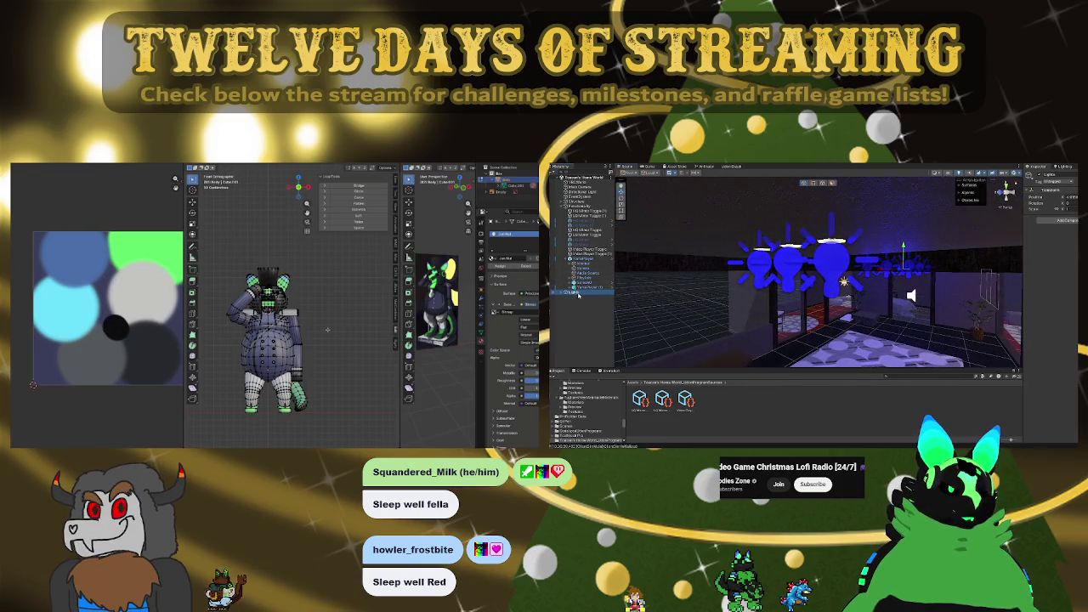
{"action": "middle_click_drag", "start_coordinate": [322, 325], "coordinate": [340, 321]}
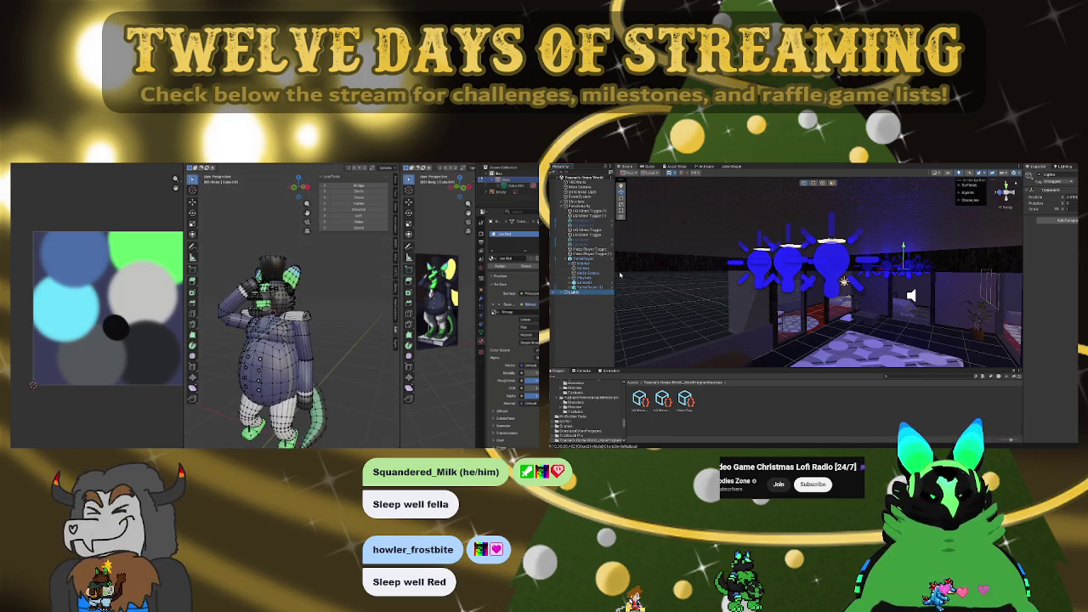
{"action": "left_click", "coordinate": [587, 365], "text": "shift"}
{"action": "left_click", "coordinate": [595, 303]}
{"action": "middle_click_drag", "start_coordinate": [314, 323], "coordinate": [342, 309]}
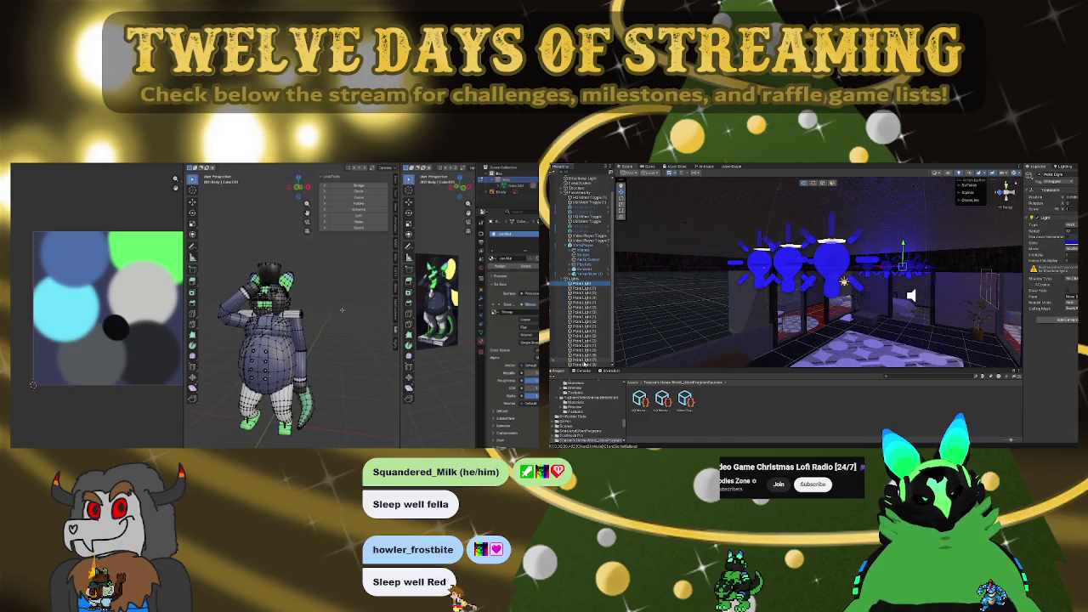
{"action": "left_click", "coordinate": [587, 285], "text": "shift"}
{"action": "scroll", "coordinate": [342, 309], "scroll_direction": "up", "scroll_amount": 4}
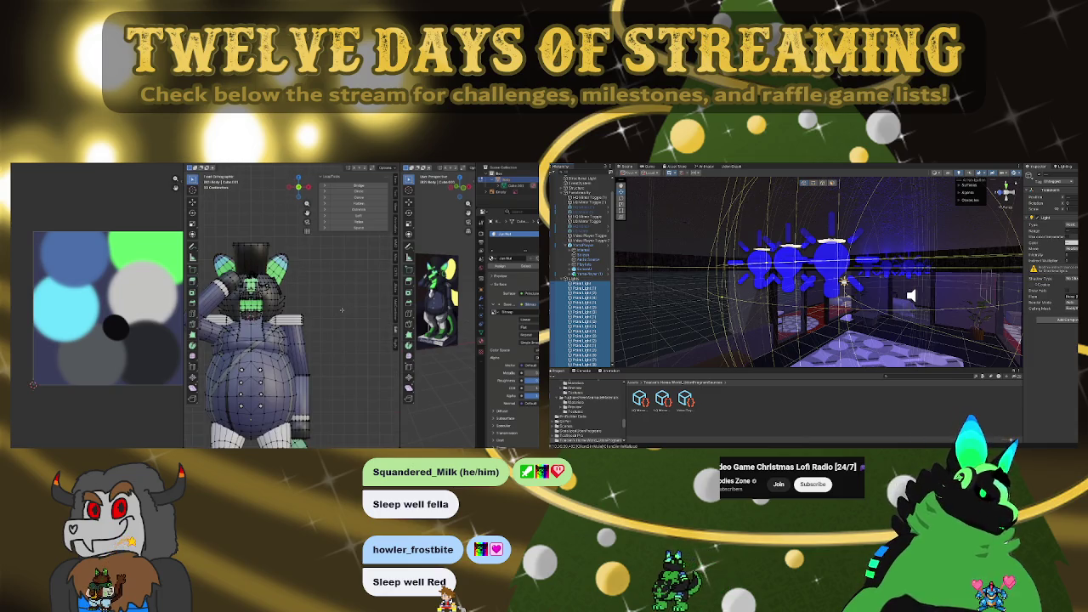
{"action": "scroll", "coordinate": [342, 310], "scroll_direction": "down", "scroll_amount": 4}
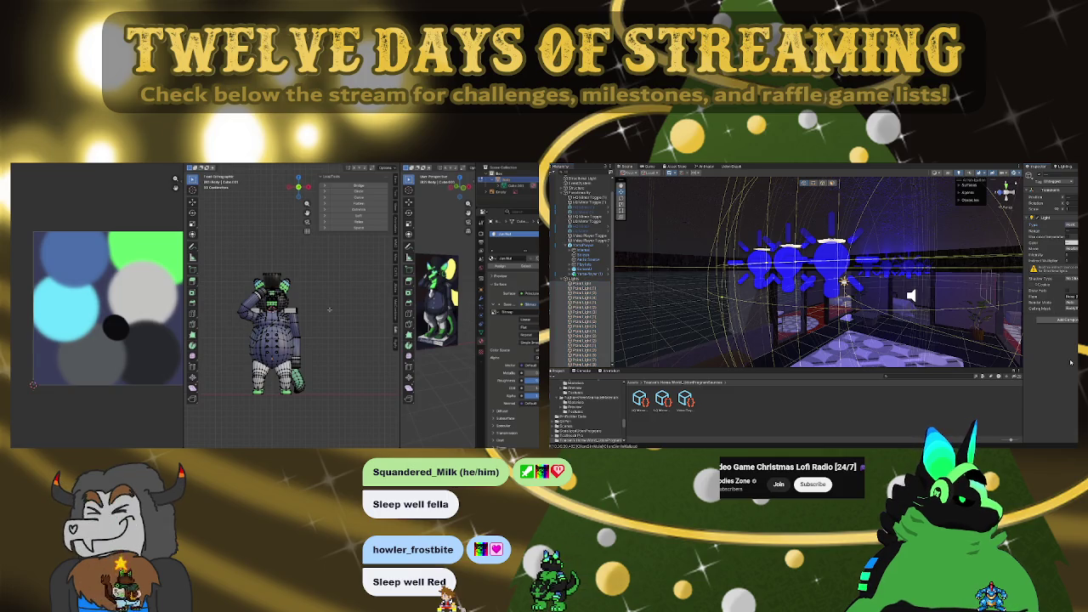
{"action": "scroll", "coordinate": [272, 340], "scroll_direction": "up", "scroll_amount": 2}
{"action": "scroll", "coordinate": [271, 340], "scroll_direction": "up", "scroll_amount": 2}
{"action": "mouse_move", "coordinate": [272, 340]}
{"action": "middle_mouse_down"}
{"action": "mouse_move", "coordinate": [314, 331]}
{"action": "mouse_move", "coordinate": [339, 307]}
{"action": "middle_mouse_up"}
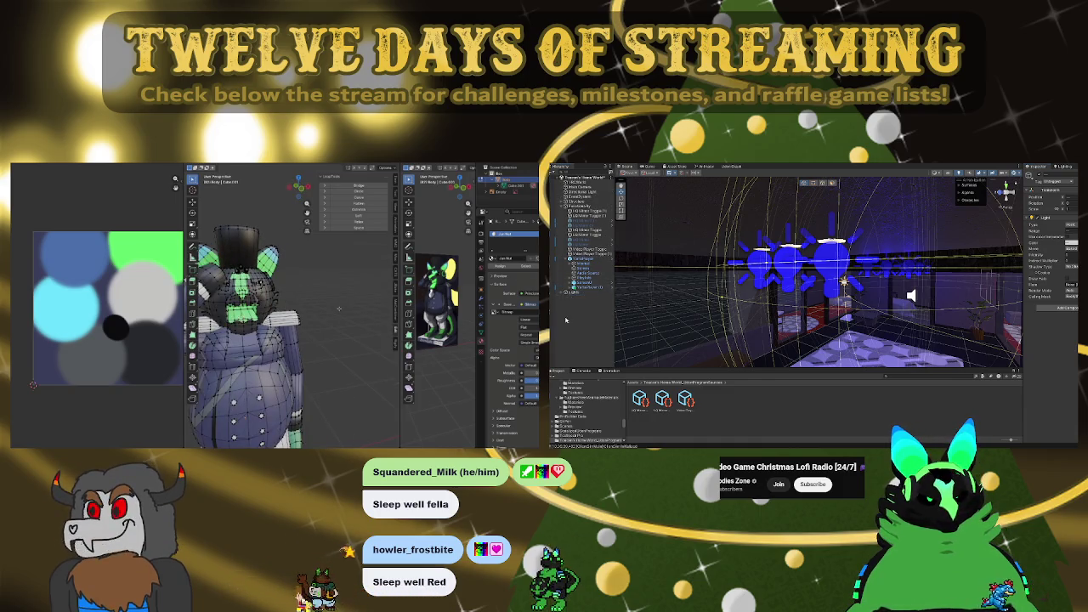
{"action": "middle_click_drag", "start_coordinate": [338, 309], "coordinate": [305, 323]}
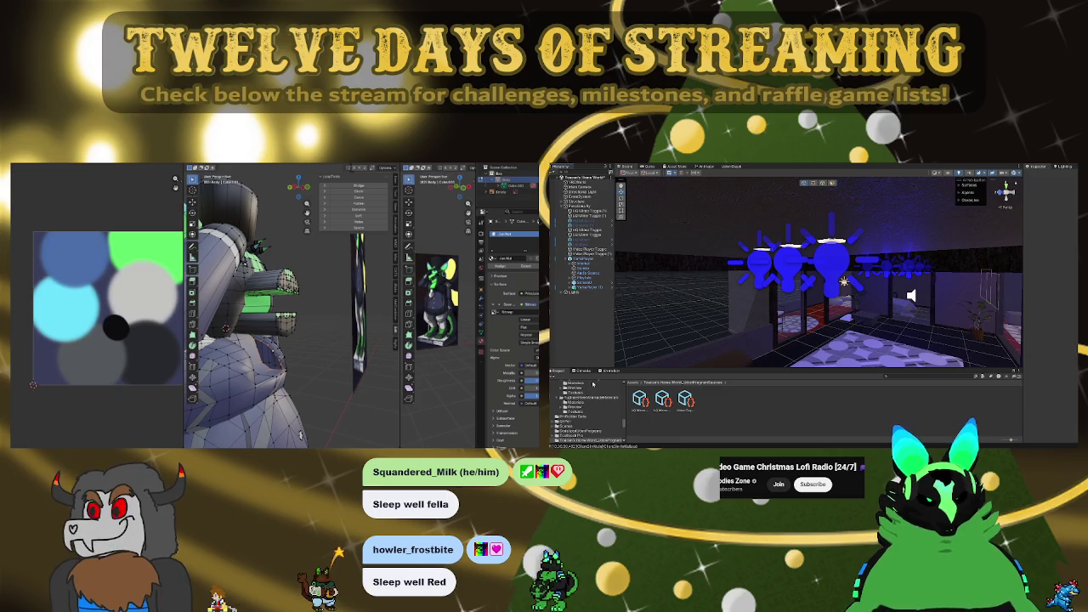
{"action": "middle_click_drag", "start_coordinate": [299, 434], "coordinate": [180, 347]}
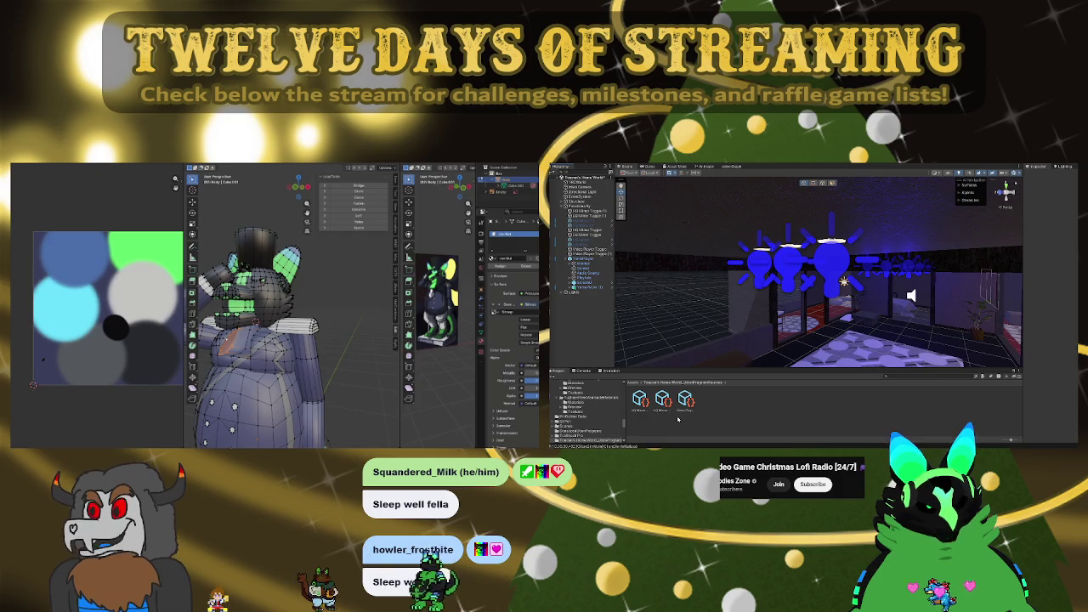
{"action": "double_click", "coordinate": [586, 295]}
{"action": "left_click_drag", "start_coordinate": [760, 296], "coordinate": [839, 265], "text": "alt"}
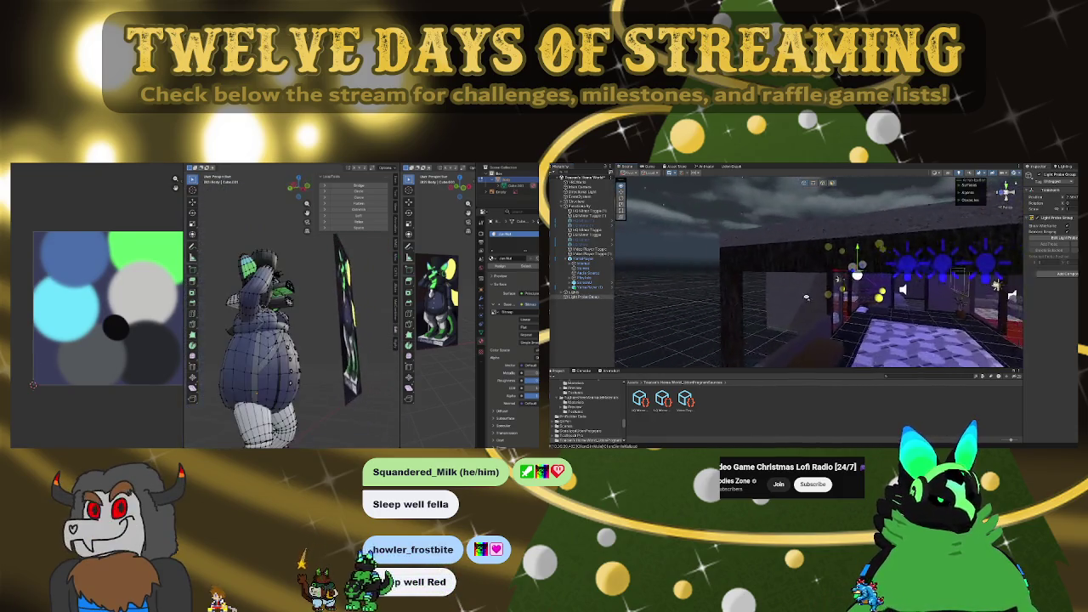
{"action": "mouse_move", "coordinate": [964, 307]}
{"action": "left_mouse_down", "text": "alt"}
{"action": "mouse_move", "coordinate": [999, 331]}
{"action": "mouse_move", "coordinate": [928, 299]}
{"action": "left_mouse_up", "text": "alt"}
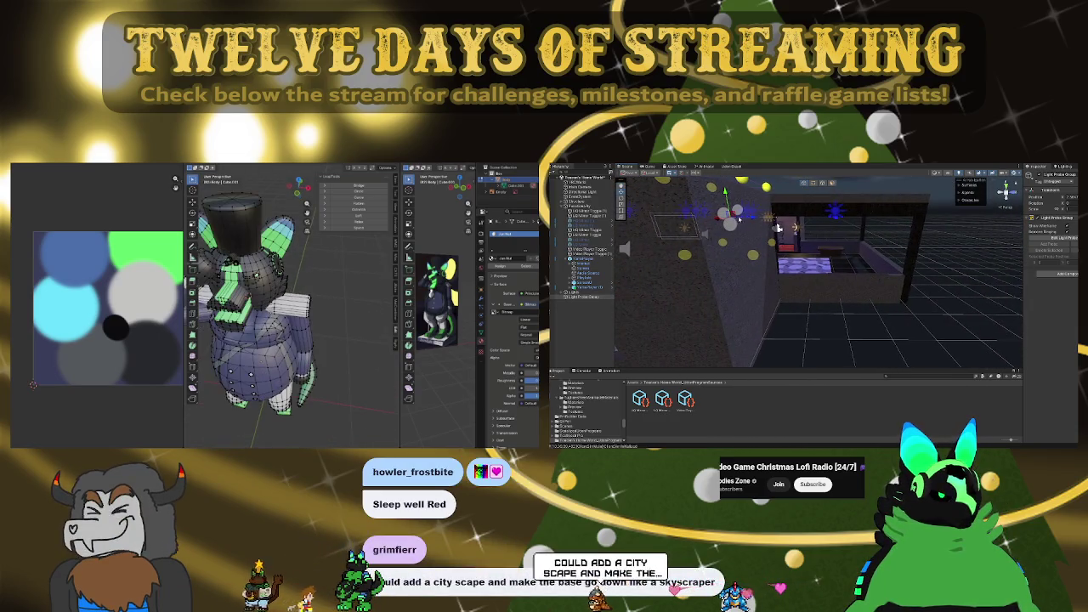
{"action": "middle_click_drag", "start_coordinate": [280, 289], "coordinate": [300, 282]}
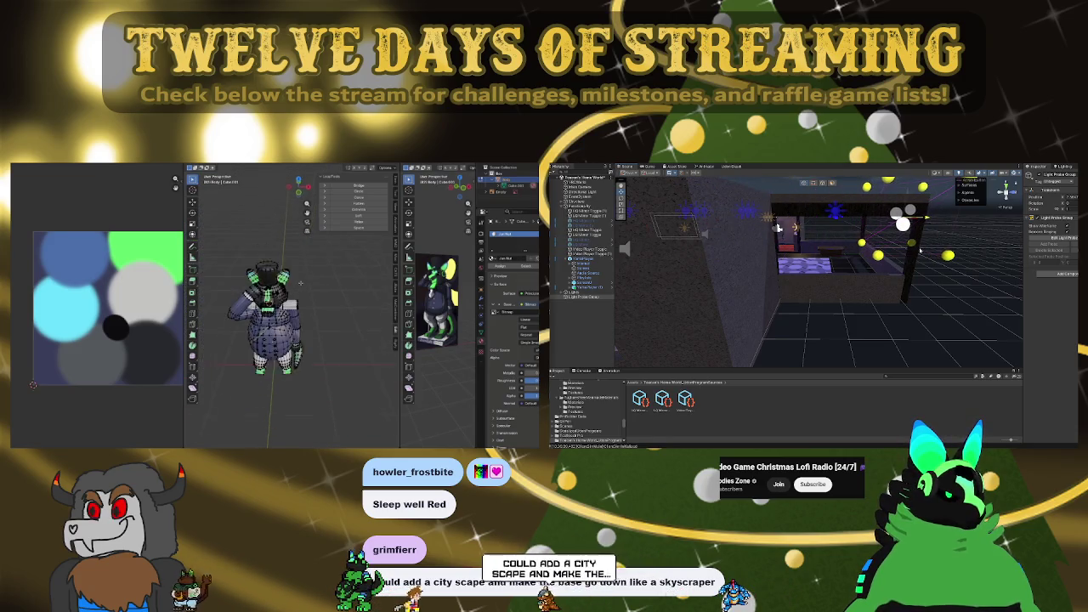
{"action": "left_click_drag", "start_coordinate": [916, 249], "coordinate": [845, 265], "text": "alt"}
{"action": "key", "text": "f"}
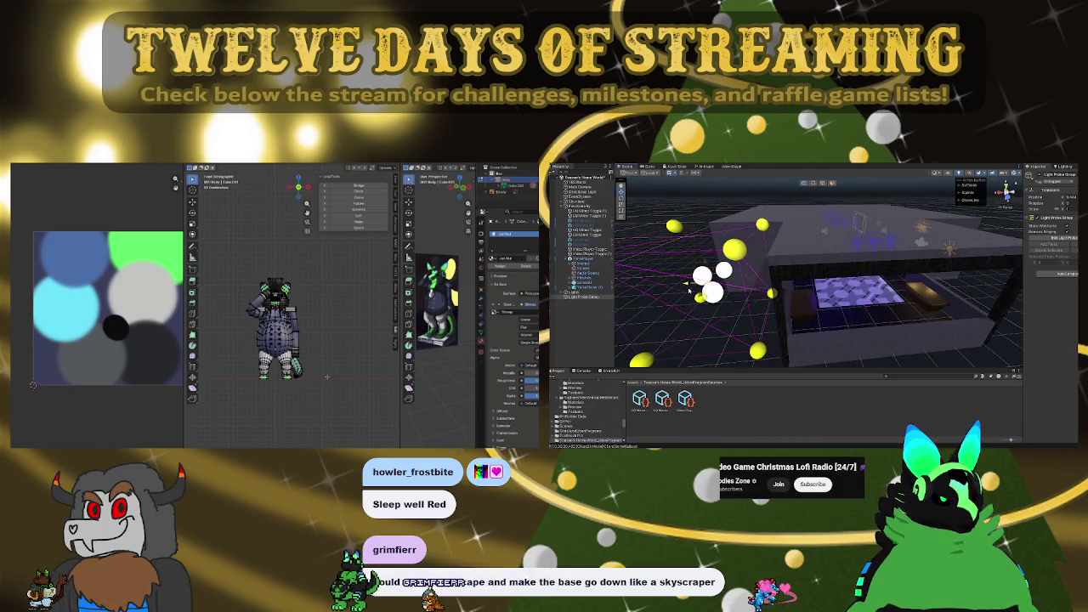
{"action": "left_click_drag", "start_coordinate": [688, 284], "coordinate": [767, 283], "text": "alt"}
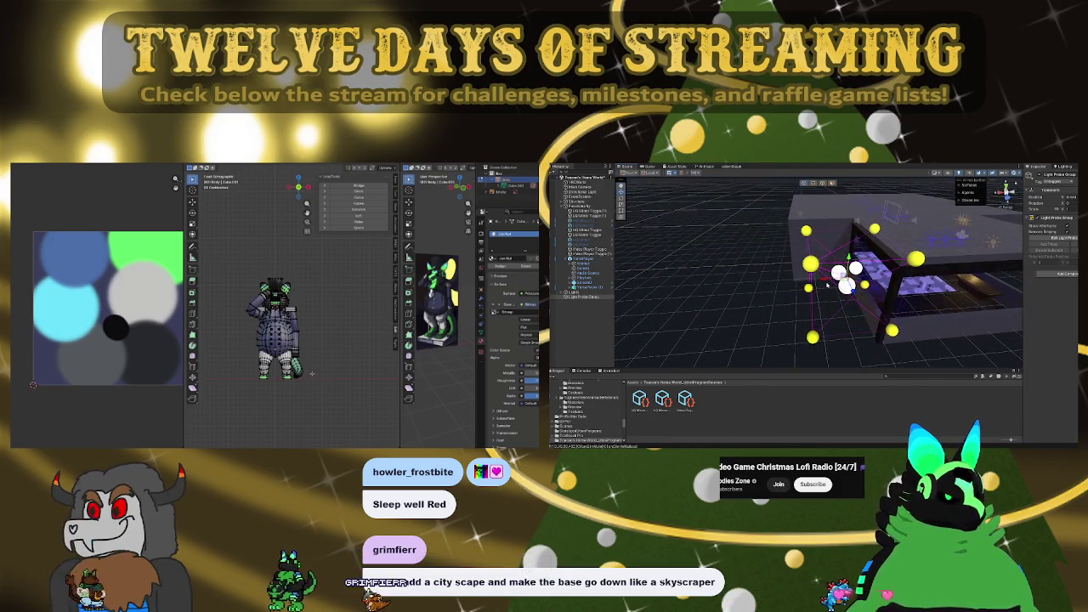
{"action": "key", "text": "shift+a"}
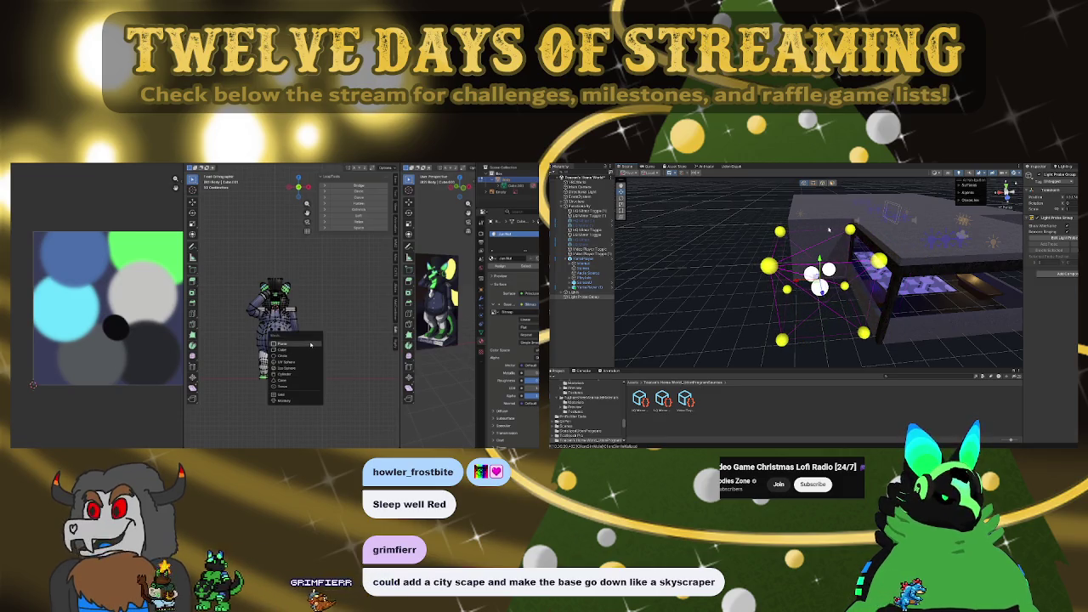
Add a cube mesh to serve as the start of the base
{"action": "left_click", "coordinate": [311, 344]}
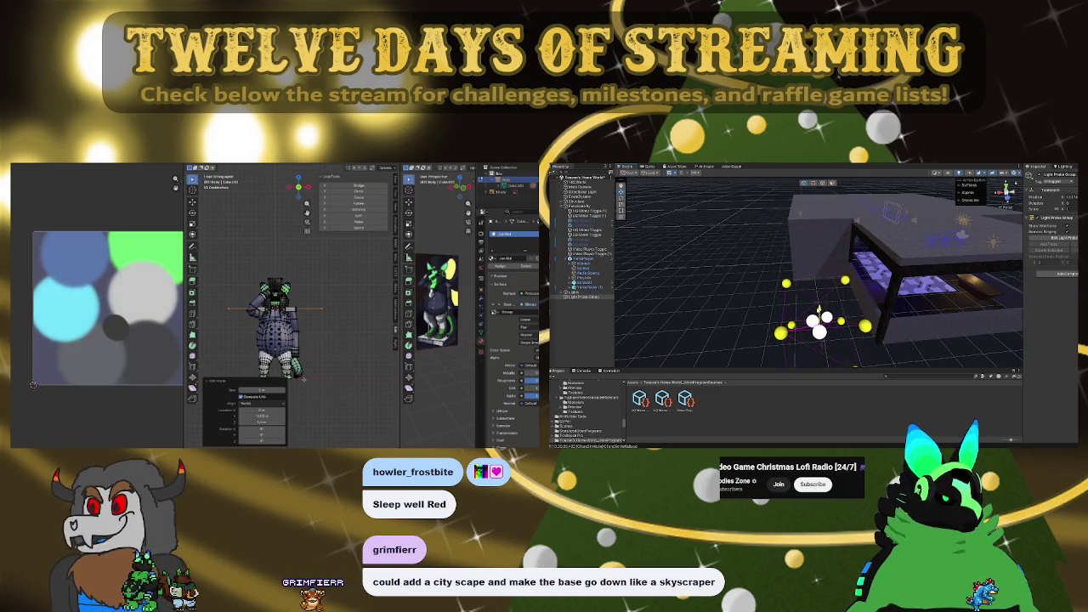
{"action": "left_click_drag", "start_coordinate": [858, 285], "coordinate": [937, 288], "text": "alt"}
{"action": "key", "text": "shift+a"}
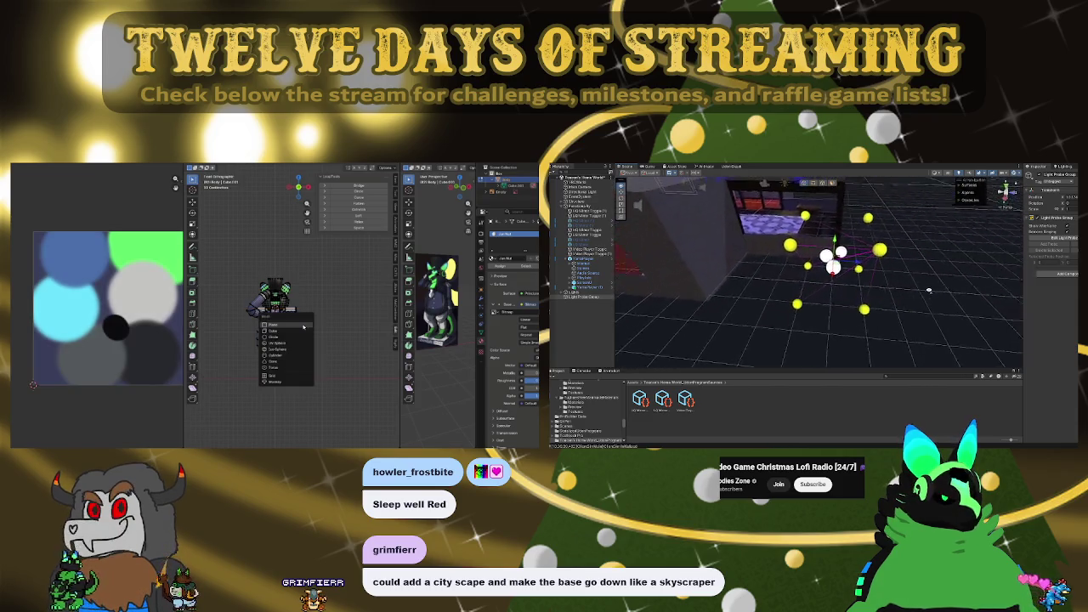
{"action": "left_click", "coordinate": [295, 332]}
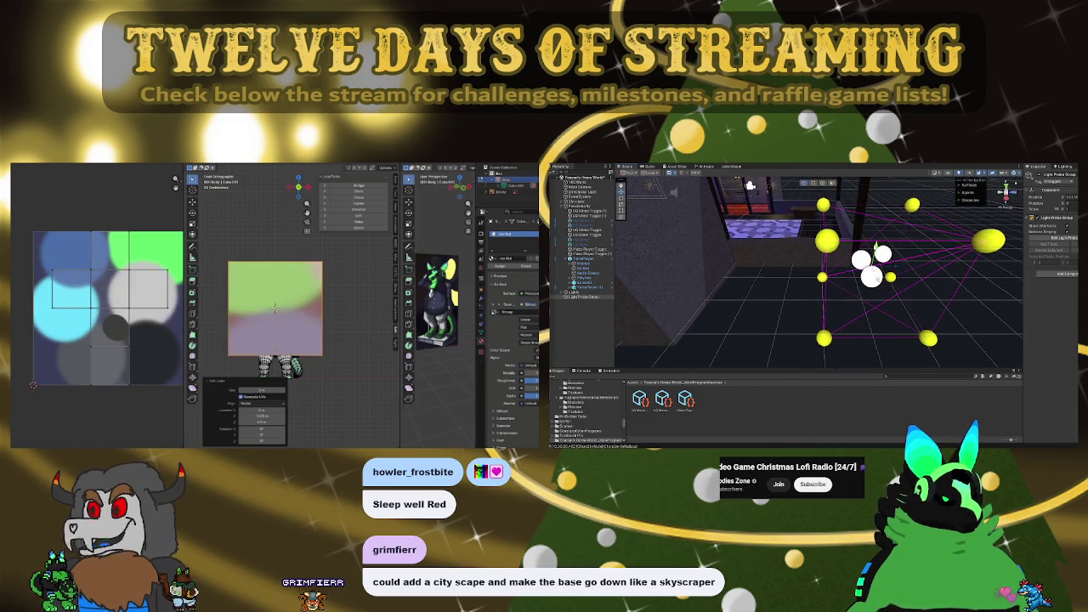
{"action": "middle_click_drag", "start_coordinate": [274, 308], "coordinate": [323, 289]}
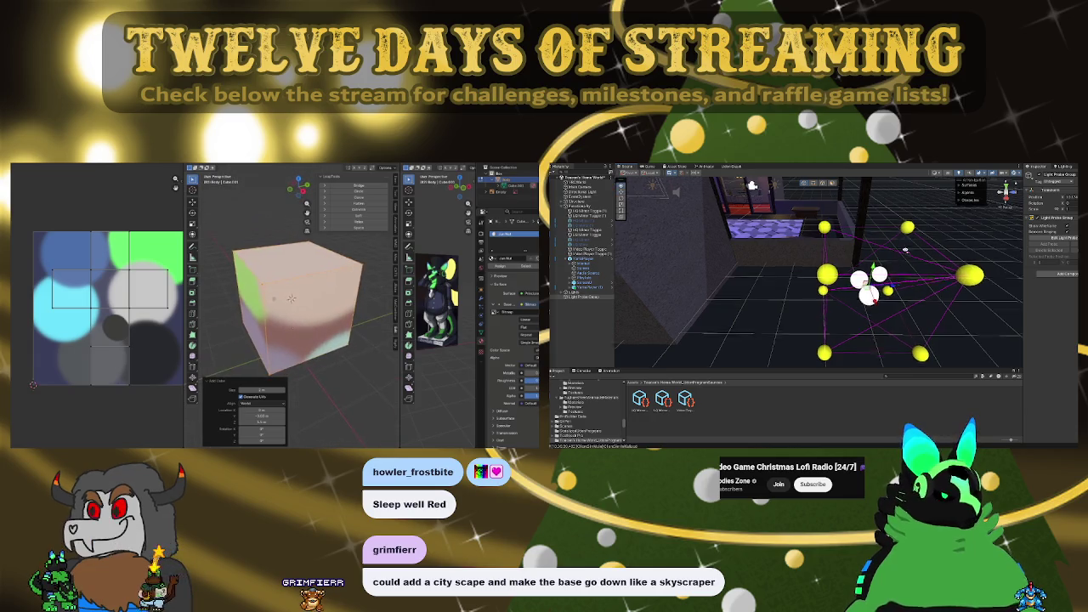
{"action": "left_click_drag", "start_coordinate": [765, 272], "coordinate": [821, 252], "text": "alt"}
{"action": "left_click_drag", "start_coordinate": [771, 281], "coordinate": [757, 269], "text": "alt"}
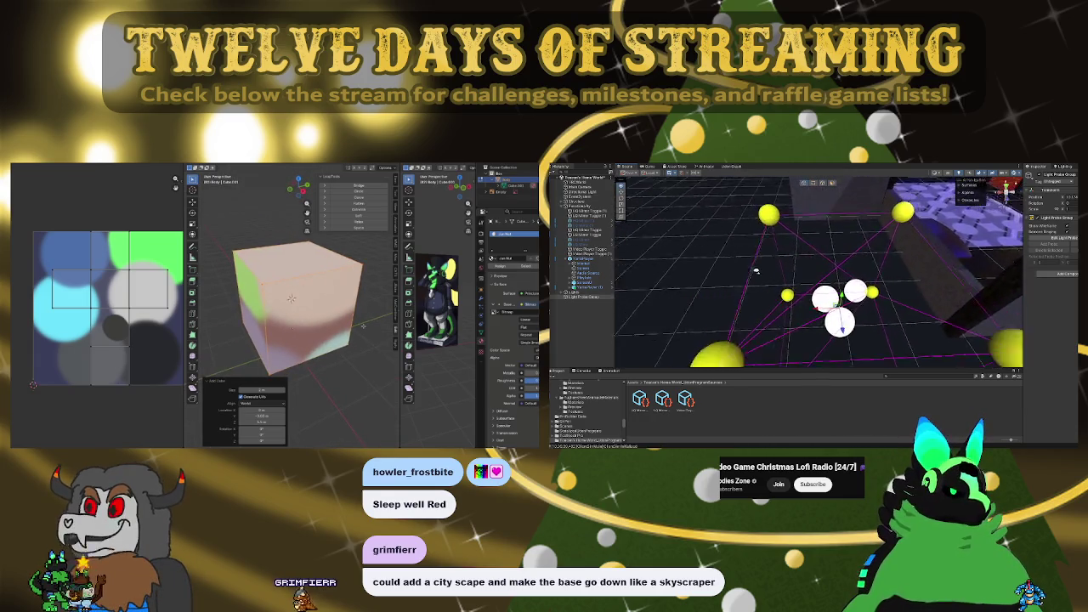
Move the cube down along Z to sit below the character
{"action": "key", "text": "KP_7"}
{"action": "key", "text": "g"}
{"action": "key", "text": "z"}
{"action": "mouse_move", "coordinate": [810, 307]}
{"action": "left_mouse_down", "text": "alt"}
{"action": "mouse_move", "coordinate": [746, 238]}
{"action": "mouse_move", "coordinate": [789, 269]}
{"action": "mouse_move", "coordinate": [877, 300]}
{"action": "mouse_move", "coordinate": [1026, 292]}
{"action": "mouse_move", "coordinate": [827, 220]}
{"action": "left_mouse_up", "text": "alt"}
{"action": "key", "text": "Return"}
Shrink the cube and flatten it along Z into a thin block
{"action": "key", "text": "KP_7"}
{"action": "key", "text": "s"}
{"action": "key", "text": "KP_1"}
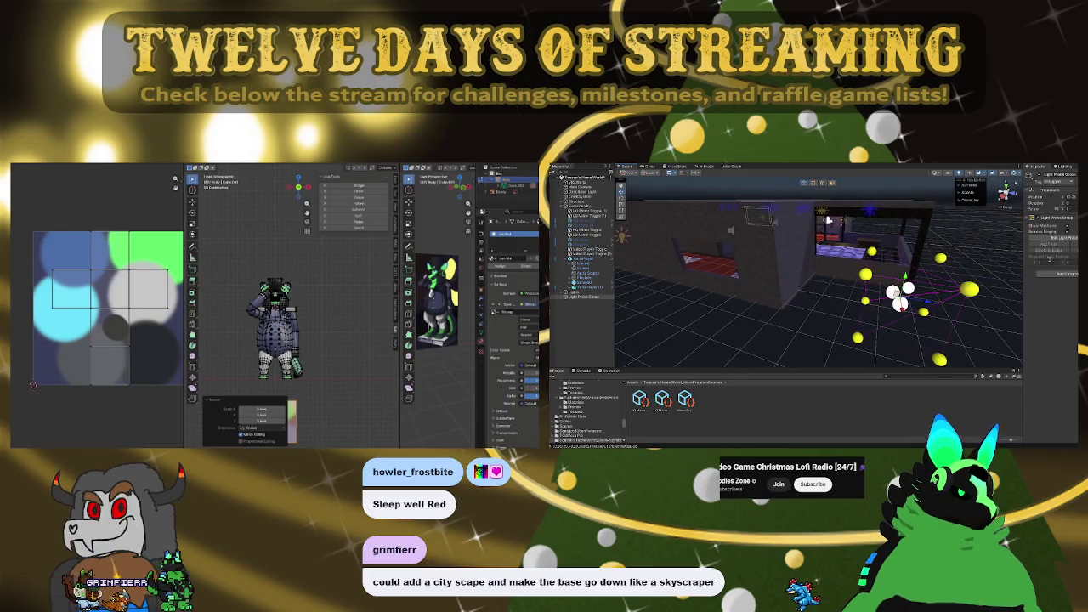
{"action": "left_click", "coordinate": [1072, 238]}
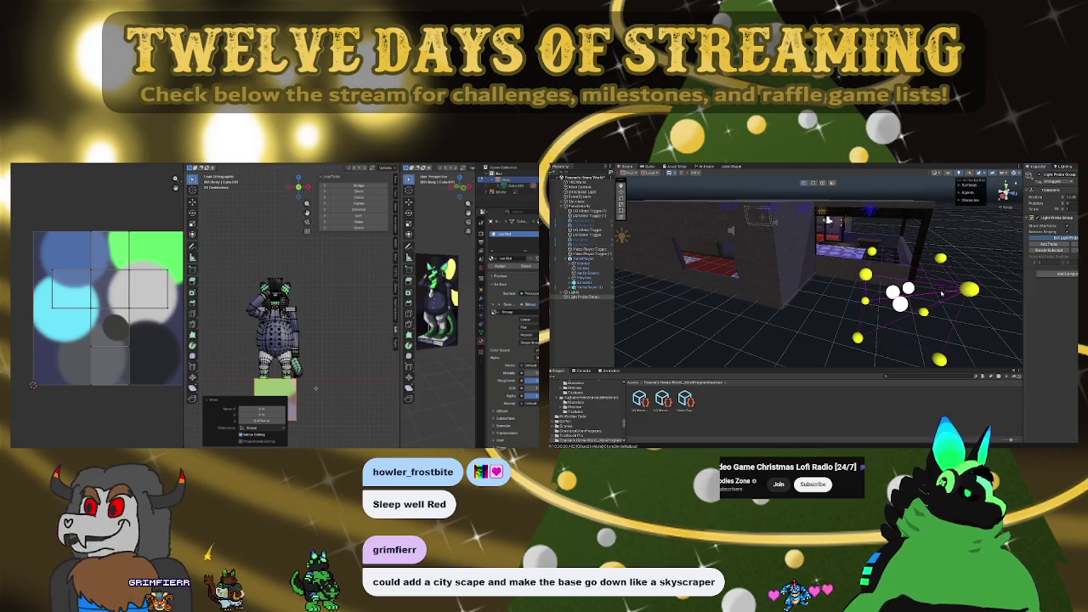
{"action": "key", "text": "z"}
{"action": "key", "text": "Return"}
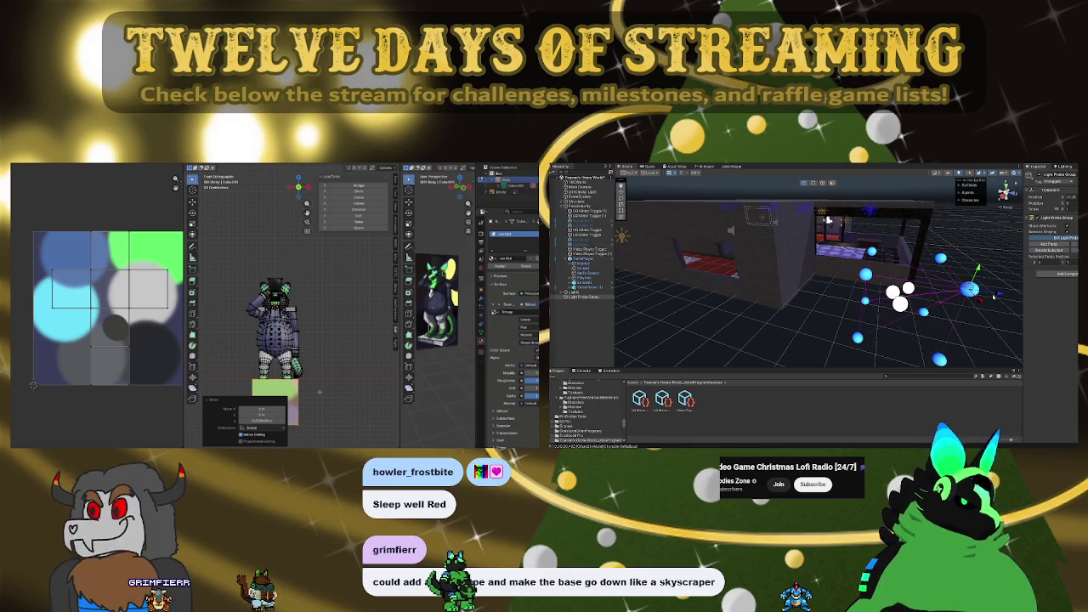
{"action": "left_click_drag", "start_coordinate": [1000, 295], "coordinate": [966, 293]}
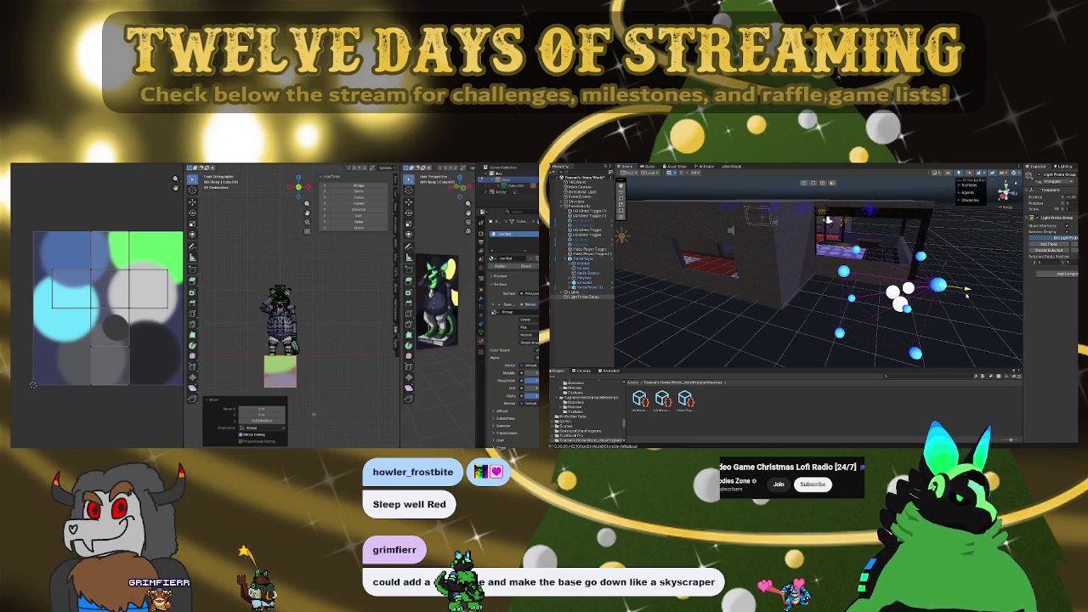
Raise the block up to the character's feet and frame it in view
{"action": "left_click", "coordinate": [245, 384]}
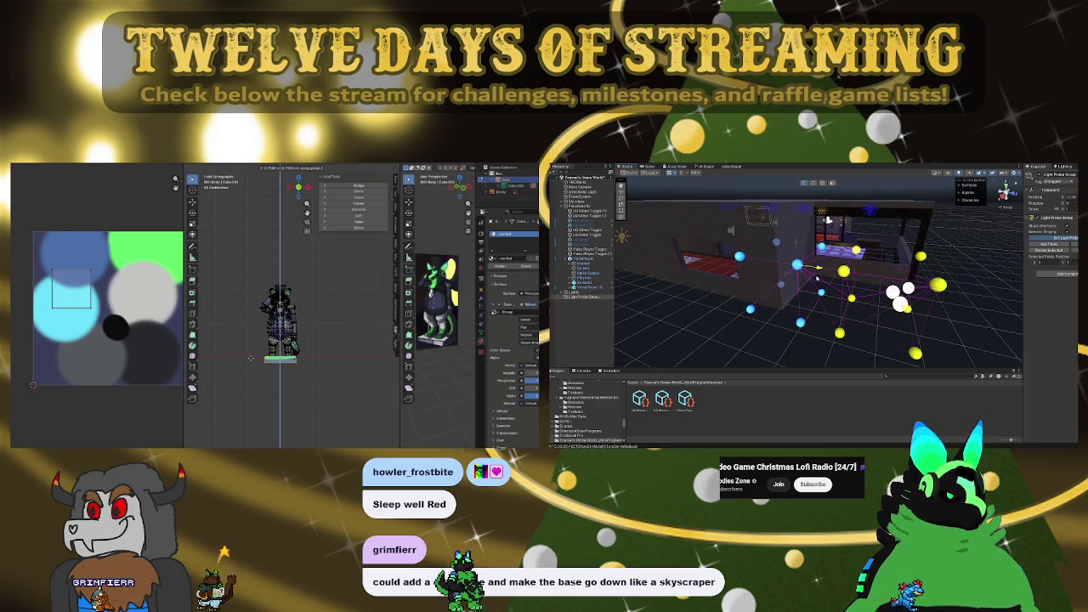
{"action": "left_click_drag", "start_coordinate": [812, 277], "coordinate": [799, 278]}
{"action": "left_click", "coordinate": [251, 357]}
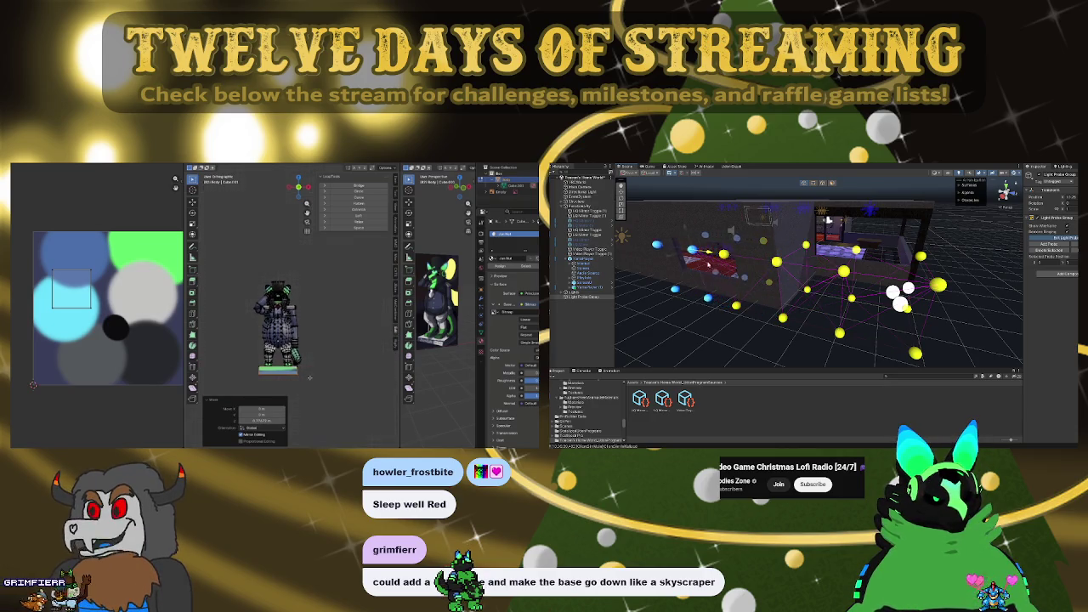
{"action": "key", "text": "KP_Decimal"}
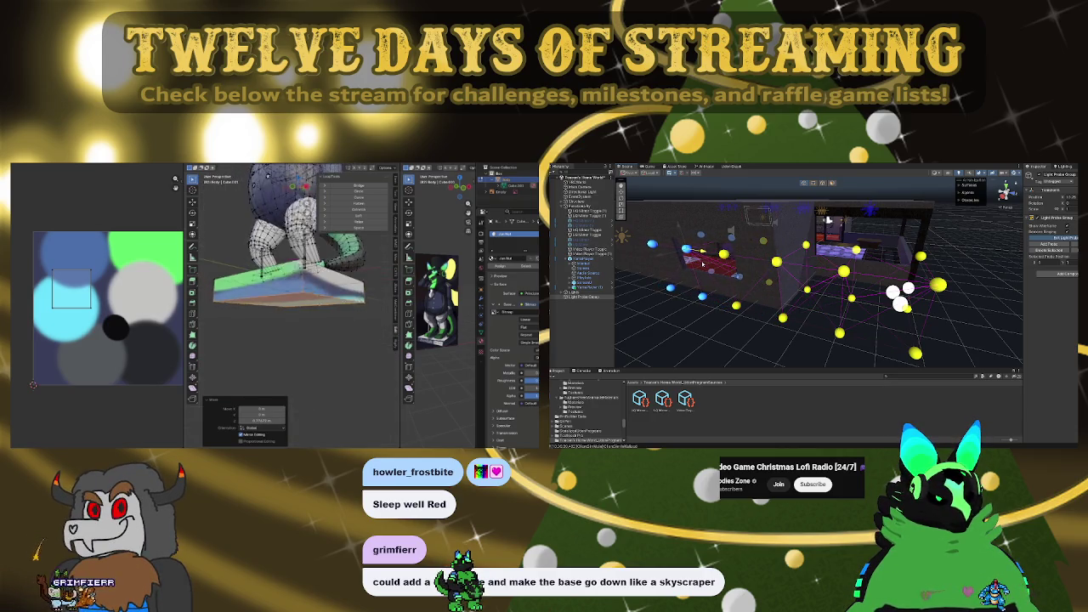
{"action": "left_click_drag", "start_coordinate": [691, 264], "coordinate": [783, 336], "text": "alt"}
Scale the block wider into a platform and shift its UVs across the palette
{"action": "key", "text": "s"}
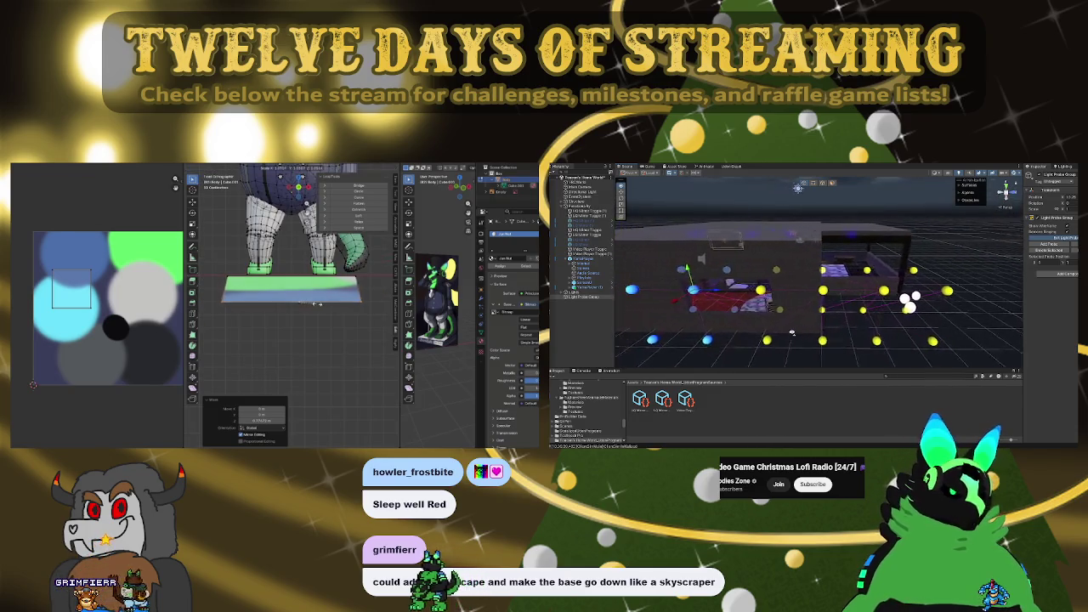
{"action": "left_click", "coordinate": [321, 304]}
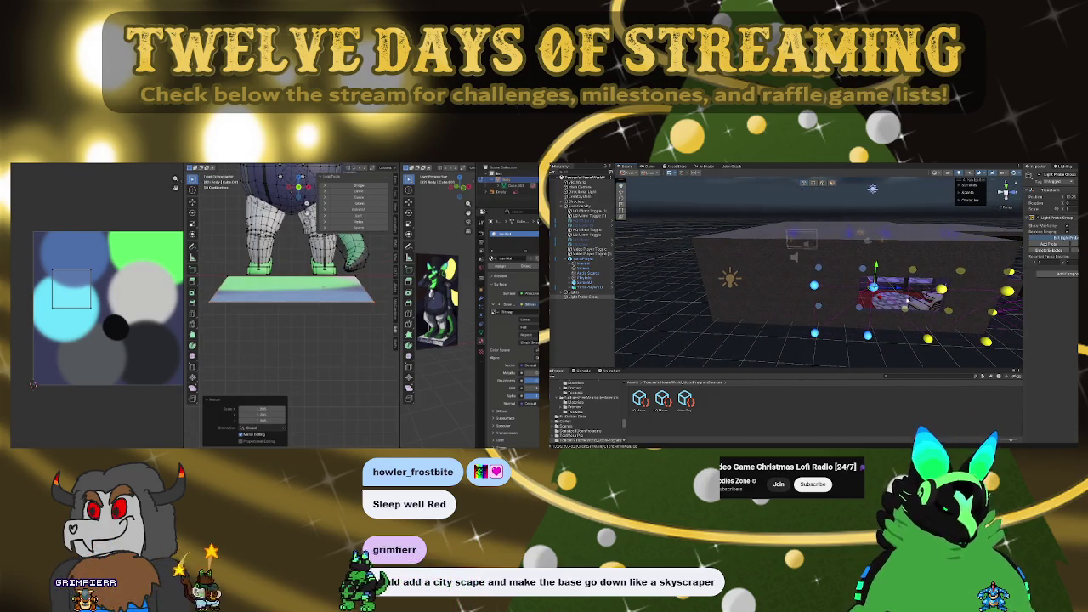
{"action": "left_click_drag", "start_coordinate": [898, 289], "coordinate": [803, 295]}
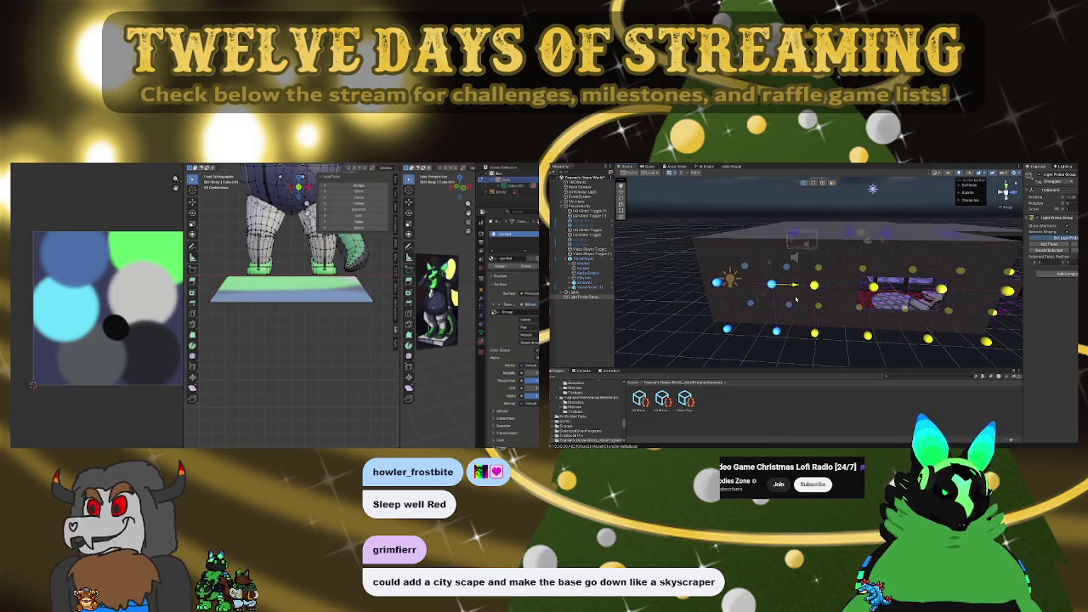
{"action": "left_click_drag", "start_coordinate": [721, 288], "coordinate": [692, 289]}
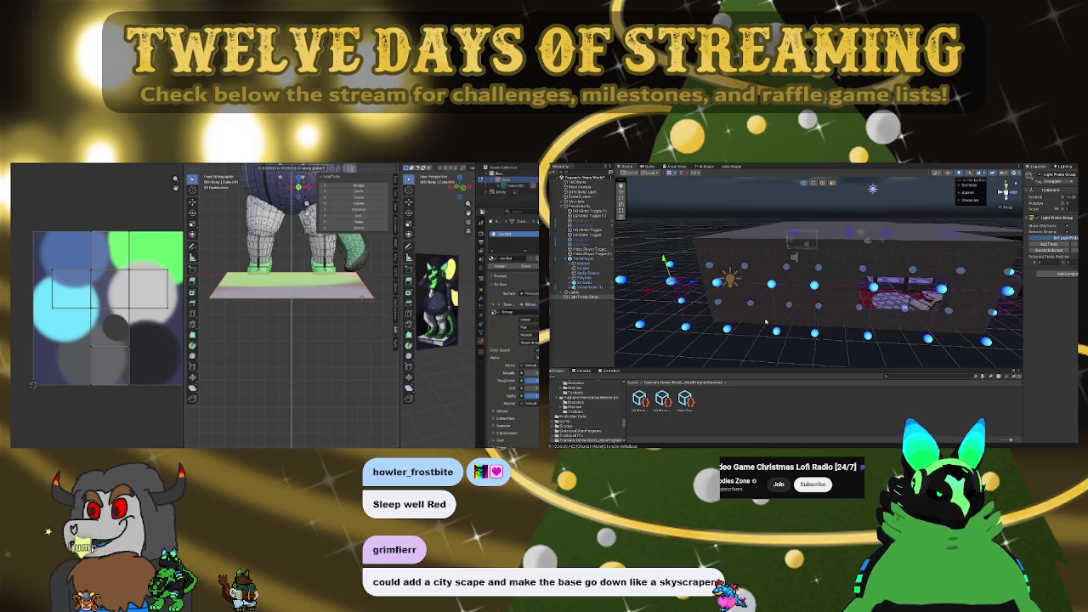
{"action": "left_click_drag", "start_coordinate": [361, 296], "coordinate": [368, 240]}
{"action": "left_click_drag", "start_coordinate": [805, 344], "coordinate": [645, 241], "text": "alt"}
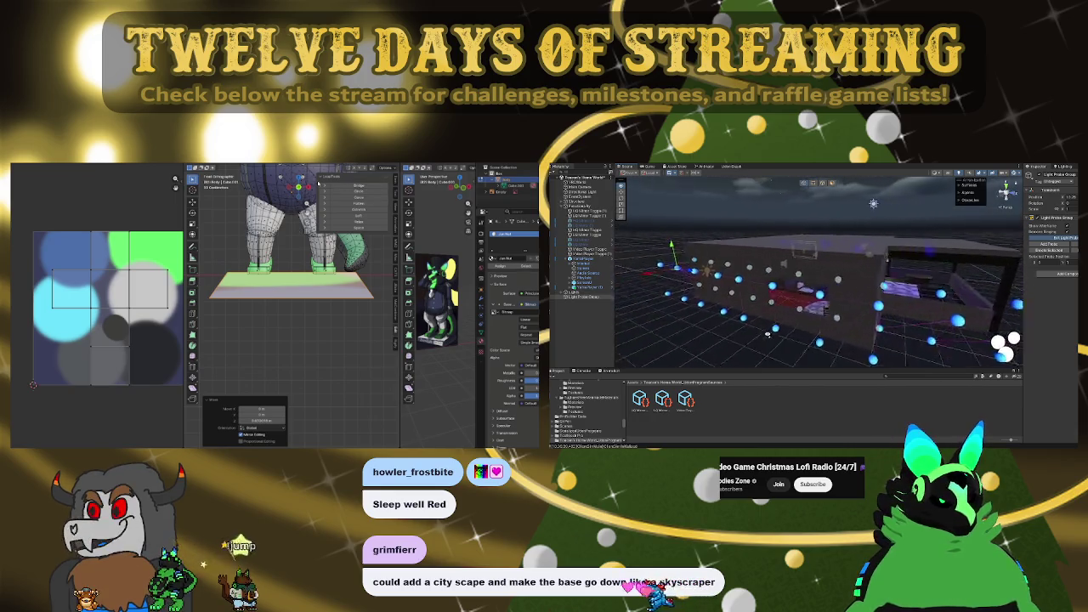